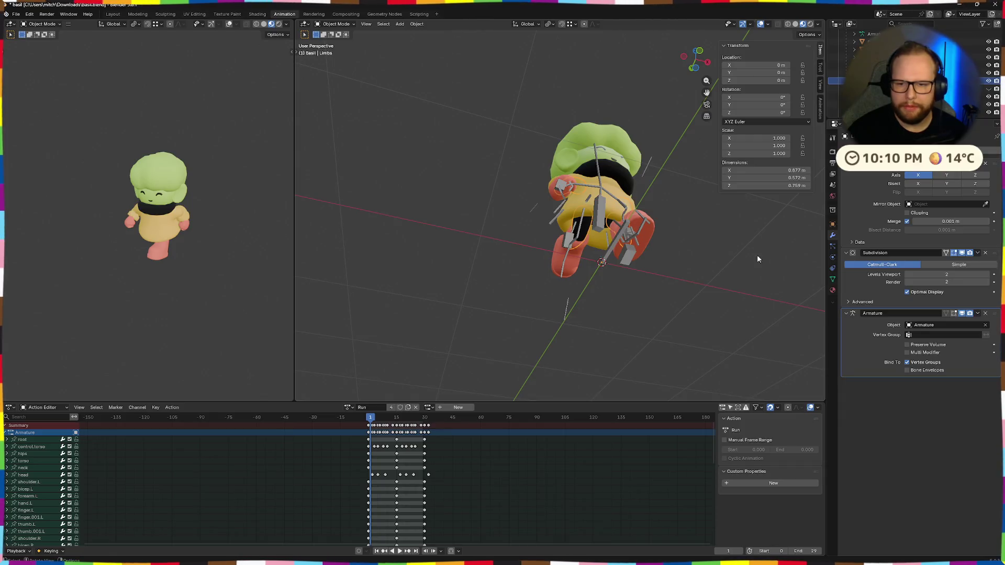
scroll(728, 247, "up", 5)
Select the Limbs mesh and put it into Weight Paint mode
mouse_move(734, 231)
middle_mouse_down()
mouse_move(554, 262)
mouse_move(604, 287)
mouse_move(556, 267)
mouse_move(399, 243)
mouse_move(556, 354)
middle_mouse_up()
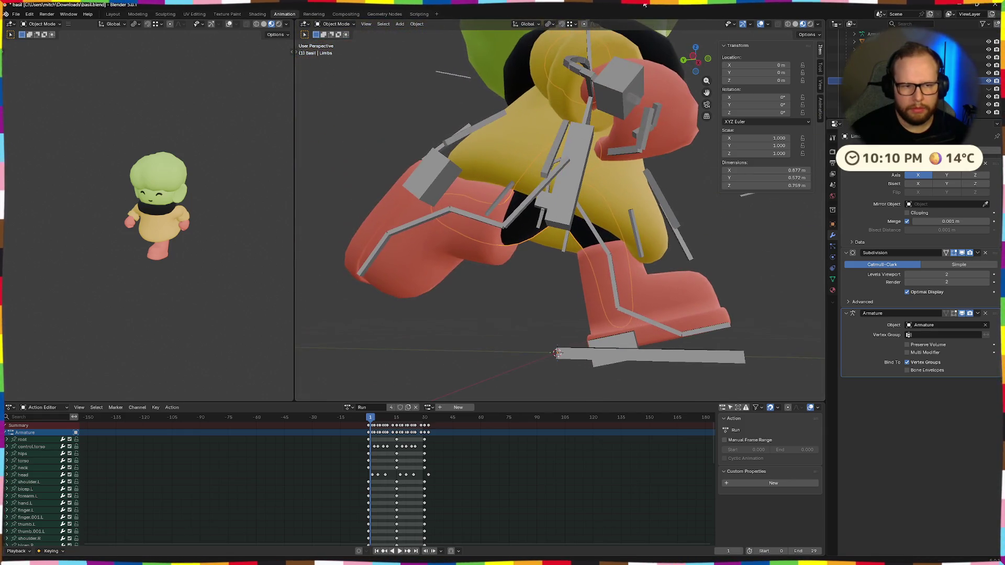
left_click(518, 237)
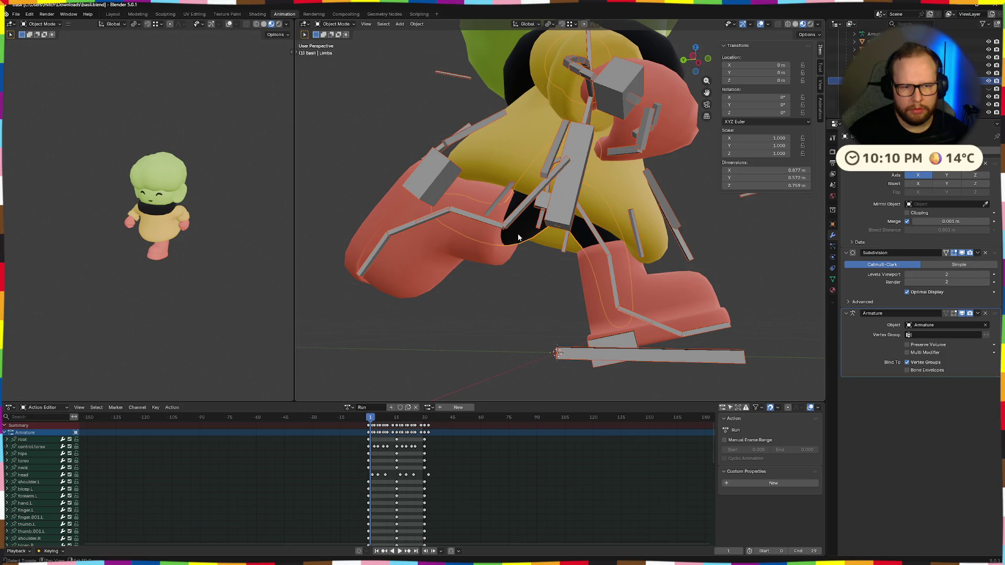
left_click(531, 227)
Isolate the mesh and armature in Local View and show the calf.R and foot.R weights
mouse_move(565, 219)
middle_mouse_down()
mouse_move(528, 225)
mouse_move(486, 366)
mouse_move(448, 286)
middle_mouse_up()
left_click(531, 219, "ctrl")
key("KP_Divide")
left_click(449, 287, "ctrl")
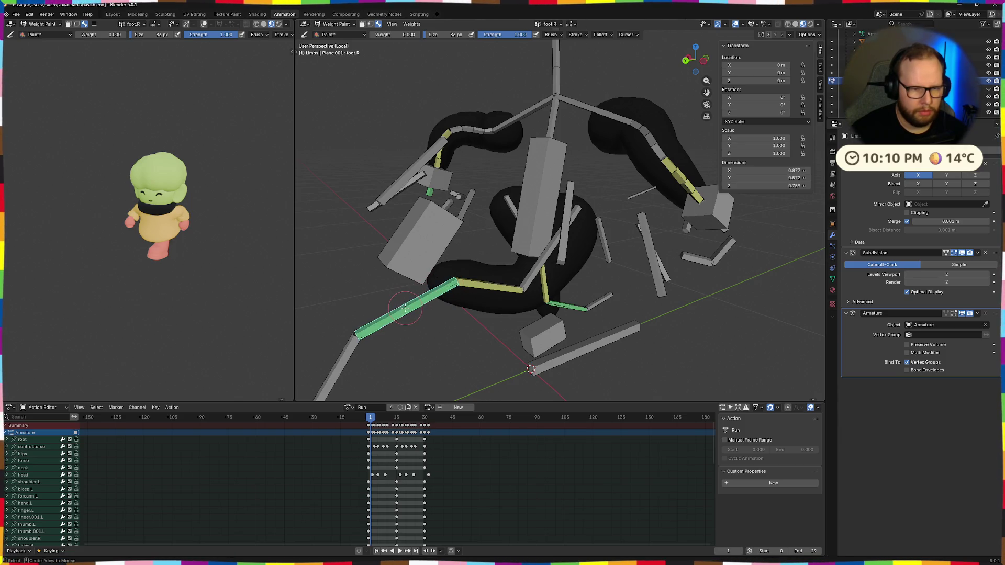
Inspect the calf.R, thigh, control.torso, thigh.R, toe.R and hips bone weights on the mesh
mouse_move(404, 309)
middle_mouse_down()
mouse_move(440, 282)
mouse_move(517, 270)
mouse_move(659, 291)
mouse_move(478, 269)
middle_mouse_up()
left_click(441, 284, "ctrl")
left_click(472, 272, "ctrl")
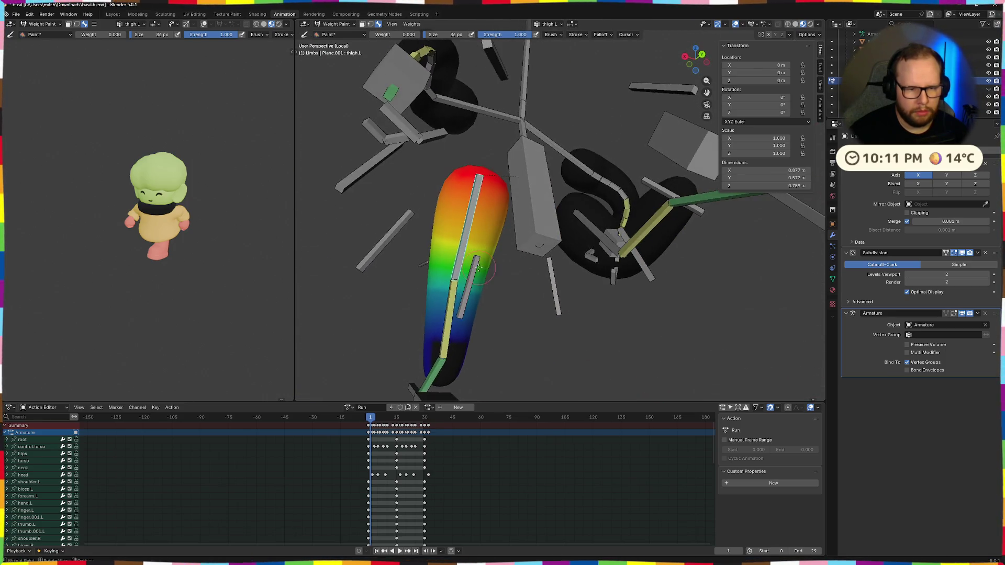
mouse_move(443, 326)
middle_mouse_down()
mouse_move(716, 220)
mouse_move(740, 239)
middle_mouse_up()
left_click(715, 221, "ctrl")
mouse_move(686, 147)
middle_mouse_down()
mouse_move(531, 200)
mouse_move(560, 259)
mouse_move(479, 280)
mouse_move(499, 230)
mouse_move(566, 230)
middle_mouse_up()
left_click(531, 200, "ctrl")
left_click(560, 259, "ctrl")
left_click(479, 281, "ctrl")
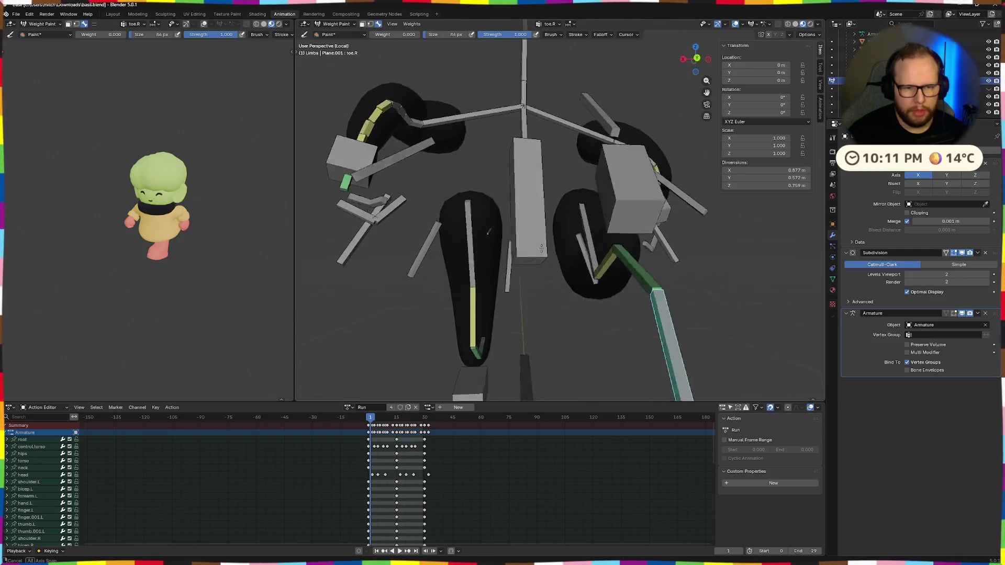
left_click(565, 229, "ctrl")
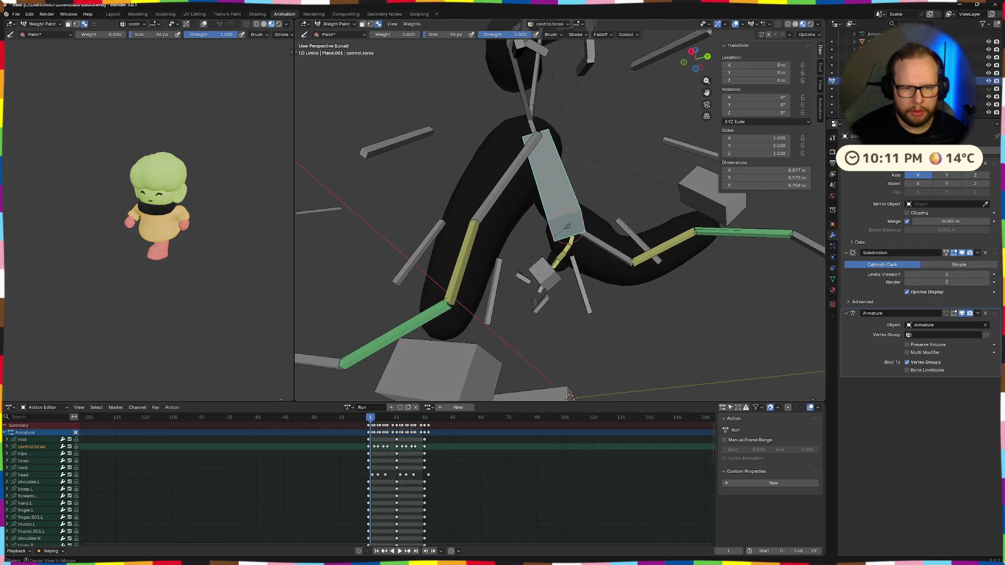
Inspect the coat.001.R, target.leg.R and root bone weights from several angles
mouse_move(566, 229)
middle_mouse_down()
mouse_move(668, 283)
mouse_move(680, 217)
middle_mouse_up()
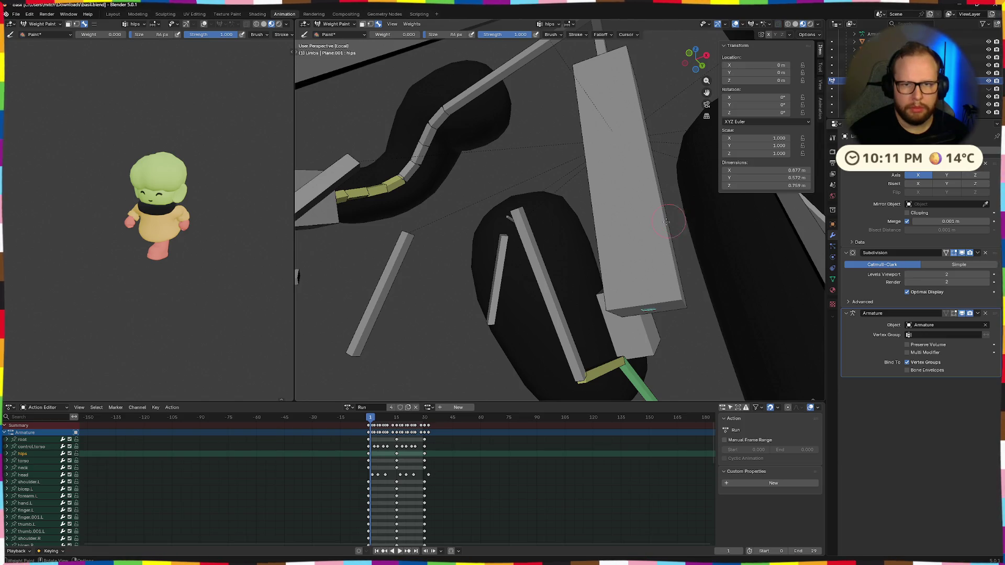
scroll(669, 219, "down", 6)
mouse_move(670, 220)
middle_mouse_down()
mouse_move(527, 267)
mouse_move(533, 248)
mouse_move(518, 236)
mouse_move(471, 348)
middle_mouse_up()
left_click(530, 264, "ctrl")
left_click(472, 345, "ctrl")
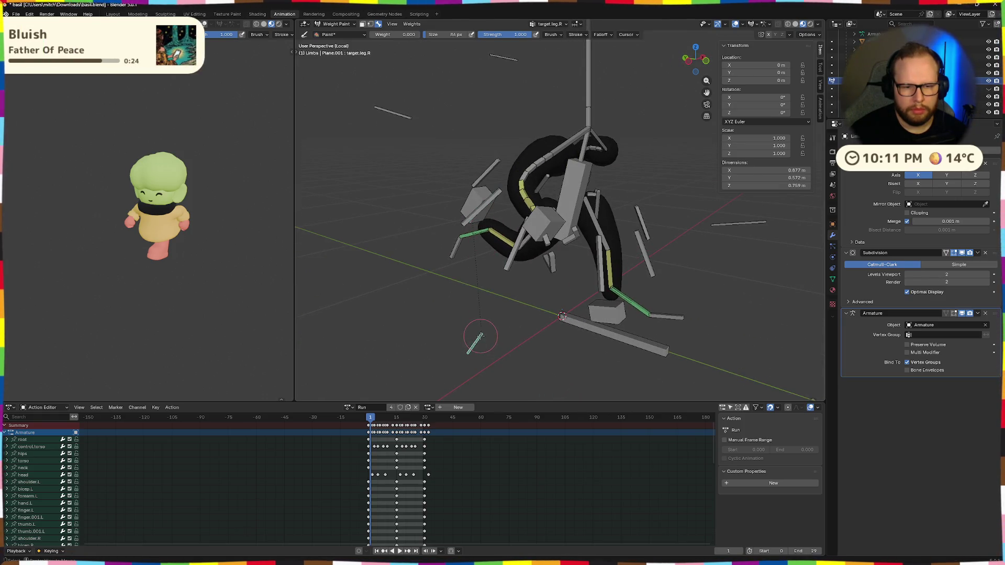
middle_click_drag(500, 319, 377, 311)
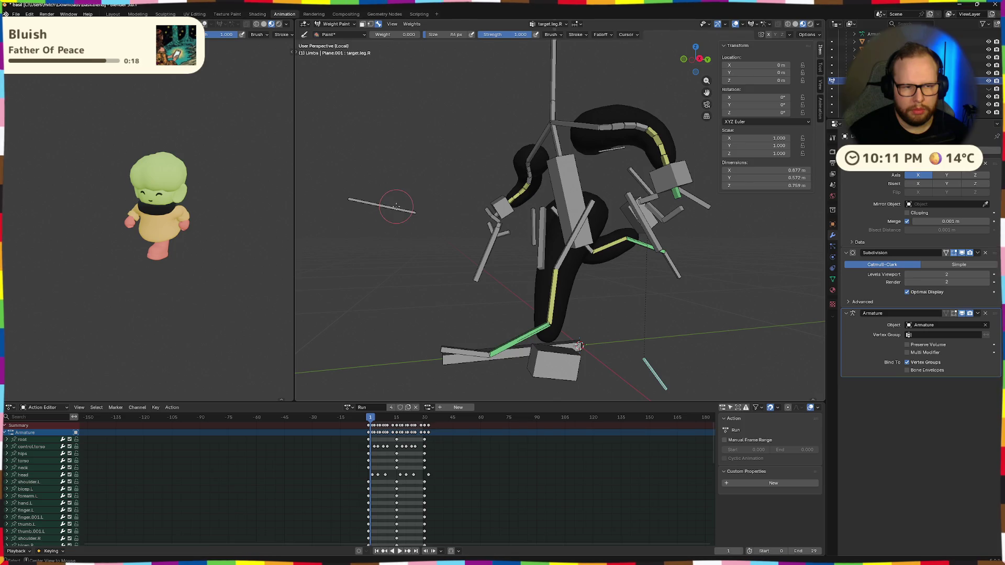
mouse_move(392, 208)
middle_mouse_down()
mouse_move(544, 297)
mouse_move(641, 305)
middle_mouse_up()
left_click(544, 298, "ctrl")
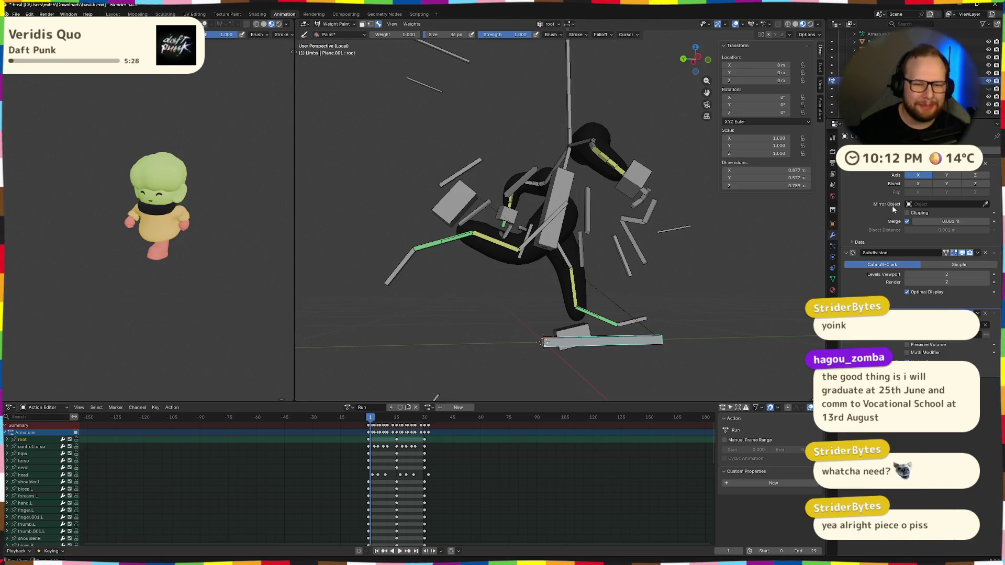
Briefly enter Edit Mode, then return the Limbs mesh to Object Mode via the mode pie menu
middle_click_drag(598, 205, 498, 177)
mouse_move(166, 313)
middle_mouse_down()
mouse_move(399, 292)
mouse_move(423, 308)
mouse_move(402, 298)
middle_mouse_up()
key("Tab")
key("Tab")
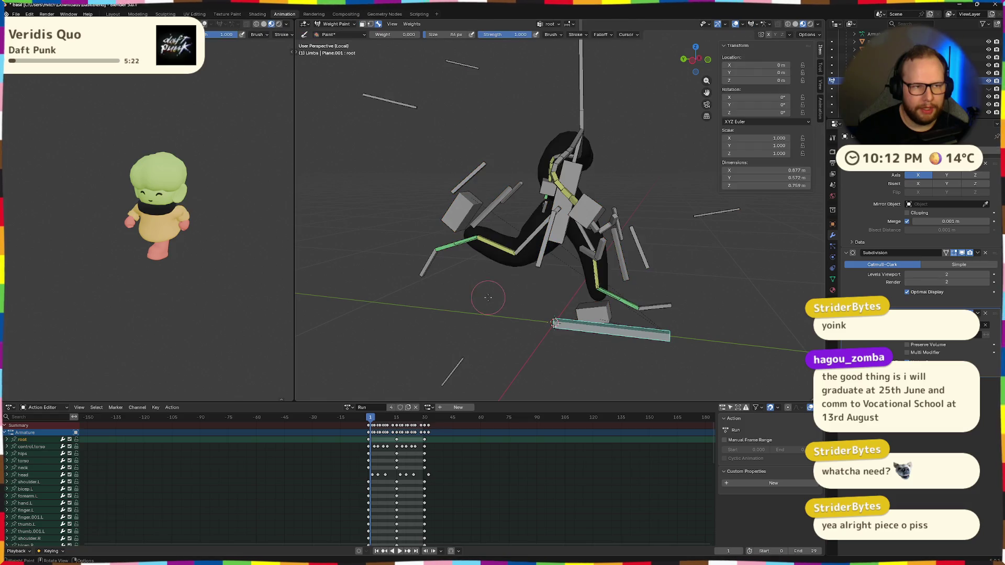
key("ctrl+Tab")
left_click(446, 305)
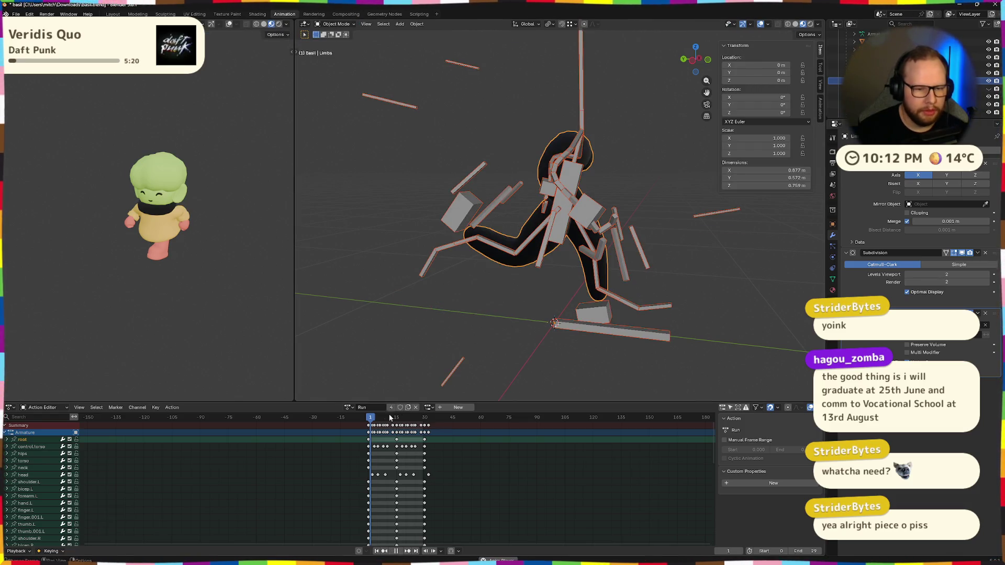
Play the Run animation, scrub to frame 10, replay it, then move to the Godot desktop
key("space")
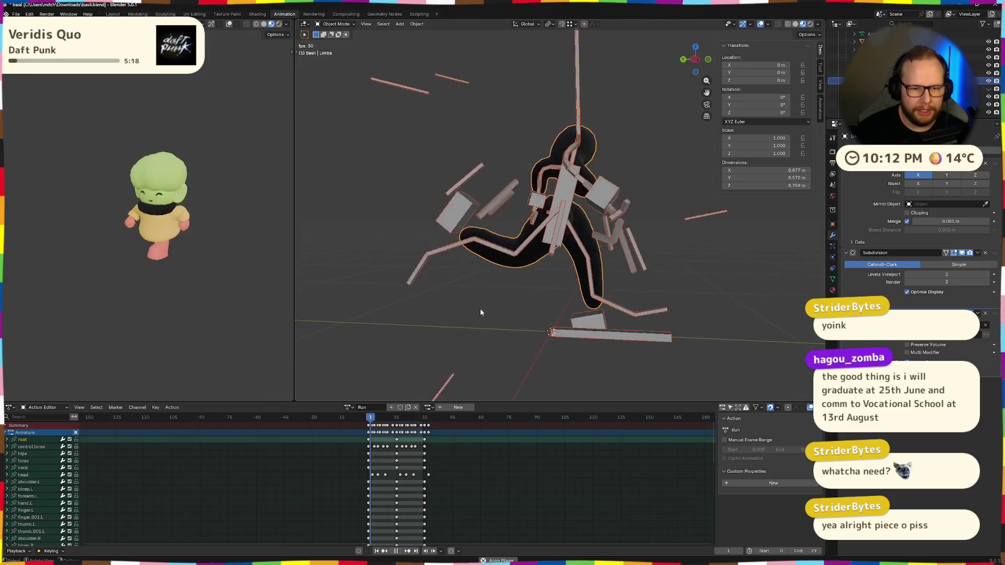
key("space")
left_click_drag(377, 420, 426, 422)
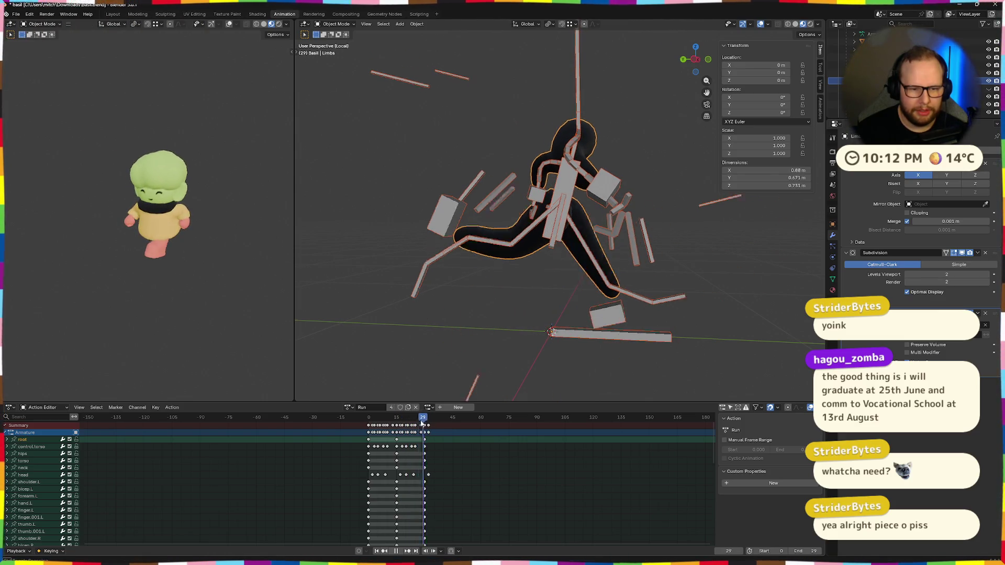
key("space")
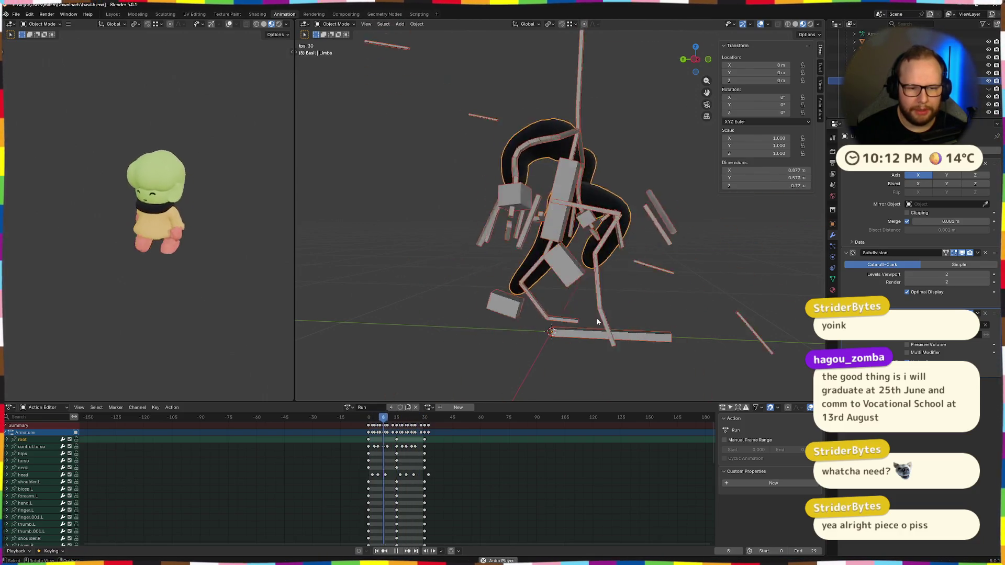
key("ctrl+super+Right")
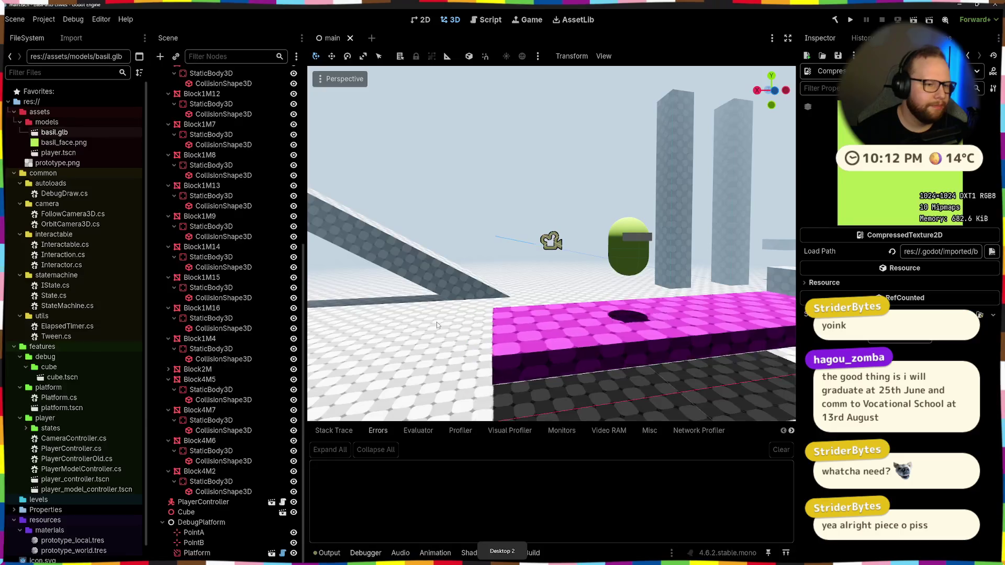
Preview basil.glb's Run animation in Godot's Advanced Import Settings from several angles, then return to Blender
double_click(55, 132)
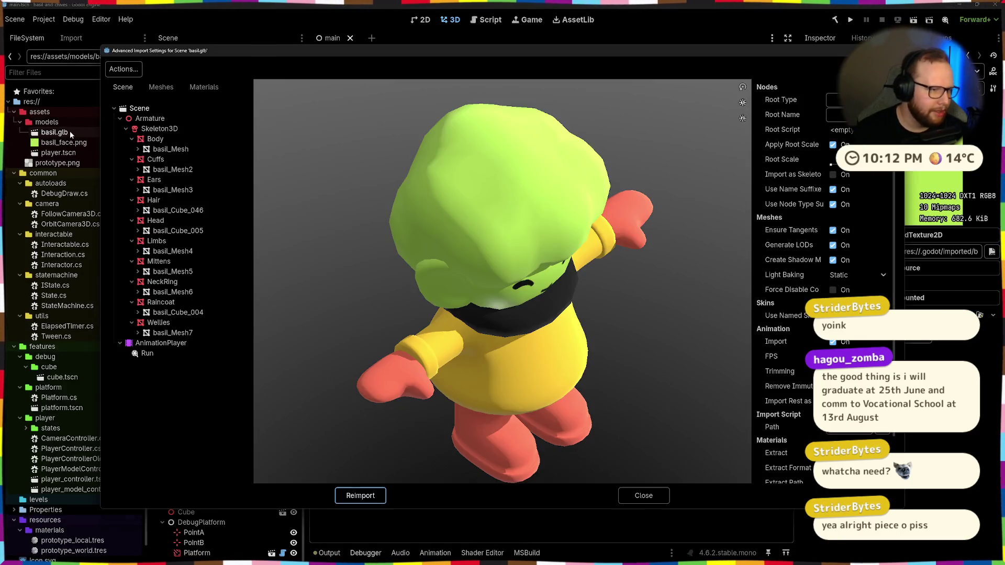
left_click(175, 356)
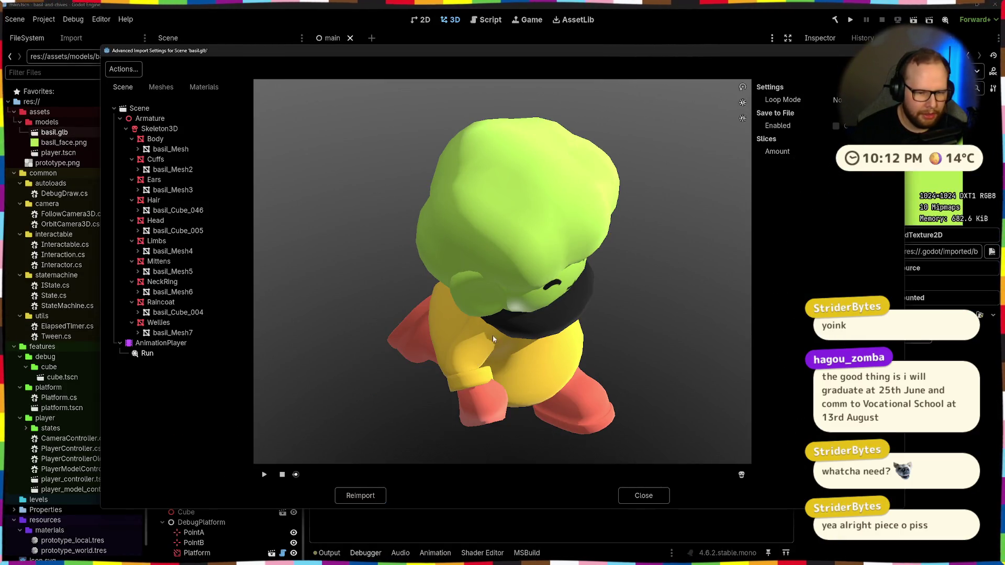
left_click_drag(556, 372, 454, 402)
mouse_move(296, 475)
left_mouse_down()
mouse_move(382, 475)
mouse_move(650, 434)
mouse_move(295, 464)
left_mouse_up()
left_click_drag(500, 384, 605, 358)
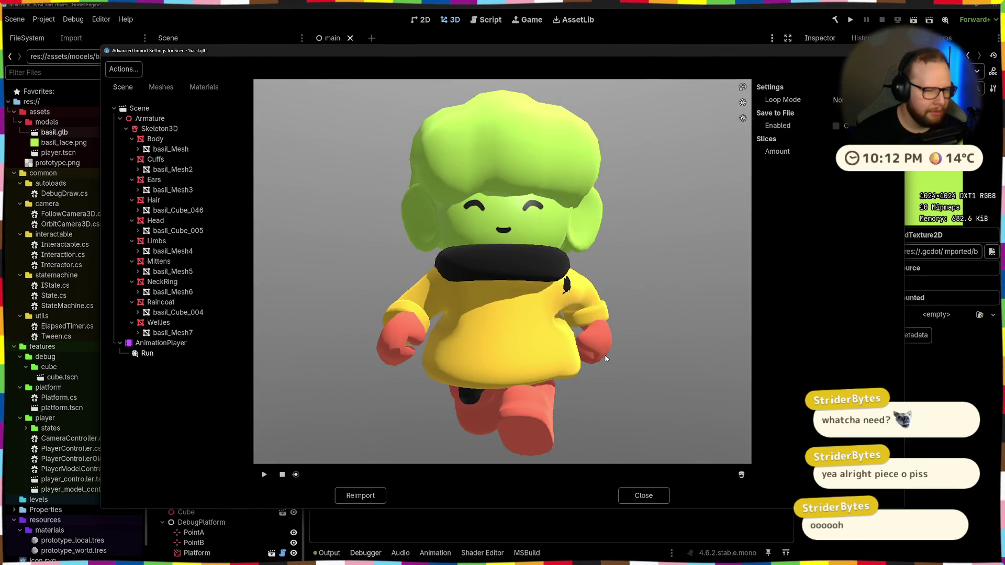
key("alt+Tab")
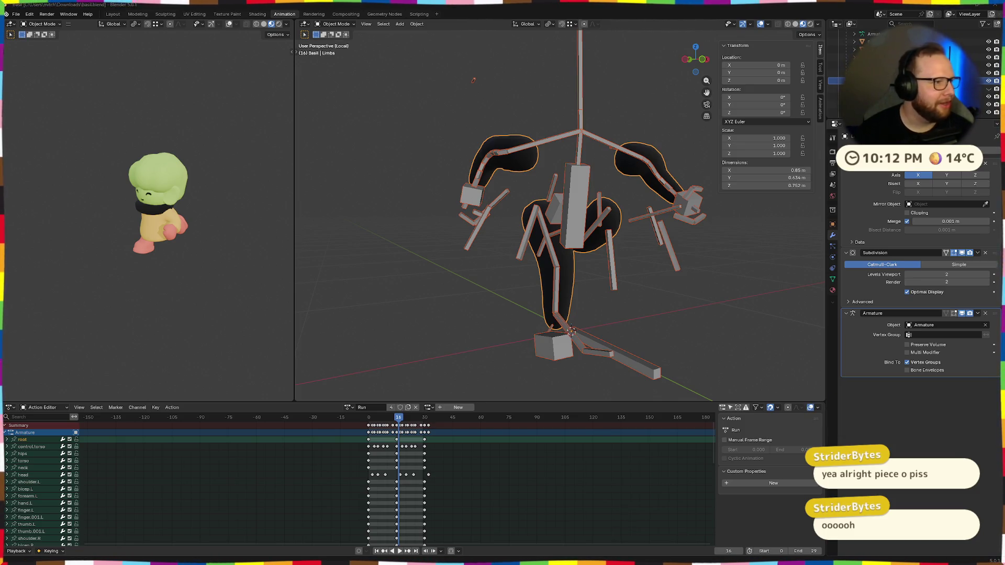
Toggle the Limbs mesh through Edit Mode, zoom on the leg, select all objects and bring up the mode pie menu
mouse_move(564, 287)
middle_mouse_down()
mouse_move(687, 318)
mouse_move(628, 323)
mouse_move(624, 301)
middle_mouse_up()
key("Tab")
key("Tab")
key("Tab")
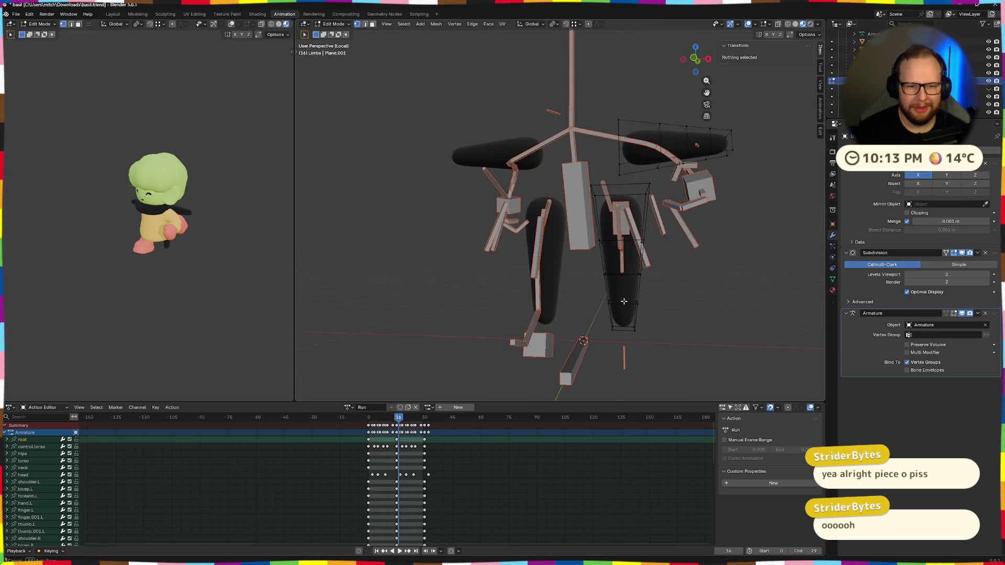
mouse_move(623, 297)
middle_mouse_down()
mouse_move(596, 335)
mouse_move(608, 279)
mouse_move(634, 306)
mouse_move(606, 295)
mouse_move(583, 343)
middle_mouse_up()
key("Tab")
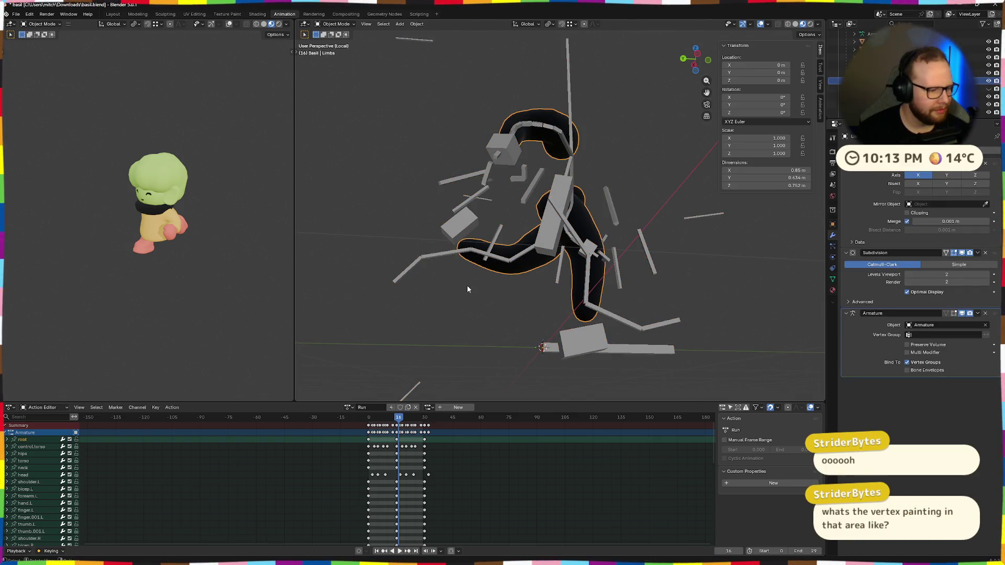
mouse_move(491, 282)
middle_mouse_down()
mouse_move(521, 242)
mouse_move(410, 247)
middle_mouse_up()
mouse_move(537, 257)
middle_mouse_down()
mouse_move(474, 263)
mouse_move(512, 237)
mouse_move(607, 265)
mouse_move(490, 247)
mouse_move(531, 296)
mouse_move(595, 291)
middle_mouse_up()
scroll(511, 237, "up", 3)
left_click(718, 313)
mouse_move(718, 312)
middle_mouse_down()
mouse_move(610, 302)
mouse_move(607, 322)
mouse_move(562, 331)
mouse_move(508, 270)
middle_mouse_up()
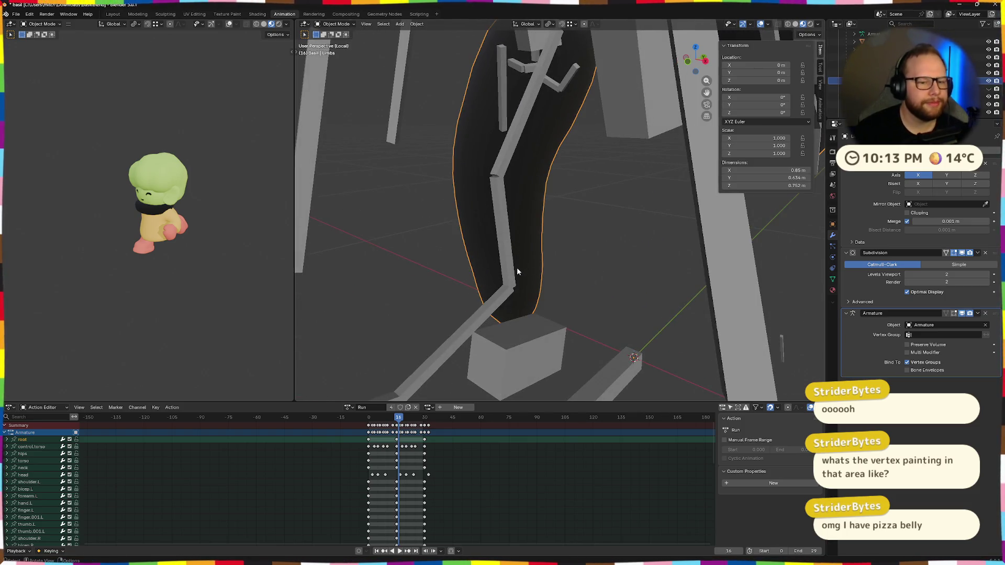
key("a")
key("ctrl+Tab")
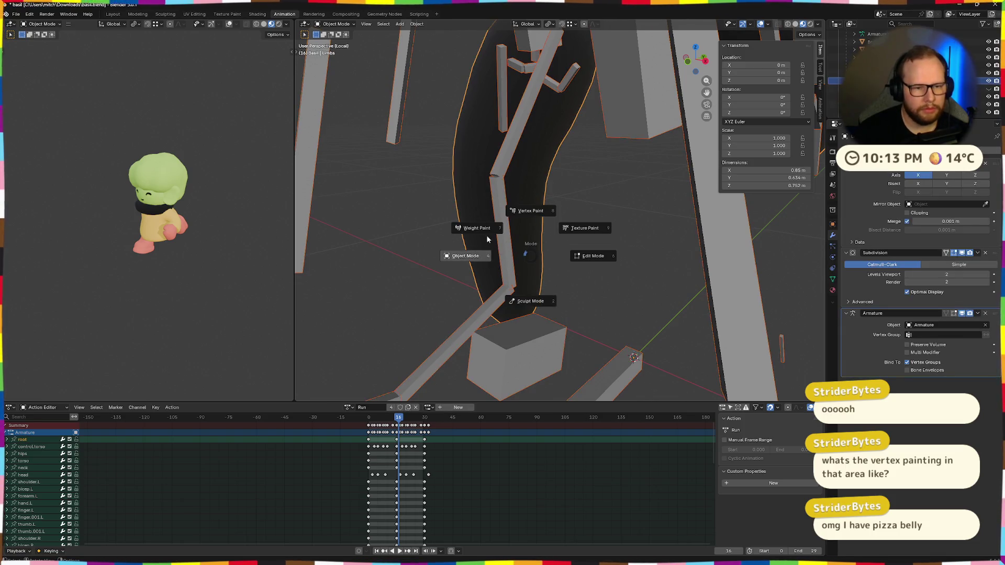
Enter Weight Paint mode and inspect the thigh.R and calf.R weights around the right leg
left_click(486, 238)
mouse_move(485, 237)
middle_mouse_down()
mouse_move(560, 291)
mouse_move(552, 170)
mouse_move(592, 241)
mouse_move(589, 261)
middle_mouse_up()
left_click(550, 236, "ctrl")
left_click(581, 235, "ctrl")
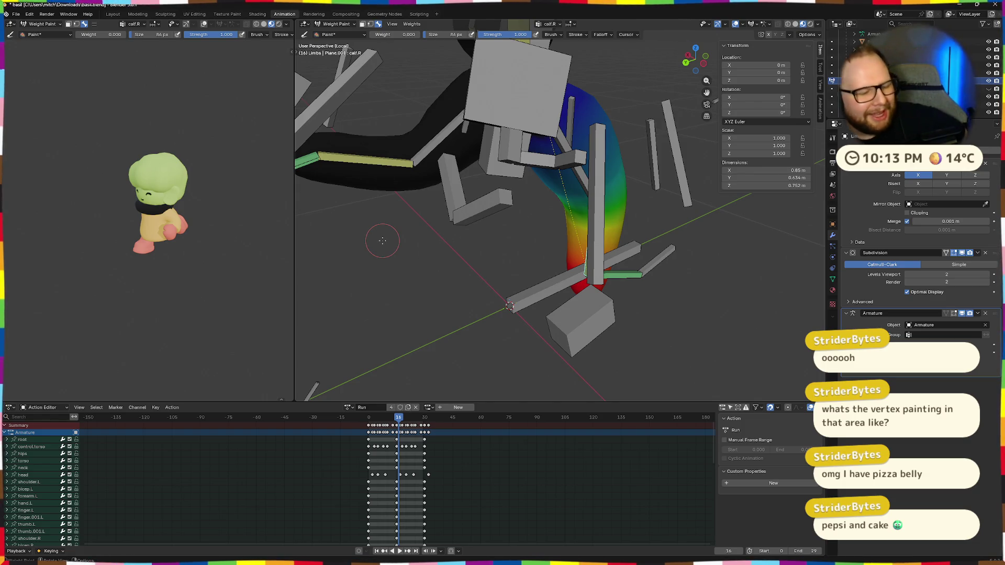
middle_click_drag(397, 242, 605, 224)
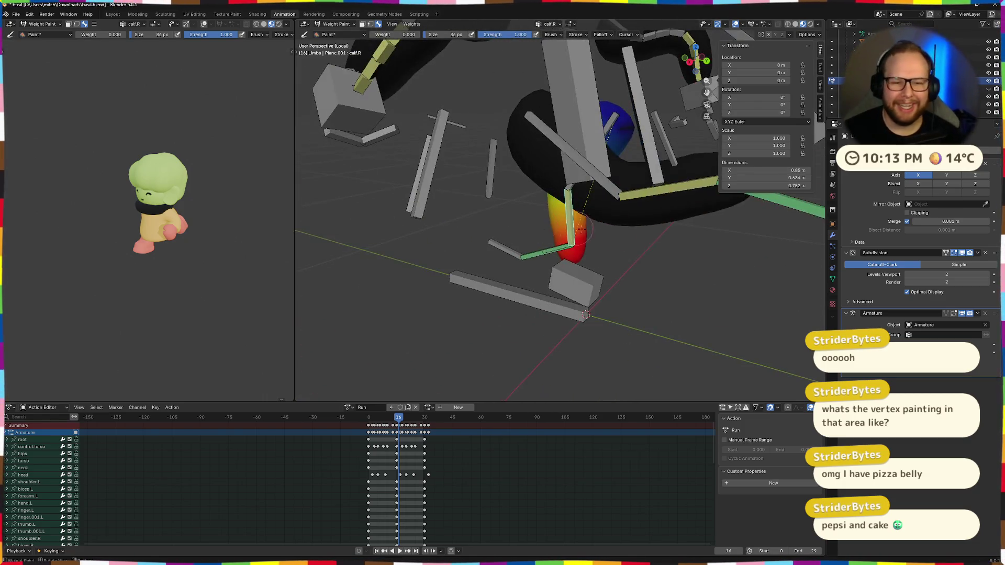
mouse_move(600, 222)
middle_mouse_down()
mouse_move(566, 201)
mouse_move(582, 226)
mouse_move(501, 230)
mouse_move(625, 264)
middle_mouse_up()
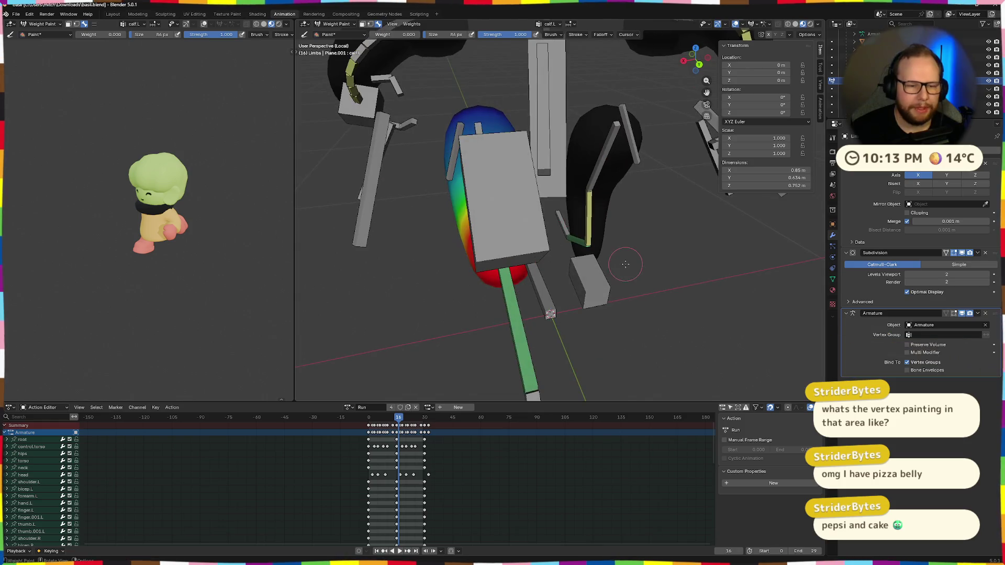
mouse_move(628, 266)
middle_mouse_down()
mouse_move(604, 247)
mouse_move(550, 252)
mouse_move(551, 270)
middle_mouse_up()
mouse_move(684, 258)
middle_mouse_down()
mouse_move(590, 244)
mouse_move(585, 161)
middle_mouse_up()
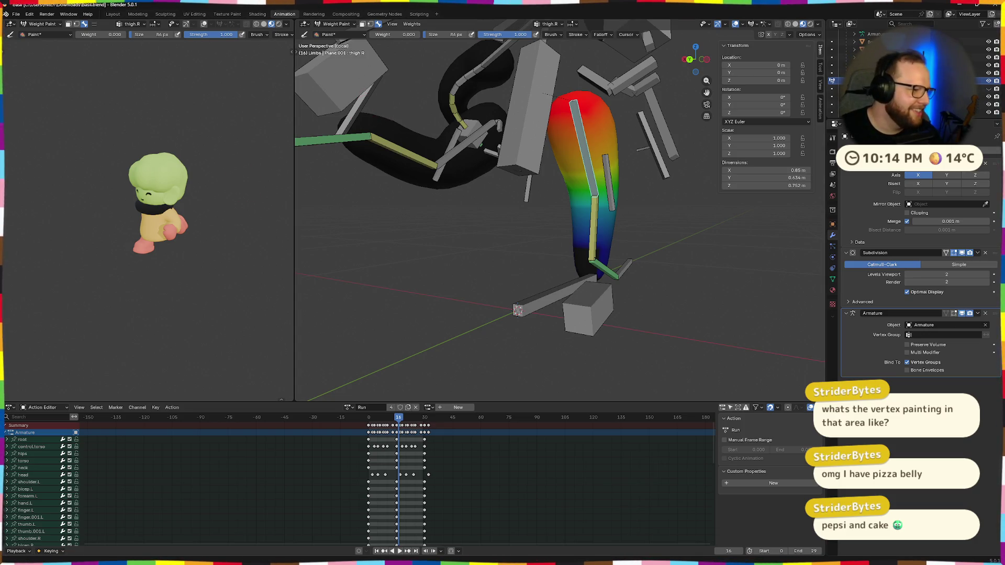
mouse_move(433, 266)
middle_mouse_down()
mouse_move(511, 219)
mouse_move(535, 153)
middle_mouse_up()
Check the hips, calf.R, thigh.R, foot.R and heel.R weights, then pick the Basil collection
left_click(535, 154, "ctrl")
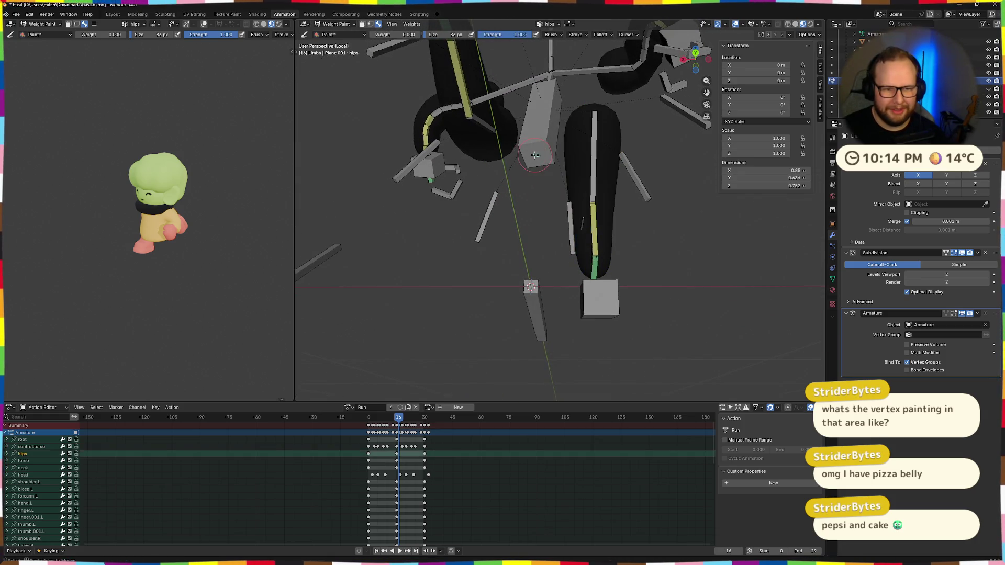
left_click(593, 212, "ctrl")
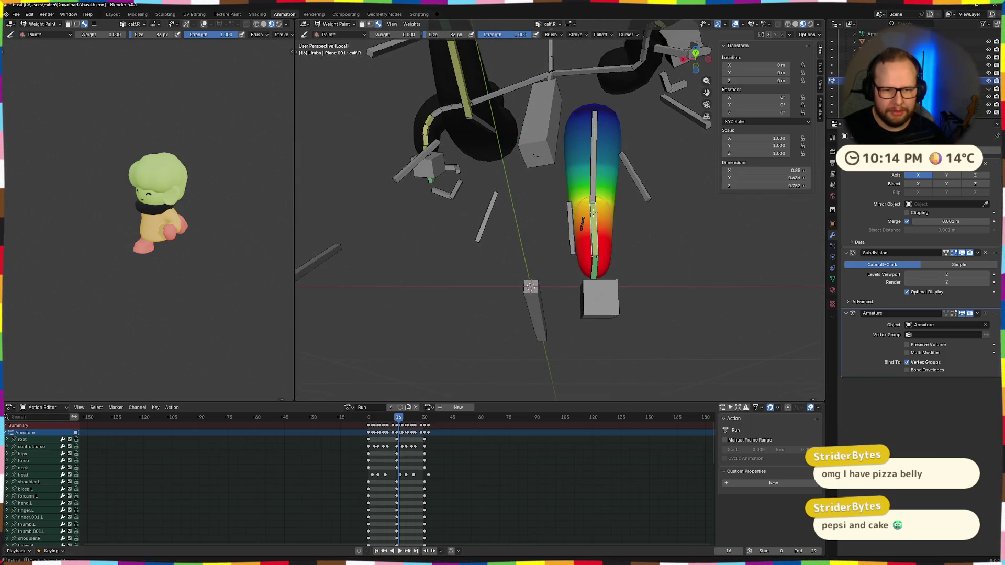
left_click(586, 213, "ctrl")
mouse_move(586, 212)
middle_mouse_down()
mouse_move(614, 225)
mouse_move(597, 249)
mouse_move(651, 265)
middle_mouse_up()
left_click(589, 214, "ctrl")
scroll(497, 209, "up", 5)
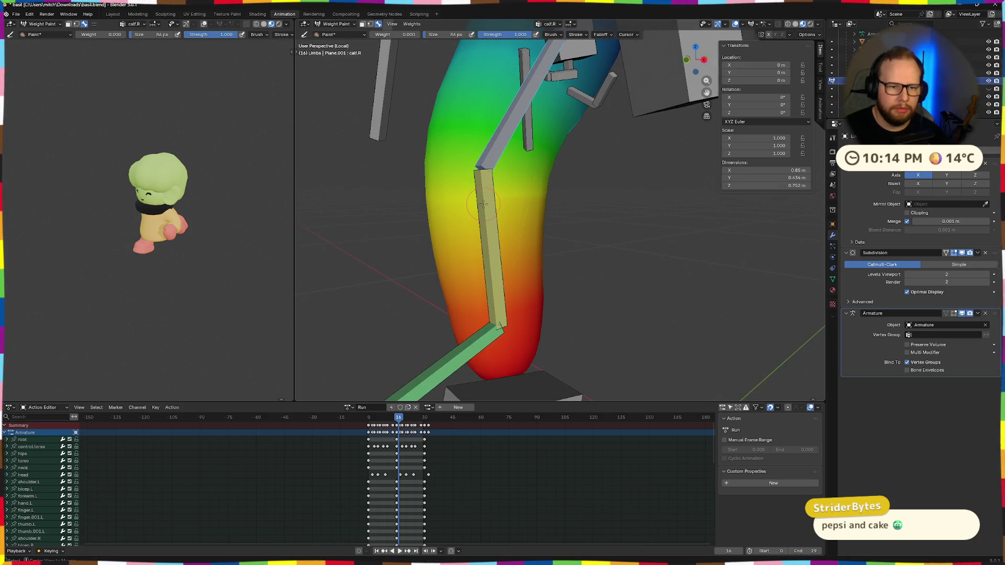
scroll(503, 251, "down", 4)
left_click(512, 279, "ctrl")
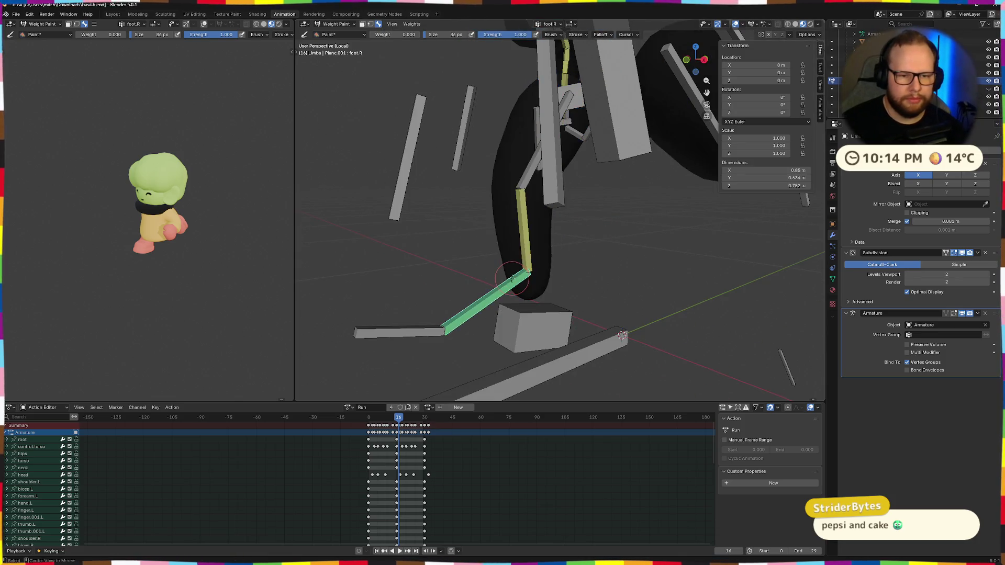
middle_click_drag(512, 279, 506, 290)
left_click(508, 287, "ctrl")
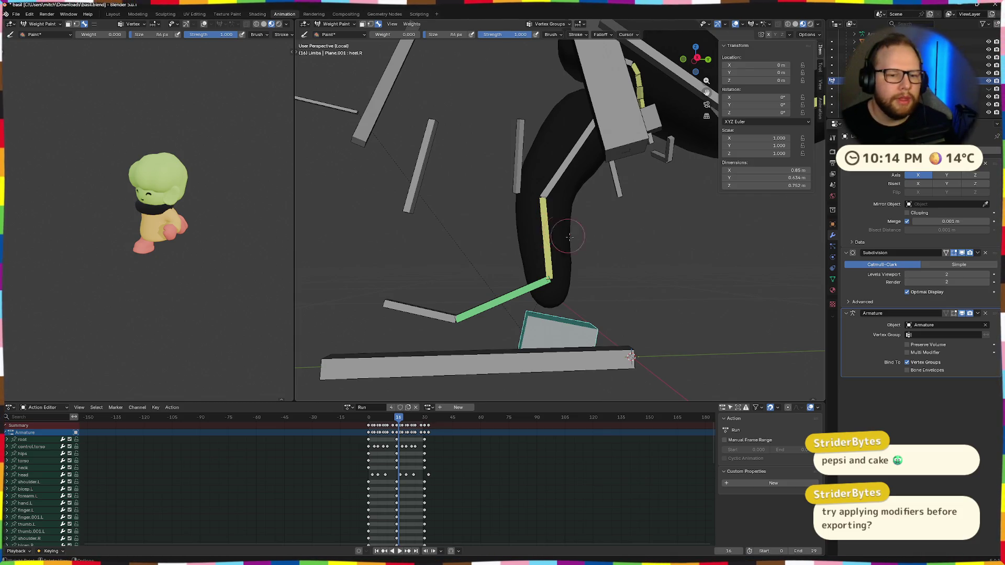
scroll(855, 45, "up", 3)
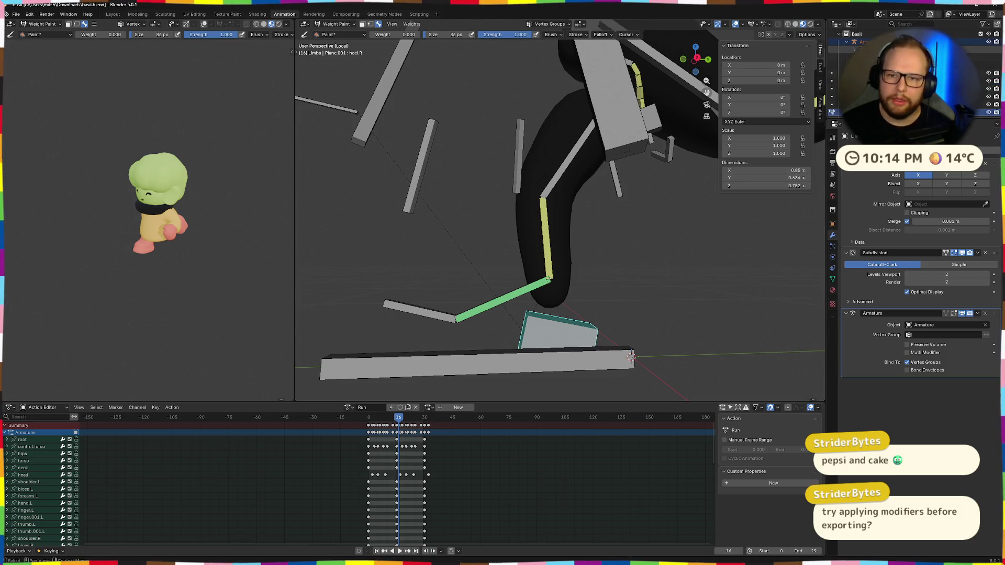
left_click(837, 88)
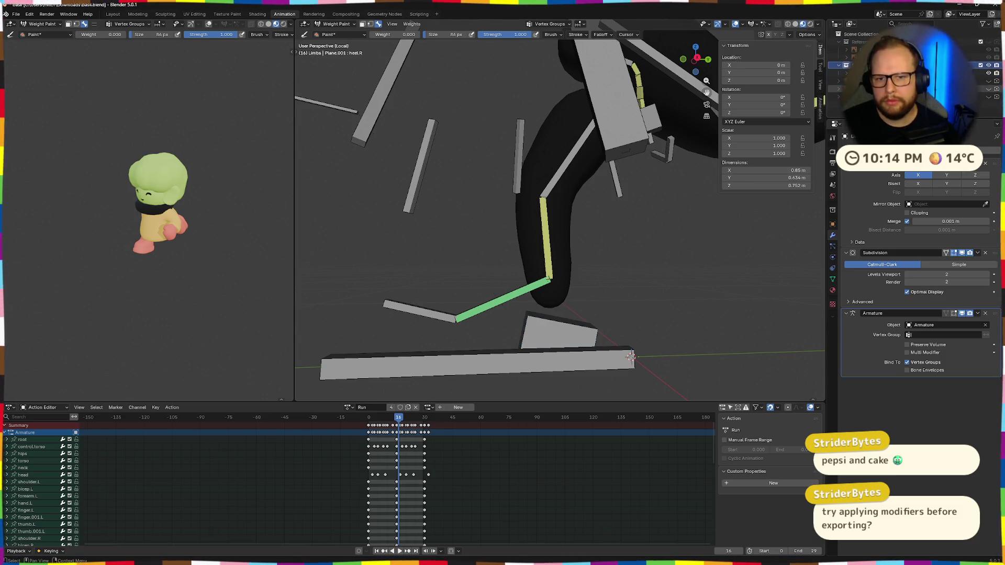
Paste a copy of the character and select the pasted Basil.001 parts in the Outliner
key("ctrl+v")
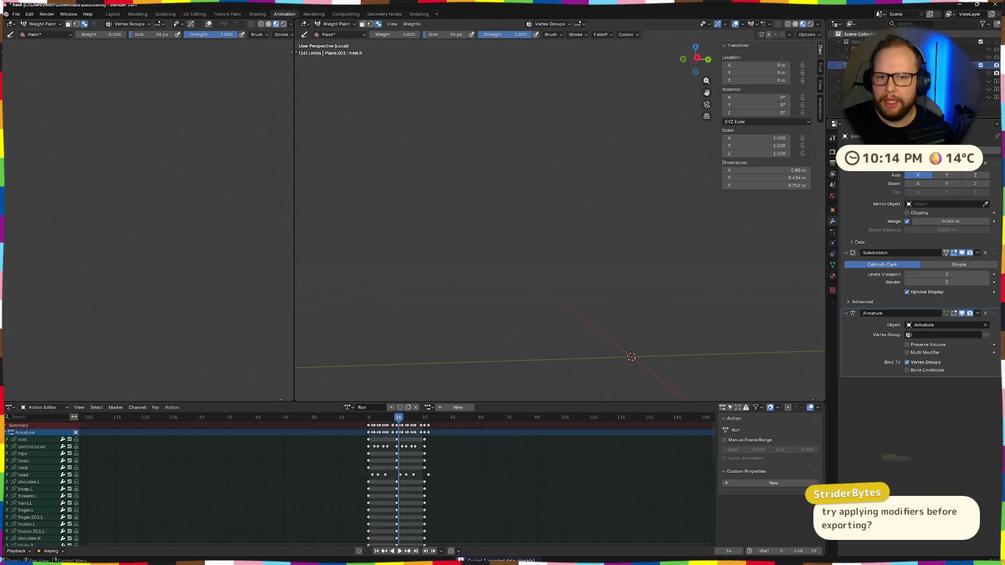
left_click(836, 82)
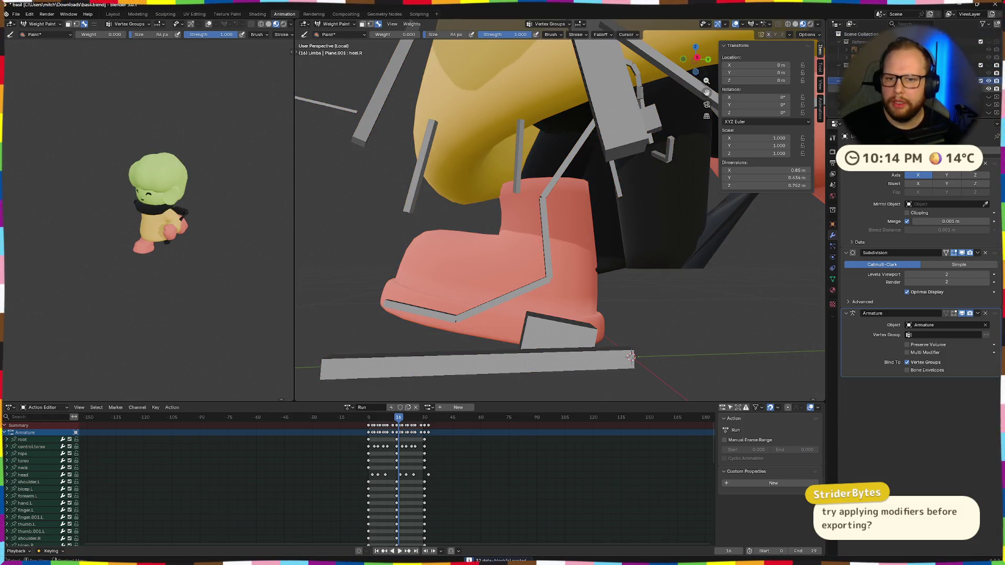
left_click(837, 93)
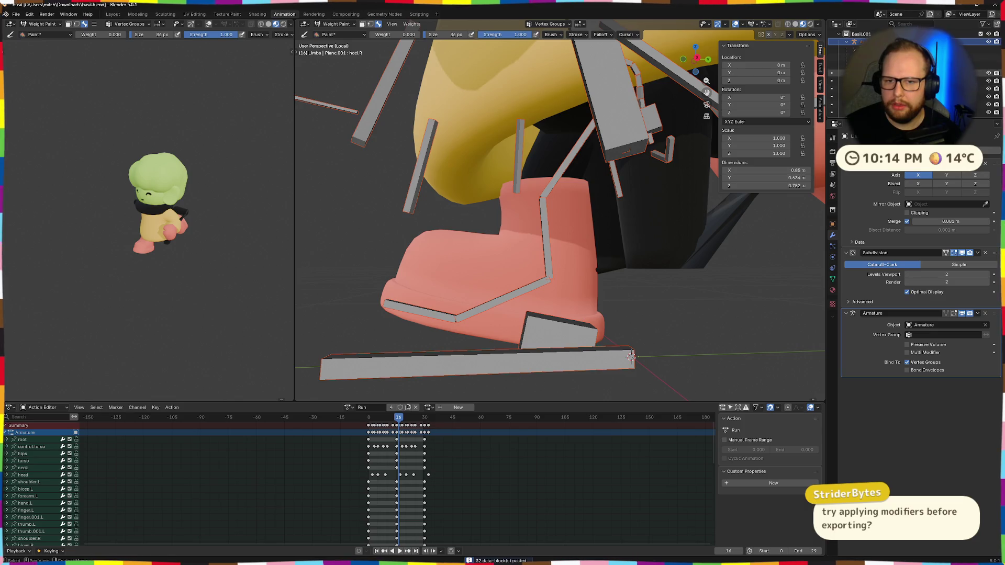
left_click(836, 73)
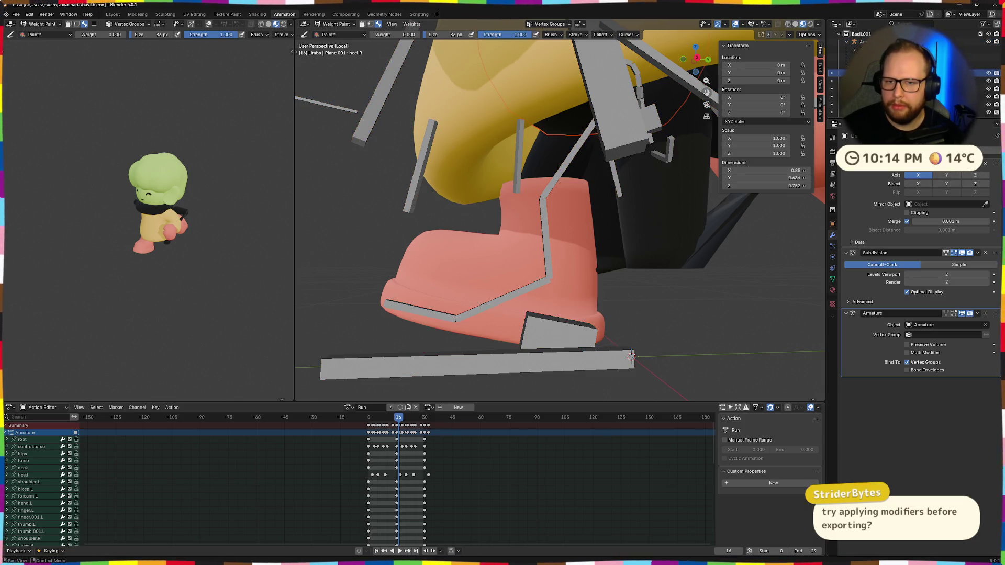
left_click(837, 101, "shift")
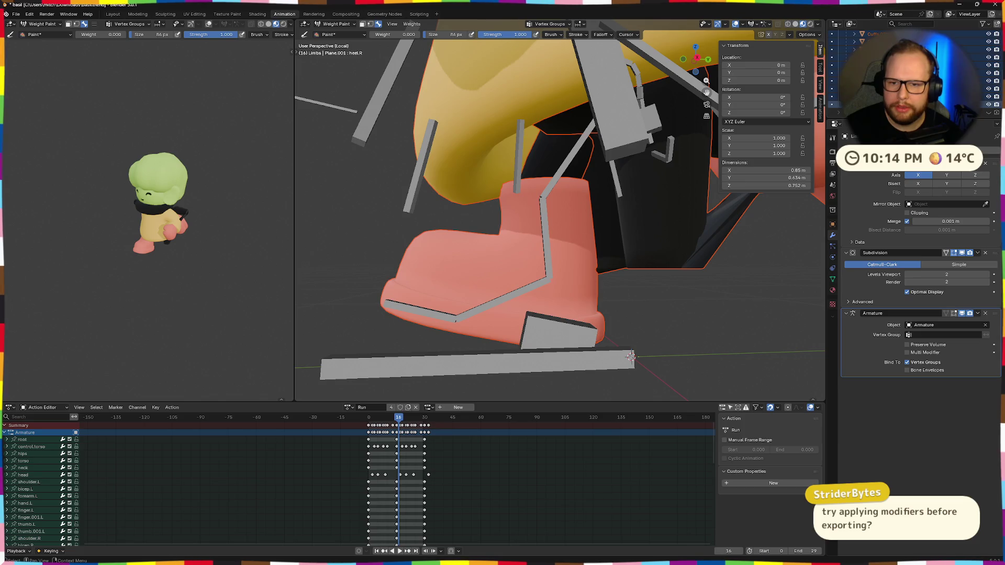
scroll(911, 79, "down", 2)
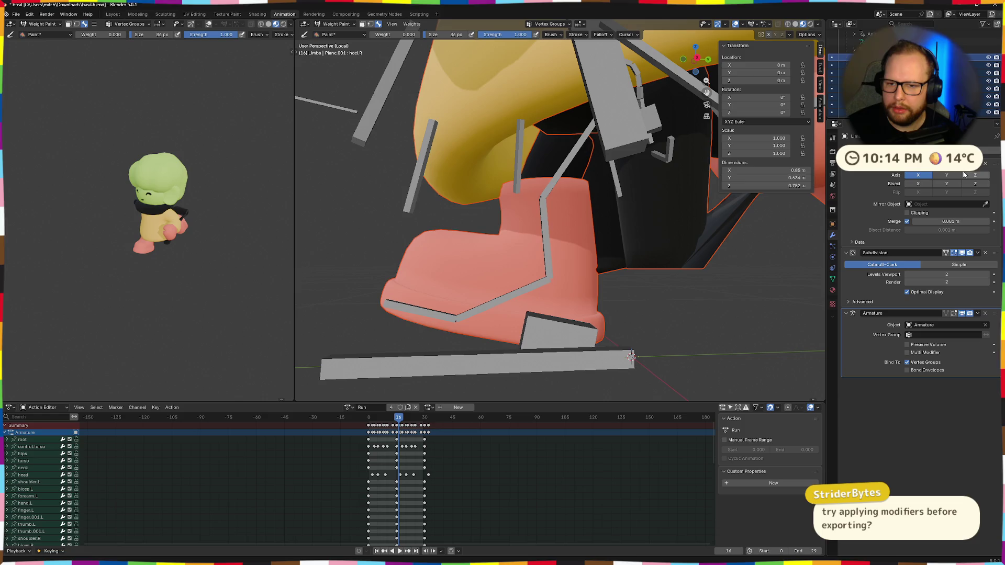
Apply the Mirror and Subdivision modifiers, leaving the Armature modifier unapplied
left_click(978, 253)
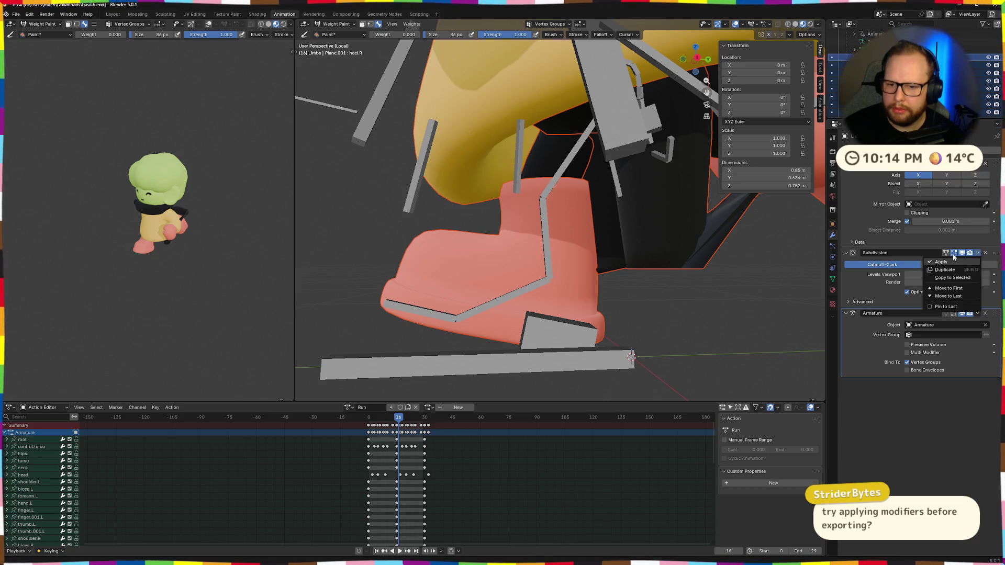
left_click(948, 267)
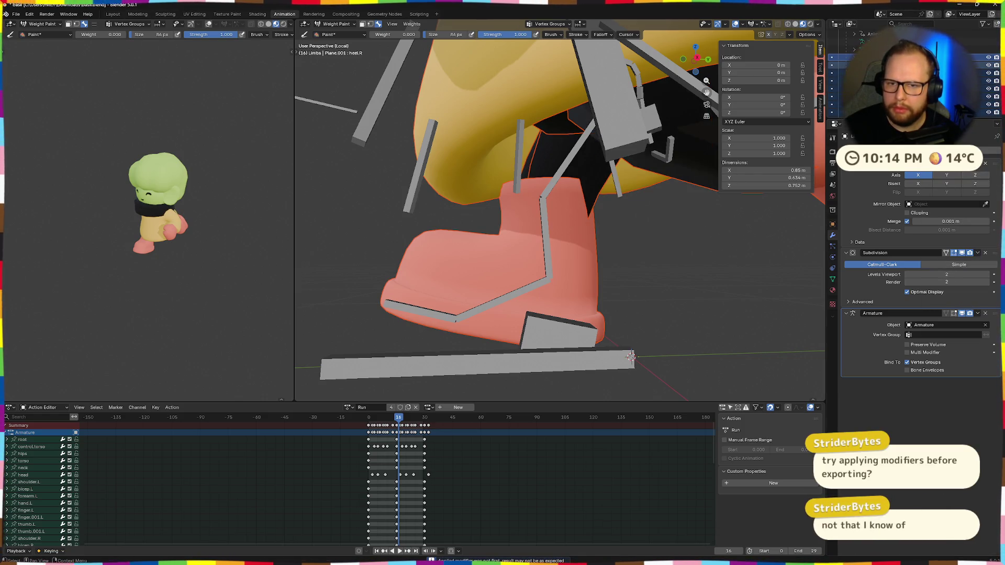
key("space")
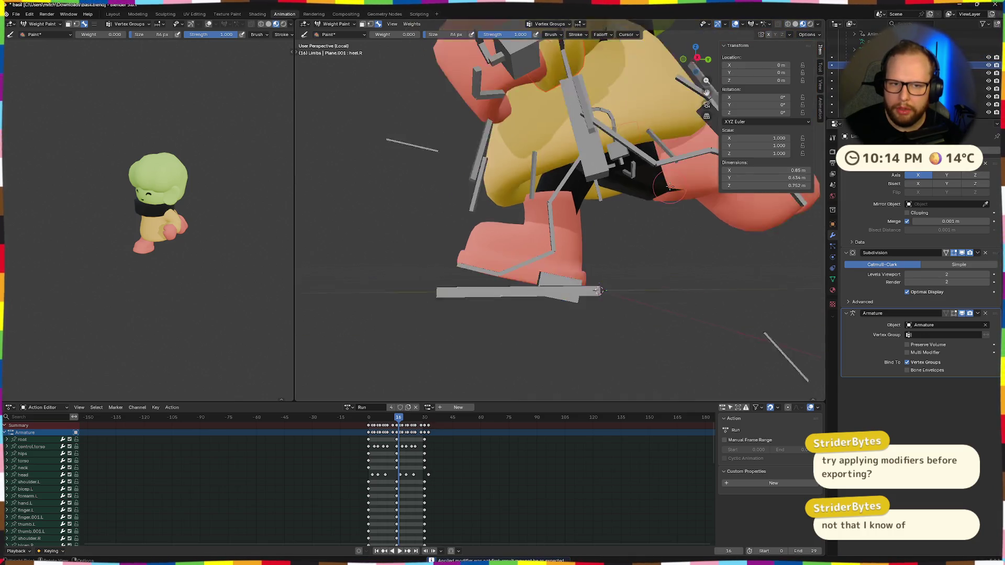
key("Escape")
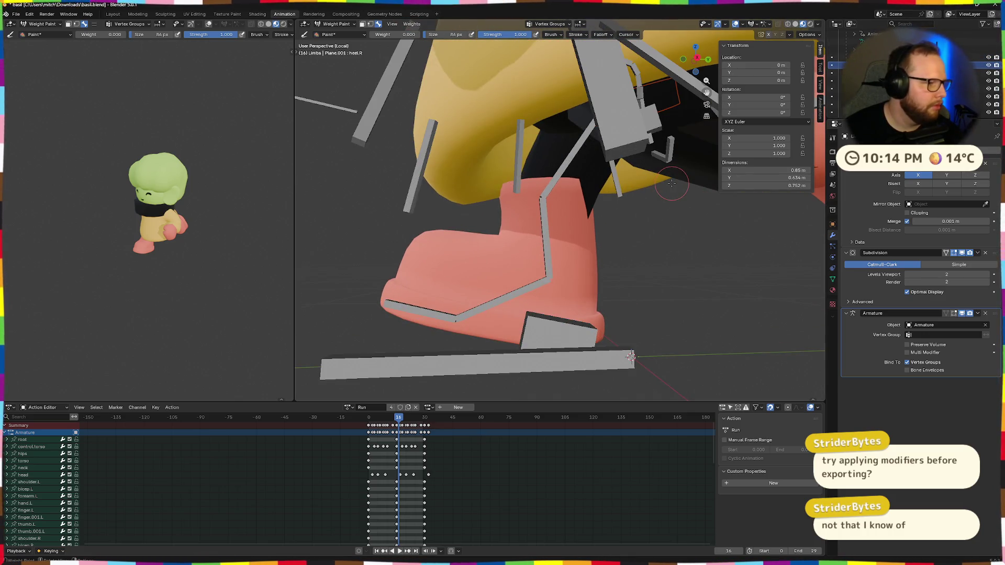
scroll(671, 183, "down", 2)
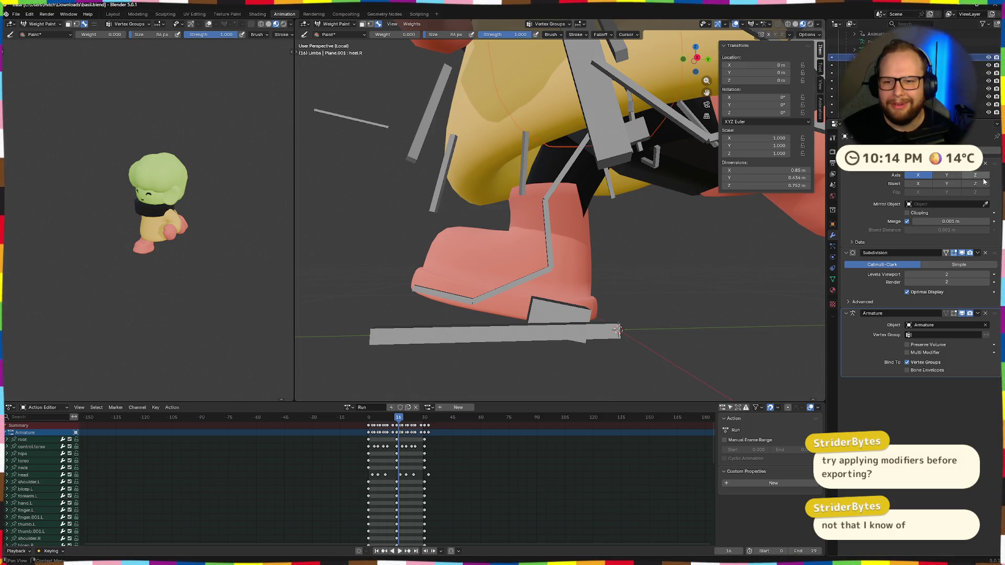
left_click(978, 157)
left_click(966, 172)
left_click(978, 163)
left_click(954, 173)
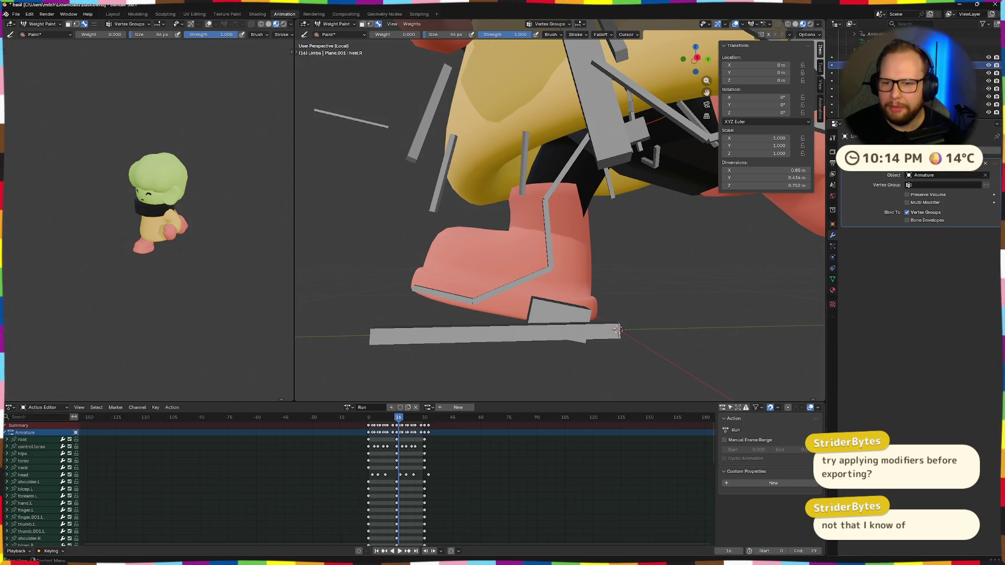
left_click(978, 167)
key("Escape")
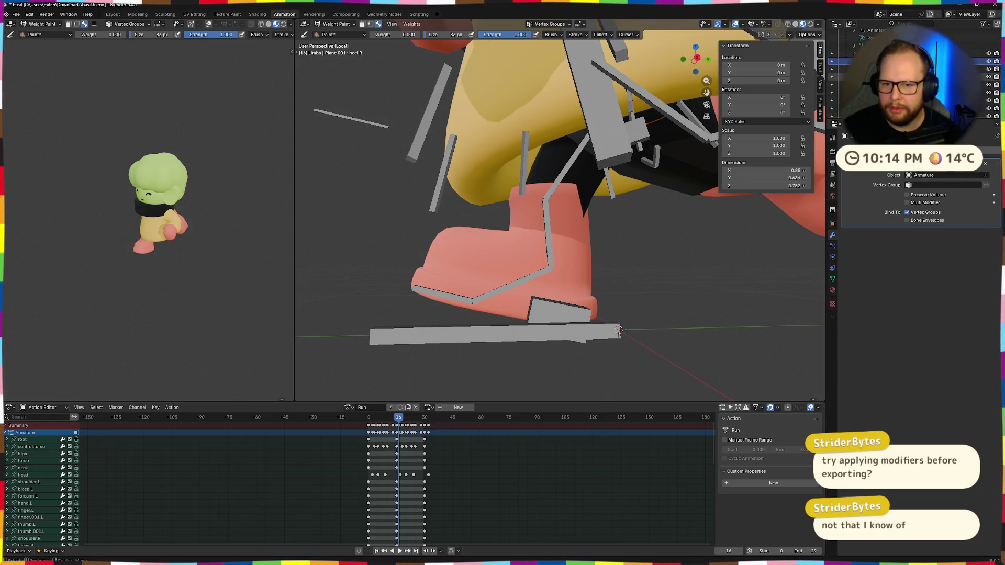
Select the dark object and then the yellow body mesh in the Outliner
left_click(863, 108)
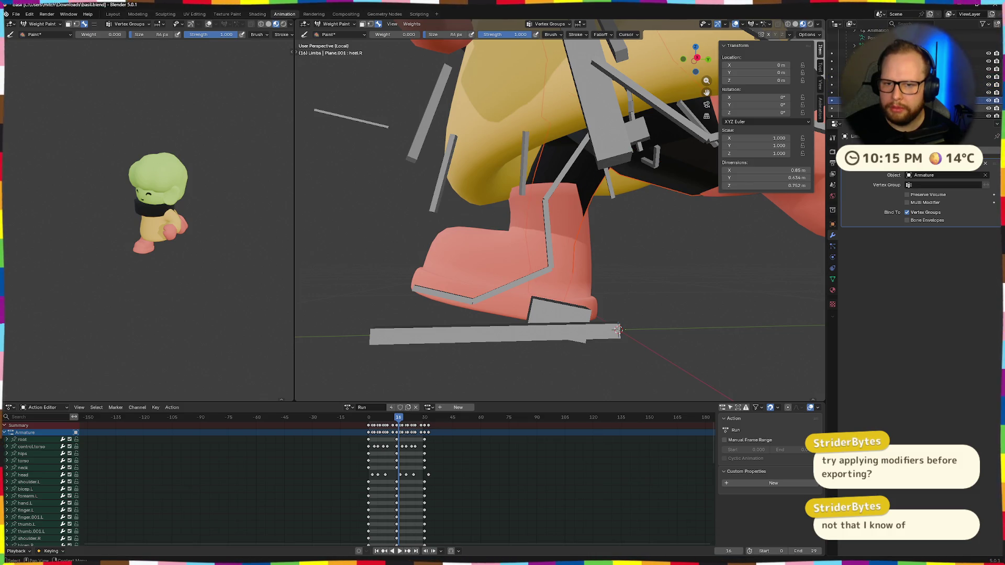
left_click(864, 85)
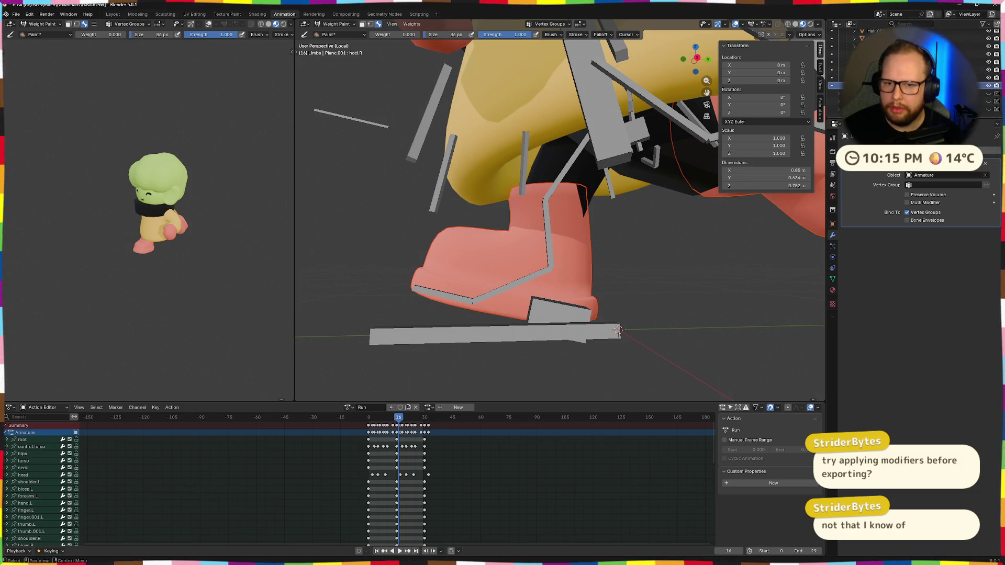
middle_click_drag(675, 197, 726, 200)
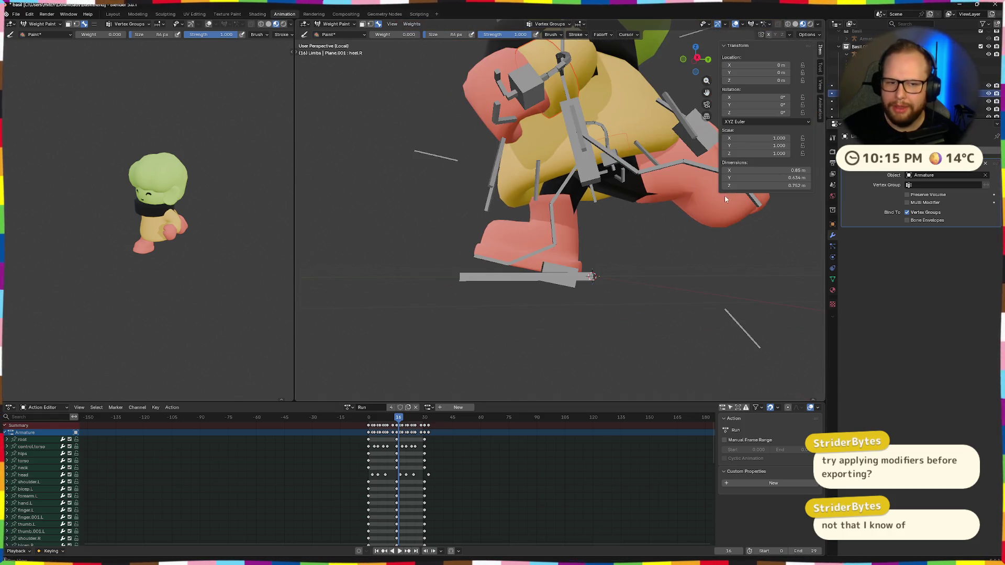
Play the Run action and stop at frame 24 to check the legs, then enable circle select
mouse_move(646, 252)
middle_mouse_down()
mouse_move(749, 172)
mouse_move(594, 165)
middle_mouse_up()
scroll(650, 171, "up", 3)
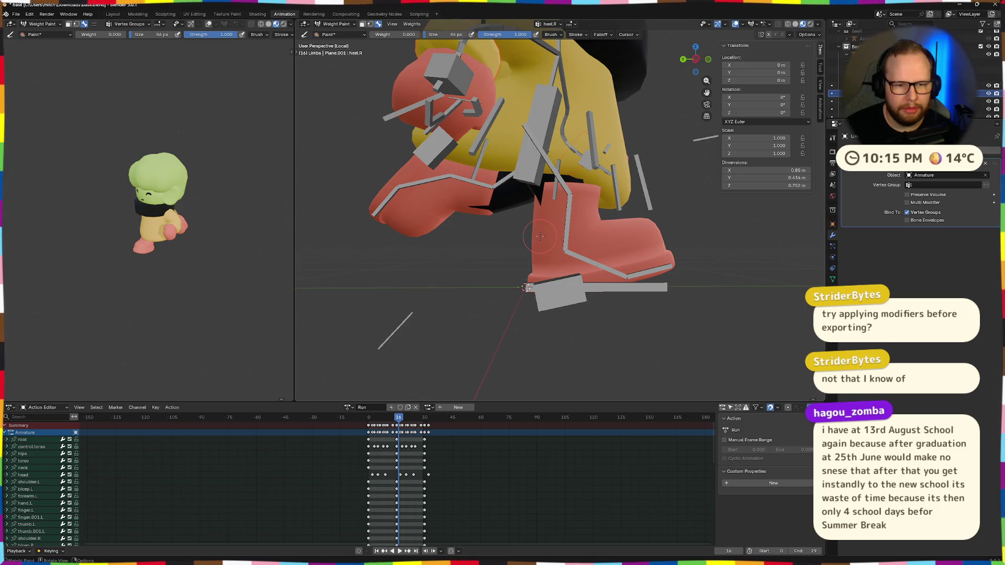
key("space")
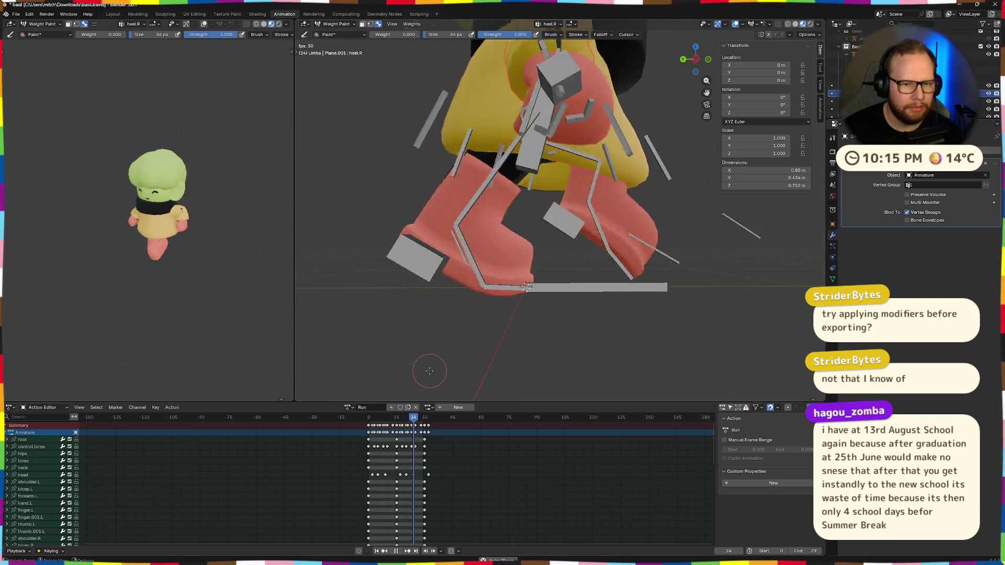
key("space")
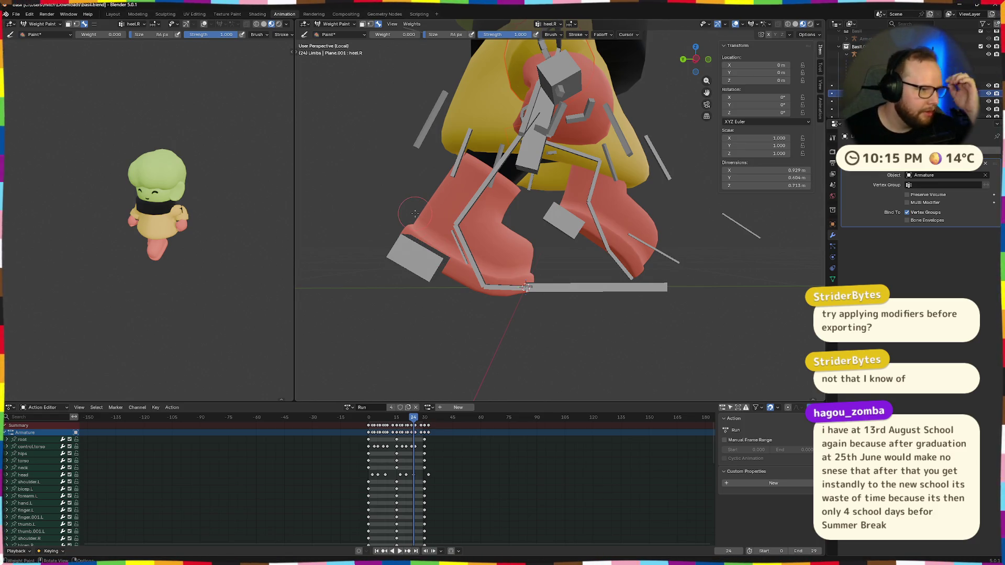
key("w")
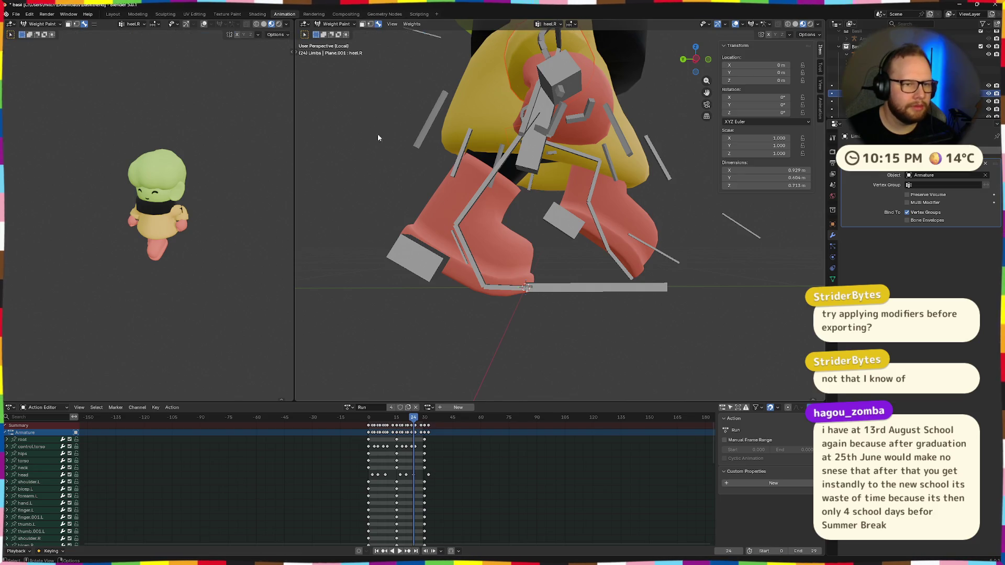
Return to Object Mode, hide the red leg mesh and frame the whole rigged character
left_click(347, 25)
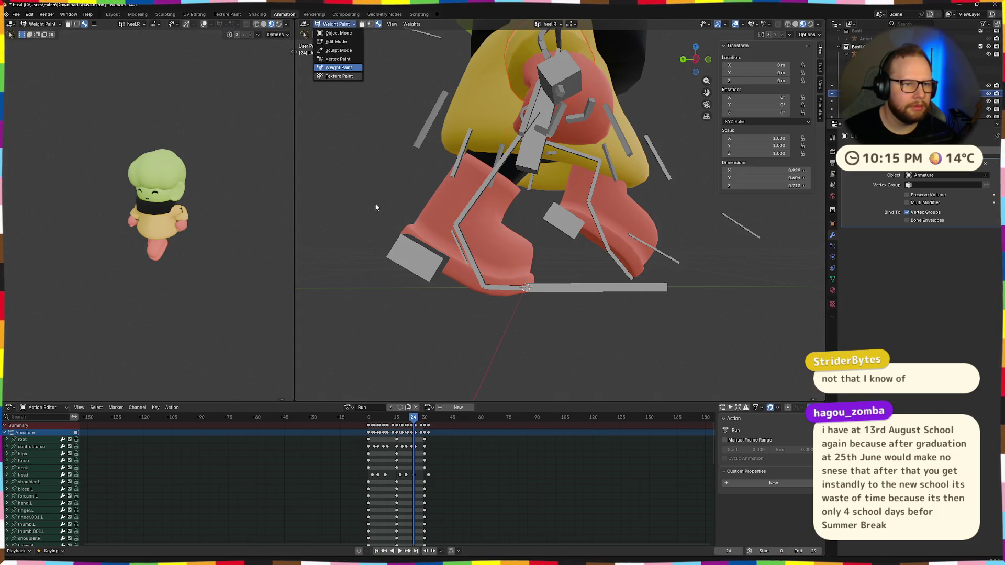
key("ctrl+Tab")
left_click(315, 207)
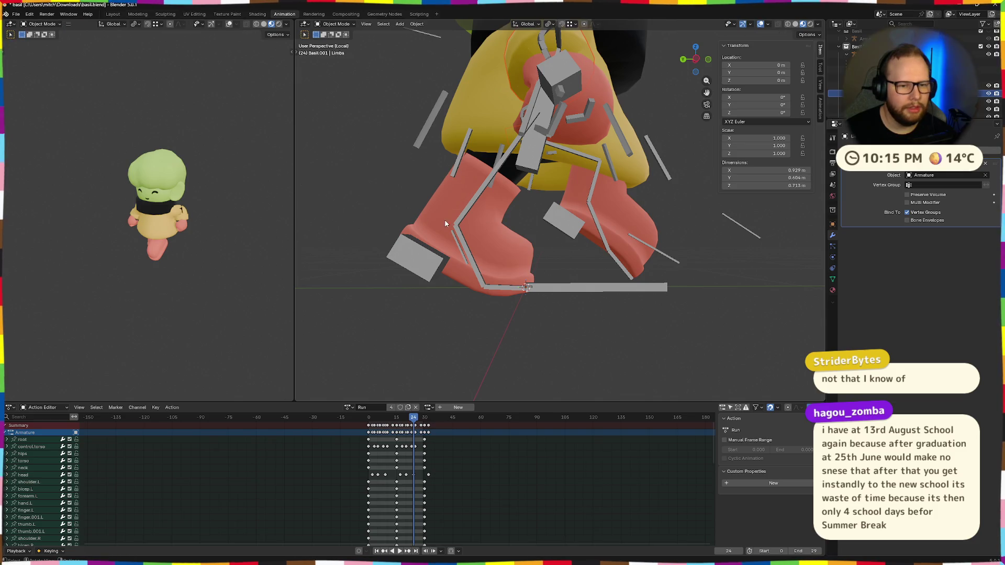
key("h")
mouse_move(429, 214)
middle_mouse_down()
mouse_move(462, 216)
mouse_move(472, 184)
middle_mouse_up()
scroll(454, 201, "down", 5)
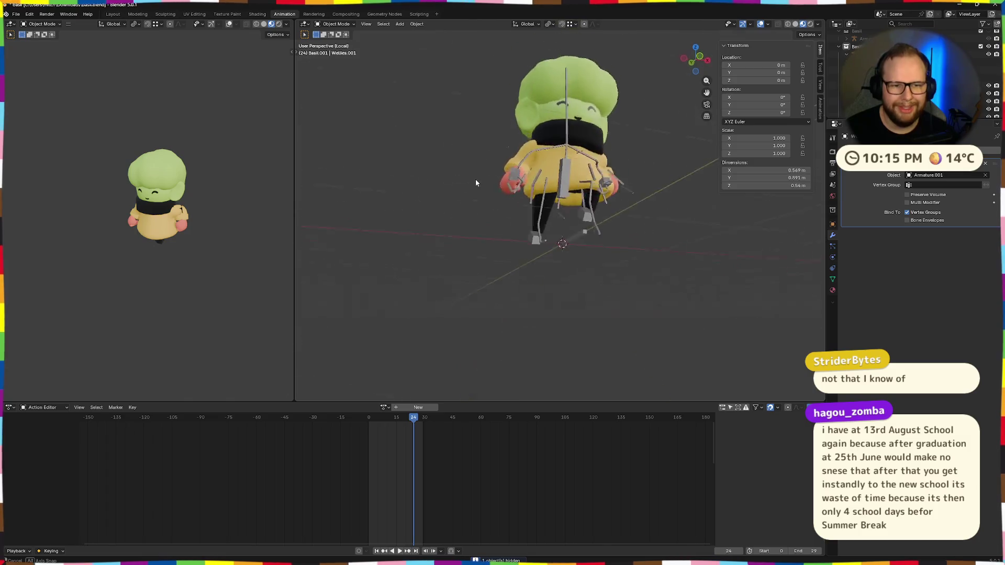
scroll(548, 141, "up", 4)
mouse_move(548, 140)
middle_mouse_down()
mouse_move(608, 163)
mouse_move(582, 137)
mouse_move(369, 130)
middle_mouse_up()
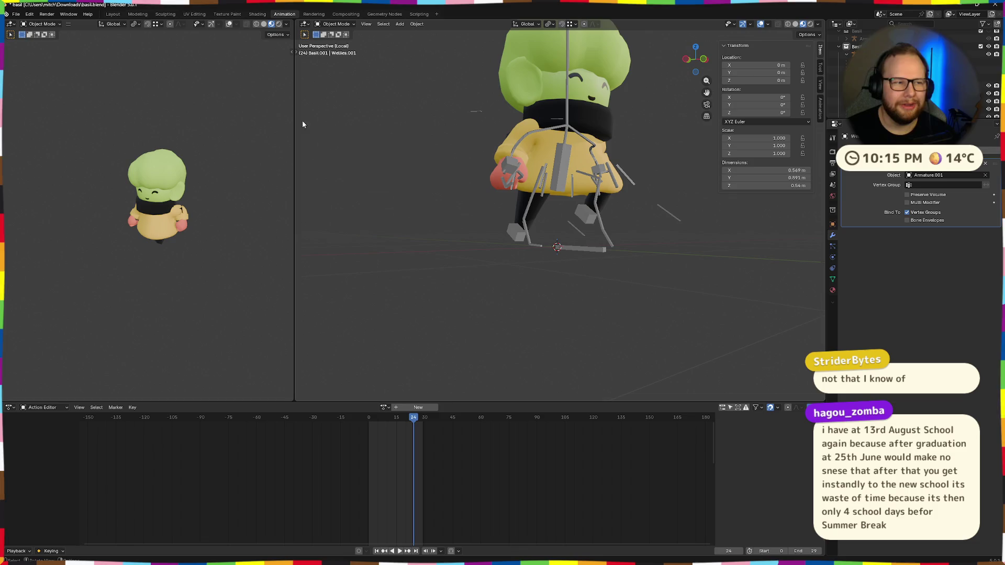
Export the character as glTF 2.0 and switch over to the Godot editor
left_click(16, 13)
mouse_move(30, 133)
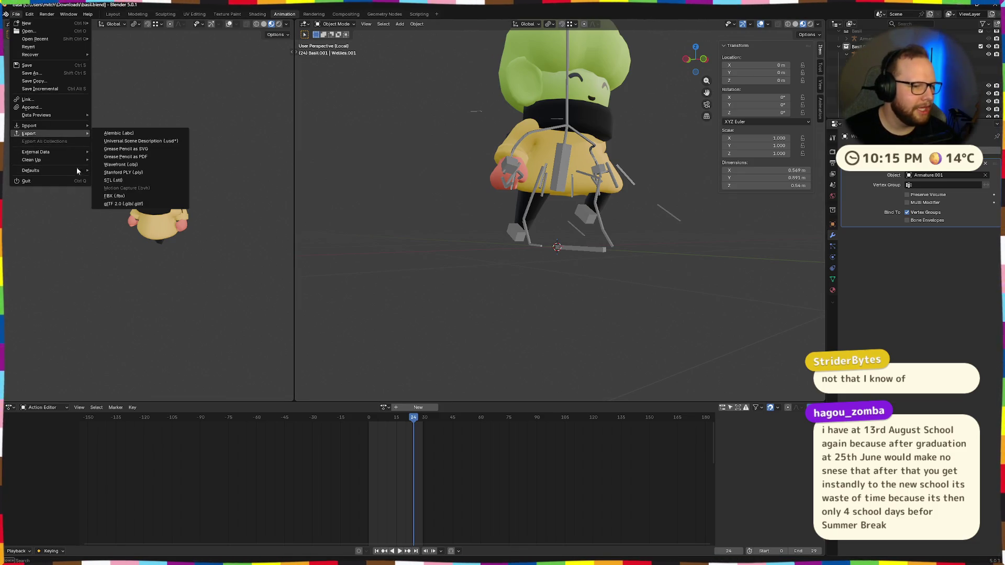
left_click(112, 204)
left_click(689, 437)
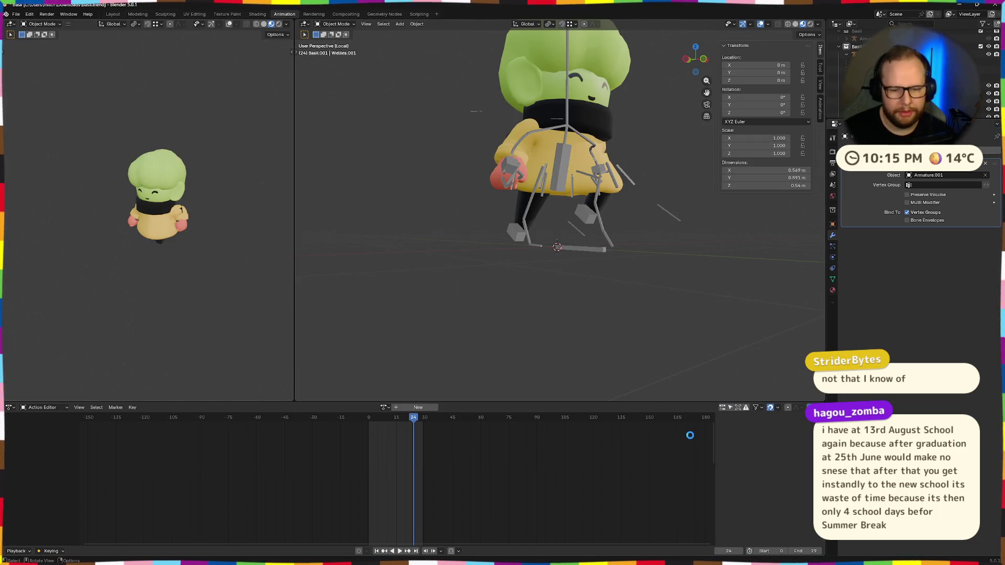
key("ctrl+super+Right")
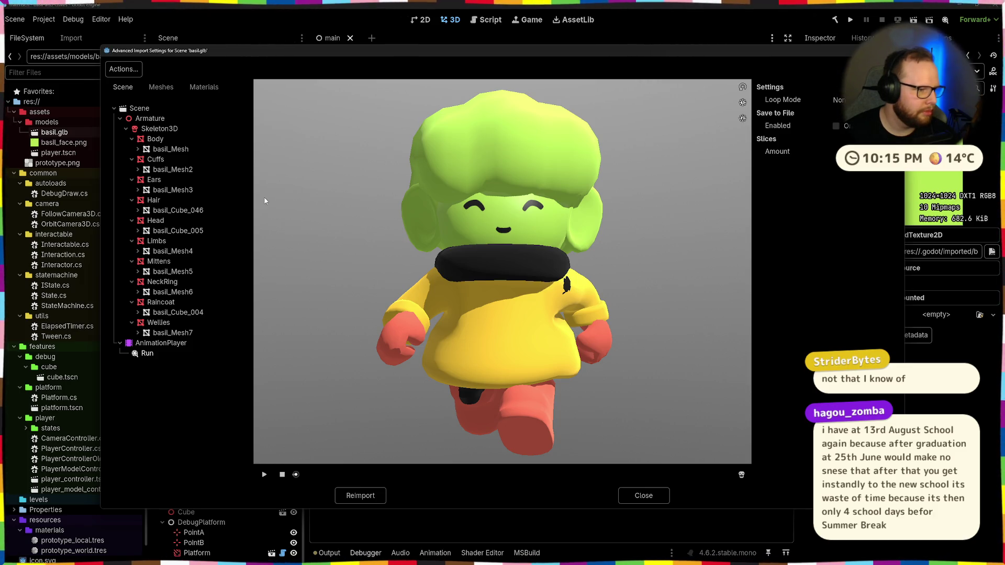
View the imported Basil model from behind and close its Advanced Import Settings
left_click_drag(471, 267, 519, 297)
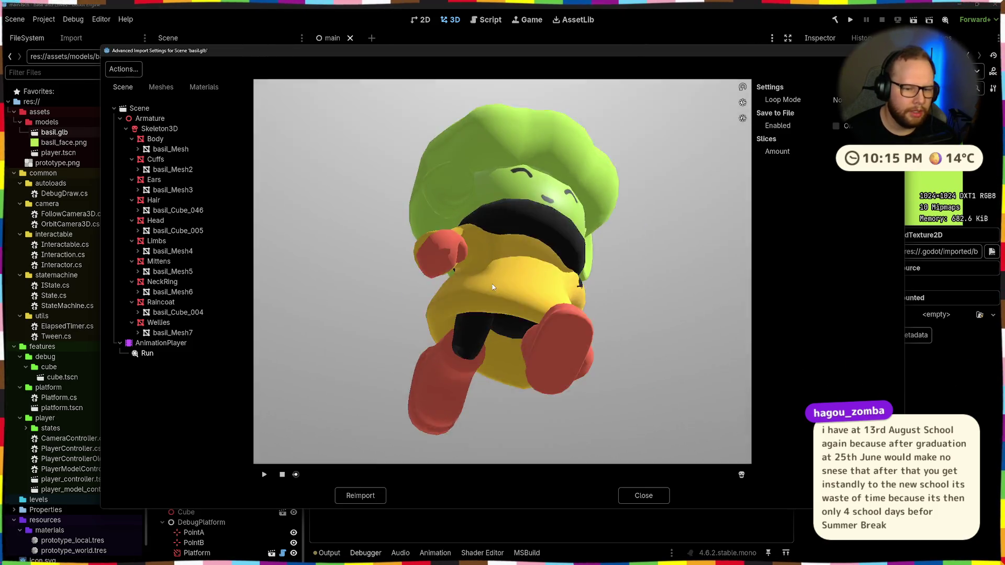
left_click(643, 495)
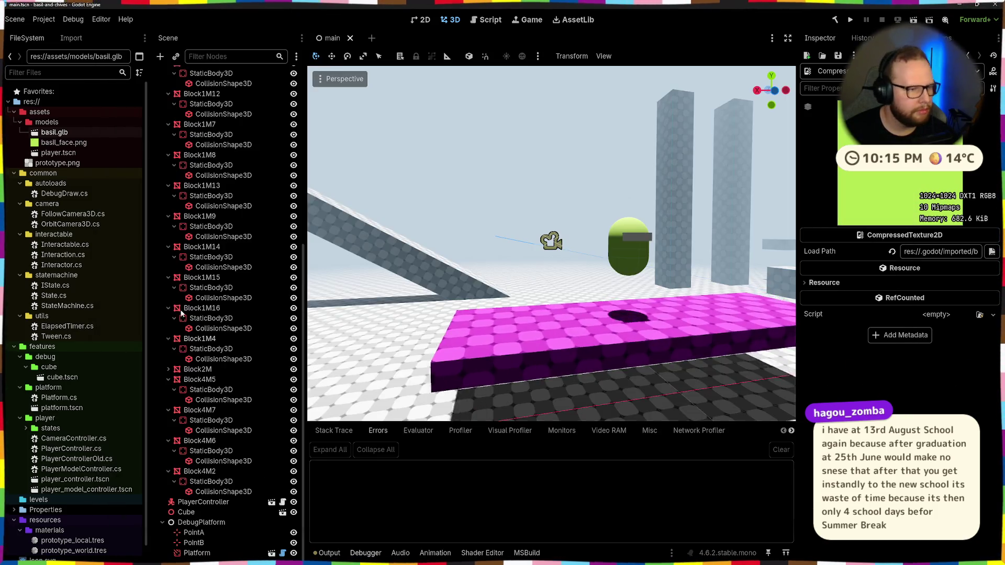
Drag basil.glb from Downloads into Godot's models folder and open its import settings
key("super+e")
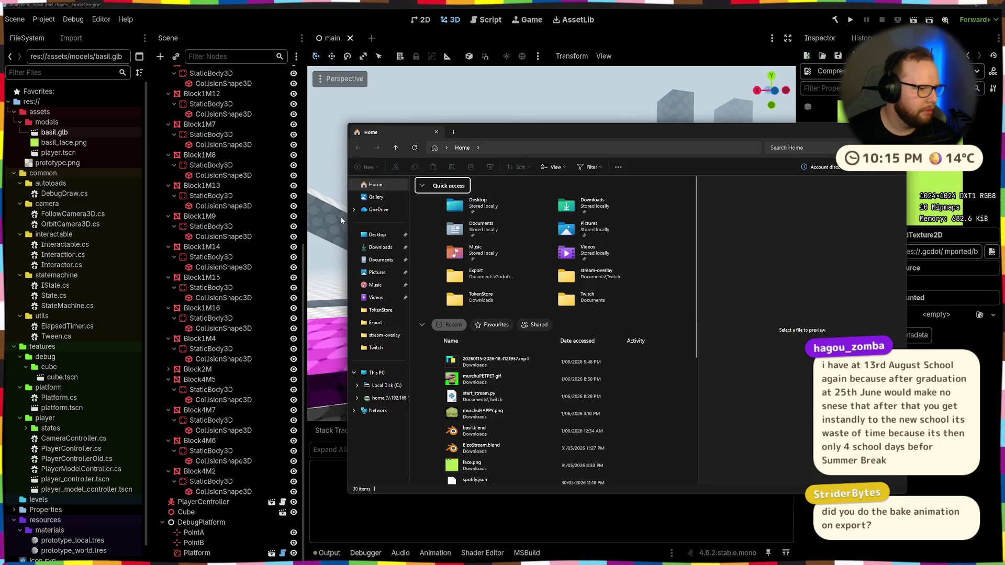
left_click(373, 248)
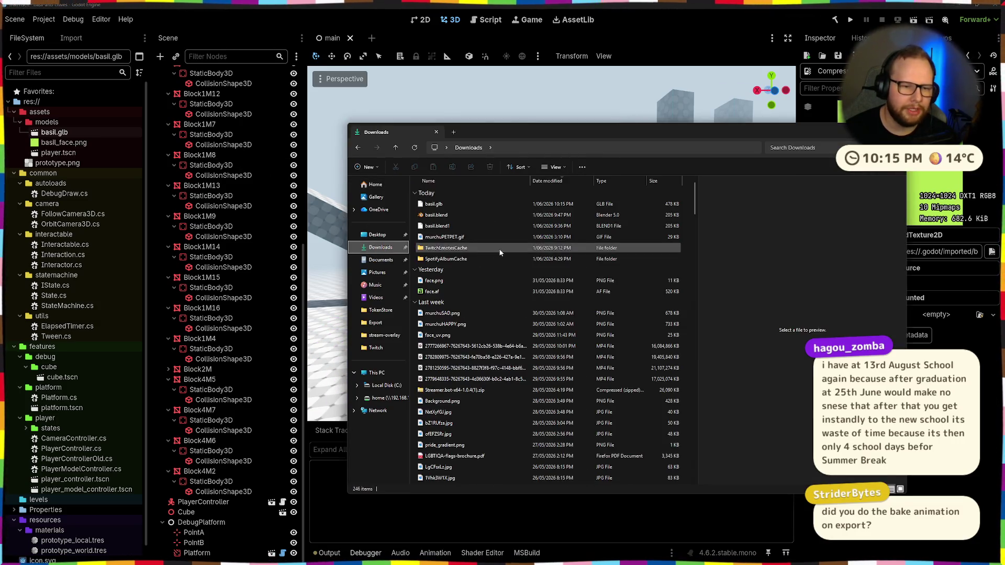
left_click_drag(434, 204, 58, 133)
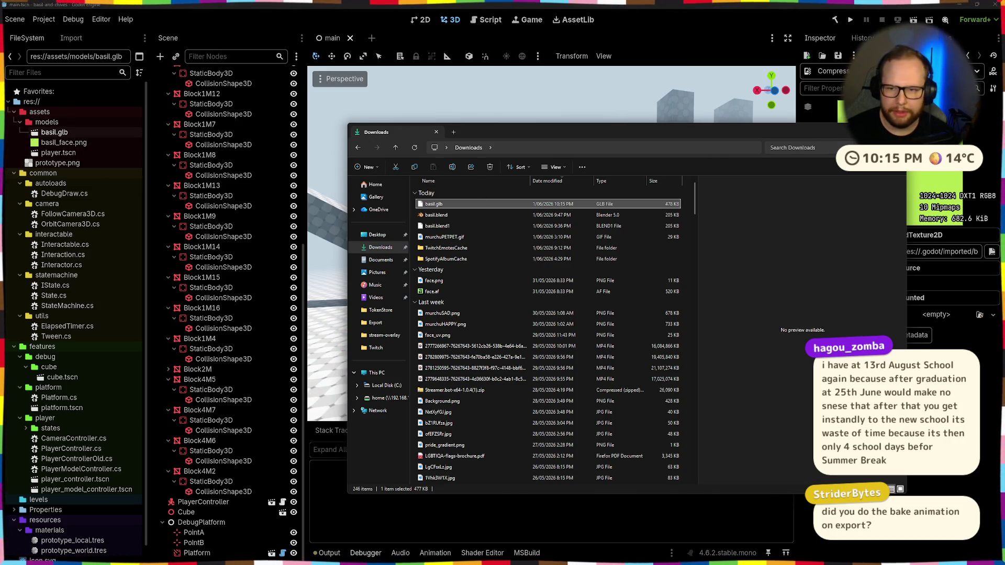
double_click(55, 133)
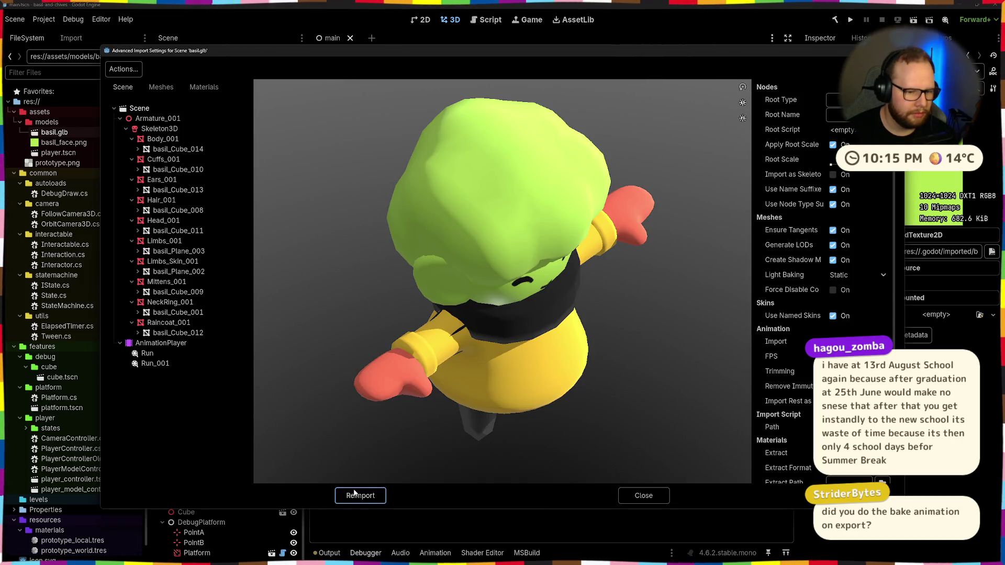
Reimport basil.glb and select its Run animation, viewing the model from below and behind
left_click(360, 495)
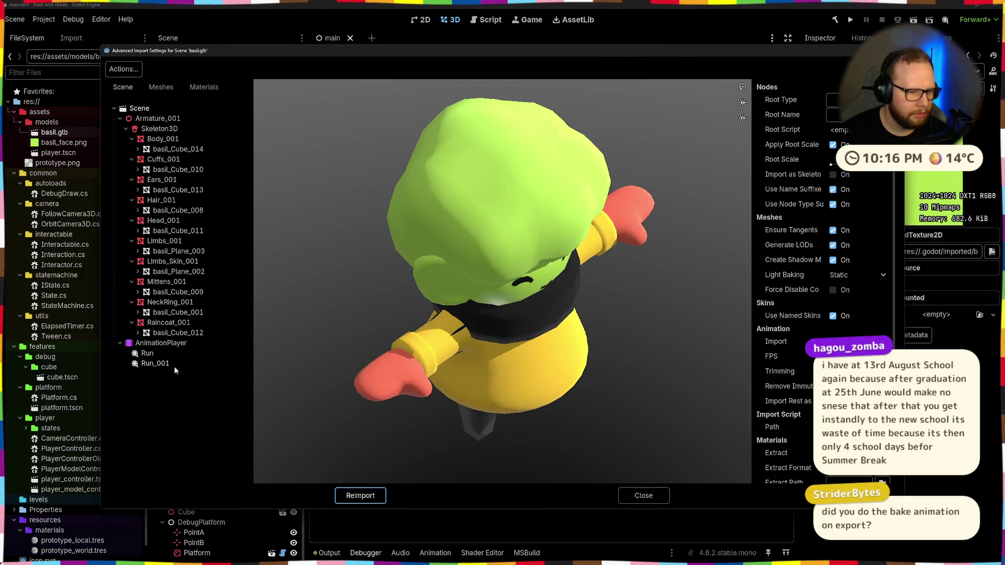
left_click(146, 354)
left_click_drag(513, 414, 534, 378)
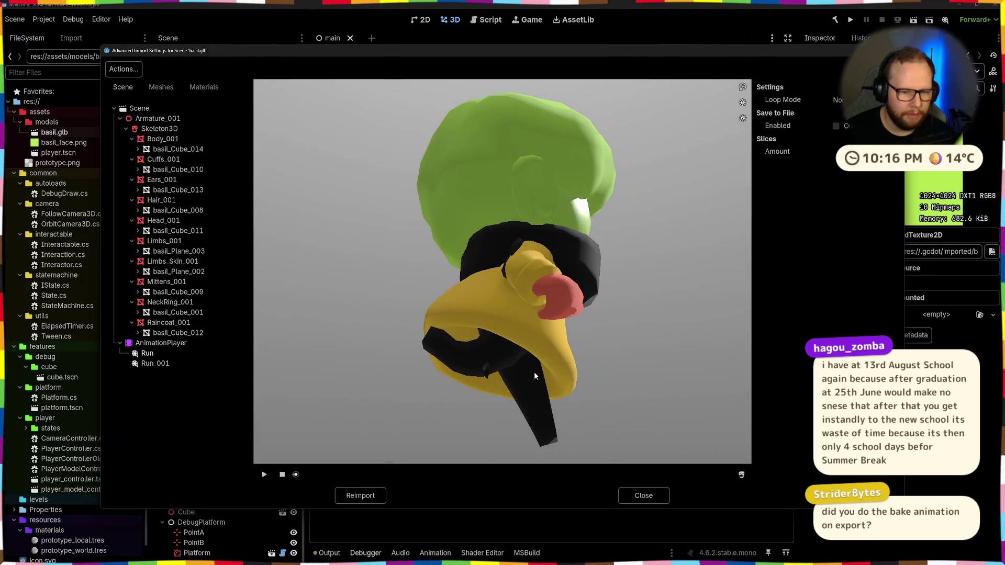
mouse_move(431, 416)
left_mouse_down()
mouse_move(521, 367)
mouse_move(565, 420)
mouse_move(572, 411)
mouse_move(531, 411)
mouse_move(424, 461)
left_mouse_up()
Scrub the Run animation through to its end while orbiting the preview
left_click_drag(295, 474, 466, 473)
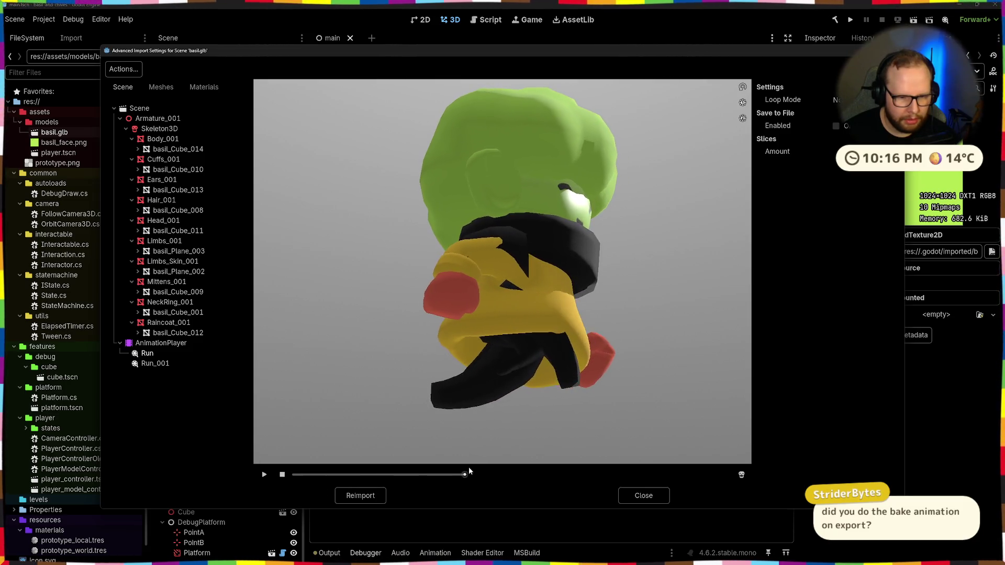
mouse_move(466, 473)
left_mouse_down()
mouse_move(653, 440)
mouse_move(491, 428)
left_mouse_up()
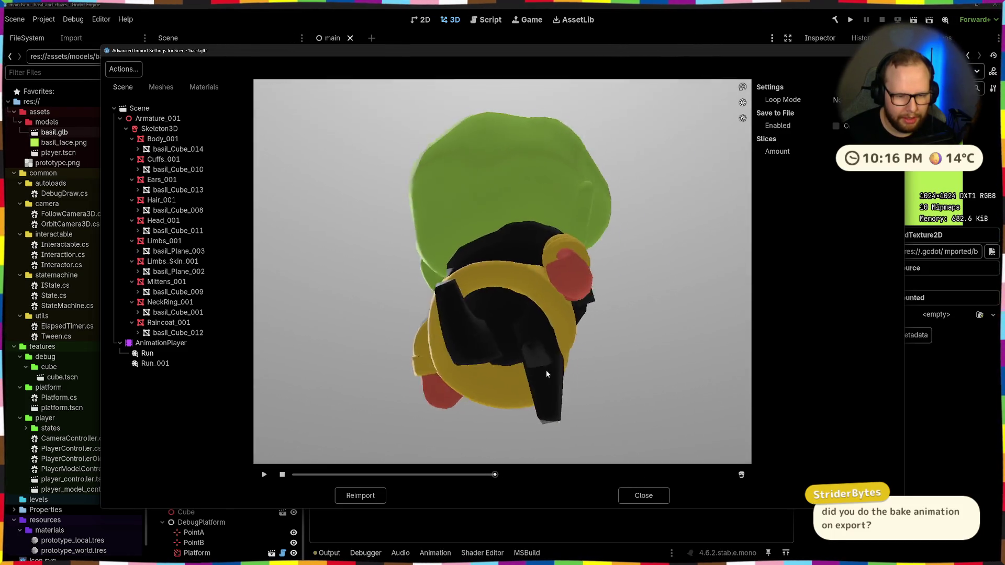
left_click_drag(539, 366, 482, 366)
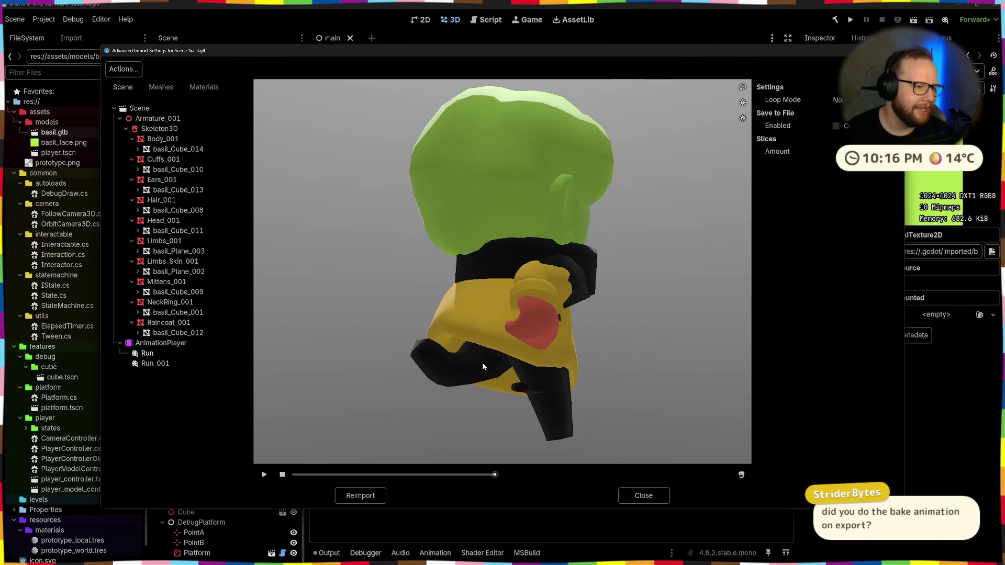
scroll(567, 436, "up", 5)
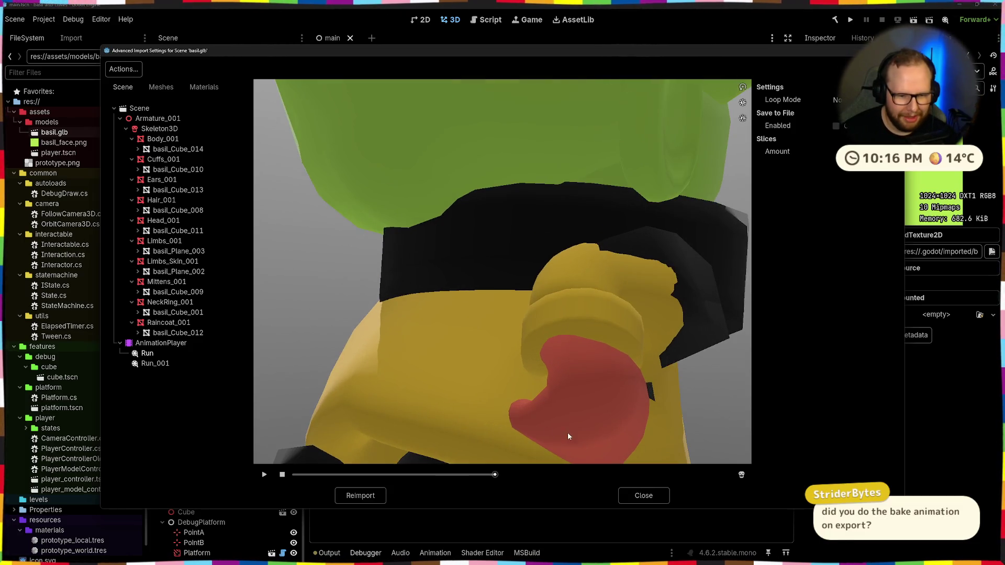
mouse_move(544, 409)
left_mouse_down()
mouse_move(538, 381)
mouse_move(518, 388)
mouse_move(475, 366)
mouse_move(469, 391)
mouse_move(504, 392)
mouse_move(467, 403)
left_mouse_up()
scroll(467, 403, "down", 5)
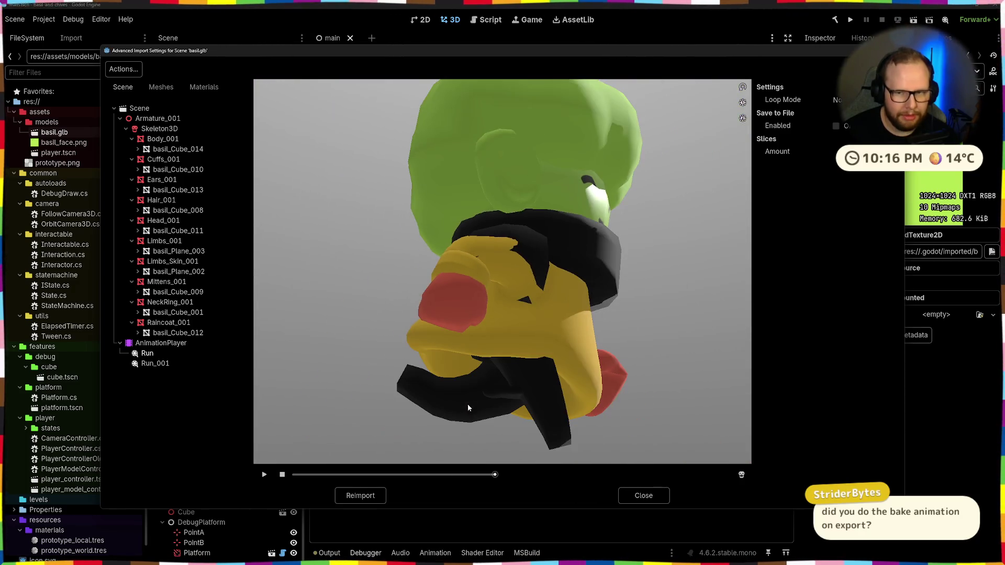
Close the Advanced Import Settings and switch back to Blender
left_click(637, 497)
key("alt+Tab")
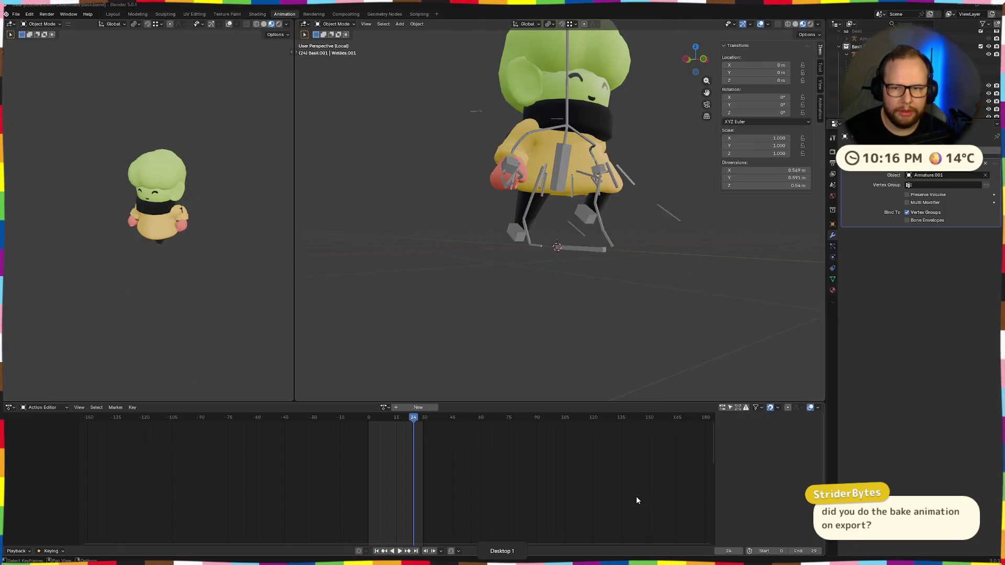
Make Limbs Skin.001 the active object in the Outliner
key("Down")
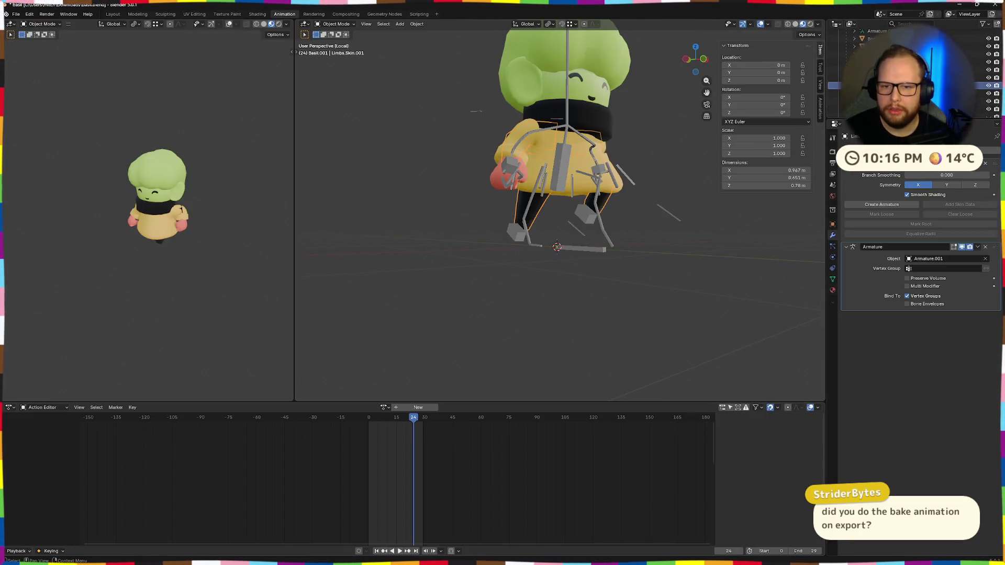
key("Up")
key("Down")
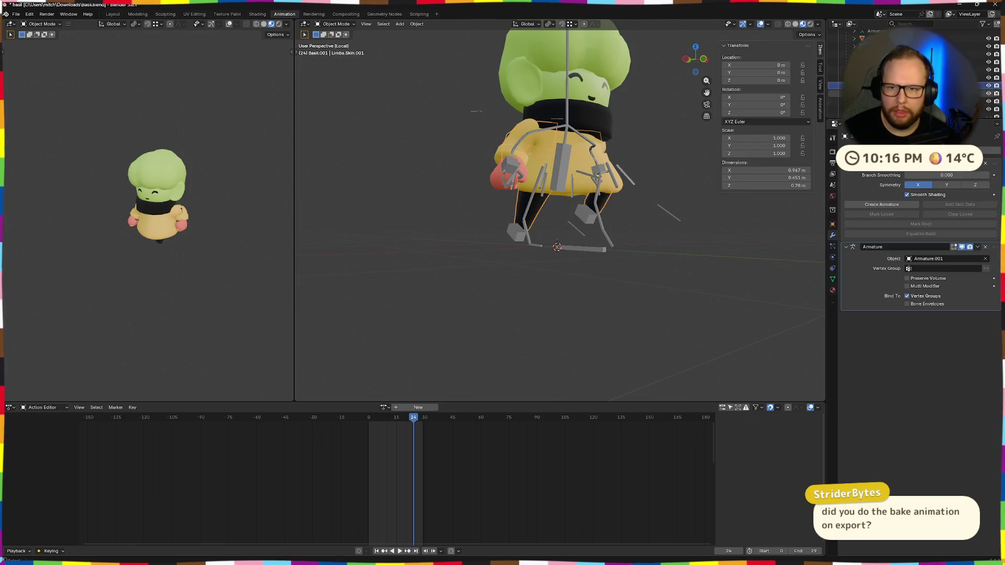
key("Up")
key("Down")
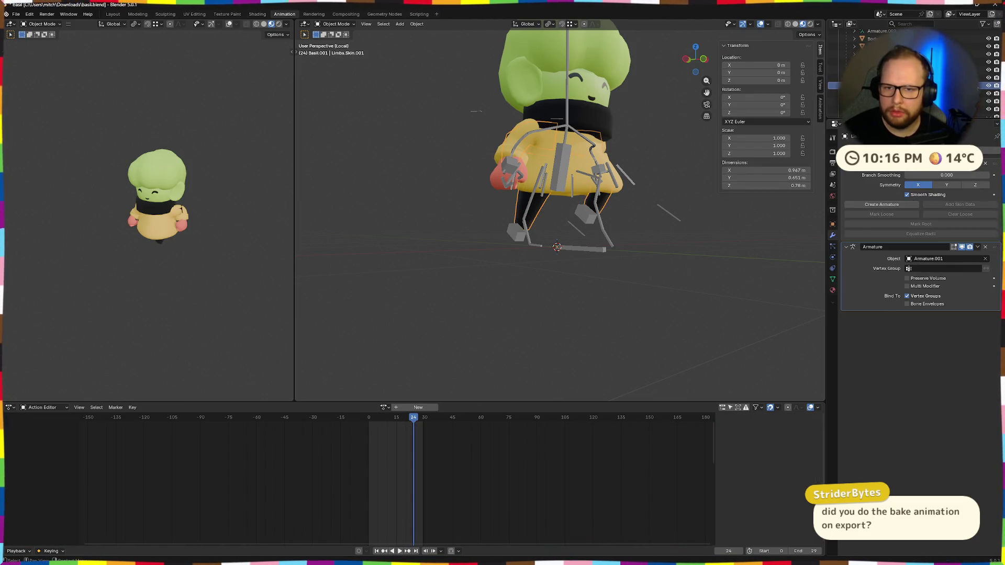
key("Up")
scroll(537, 242, "up", 6)
scroll(536, 242, "up", 2)
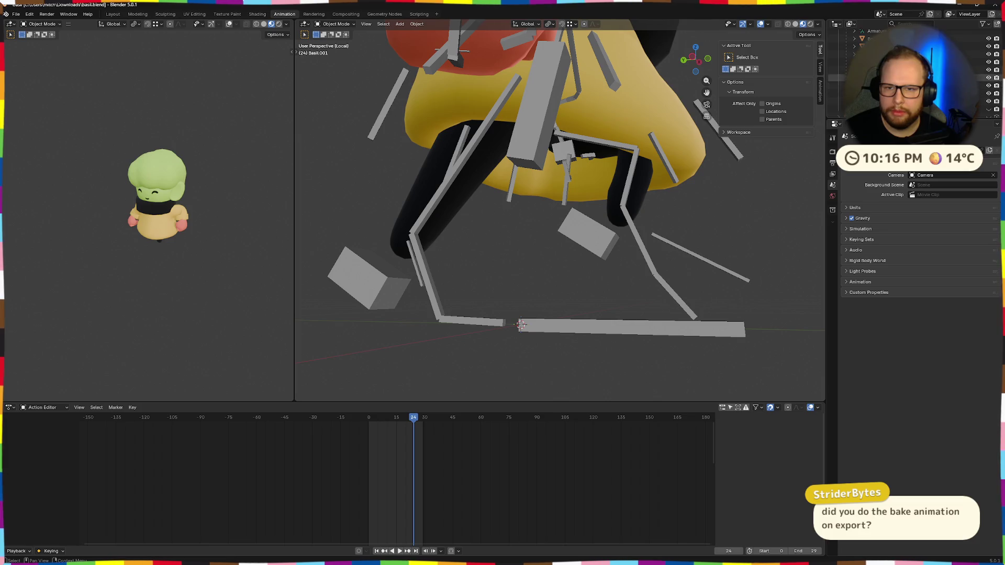
key("Down")
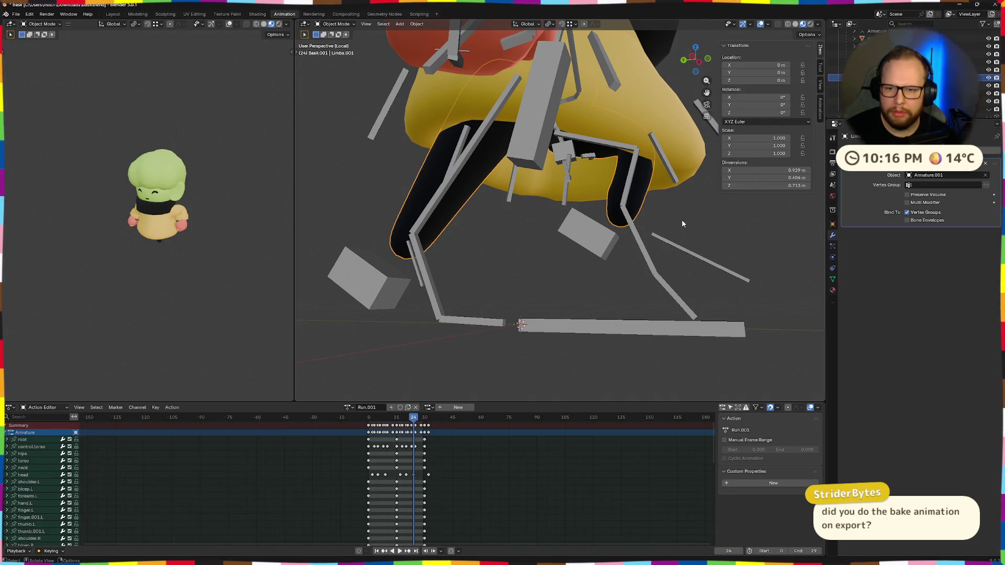
scroll(359, 243, "down", 3)
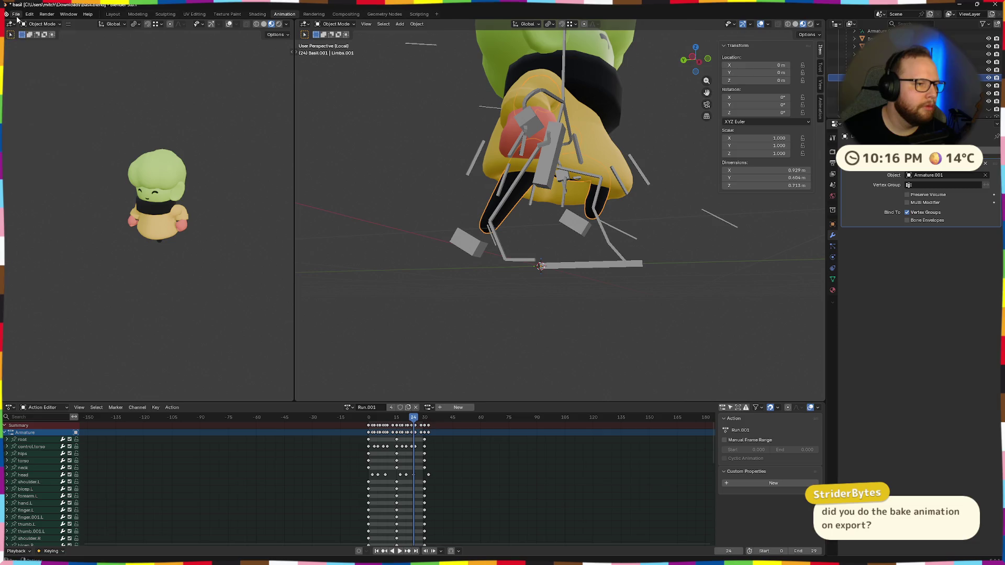
Export the scene as glTF 2.0 to basil.glb, then switch to the Godot desktop
left_click(15, 14)
left_click(118, 191)
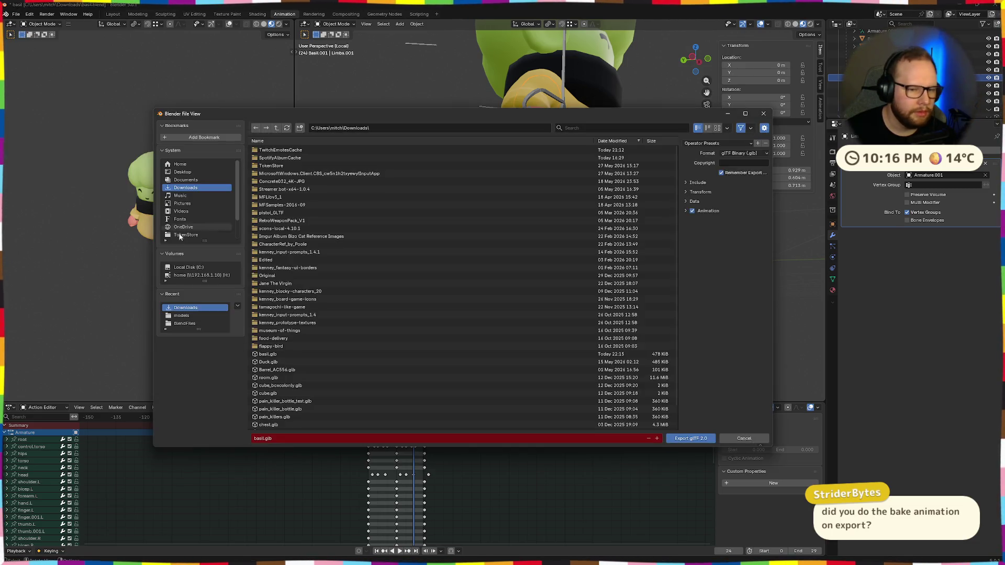
left_click(697, 439)
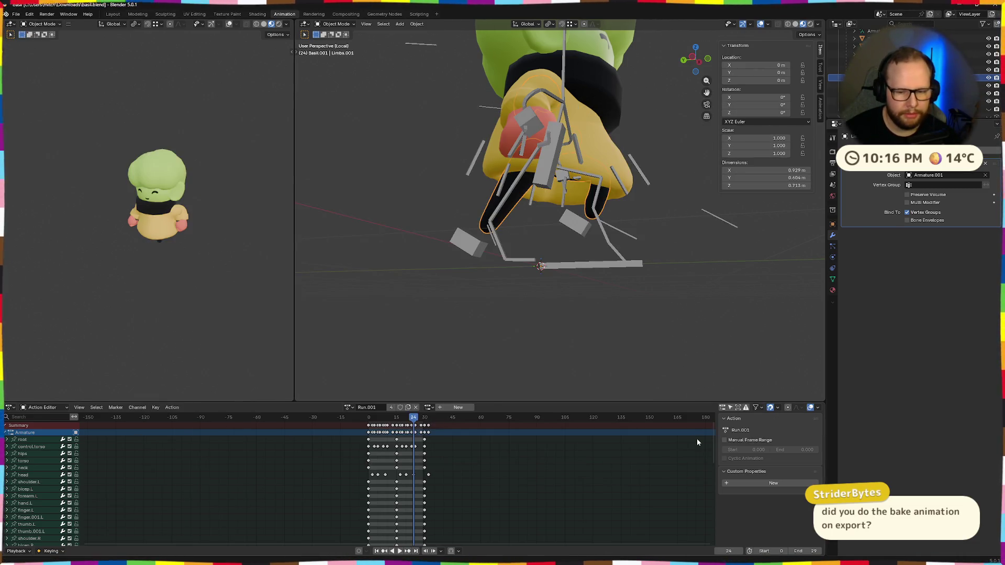
key("ctrl+super+Right")
key("super+e")
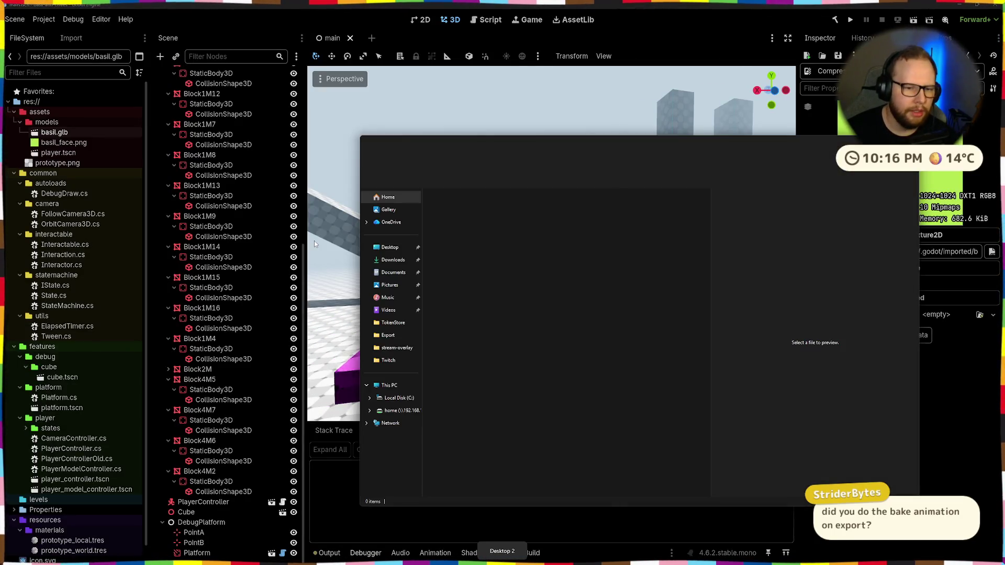
Drag basil.glb from Downloads into the Godot project and open its Advanced Import Settings
left_click(394, 260)
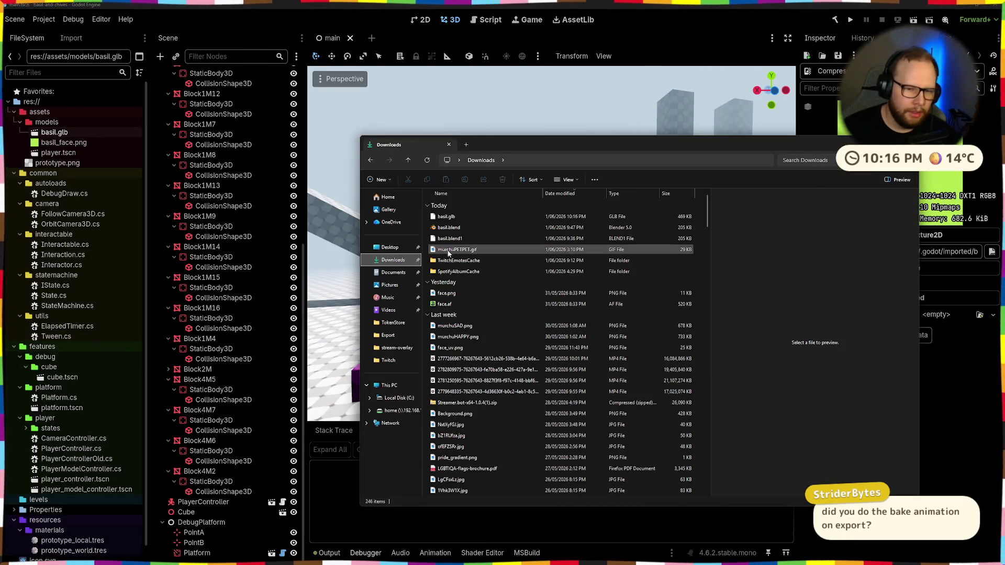
mouse_move(459, 216)
left_mouse_down()
mouse_move(429, 219)
mouse_move(56, 135)
left_mouse_up()
double_click(56, 132)
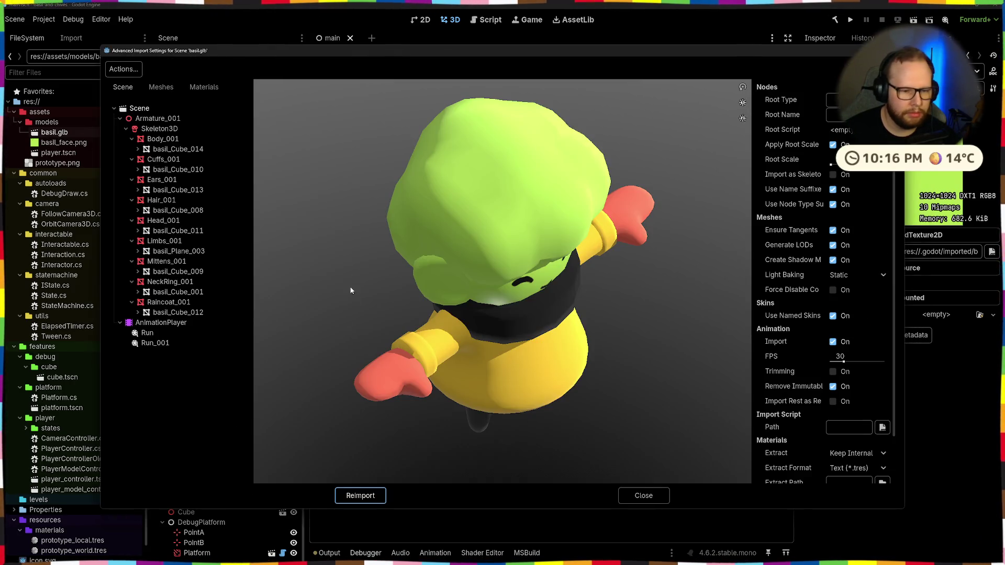
Play the Run animation in the preview, orbit the model, then close the settings and return to Blender
left_click(147, 333)
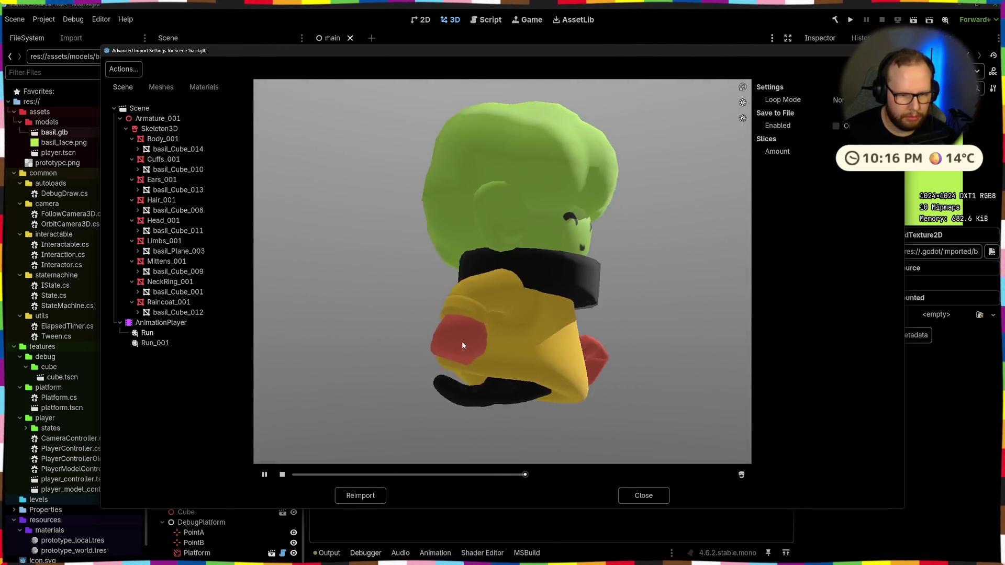
left_click_drag(463, 340, 688, 478)
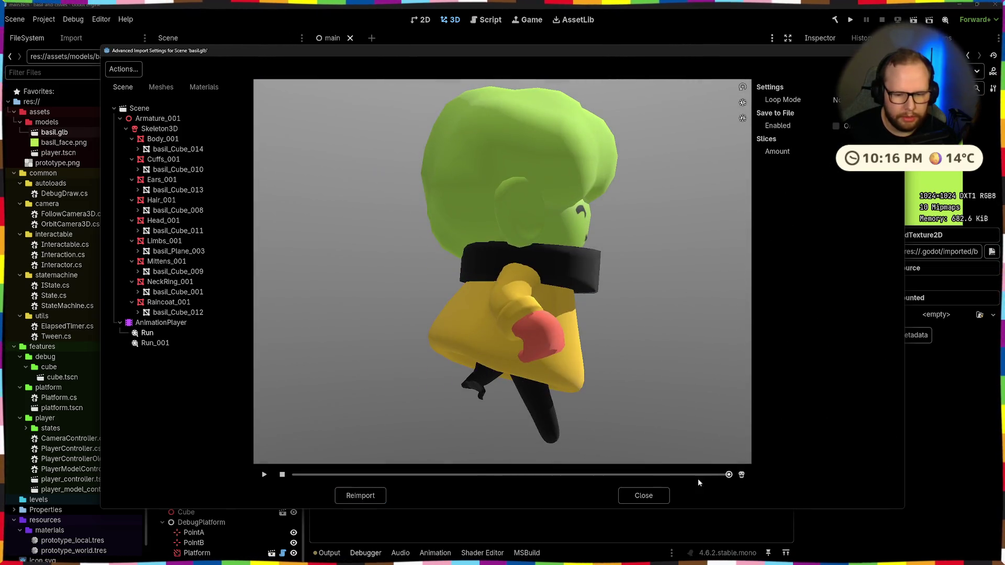
left_click(634, 490)
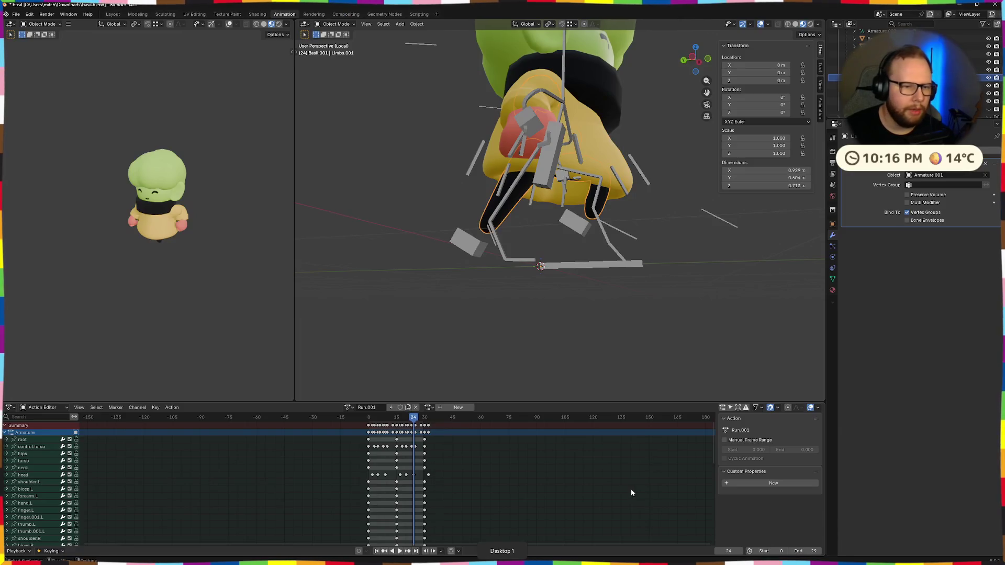
left_click(16, 14)
mouse_move(31, 134)
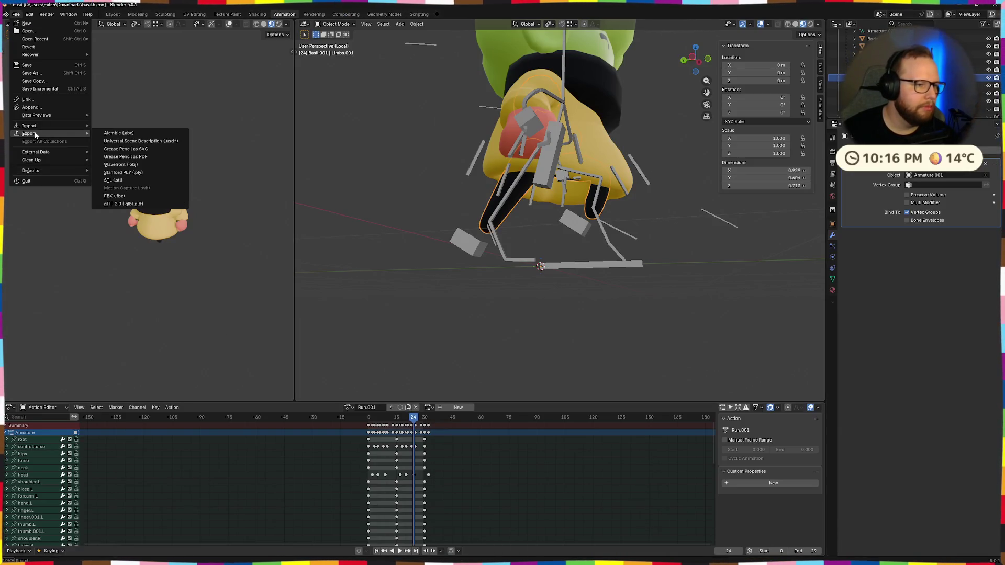
Export basil.glb as glTF 2.0 with the Animation options reviewed, then switch to the Godot desktop
left_click(135, 204)
left_click(686, 212)
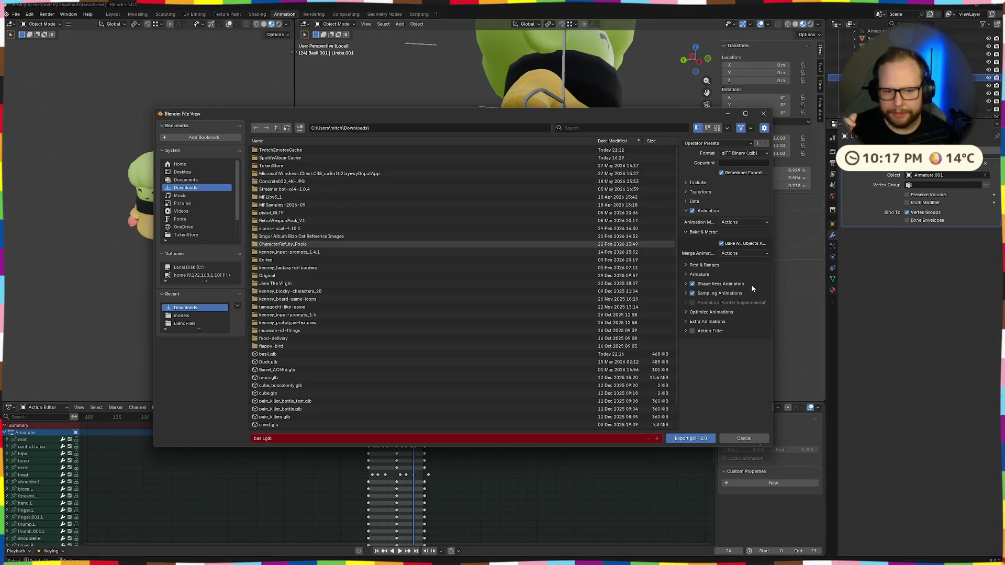
left_click(673, 439)
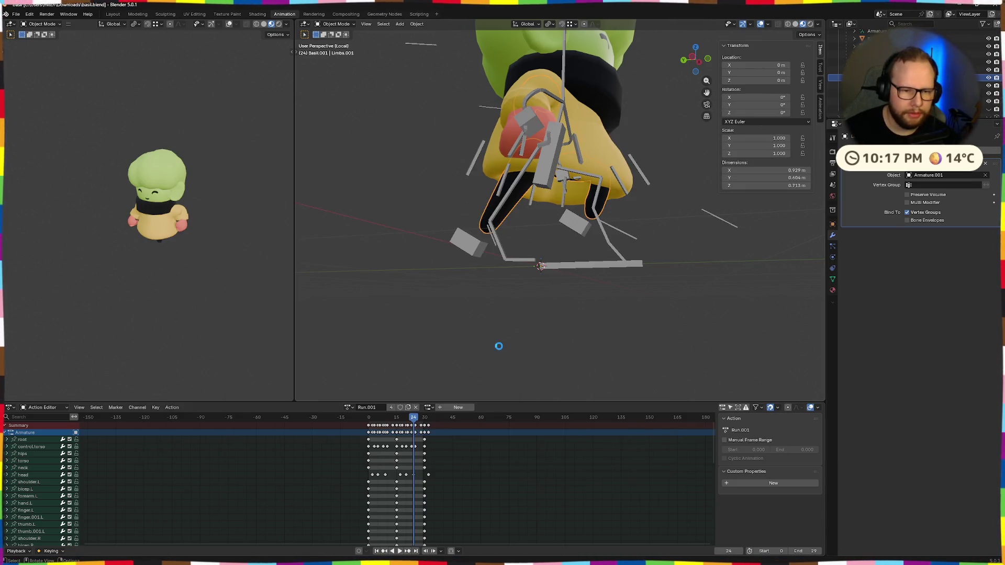
key("ctrl+super+Right")
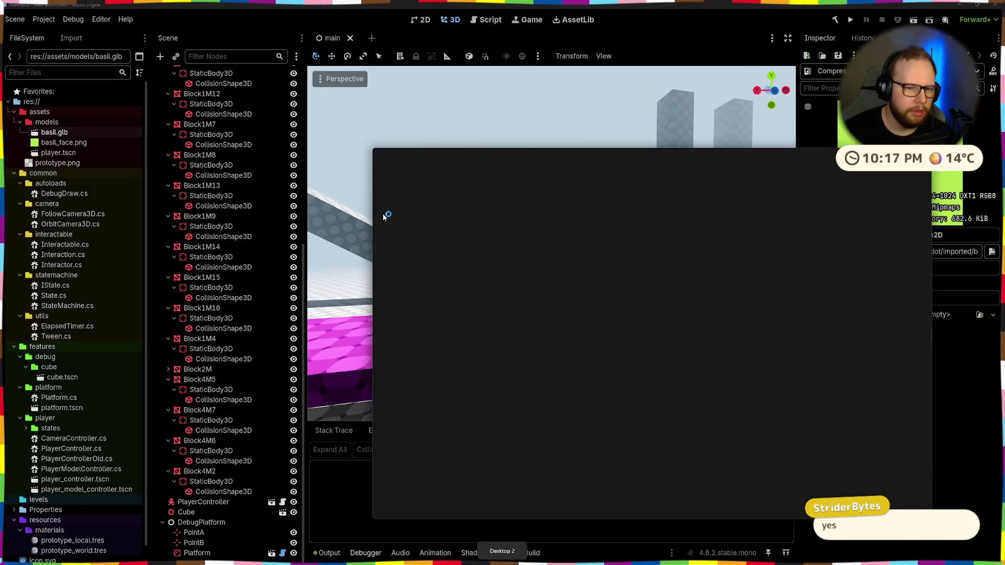
Delete the old basil.glb and basil_face.png from Godot's FileSystem
left_click(406, 273)
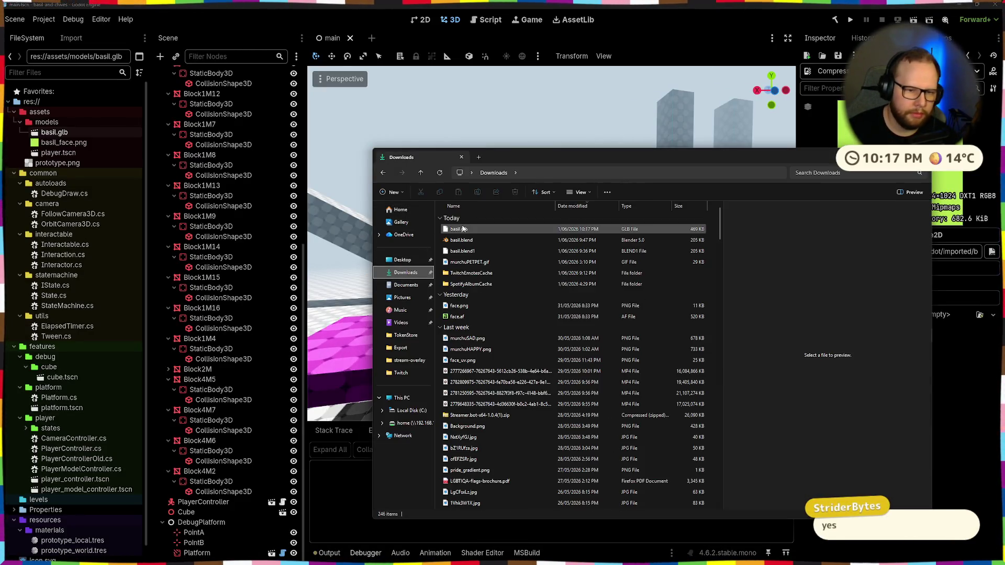
left_click(463, 229)
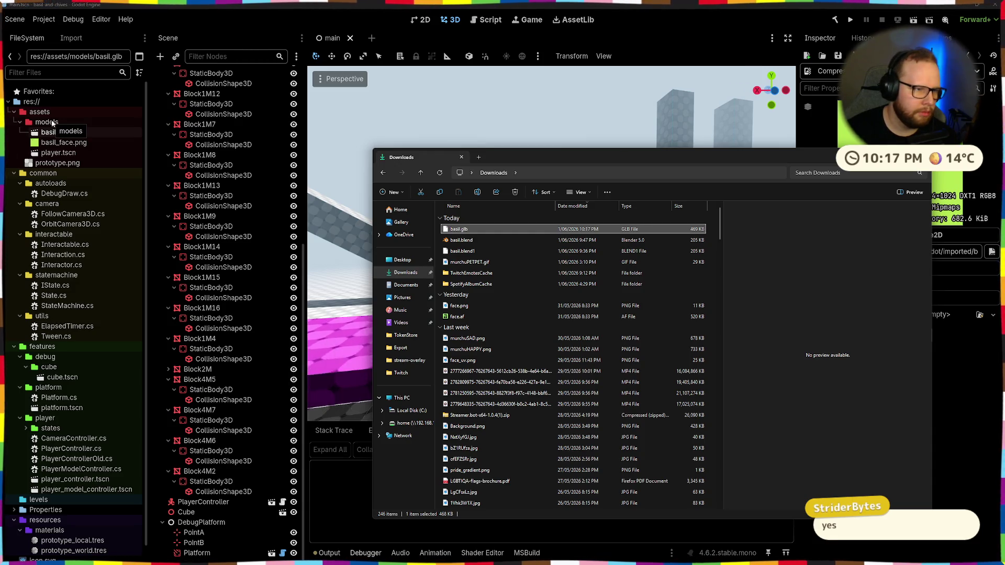
left_click(58, 145)
key("Delete")
key("Return")
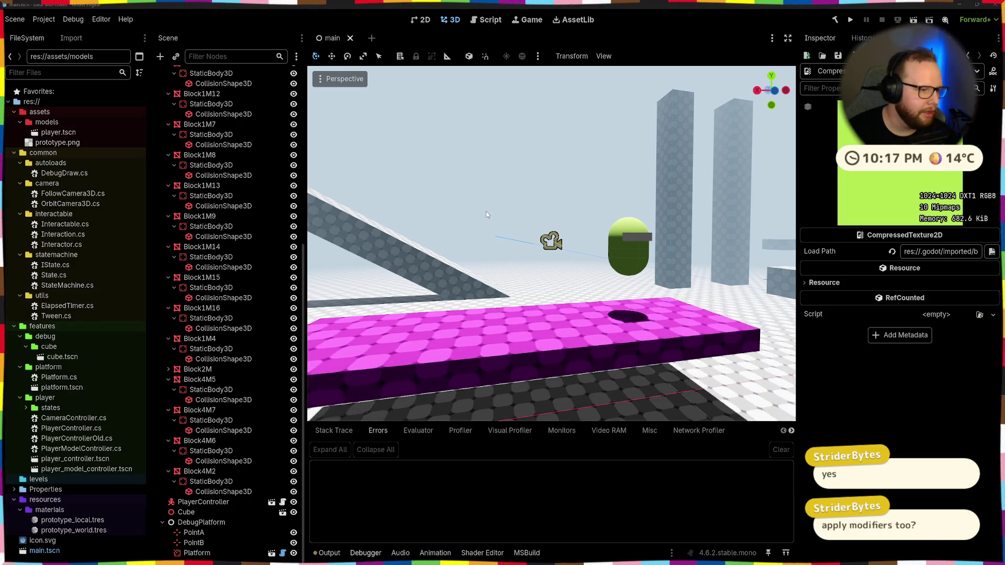
Drag the new basil.glb from Downloads into the models folder and open its import settings
key("super+e")
left_click(419, 287)
left_click(472, 240)
left_click_drag(34, 123, 44, 123)
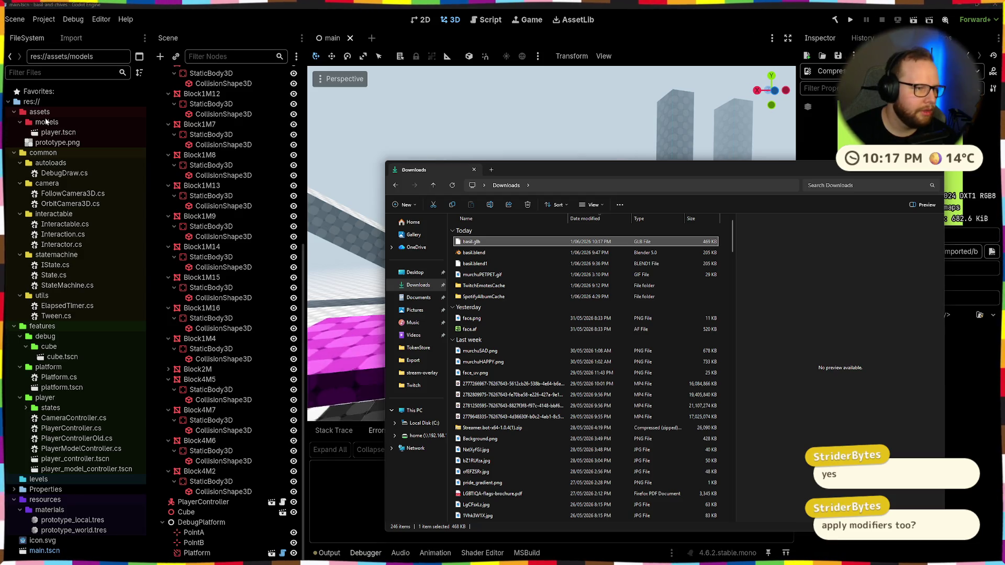
double_click(52, 133)
Play the Run and Run_001 animations in the preview, then switch back to Blender
left_click_drag(440, 260, 415, 349)
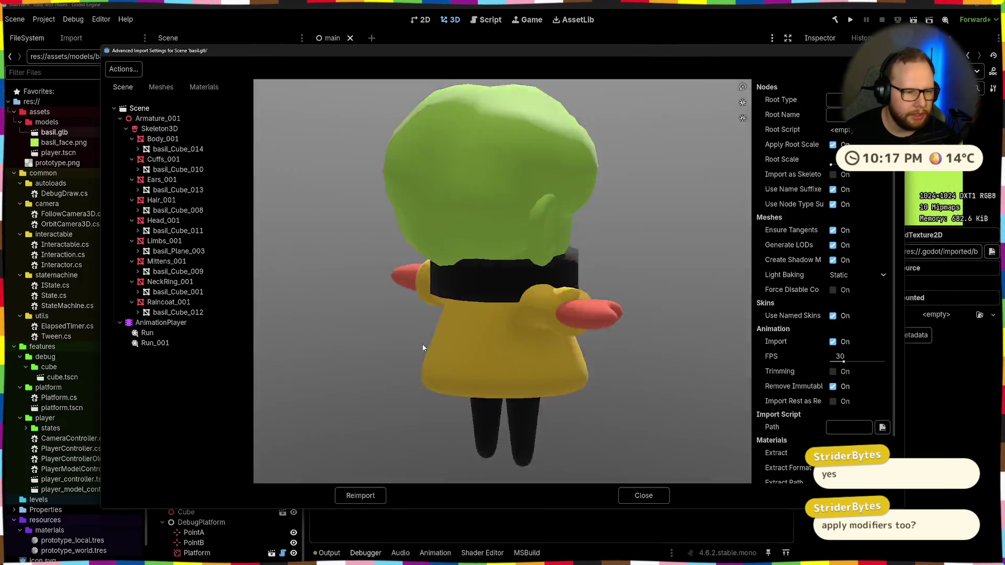
left_click(146, 333)
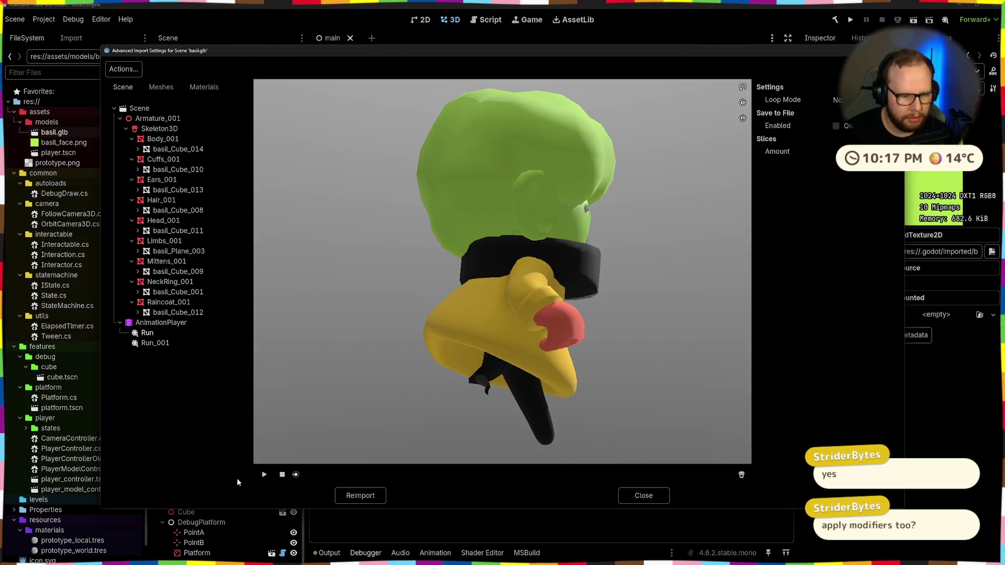
left_click(139, 345)
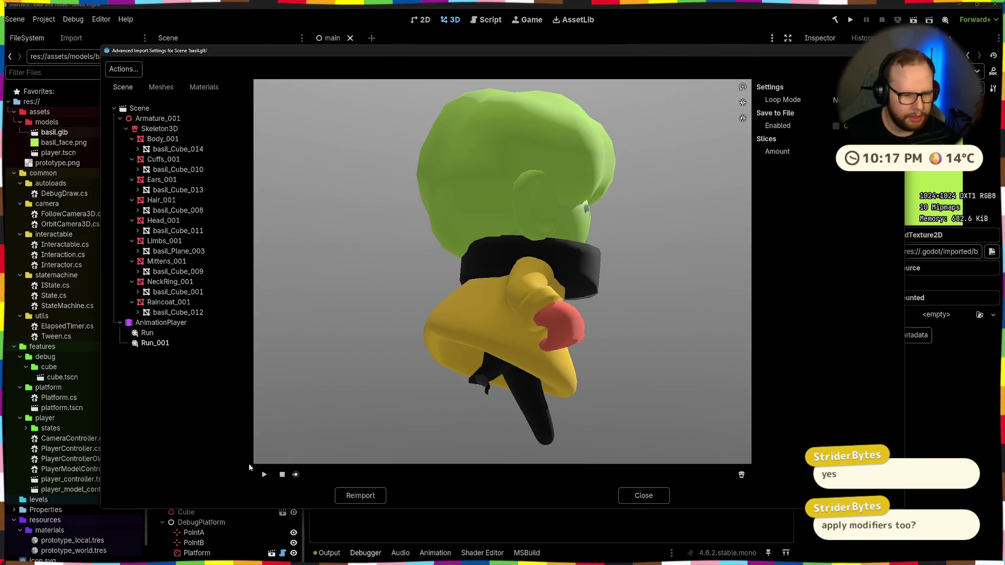
left_click(265, 475)
mouse_move(440, 392)
left_mouse_down()
mouse_move(529, 395)
mouse_move(559, 334)
mouse_move(597, 362)
mouse_move(579, 339)
mouse_move(605, 393)
mouse_move(508, 401)
mouse_move(591, 433)
mouse_move(529, 403)
mouse_move(544, 403)
left_mouse_up()
key("alt+Tab")
left_click(15, 14)
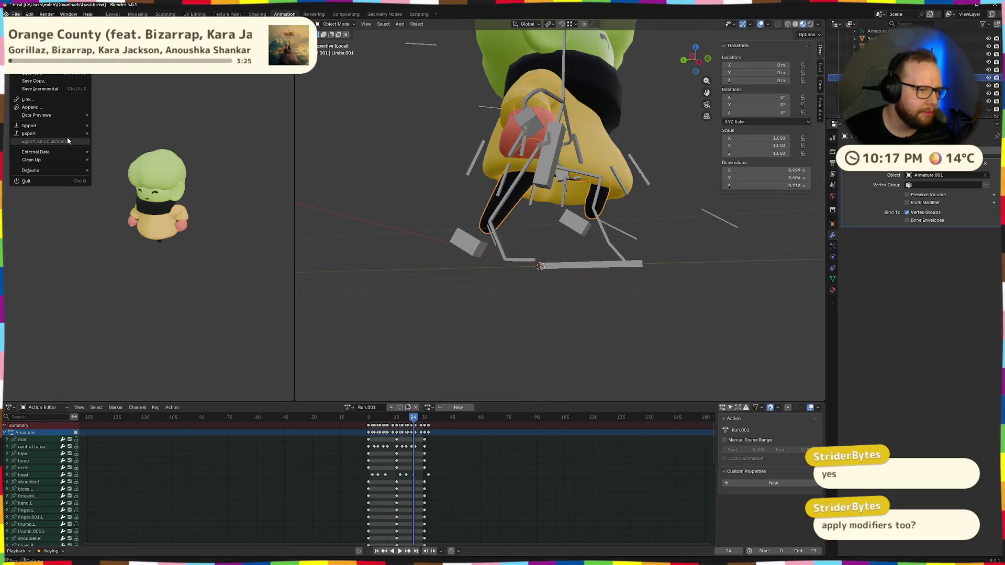
Start a glTF 2.0 export and expand the Include, Transform, Data, Mesh and Animation options
mouse_move(29, 134)
left_click(117, 202)
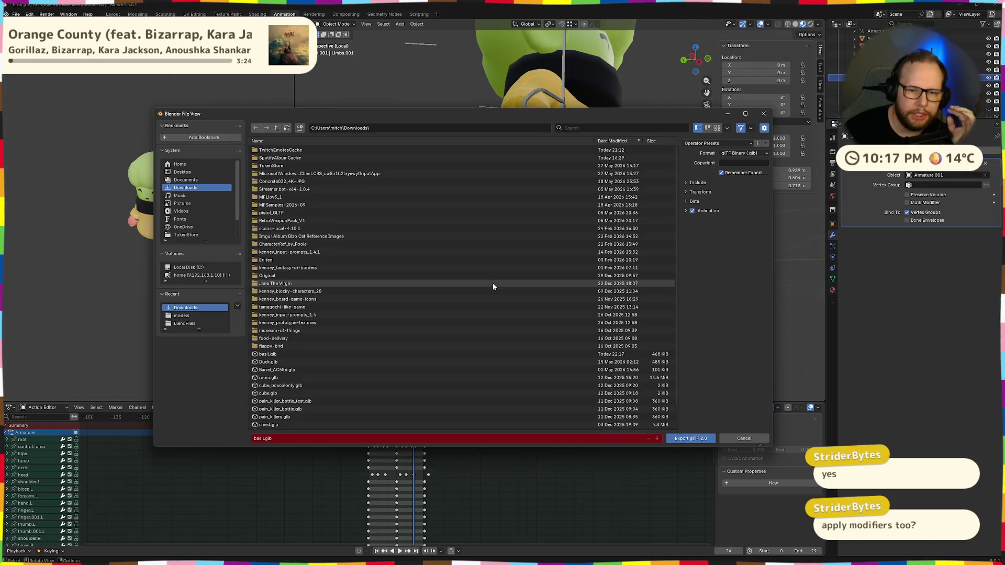
left_click(693, 182, "ctrl")
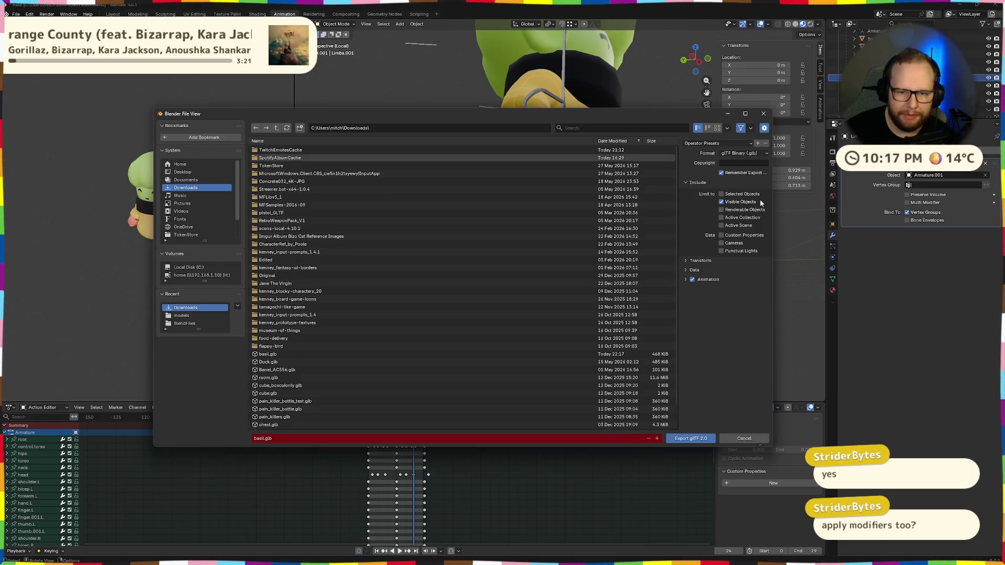
left_click(695, 183)
left_click(696, 191)
left_click(689, 213)
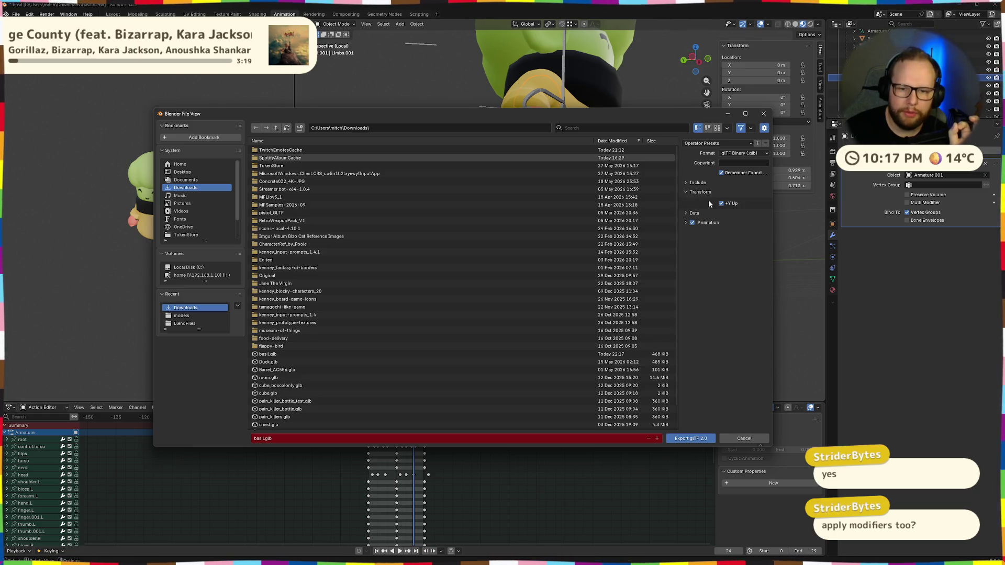
left_click(686, 234)
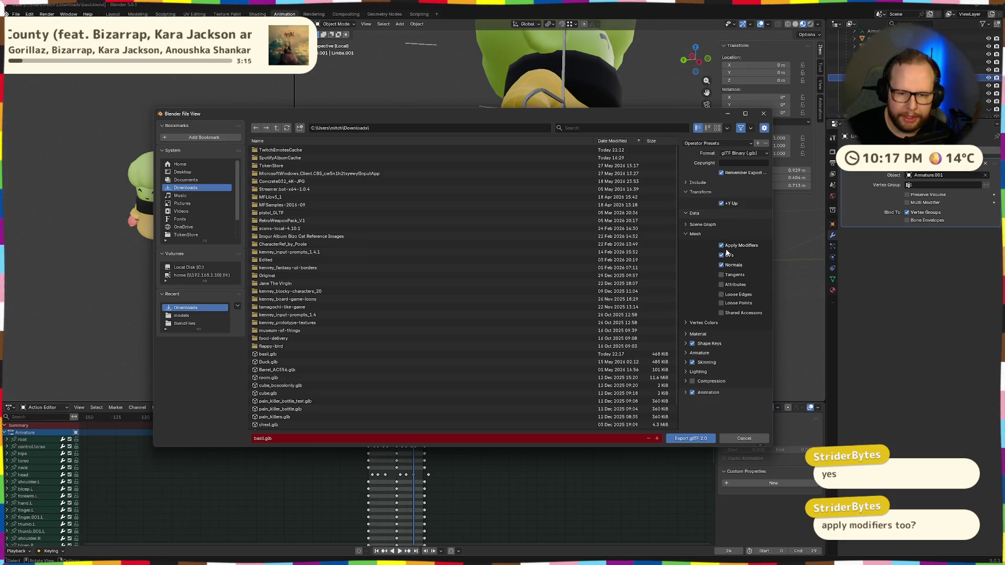
left_click(686, 393)
scroll(710, 369, "down", 3)
Turn off Bake All Objects and export basil.glb
left_click(729, 334)
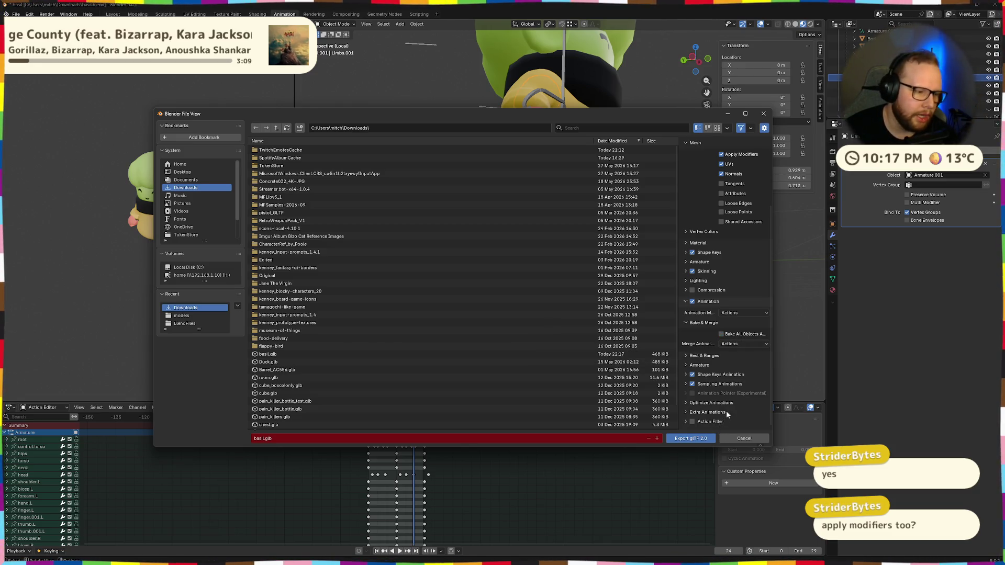
left_click(692, 441)
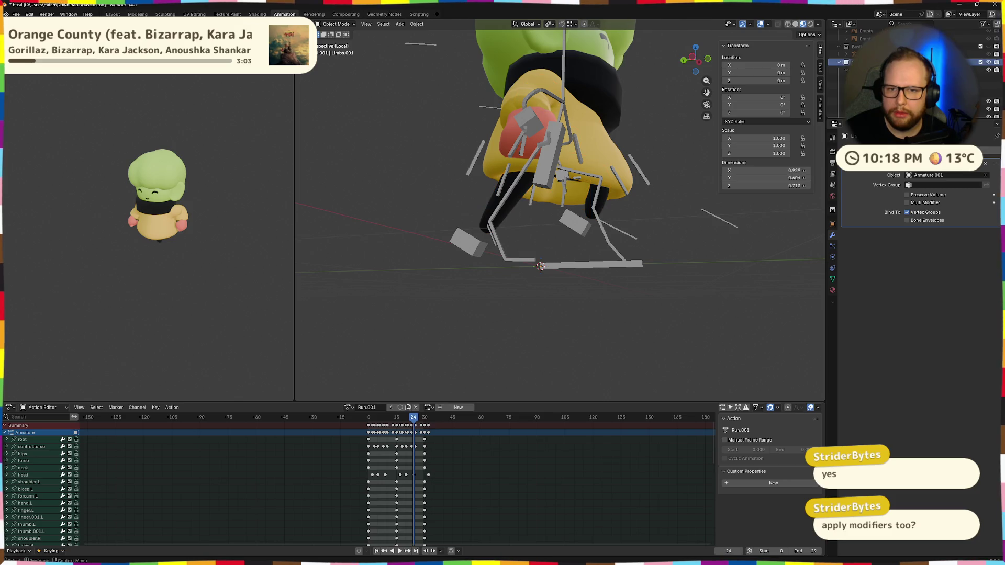
right_click(831, 63)
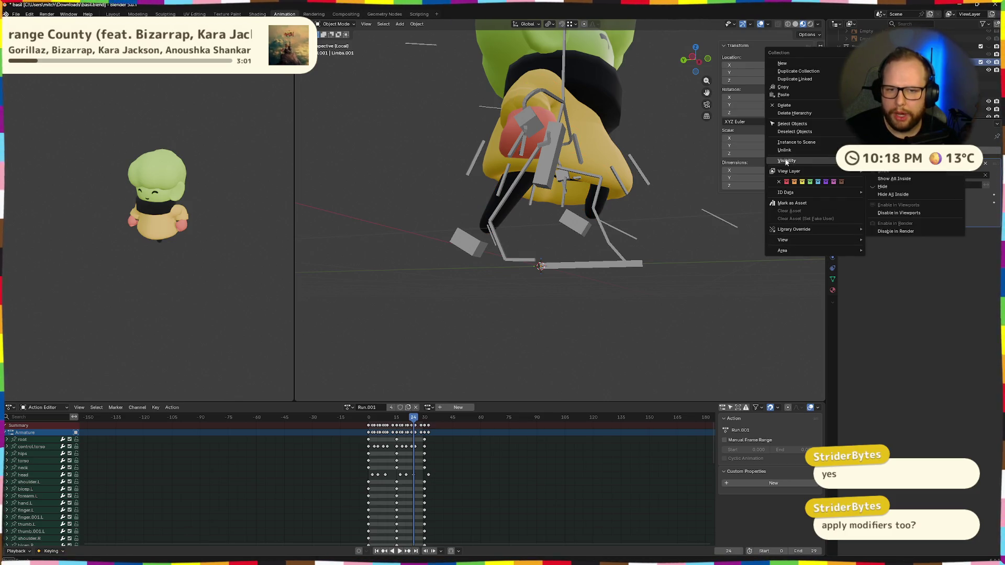
left_click(804, 106)
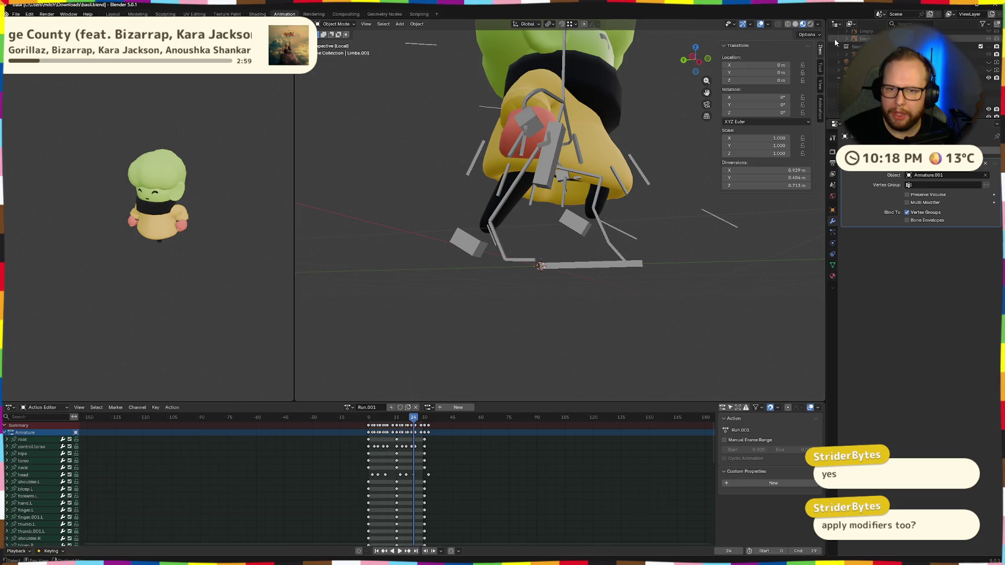
left_click(856, 45)
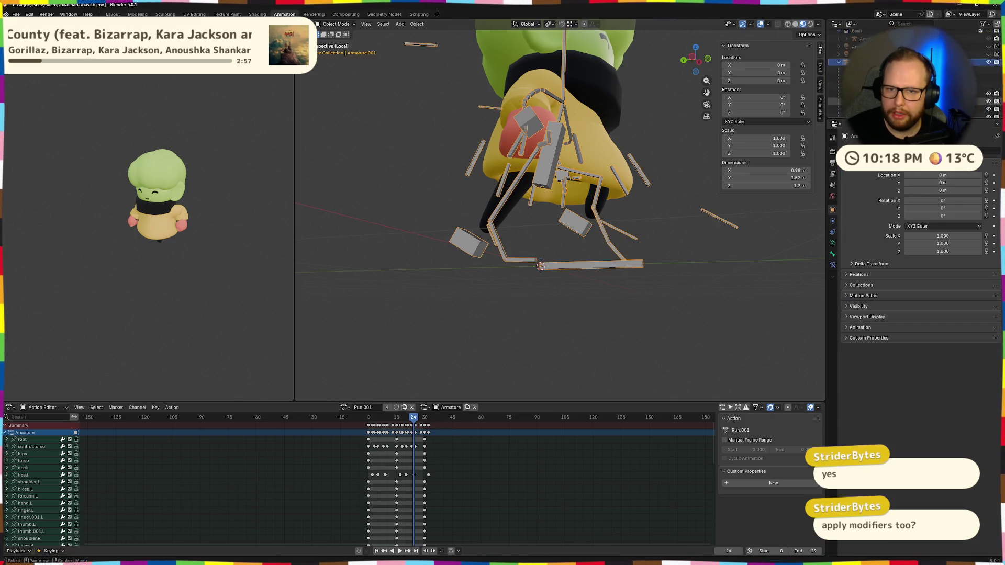
key("Delete")
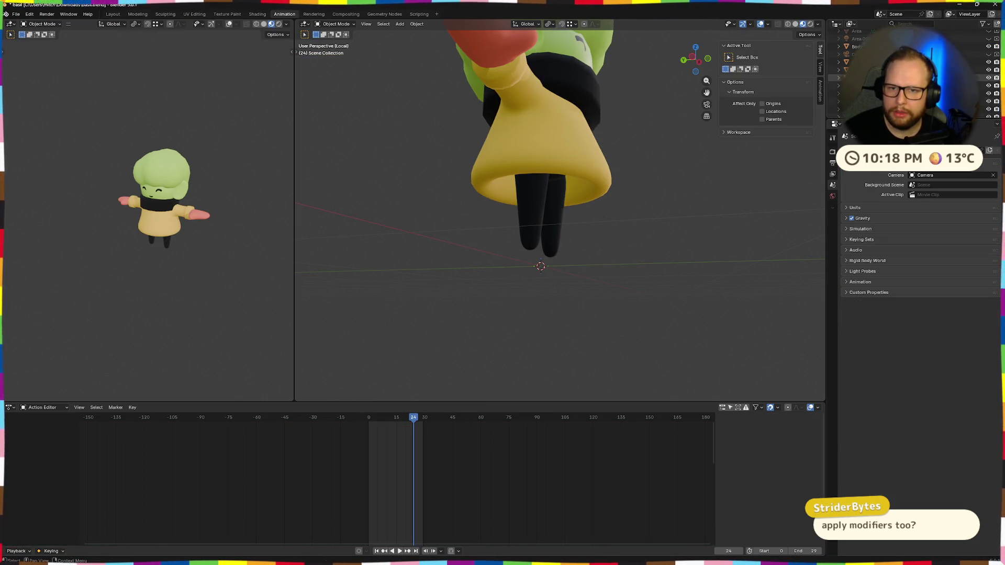
scroll(910, 79, "up", 5)
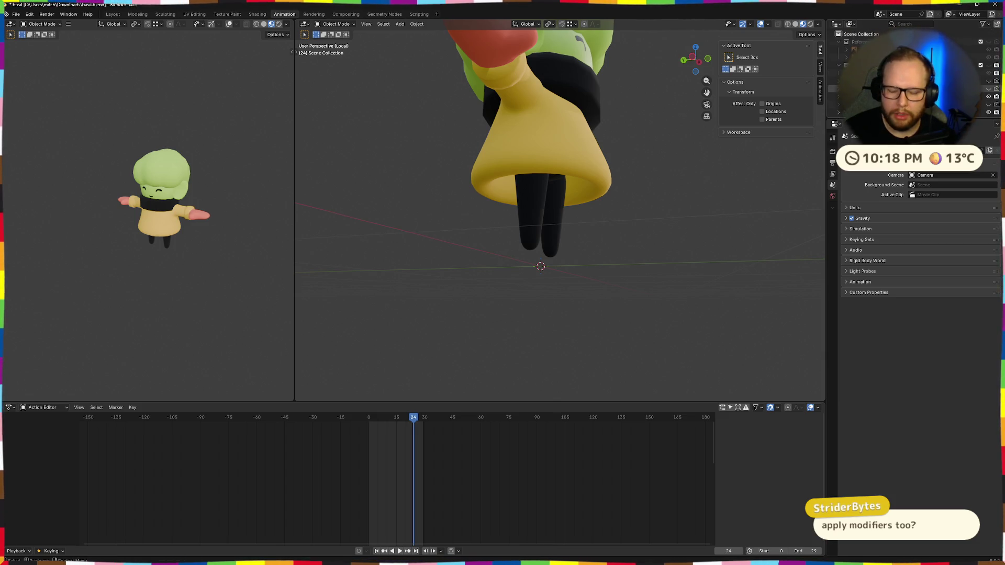
key("ctrl+z")
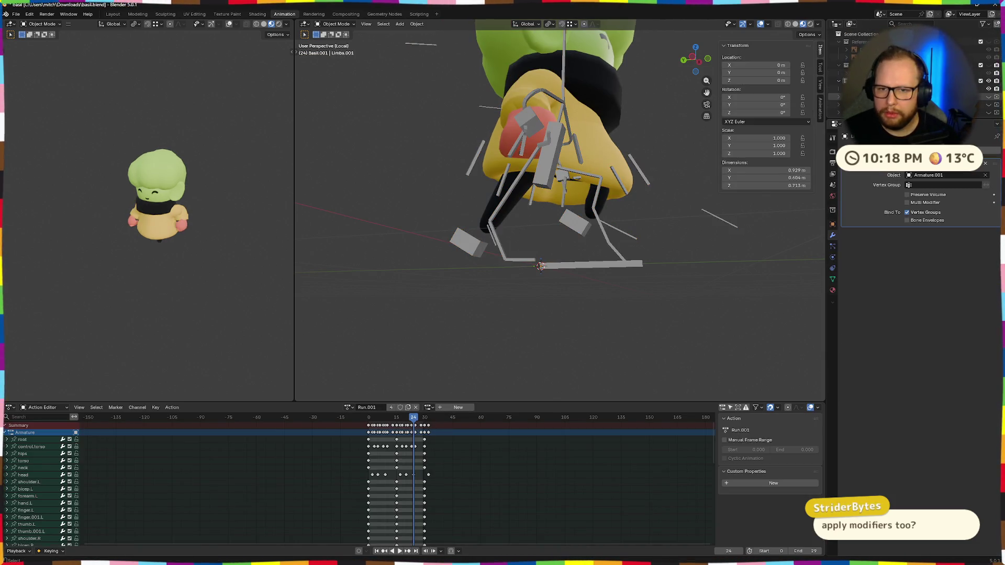
left_click(910, 79)
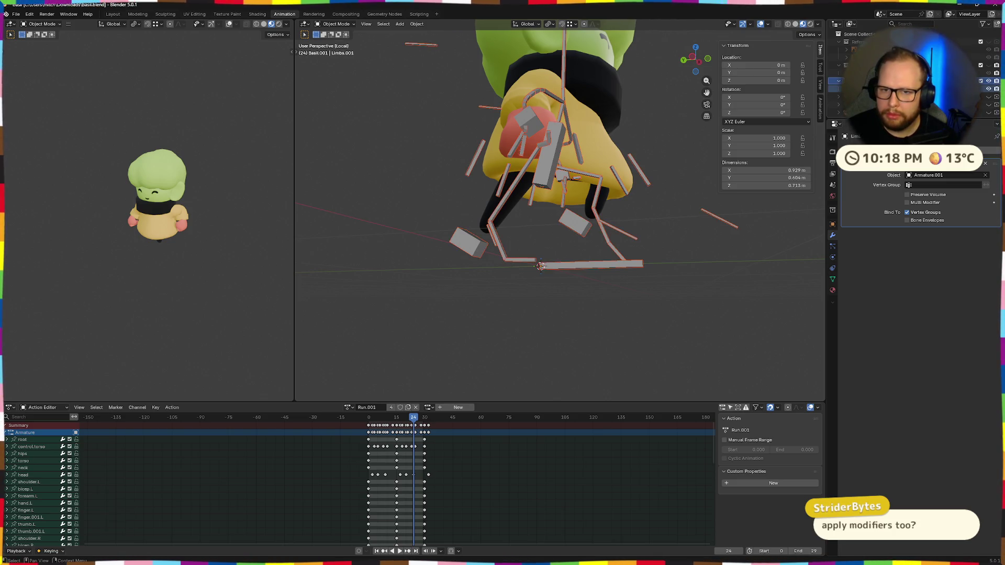
scroll(911, 79, "down", 2)
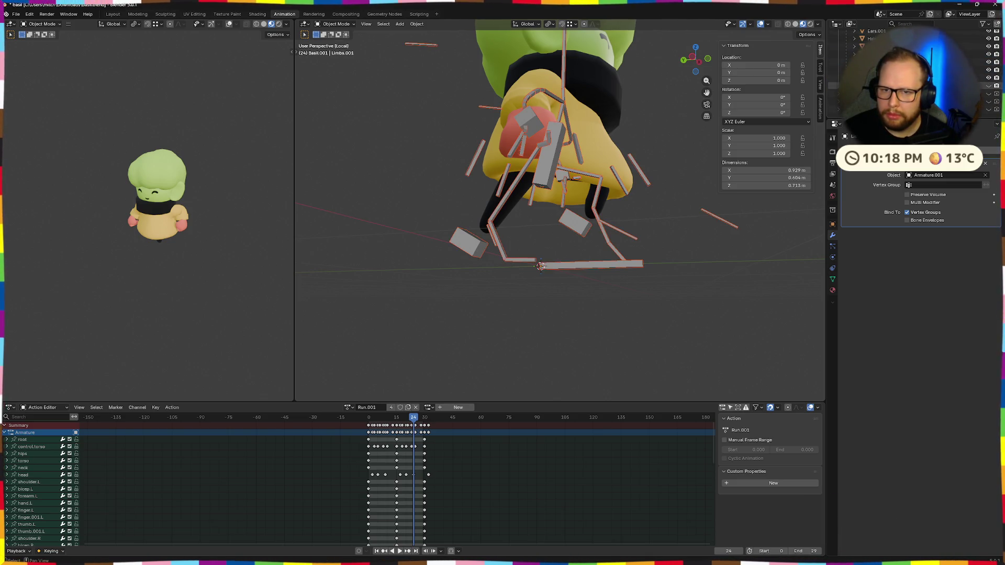
key("Delete")
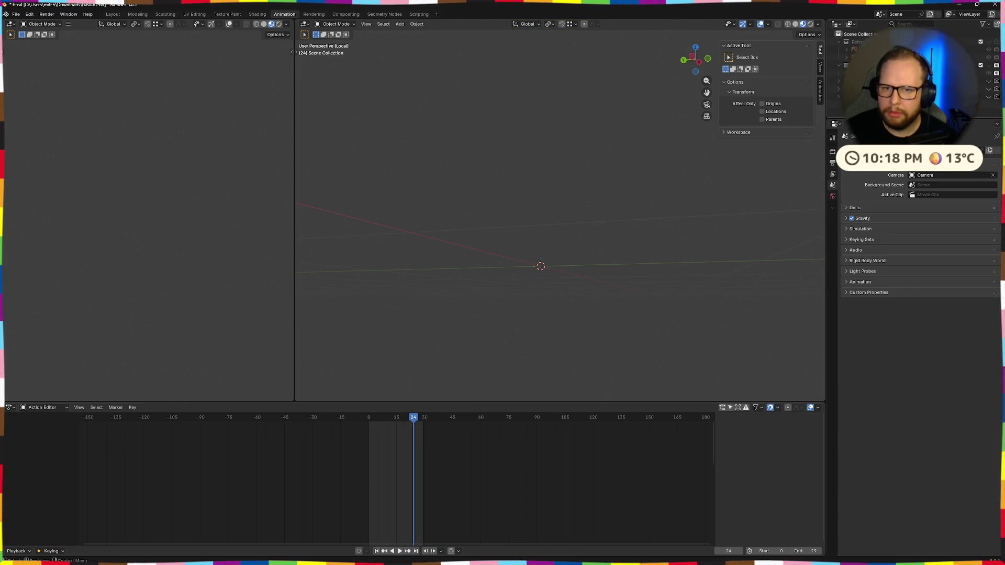
key("ctrl+z")
scroll(717, 155, "down", 3)
middle_click_drag(716, 155, 702, 197)
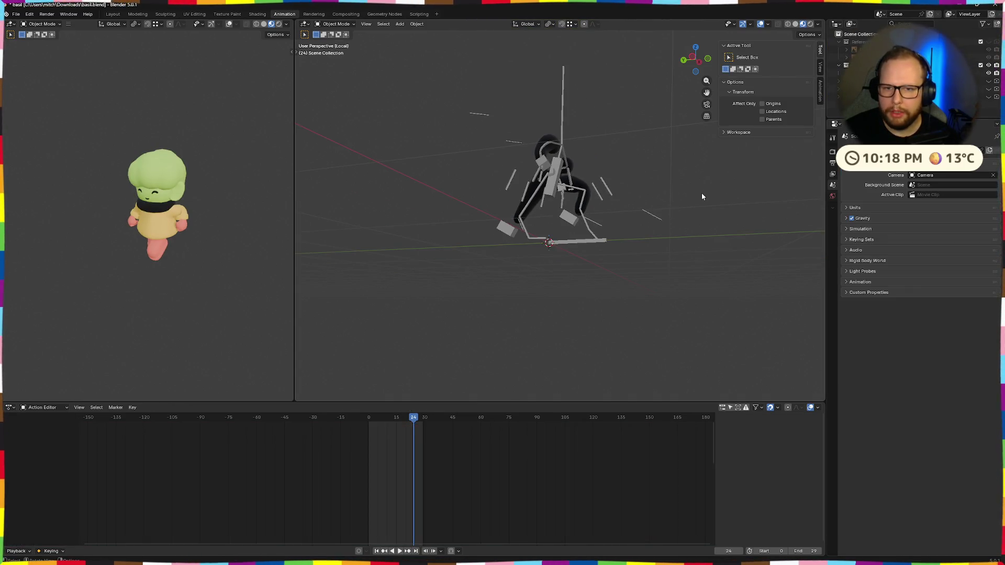
key("h")
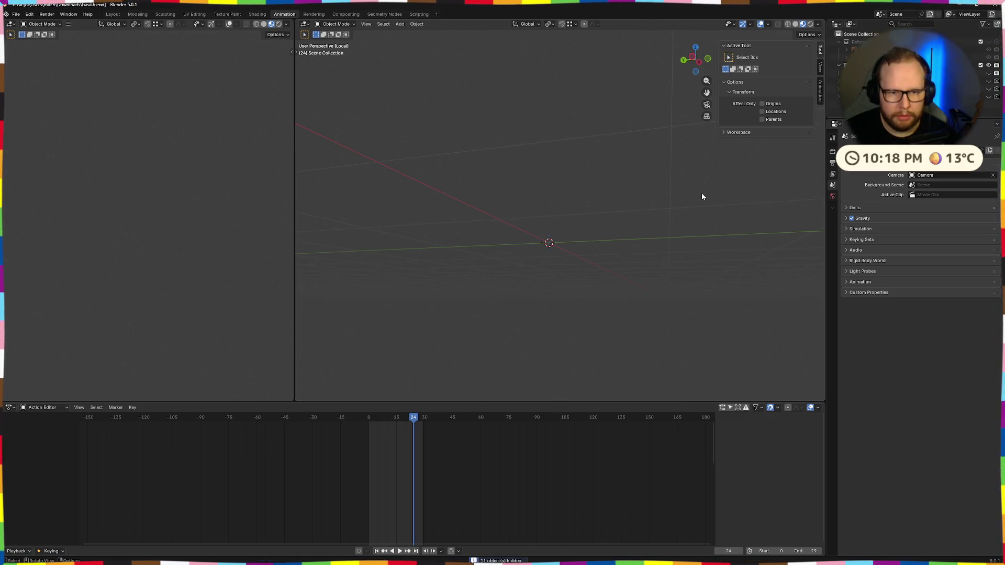
key("alt+h")
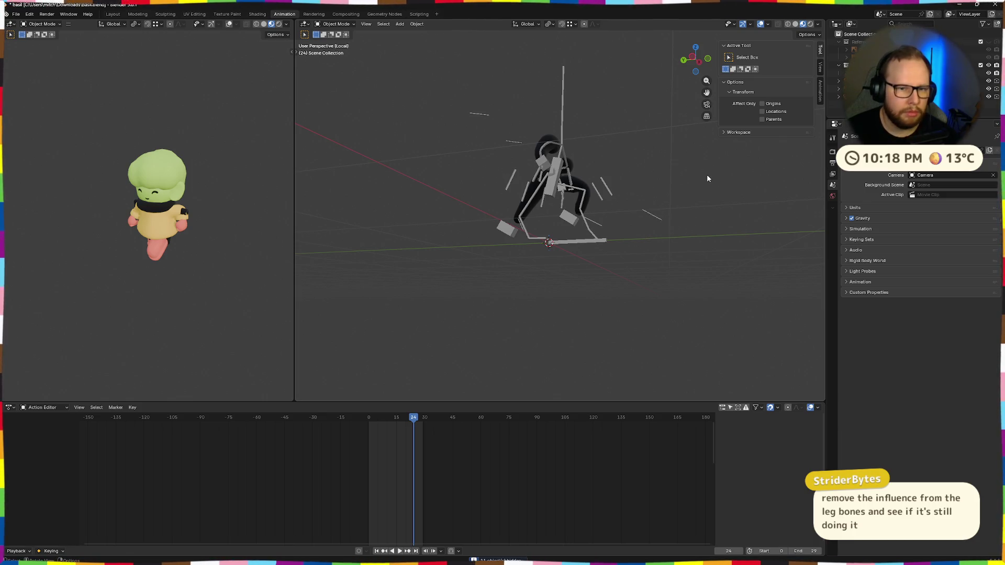
Leave local view to show the full character and hide the Body mesh
middle_click_drag(707, 178, 785, 189)
left_click(910, 73)
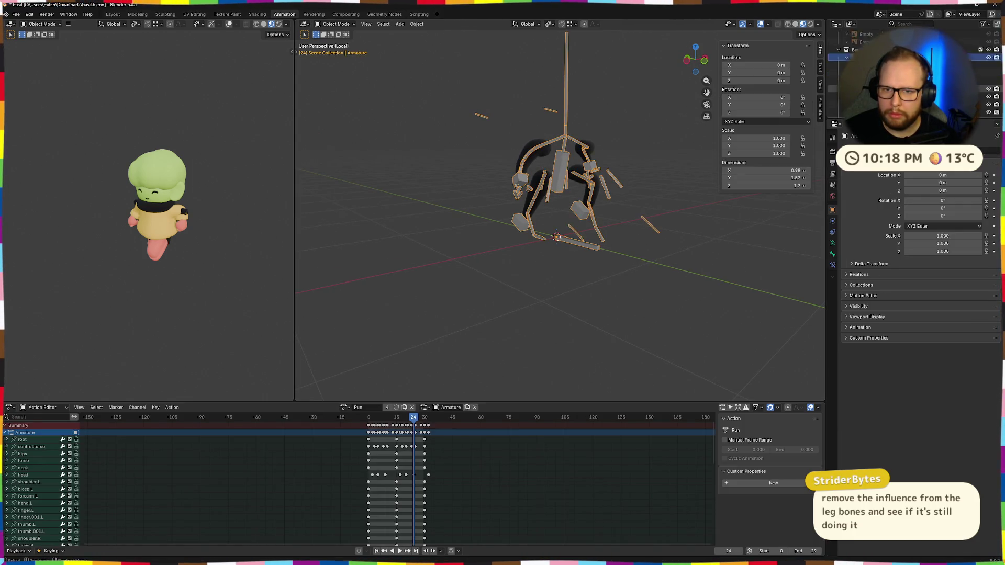
left_click(864, 56)
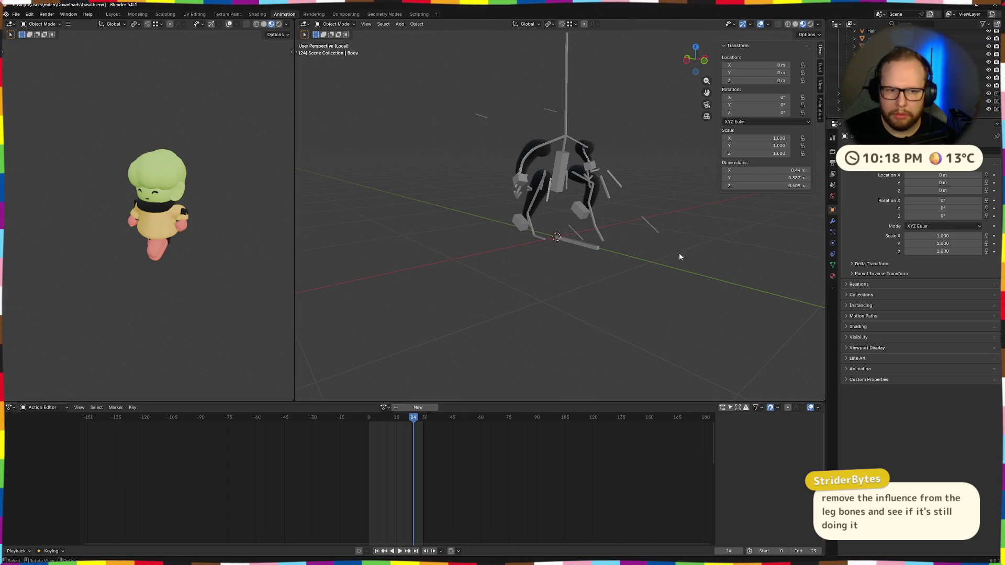
key("KP_Divide")
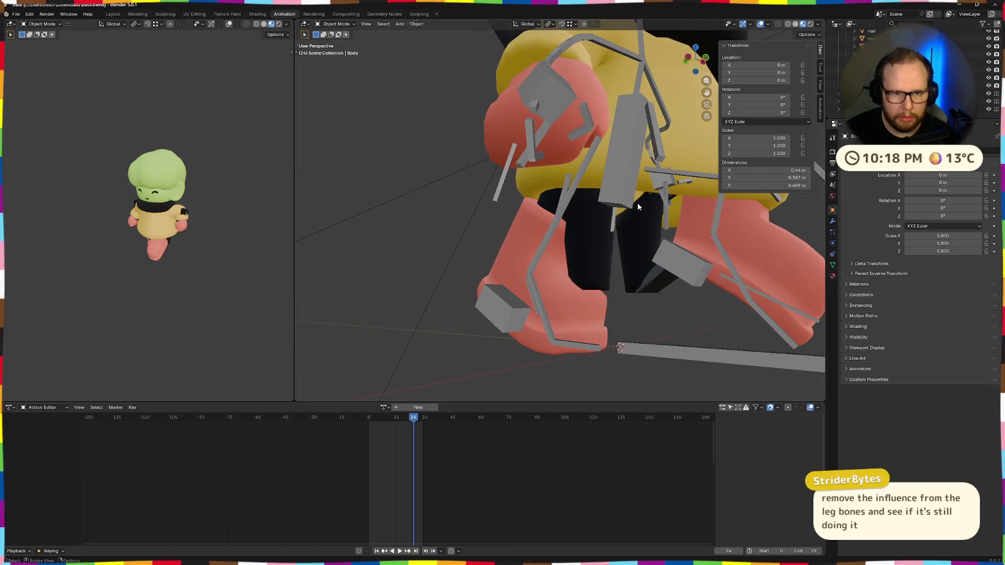
mouse_move(637, 202)
middle_mouse_down()
mouse_move(637, 236)
mouse_move(568, 219)
mouse_move(618, 230)
middle_mouse_up()
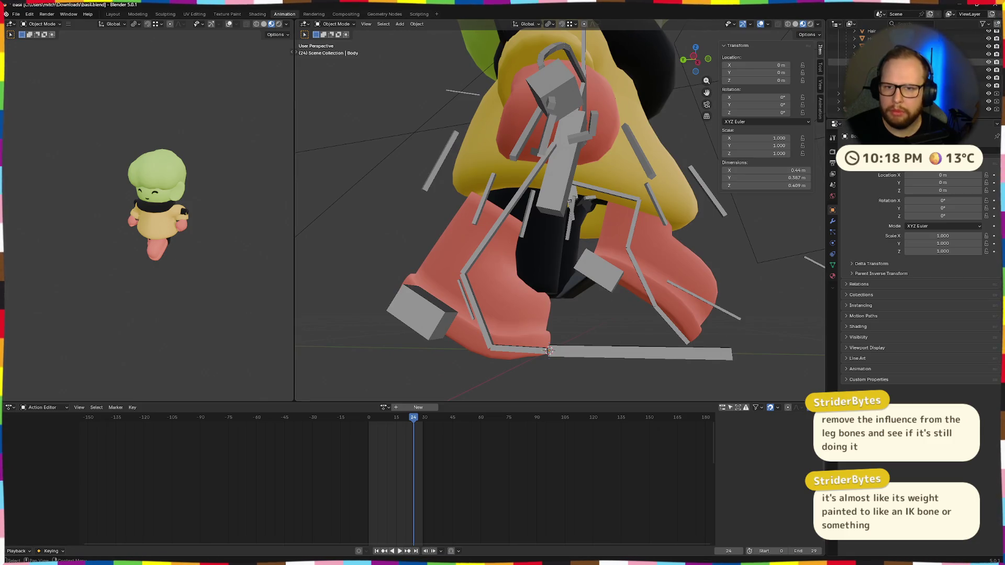
left_click(989, 54)
mouse_move(769, 240)
middle_mouse_down()
mouse_move(707, 200)
mouse_move(707, 92)
middle_mouse_up()
Select the Limbs mesh and check its modifiers, clicking through Mittens and Body
left_click(863, 46)
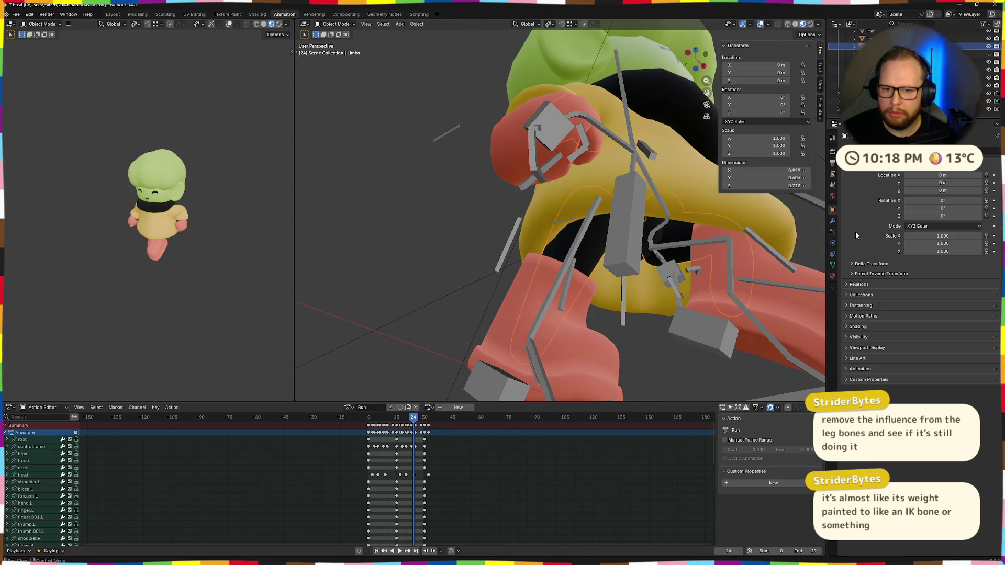
left_click(833, 222)
left_click(856, 61)
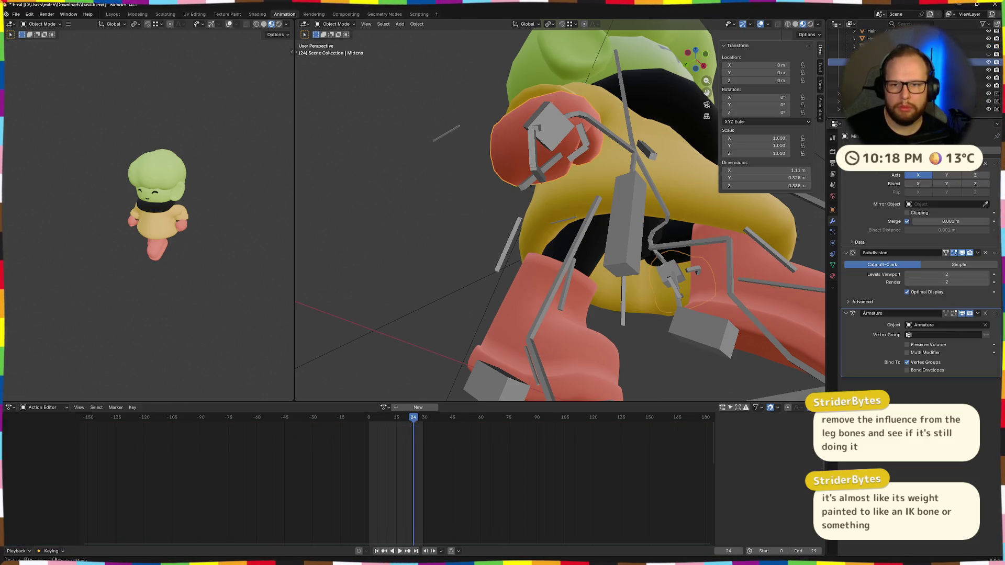
left_click(860, 46)
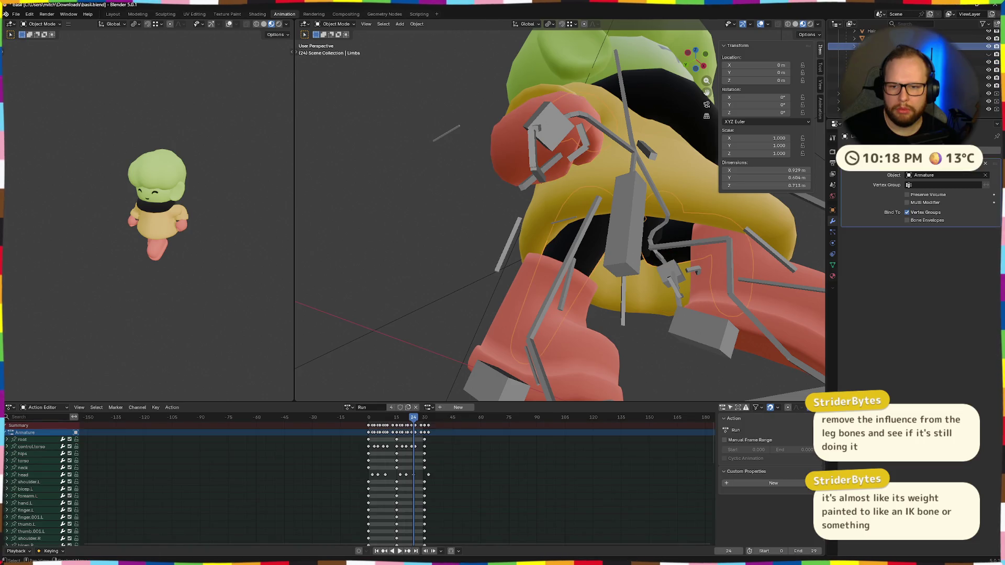
left_click(447, 231)
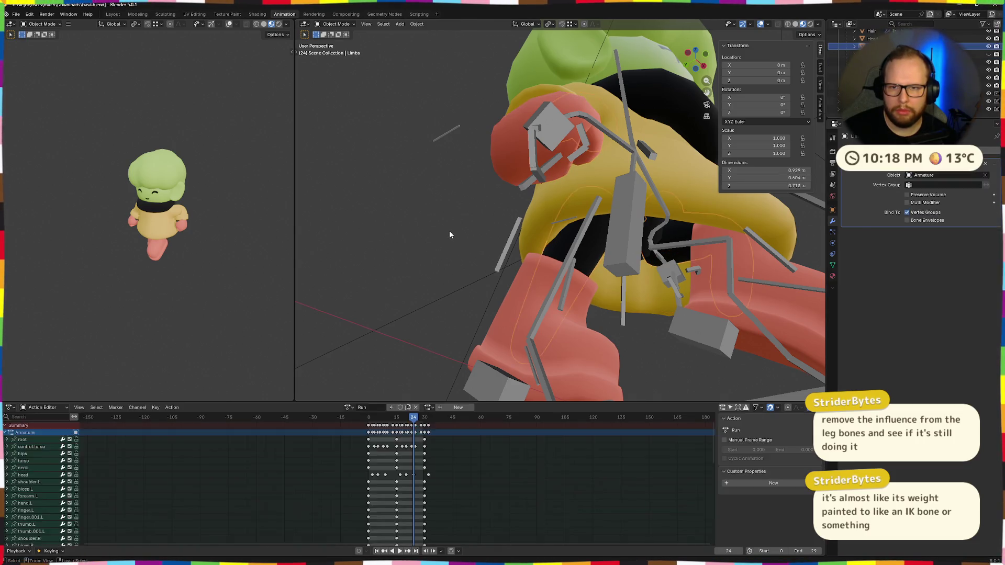
Undo back to the Limbs mesh in Weight Paint with calf.R as the active bone
key("ctrl+z")
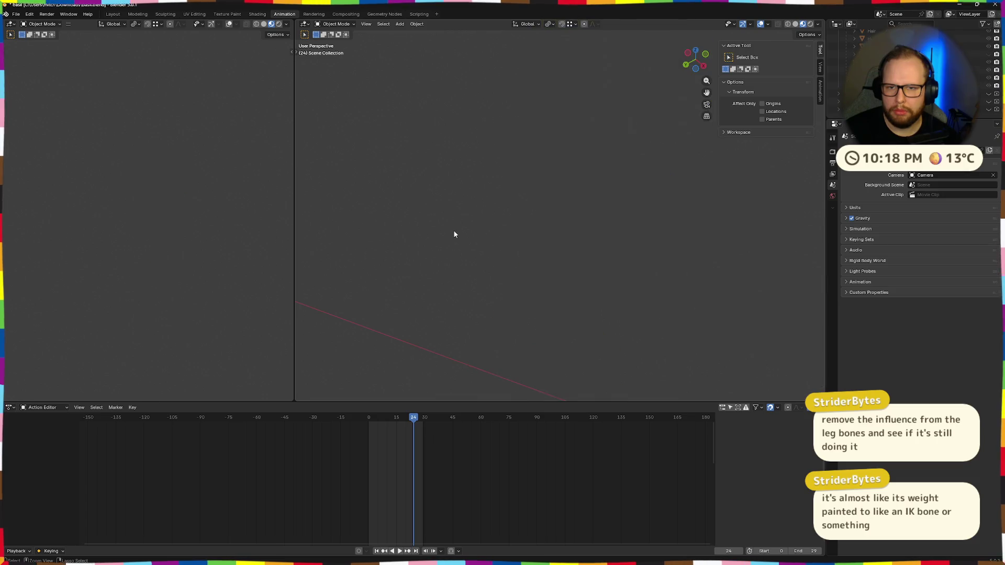
key("ctrl+z")
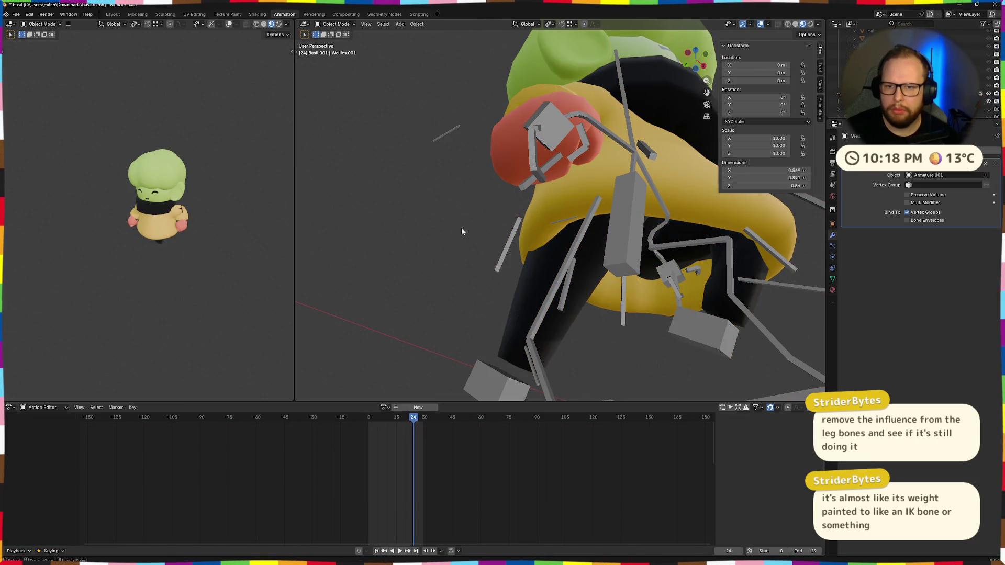
key("ctrl+z")
key("ctrl+z")
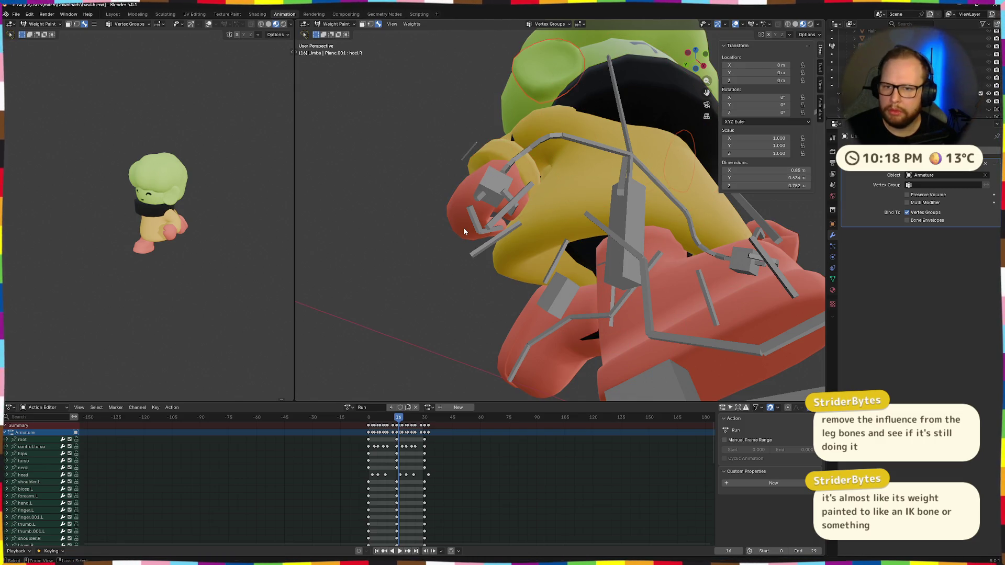
key("ctrl+z")
key("ctrl+z")
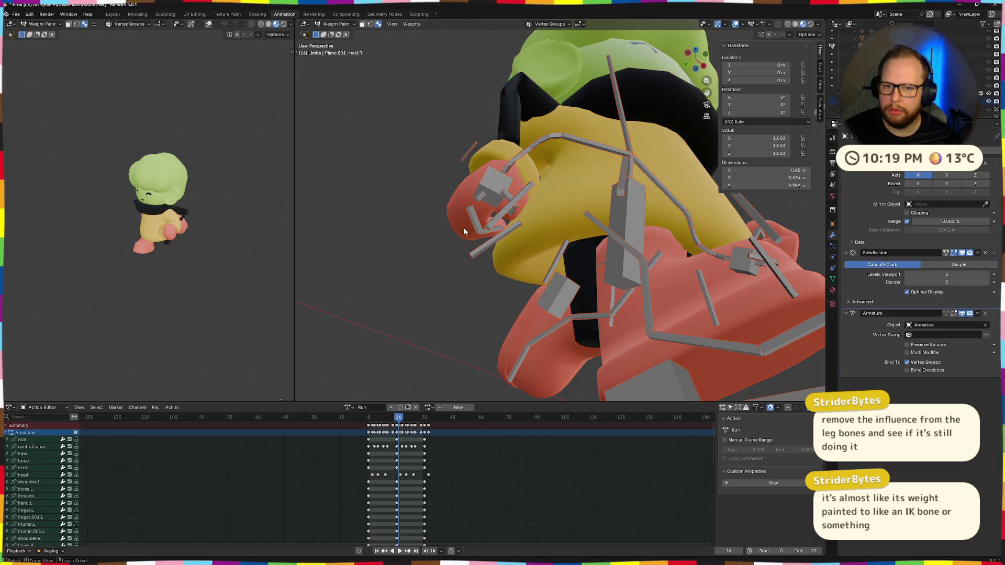
key("ctrl+z")
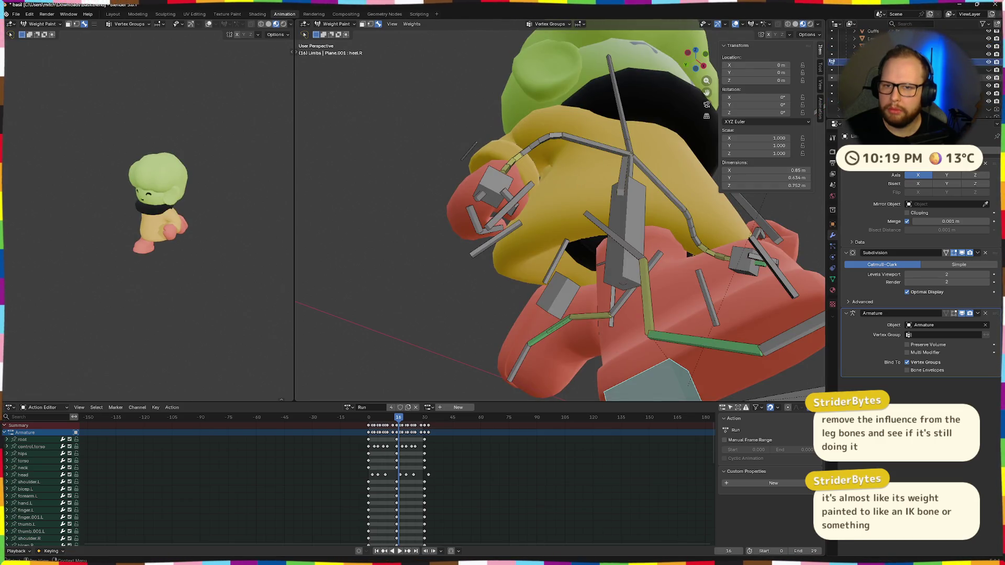
key("ctrl+z")
key("ctrl+z")
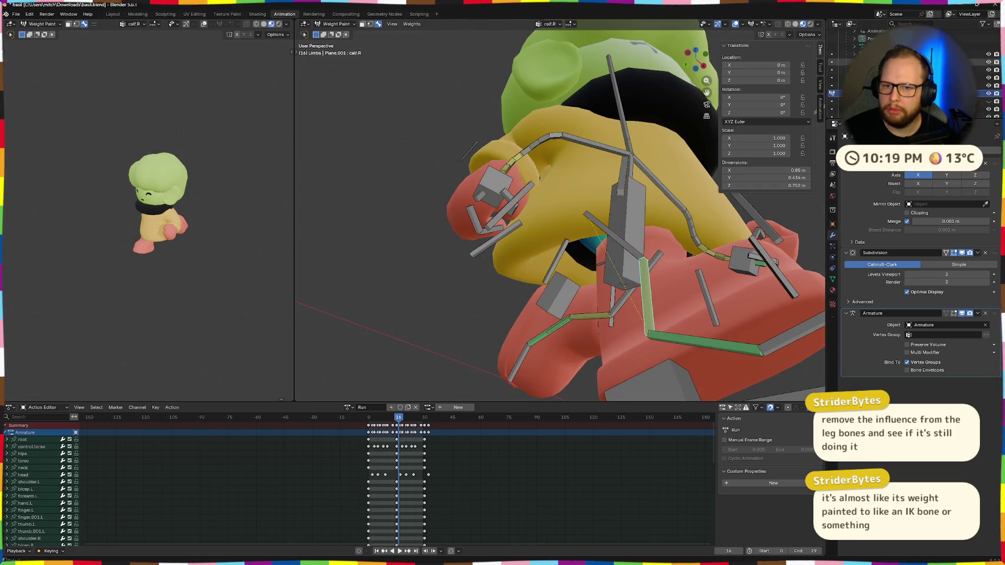
key("ctrl+z")
Zoom in on the leg and show the Vertex Groups list in the Object Data tab
mouse_move(643, 253)
middle_mouse_down()
mouse_move(624, 291)
mouse_move(573, 315)
middle_mouse_up()
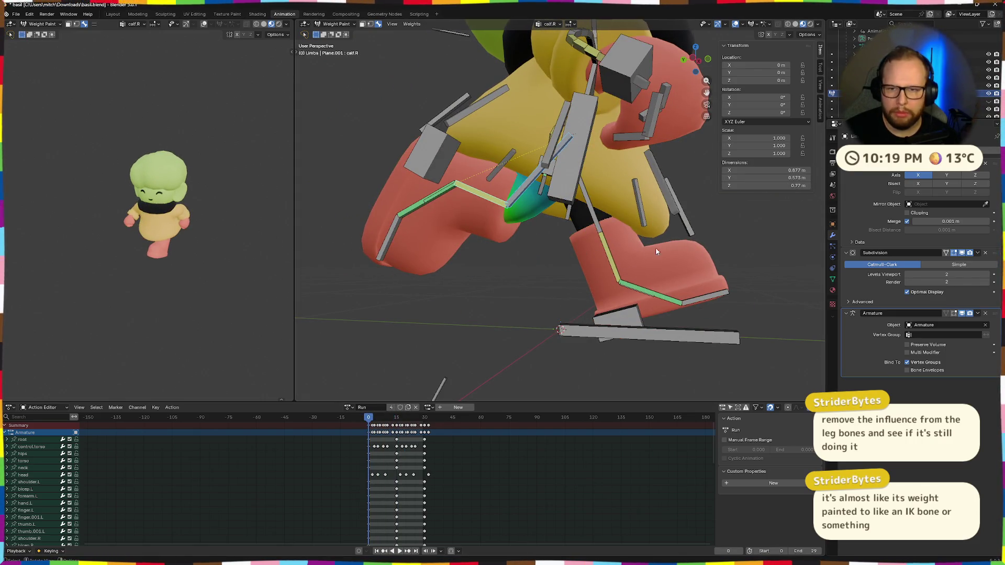
scroll(903, 78, "up", 2)
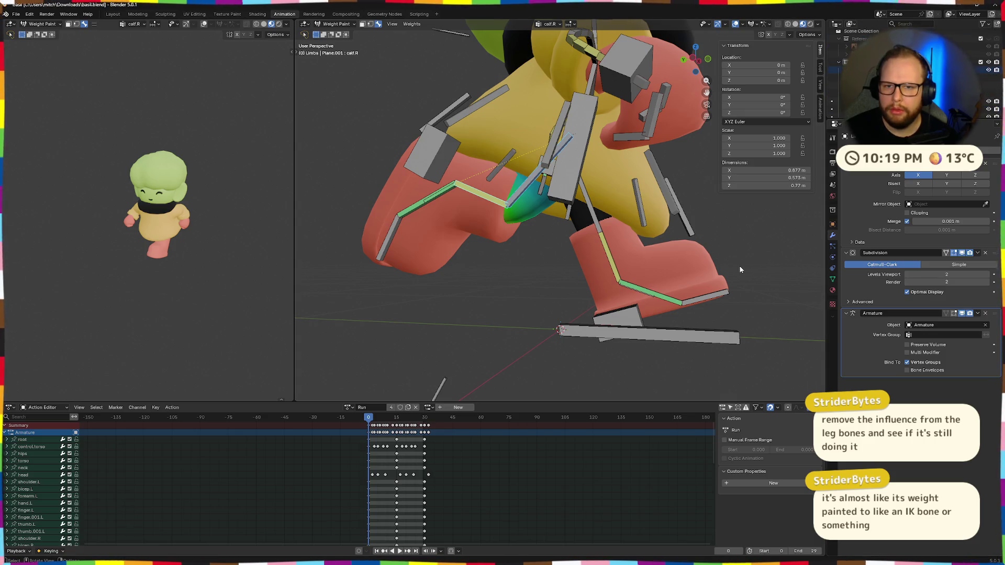
middle_click_drag(656, 299, 676, 272)
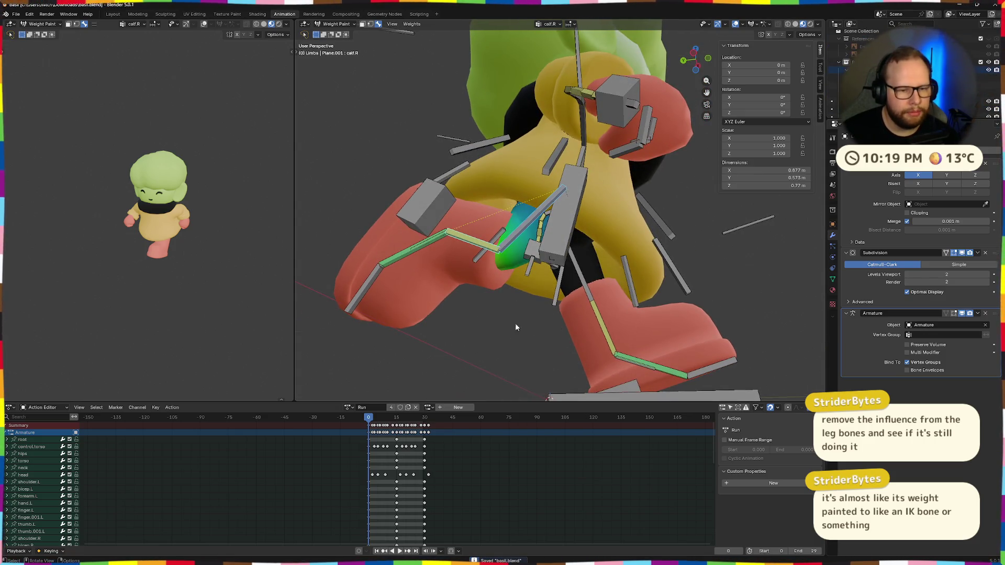
middle_click_drag(534, 311, 479, 302)
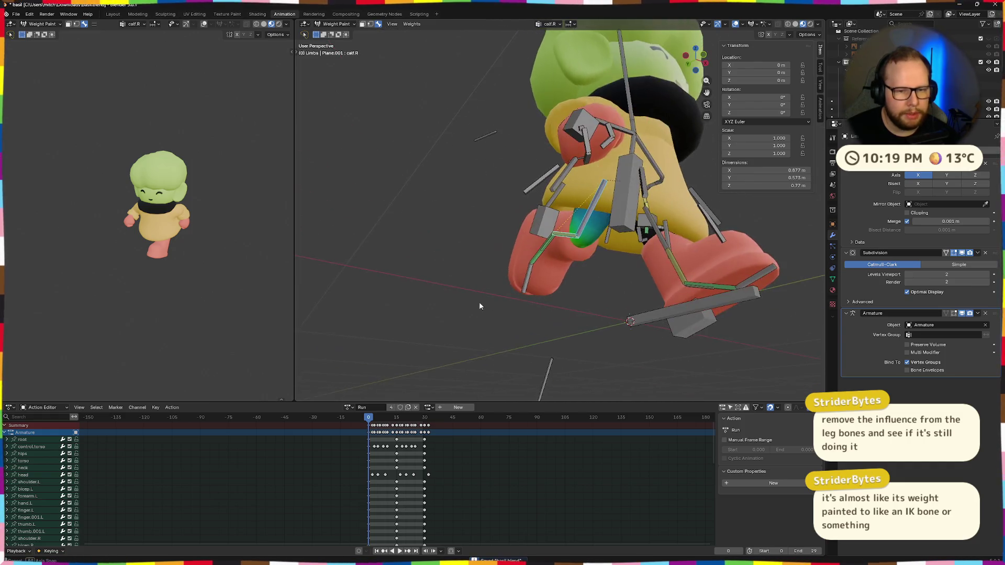
scroll(508, 288, "up", 2)
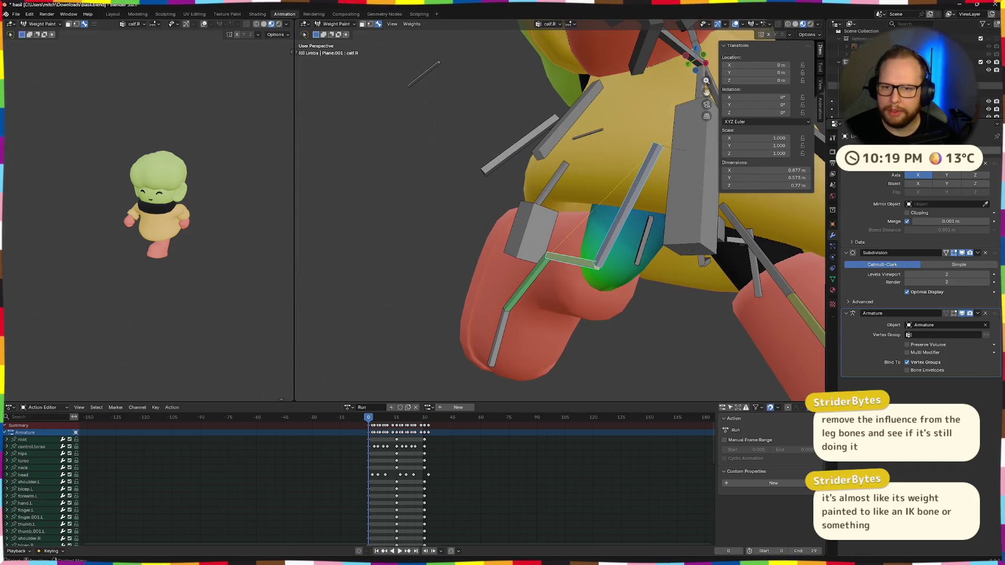
left_click(836, 78)
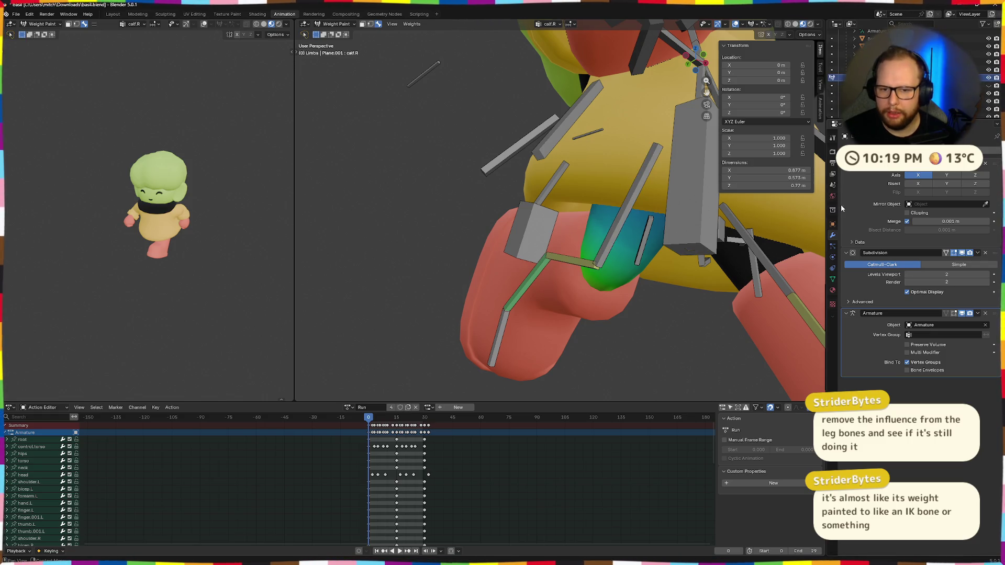
left_click(832, 279)
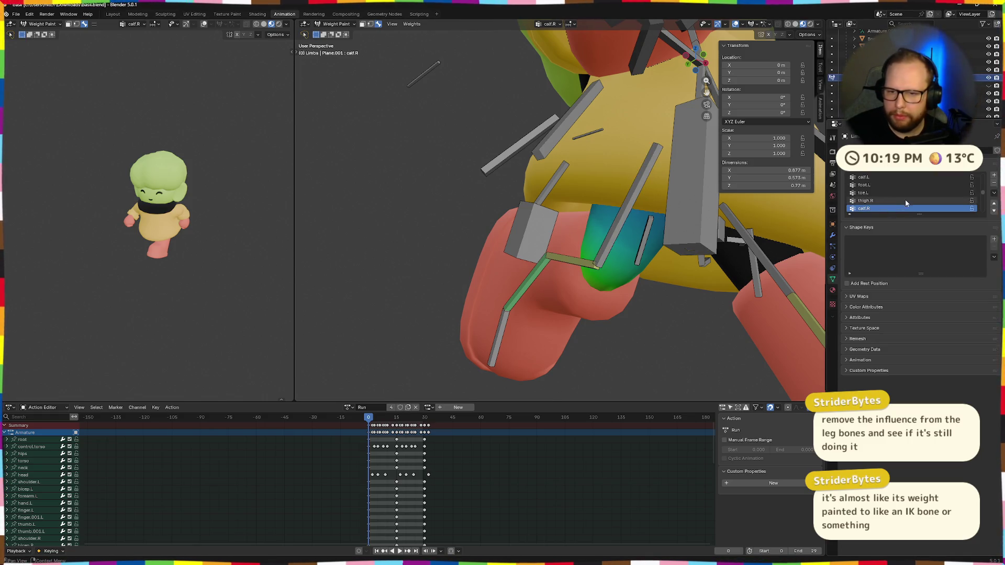
scroll(926, 200, "down", 3)
scroll(958, 196, "down", 2)
scroll(964, 196, "down", 2)
left_click_drag(980, 212, 984, 198)
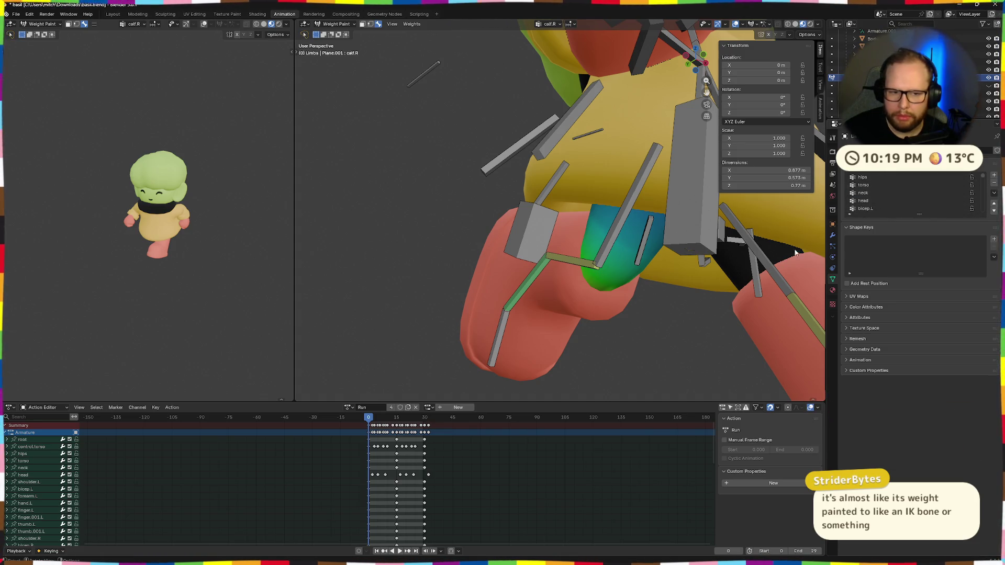
Switch the displayed weights between thigh.R, calf.R and toe.L vertex groups
middle_click_drag(777, 260, 658, 312)
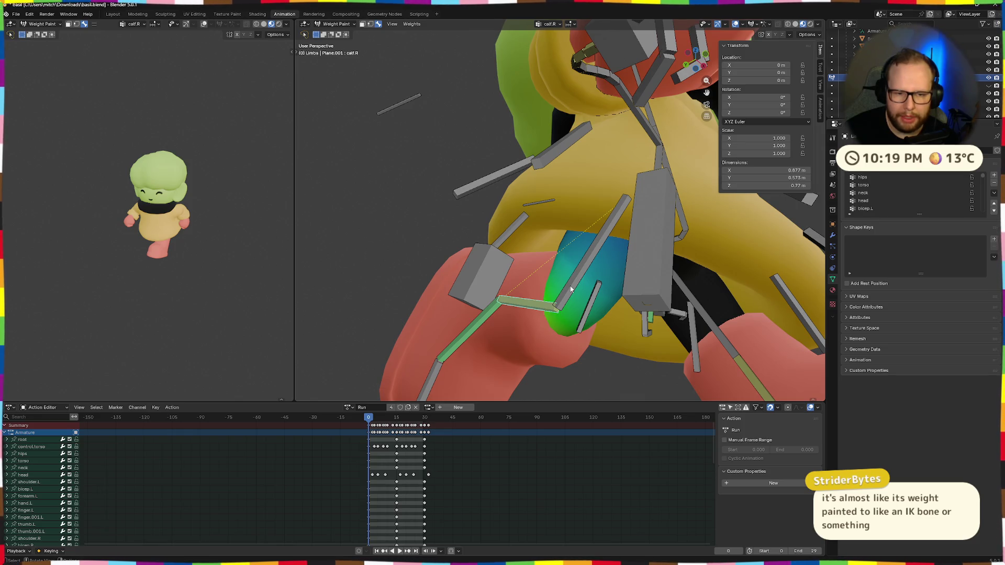
left_click(555, 308, "ctrl")
left_click(551, 313, "ctrl")
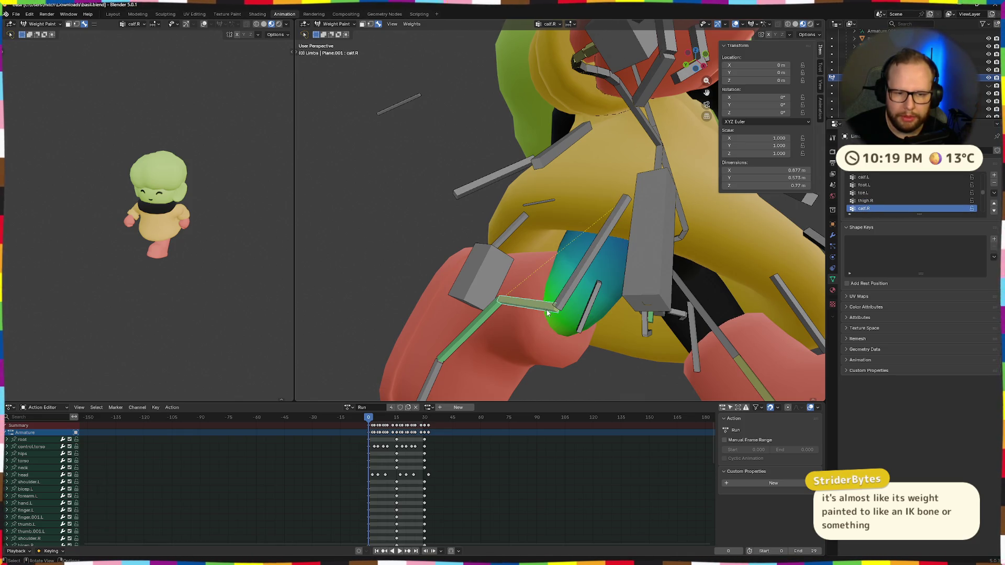
left_click(565, 298, "ctrl")
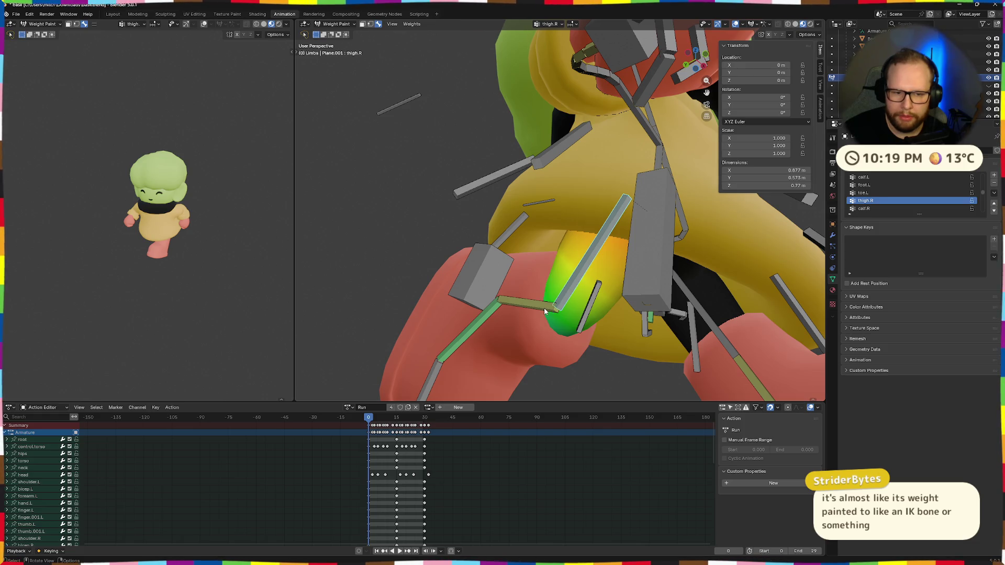
left_click(545, 312, "ctrl")
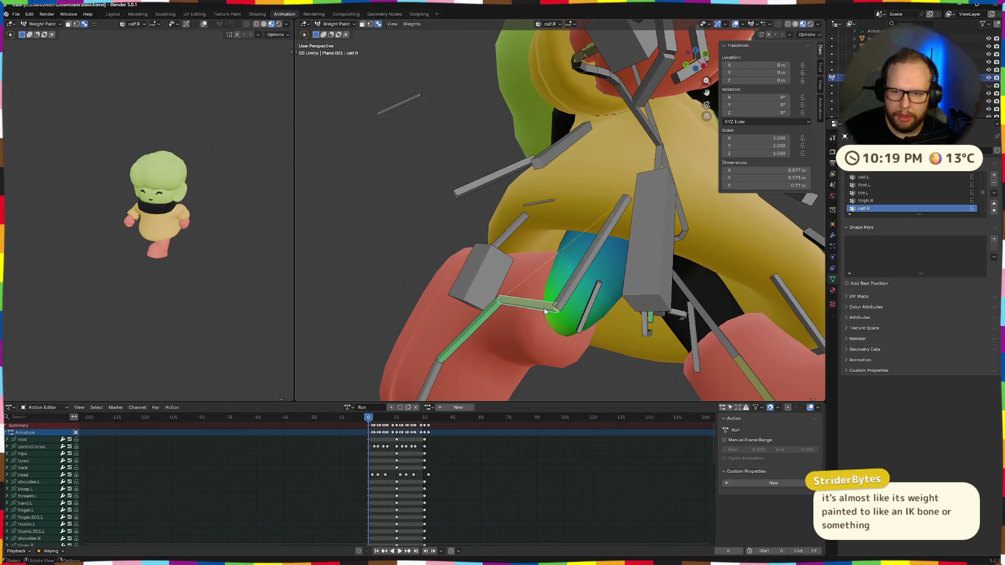
left_click(864, 193)
scroll(648, 296, "down", 3)
mouse_move(648, 297)
middle_mouse_down()
mouse_move(607, 285)
mouse_move(408, 298)
middle_mouse_up()
Isolate the Limbs mesh in Local View and Ctrl+click leg bones until calf.R weights show
key("KP_Divide")
left_click(479, 238, "ctrl")
left_click(428, 277, "ctrl")
left_click(448, 261, "ctrl")
left_click(450, 243, "ctrl")
middle_click_drag(450, 244, 484, 297)
scroll(485, 297, "up", 3)
left_click(404, 310, "ctrl")
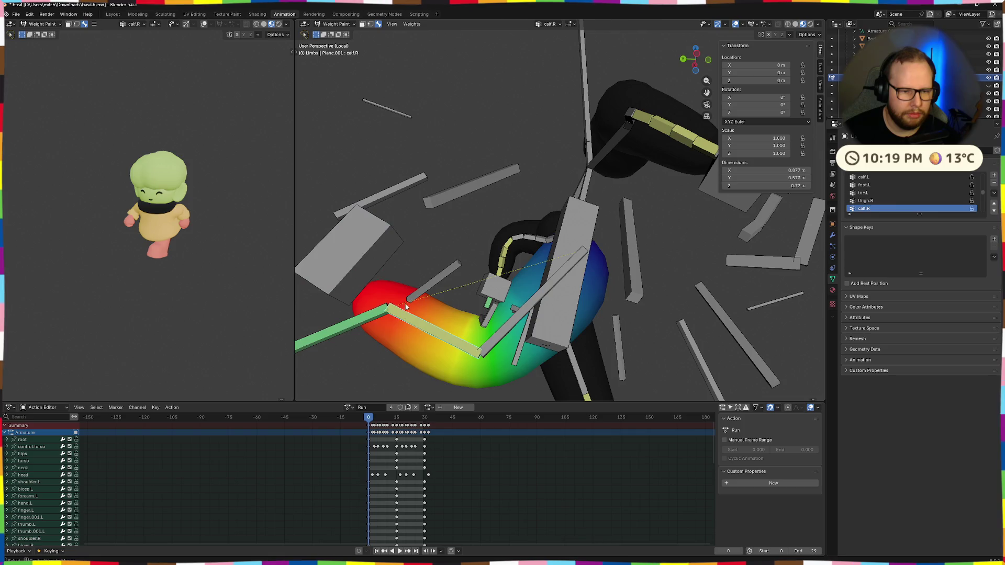
In front orthographic view, box-select the right leg and foot bones, test a move and undo it
left_click(416, 294, "ctrl")
mouse_move(415, 294)
middle_mouse_down()
mouse_move(487, 305)
mouse_move(533, 371)
mouse_move(589, 226)
mouse_move(616, 282)
middle_mouse_up()
scroll(609, 282, "up", 3)
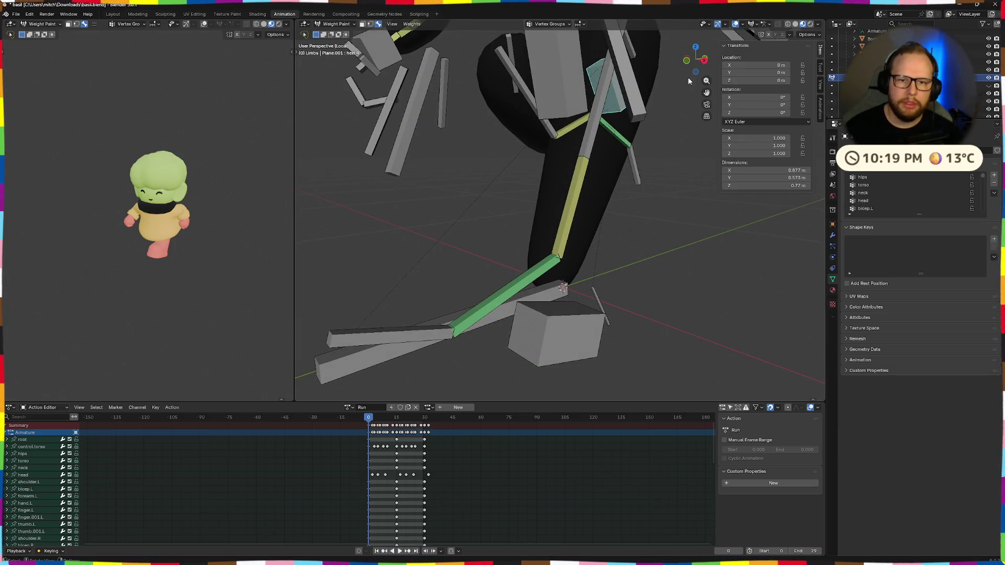
key("KP_1")
middle_click_drag(665, 117, 570, 181, "shift")
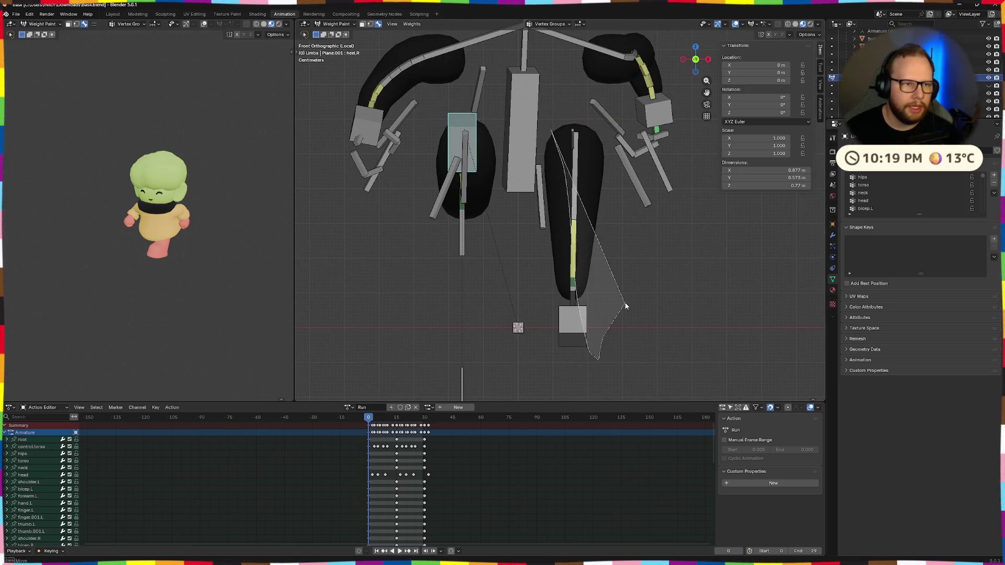
key("w")
left_click_drag(539, 102, 604, 360)
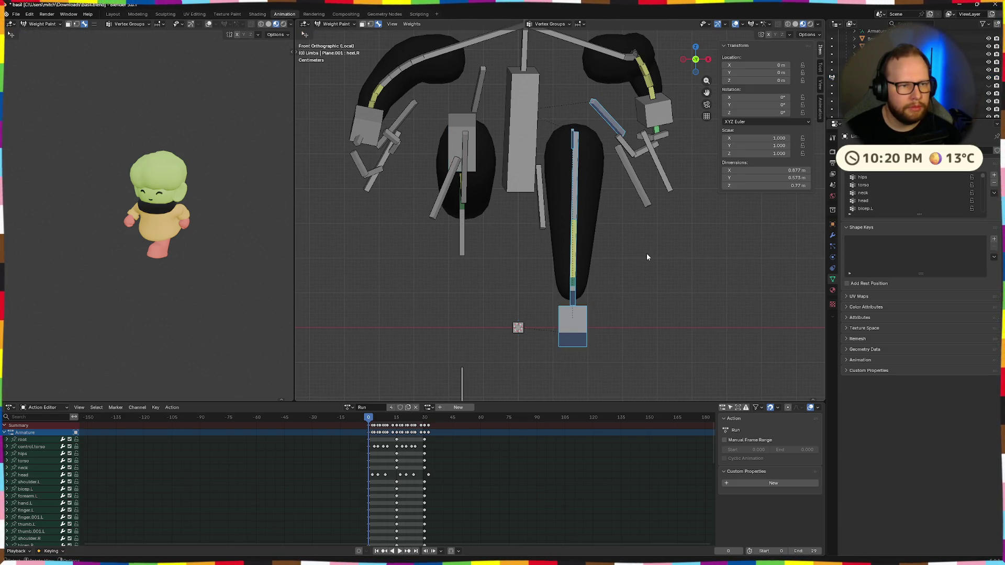
key("alt+r")
key("ctrl+z")
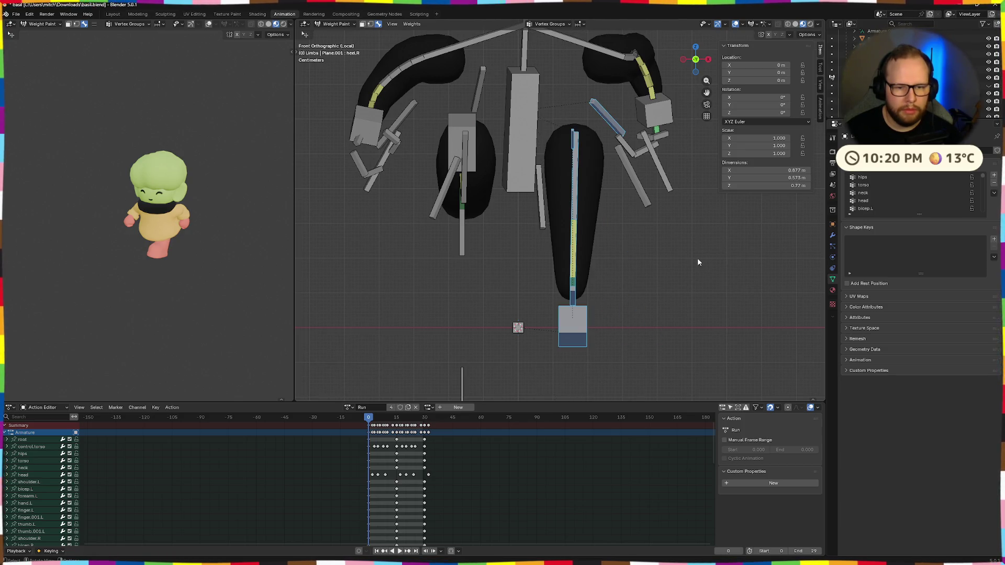
Back in perspective, scrub the Run animation to about frame 13 to watch the leg deform
mouse_move(702, 262)
middle_mouse_down()
mouse_move(434, 252)
mouse_move(459, 240)
mouse_move(632, 244)
middle_mouse_up()
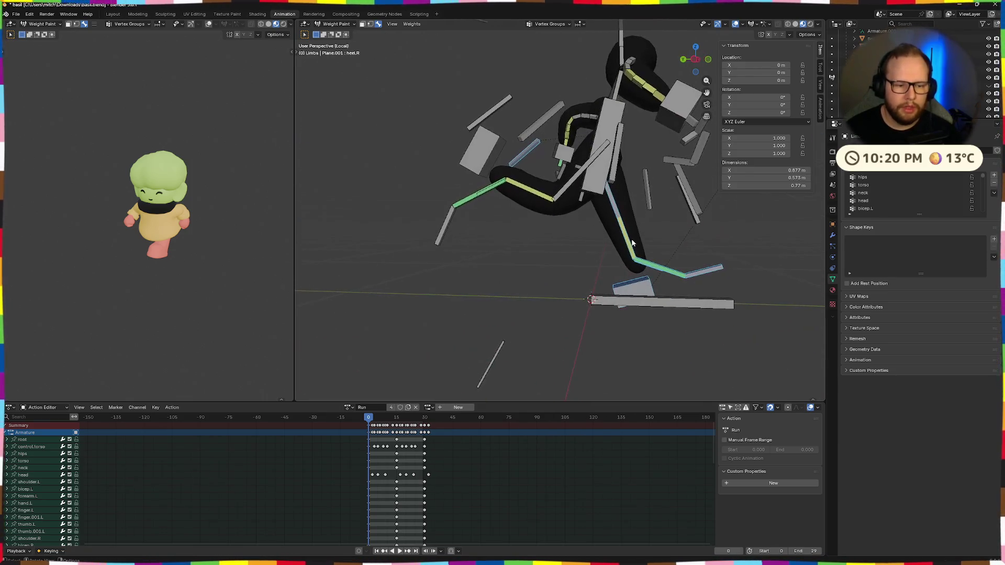
mouse_move(368, 419)
left_mouse_down()
mouse_move(426, 432)
mouse_move(372, 433)
mouse_move(427, 427)
mouse_move(369, 431)
left_mouse_up()
scroll(402, 445, "down", 2)
scroll(402, 446, "down", 2)
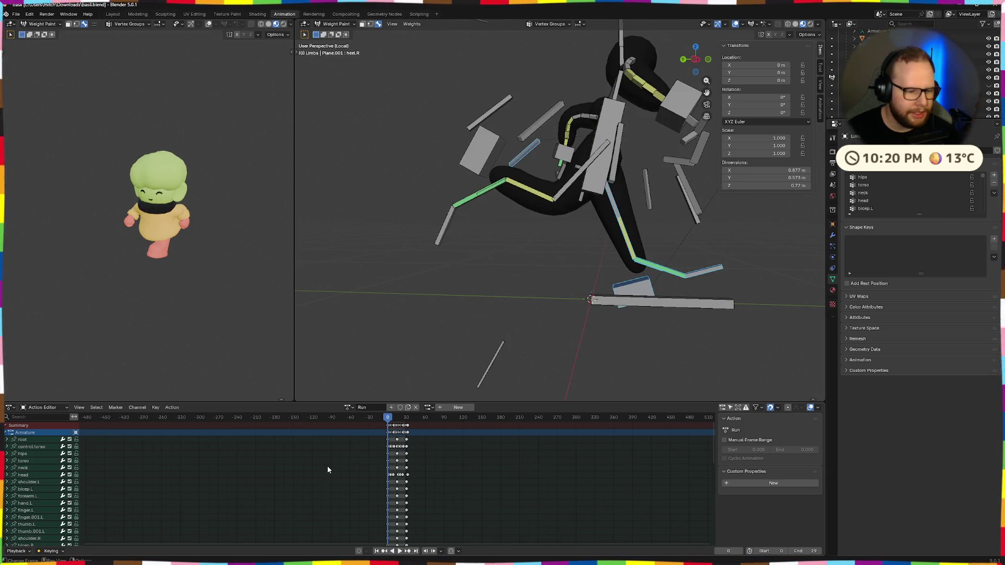
scroll(315, 457, "down", 2)
scroll(306, 499, "up", 2)
scroll(331, 499, "up", 3)
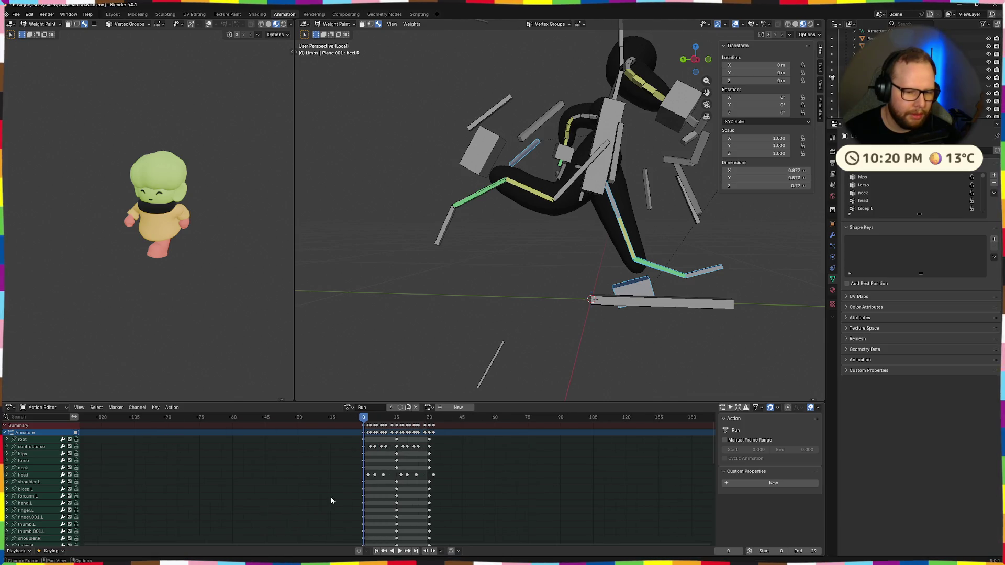
scroll(332, 499, "up", 3)
scroll(332, 500, "up", 3)
scroll(332, 499, "down", 2)
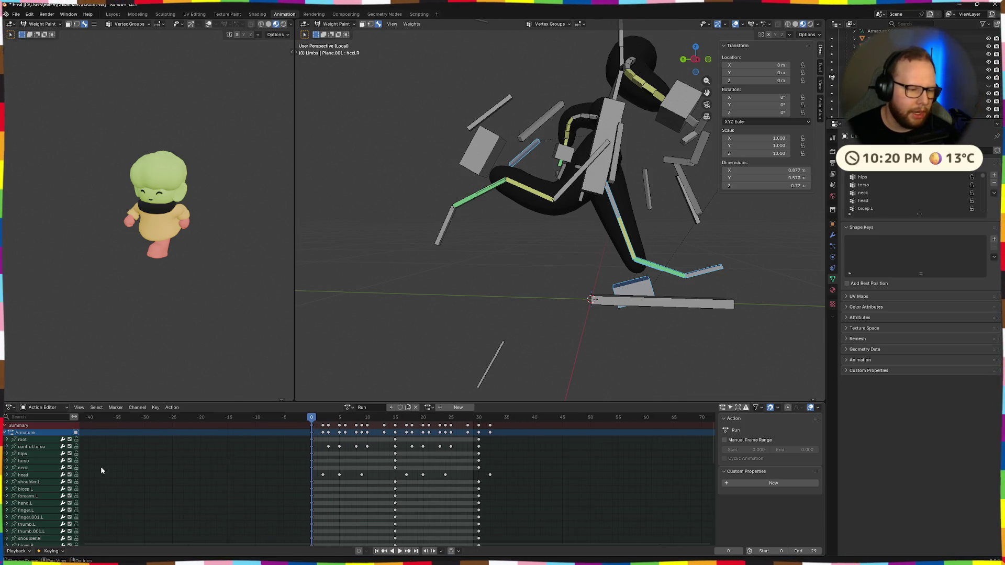
Step through action channels forearm.L, shoulder.L, coat, toe.L, target.leg.R and ik.leg.R
left_click(36, 489)
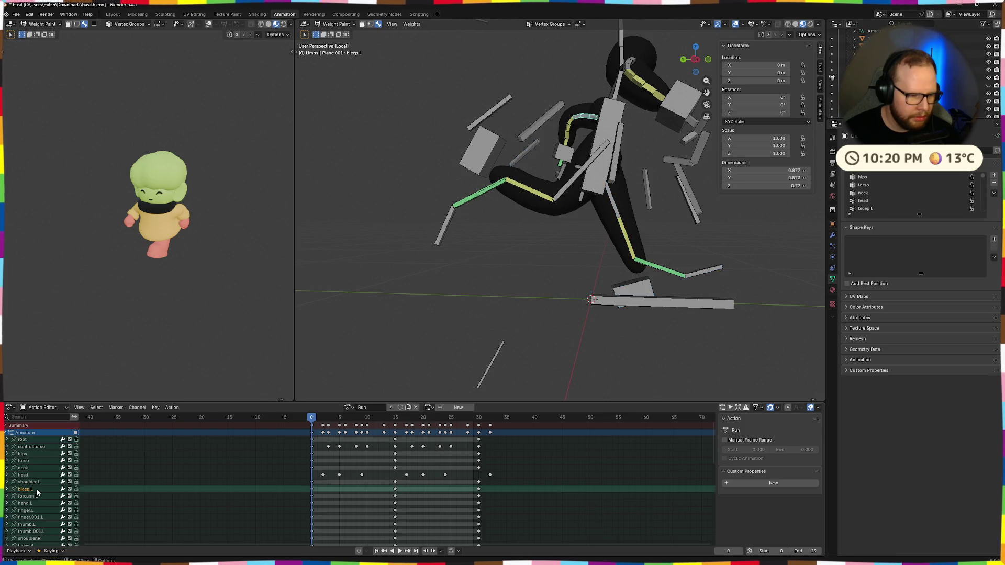
double_click(396, 482)
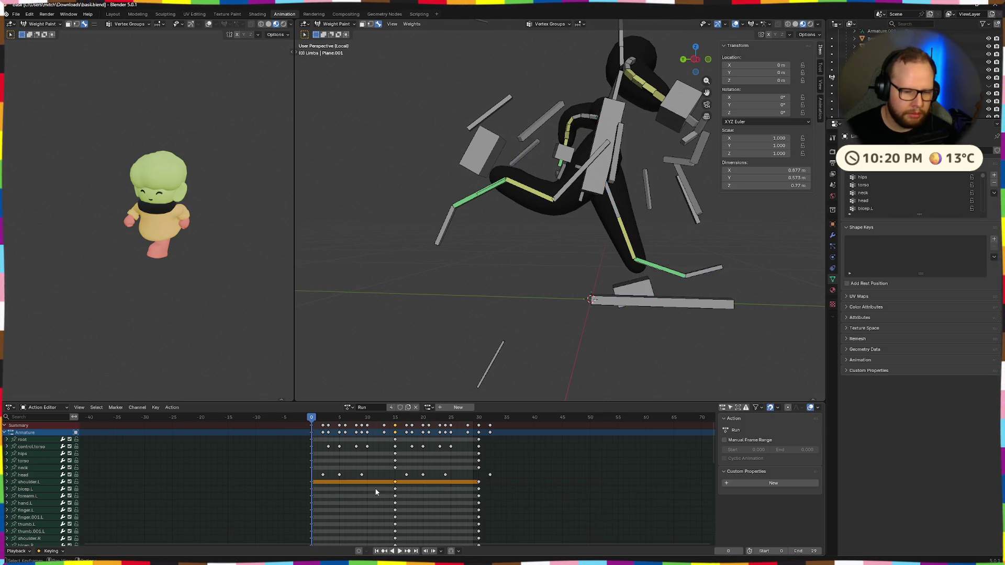
scroll(245, 490, "down", 1)
scroll(417, 465, "down", 1)
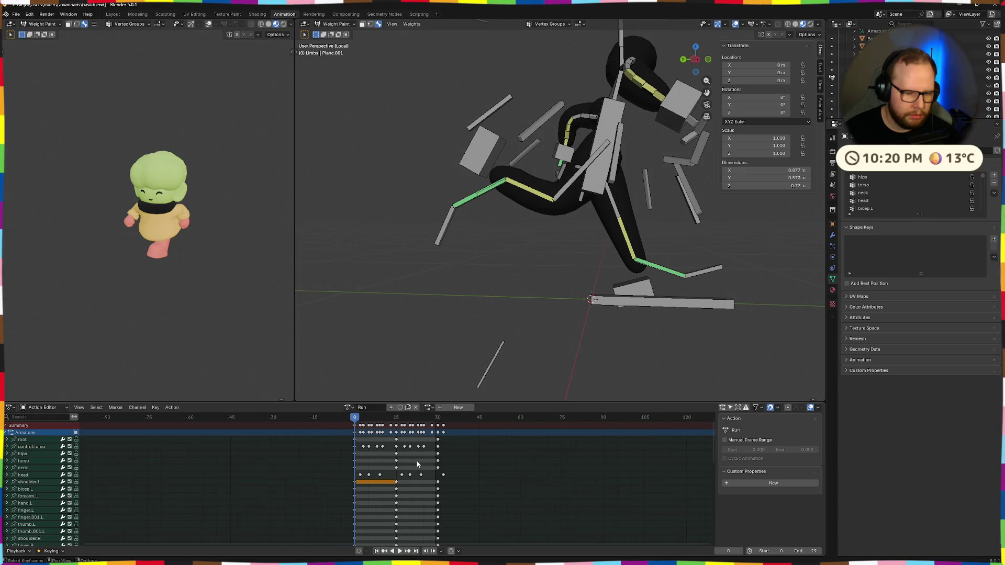
scroll(13, 525, "down", 5)
scroll(24, 520, "down", 3)
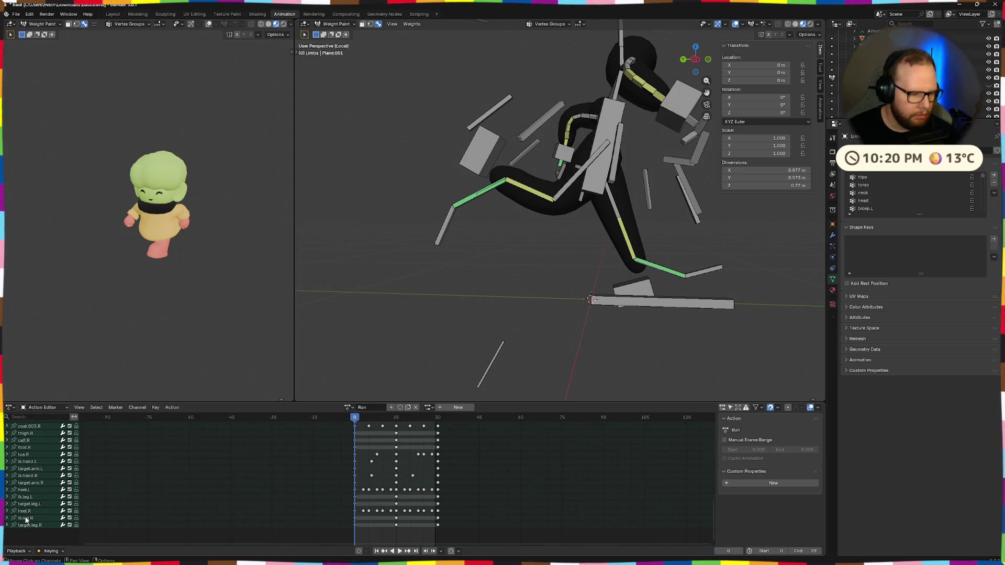
scroll(39, 522, "up", 5)
left_click(33, 486)
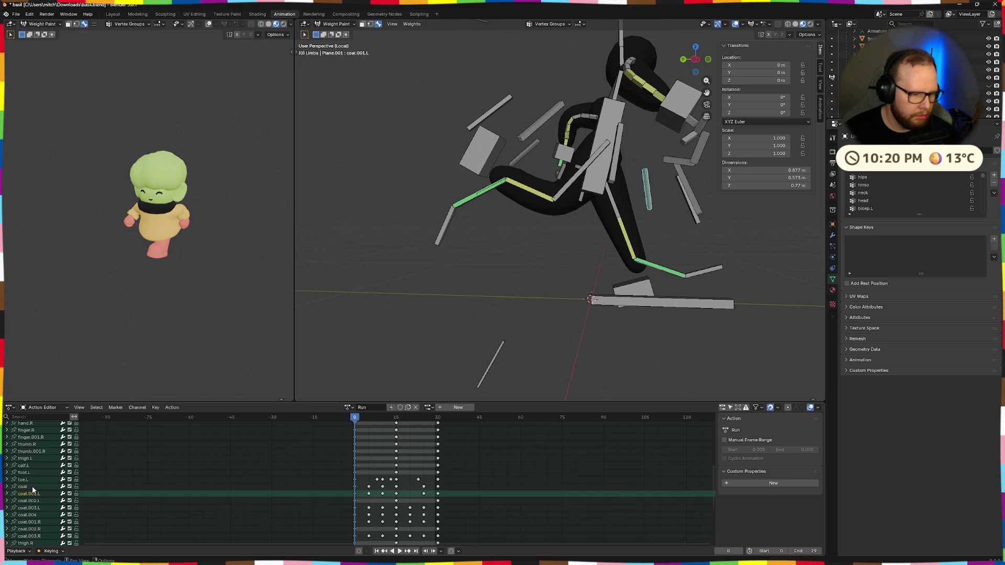
left_click(35, 479)
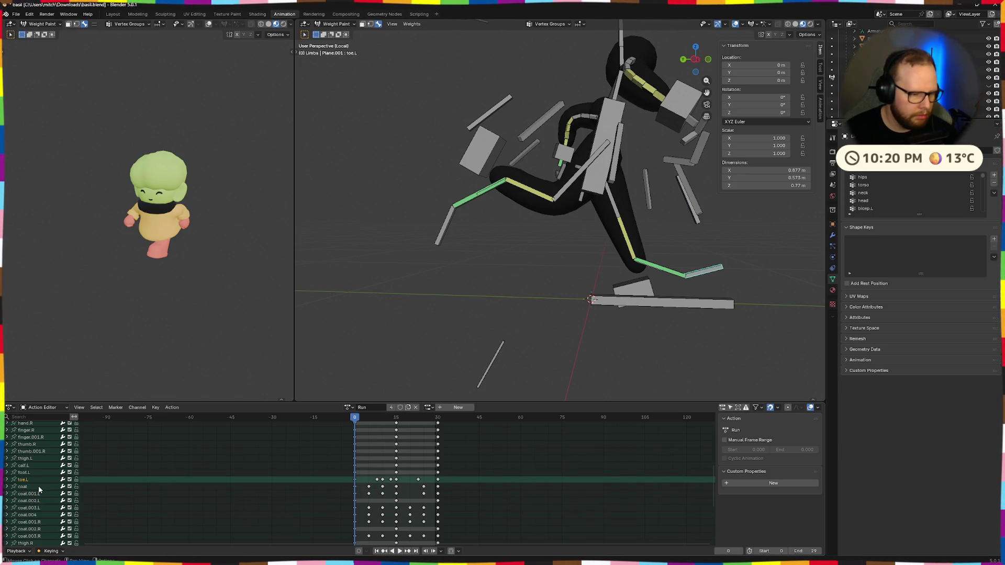
scroll(51, 491, "down", 5)
left_click(35, 525)
left_click(35, 518)
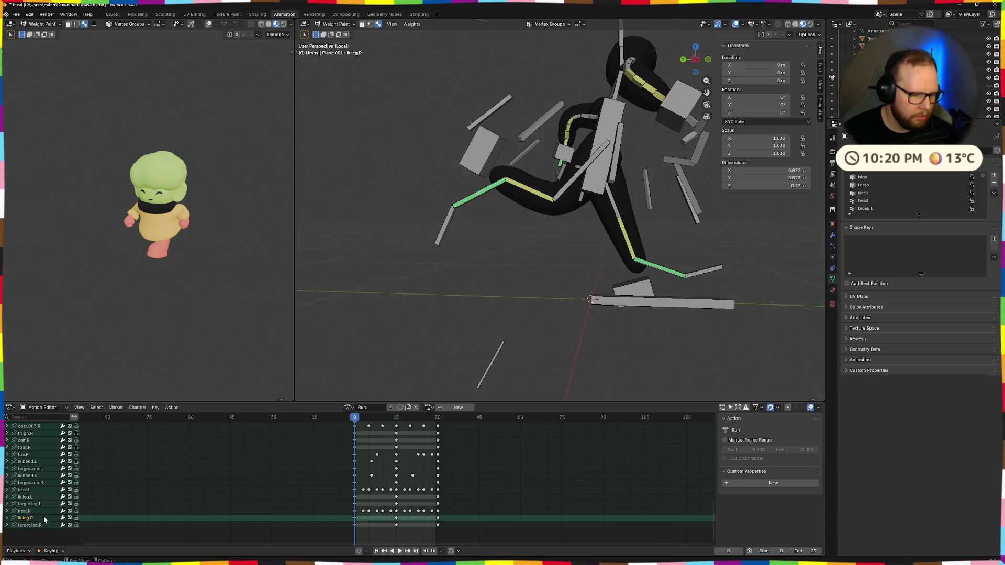
Play the Run animation once and stop back at frame 0
key("space")
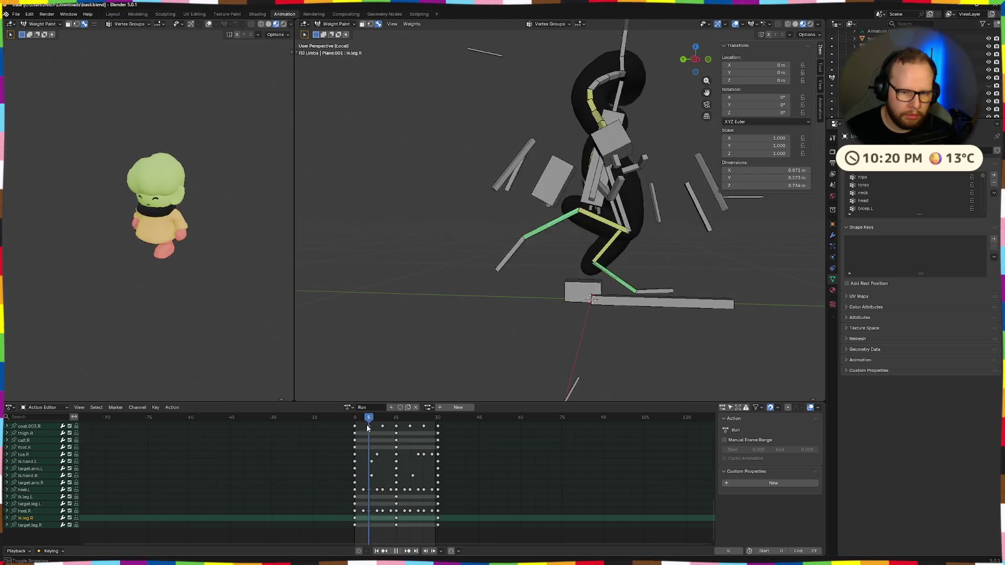
key("Escape")
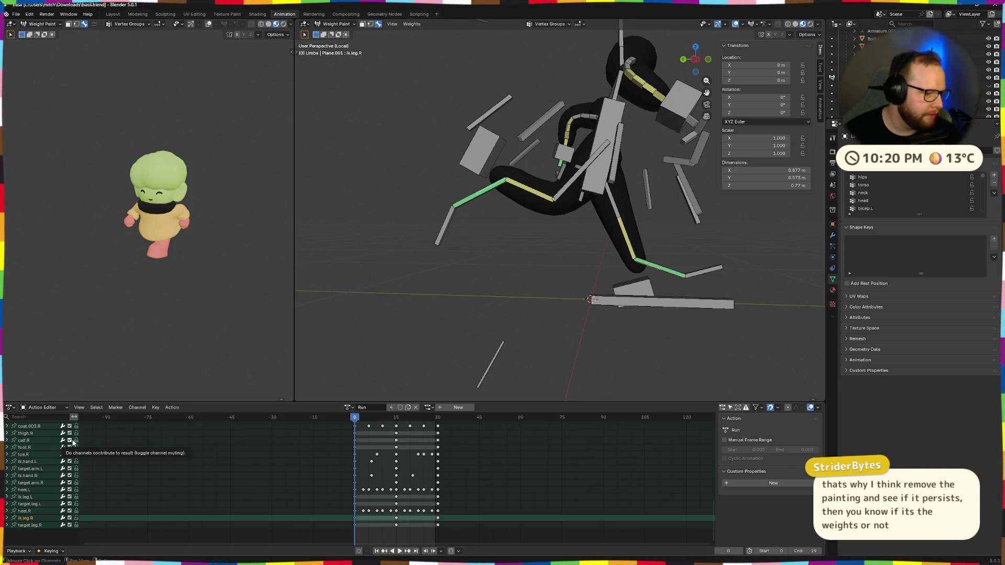
Show the calf.R weights on the right leg, pick the Draw brush and select all
mouse_move(549, 212)
middle_mouse_down()
mouse_move(501, 215)
mouse_move(536, 209)
middle_mouse_up()
left_click(500, 215, "ctrl")
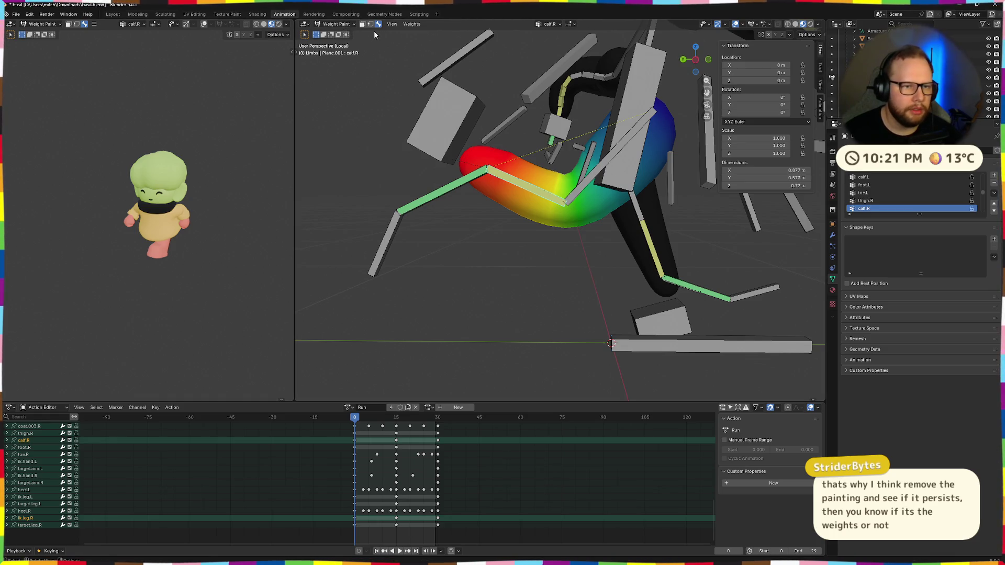
left_click(298, 52)
middle_click_drag(549, 236, 586, 243)
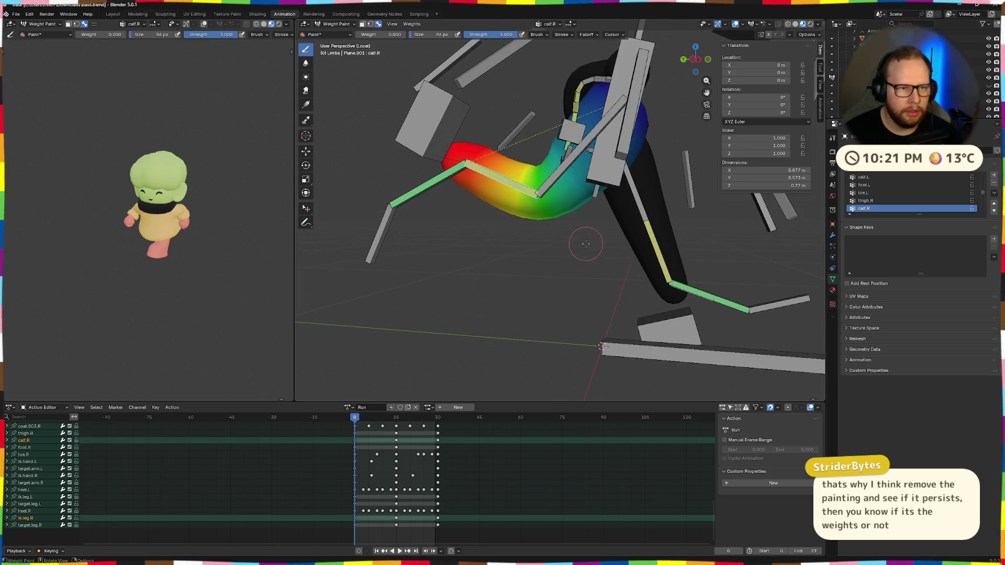
mouse_move(538, 176)
middle_mouse_down()
mouse_move(581, 215)
mouse_move(547, 202)
middle_mouse_up()
key("a")
Cycle through Edit and Object Mode, reselect the mesh and armature, and re-enter Weight Paint
key("Tab")
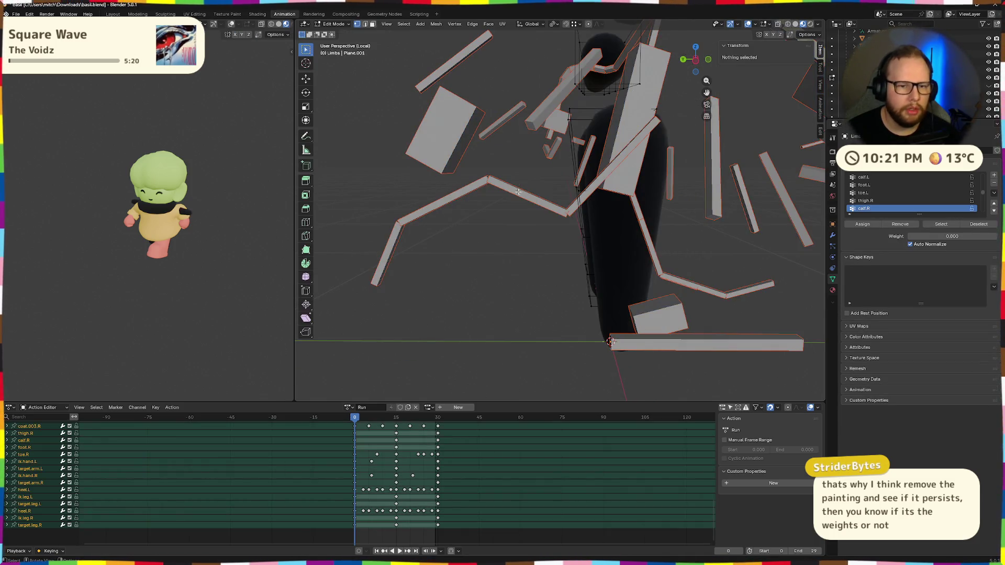
key("Tab")
key("ctrl+Tab")
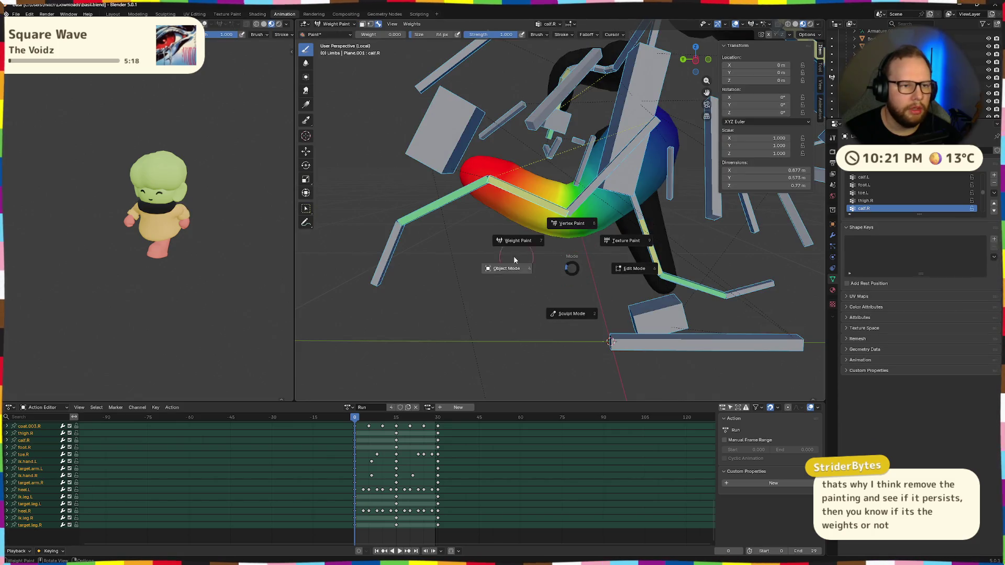
left_click(507, 270)
left_click(536, 205)
left_click(539, 190)
key("ctrl+Tab")
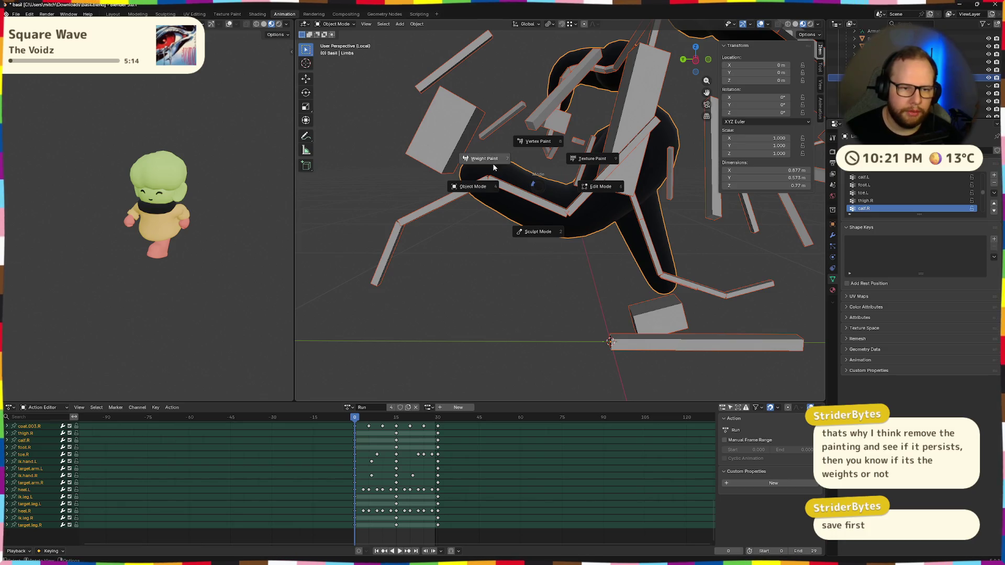
left_click(485, 163)
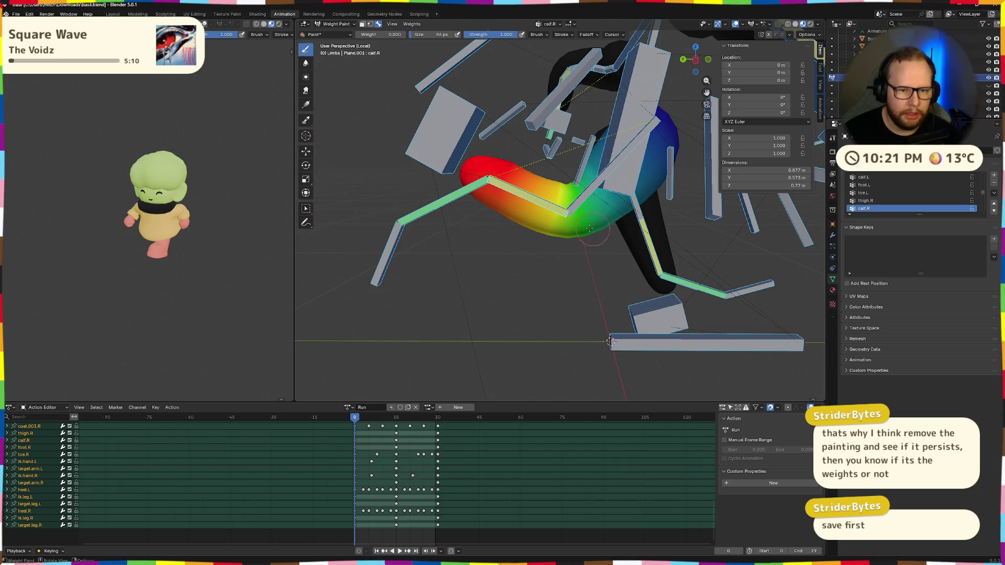
Display the calf.L and thigh.L weights on the left leg, then bring up the File menu
mouse_move(549, 235)
middle_mouse_down()
mouse_move(513, 269)
mouse_move(585, 270)
middle_mouse_up()
left_click(512, 269)
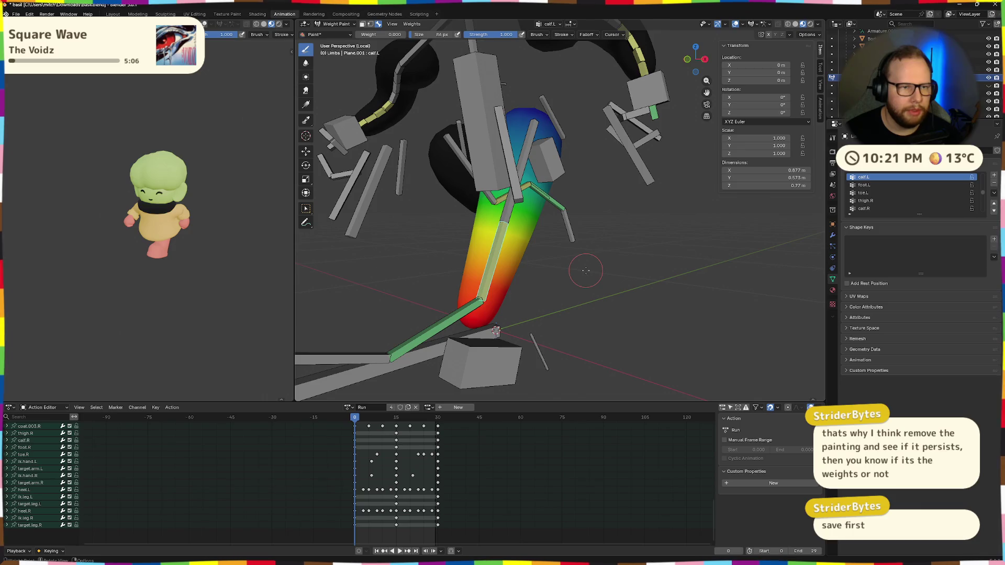
key("ctrl+z")
left_click(511, 222, "ctrl")
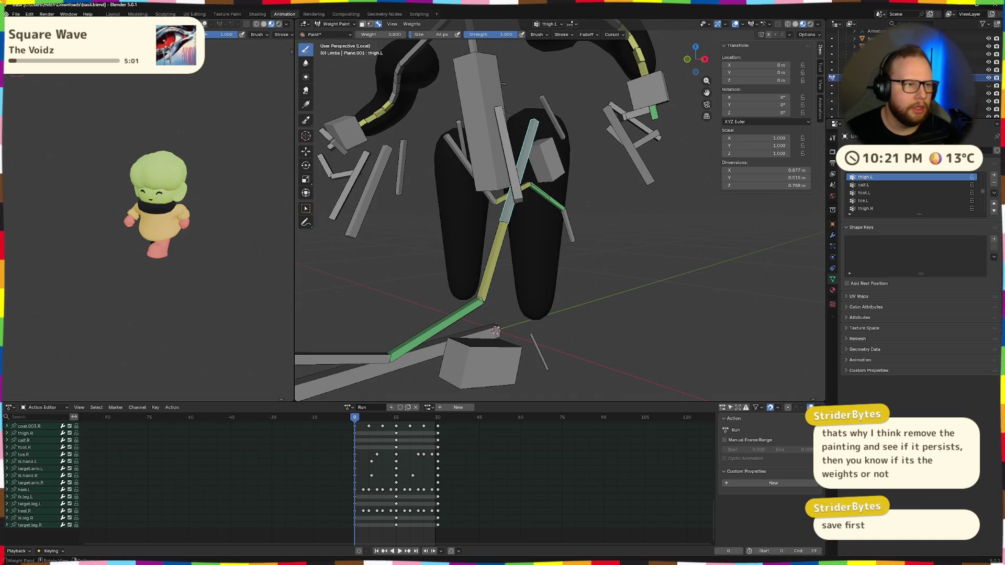
left_click(16, 13)
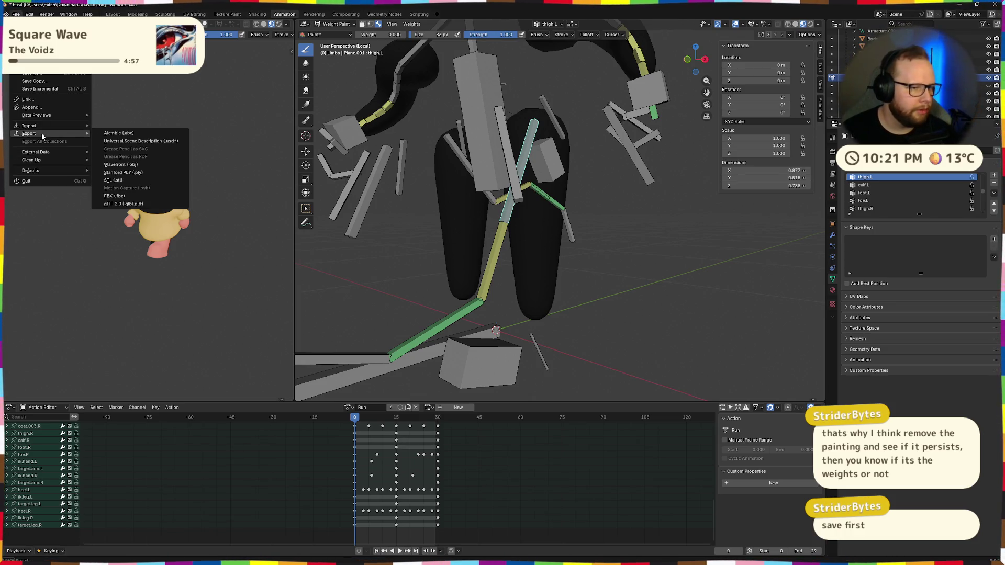
Export Basil as glTF 2.0 to basil.glb after glancing at the Animation and Mesh options, then go to Godot
mouse_move(32, 133)
left_click(123, 204)
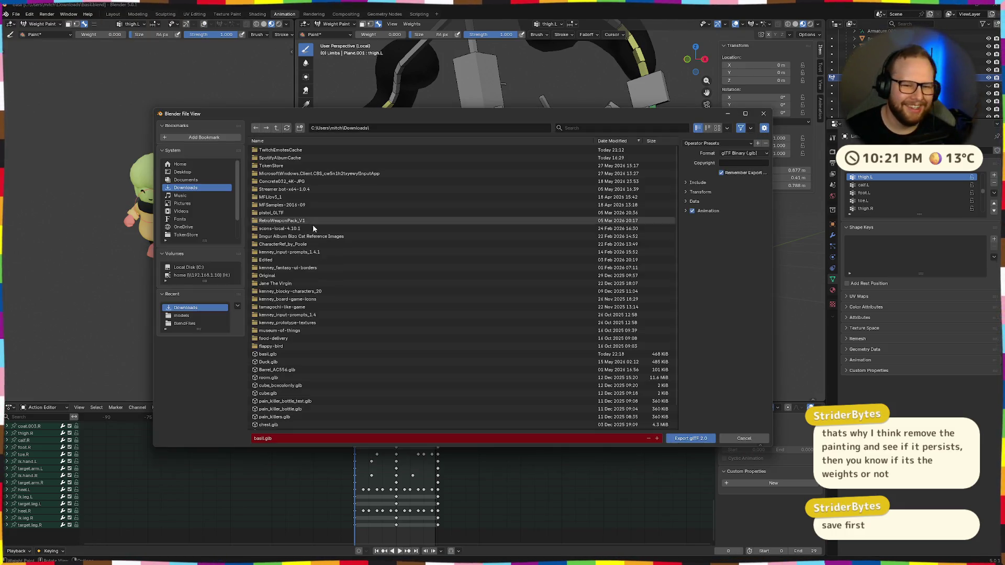
left_click(688, 211)
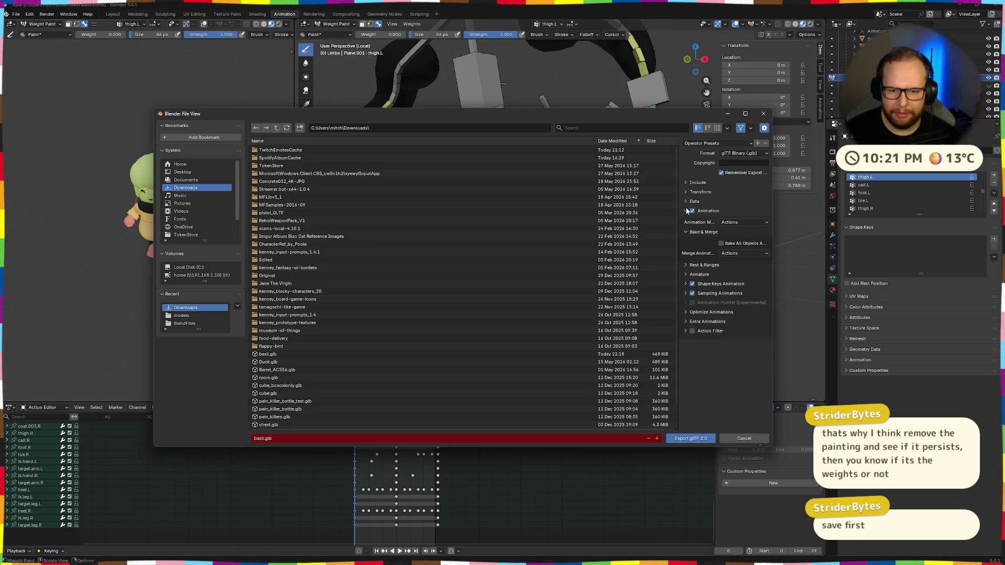
left_click(684, 211)
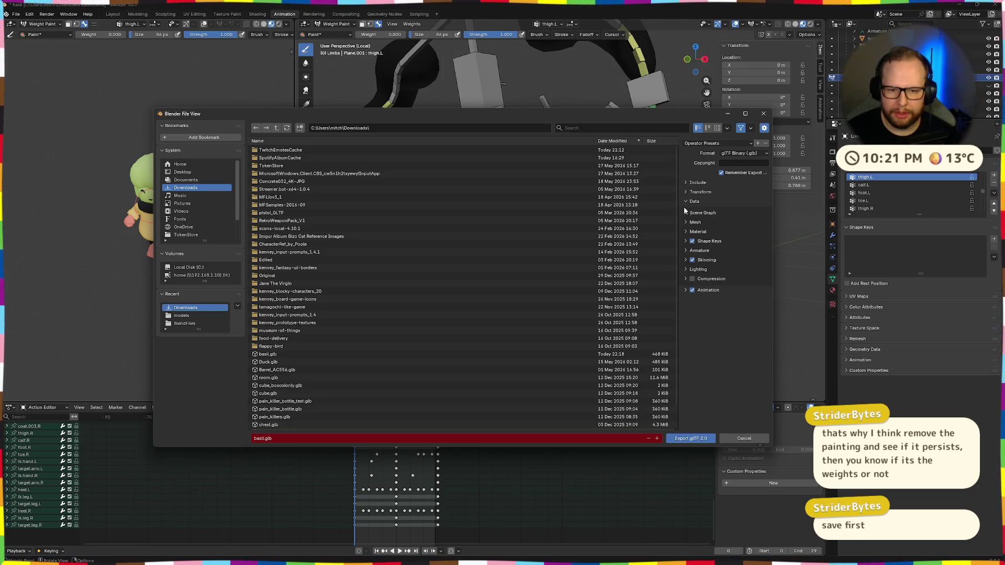
left_click(685, 222)
left_click(685, 223)
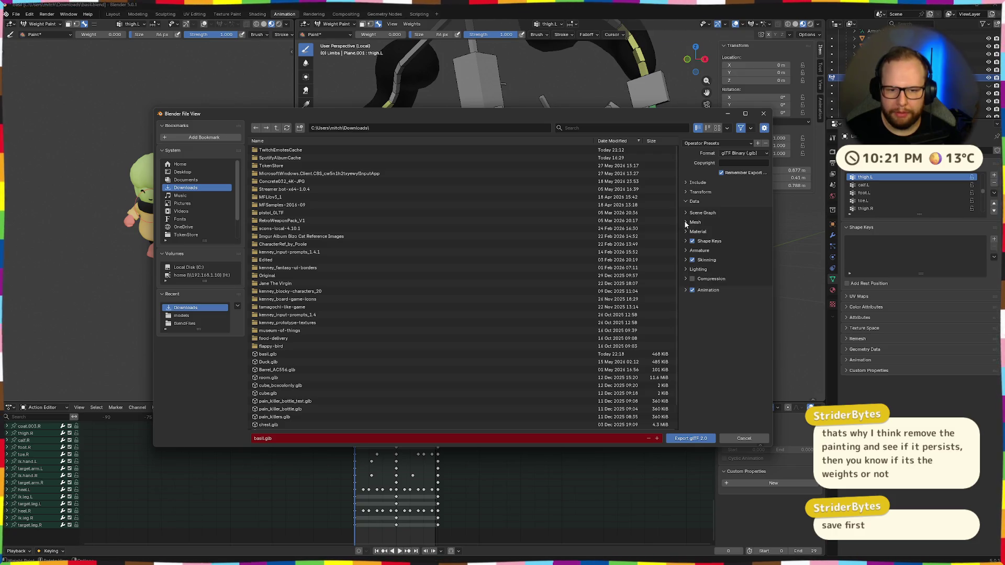
left_click(694, 439)
key("ctrl+super+Right")
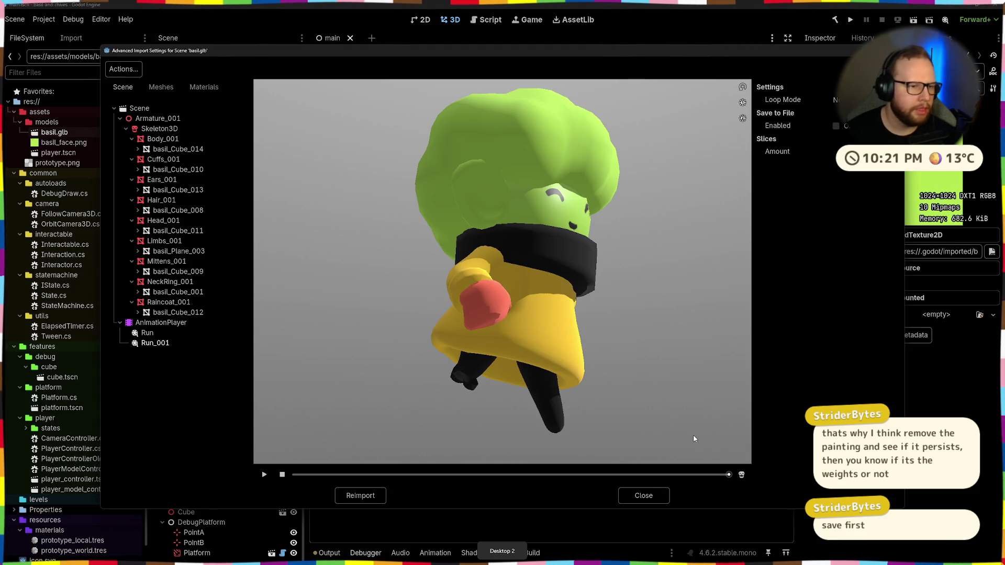
Locate the exported basil.glb in Downloads and open its advanced import settings in Godot
left_click(636, 496)
key("super+e")
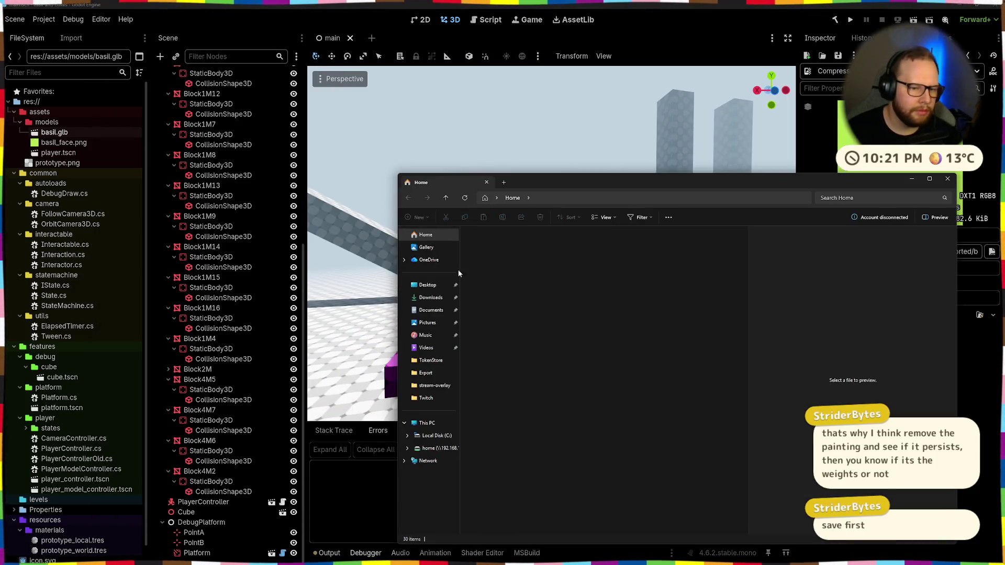
left_click(428, 285)
left_click(485, 254)
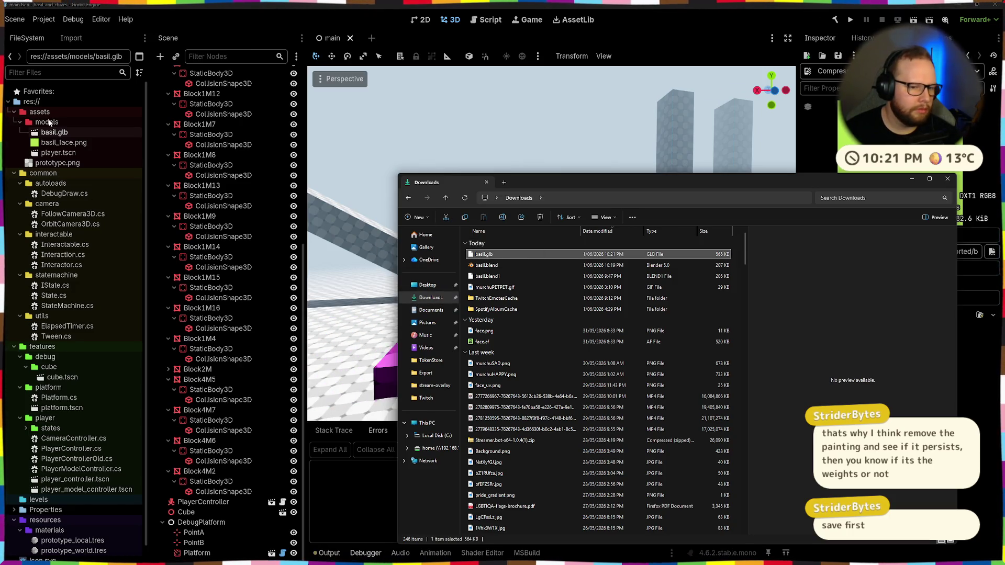
double_click(54, 132)
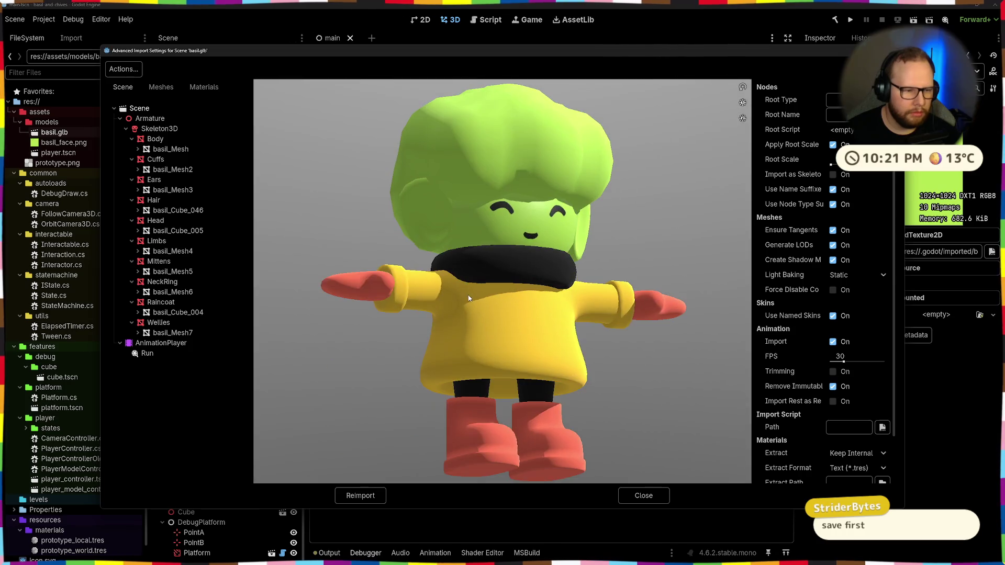
Preview the Run animation from behind, step through the cycle, close and return to Blender
left_click(146, 353)
mouse_move(470, 380)
left_mouse_down()
mouse_move(522, 348)
mouse_move(464, 383)
left_mouse_up()
mouse_move(297, 474)
left_mouse_down()
mouse_move(598, 472)
mouse_move(665, 455)
mouse_move(335, 442)
left_mouse_up()
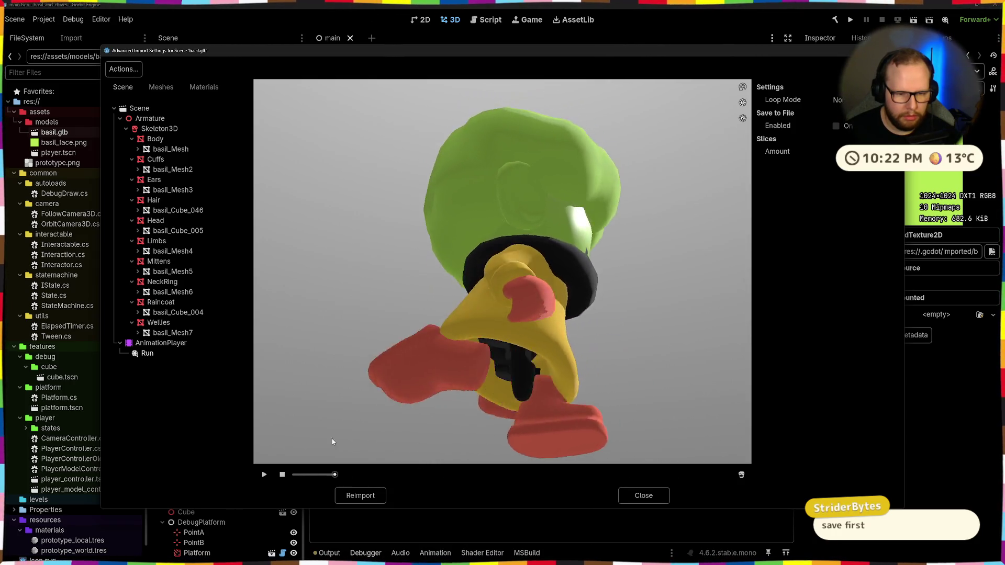
left_click(646, 488)
key("alt+Tab")
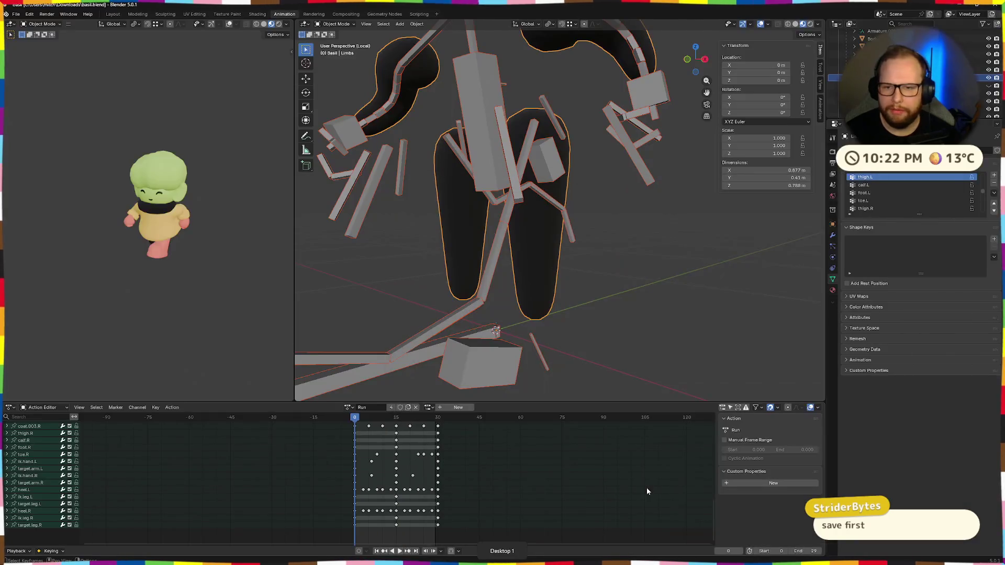
Play the Run animation while orbiting the leg rig, stop it, and switch to Godot selecting basil_face.png
middle_click_drag(603, 269, 662, 260)
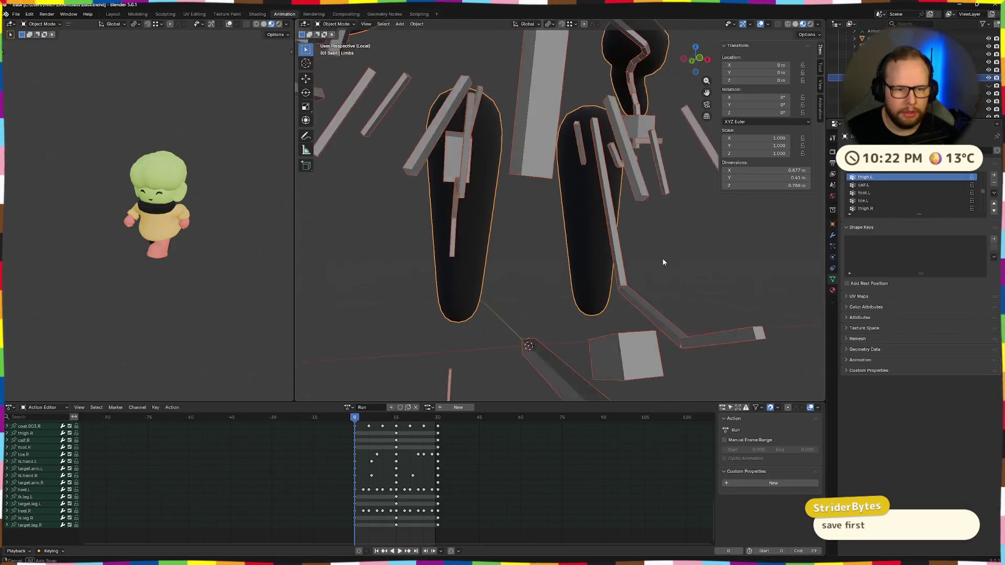
key("space")
scroll(496, 251, "down", 5)
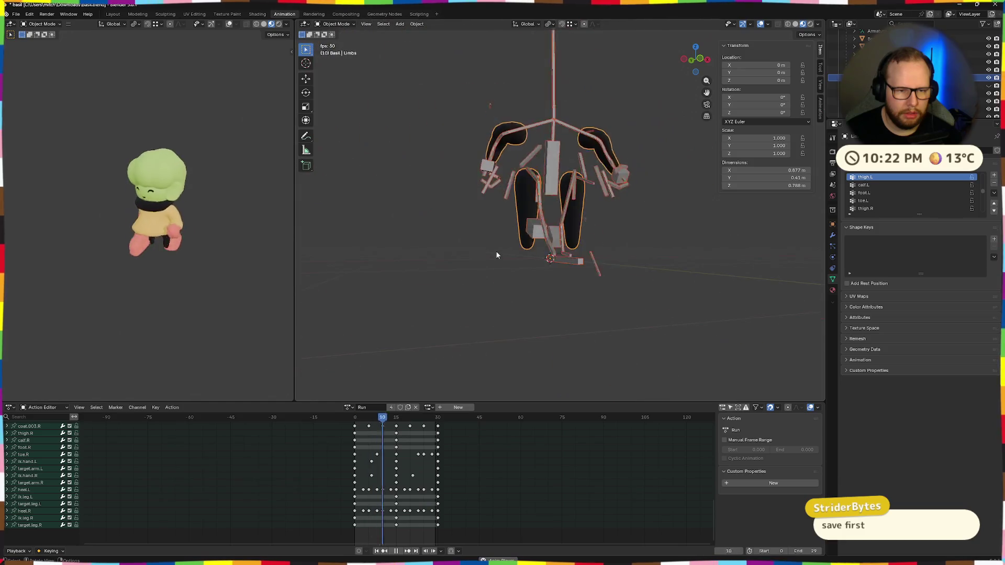
middle_click_drag(496, 255, 621, 191)
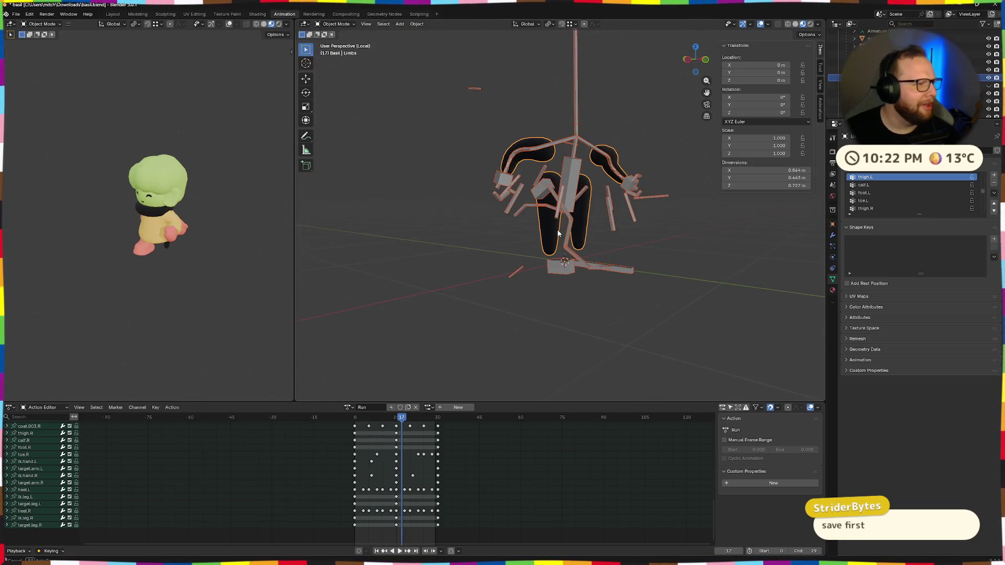
key("space")
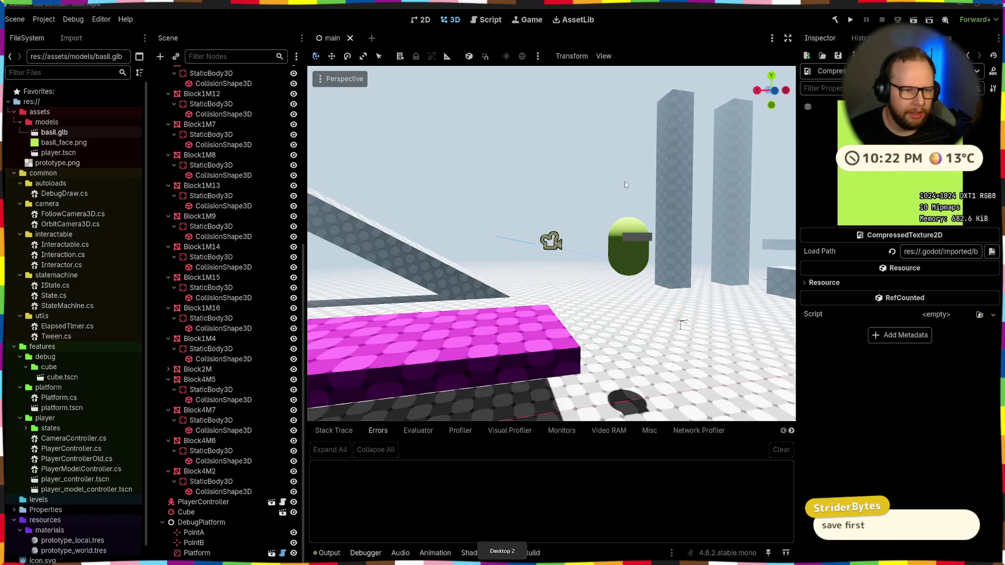
scroll(625, 185, "up", 2)
scroll(657, 188, "up", 3)
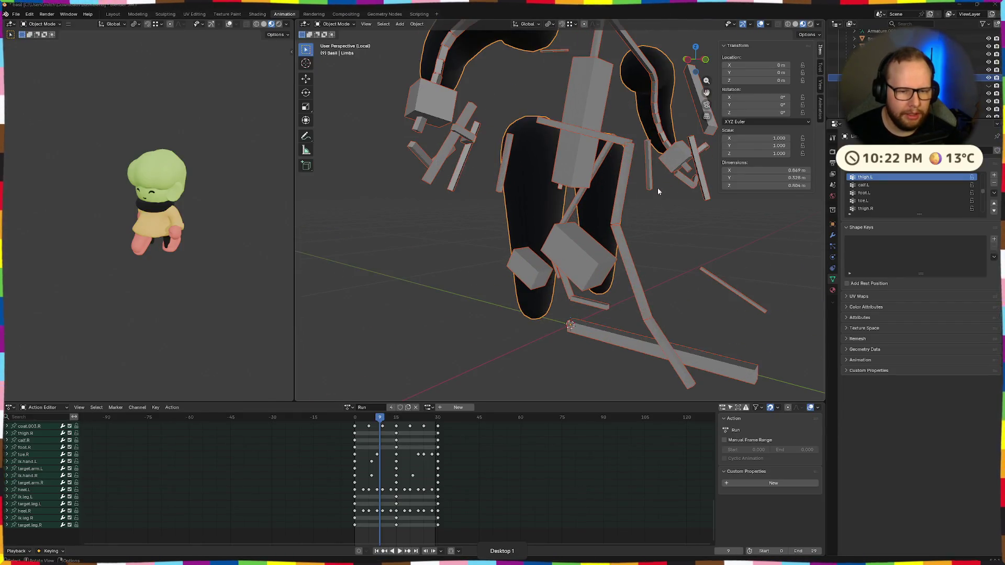
key("ctrl+super+Right")
left_click(53, 142, "shift")
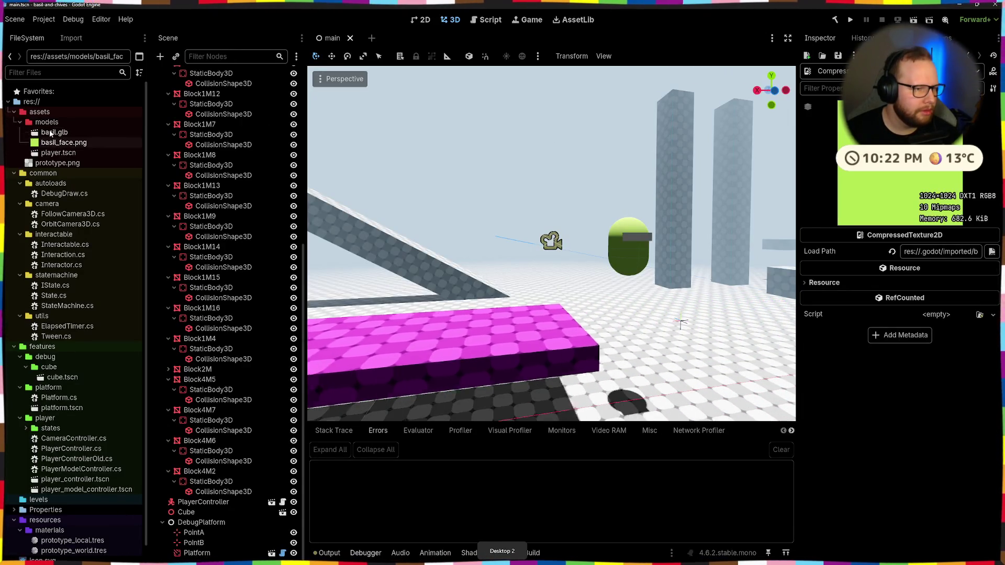
Delete basil.glb and basil_face.png from models and copy the Downloads basil.glb in
key("Delete")
key("Return")
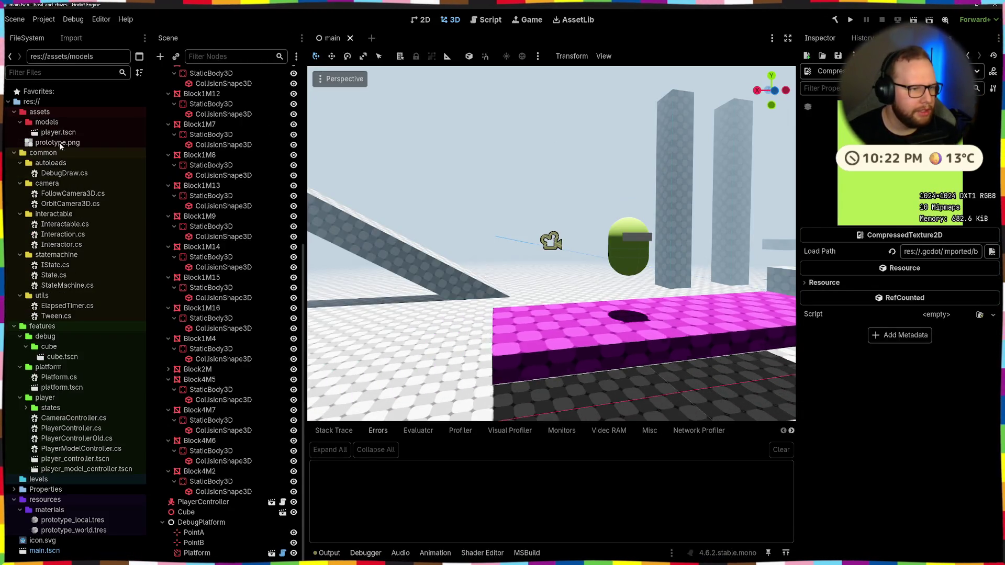
key("super+e")
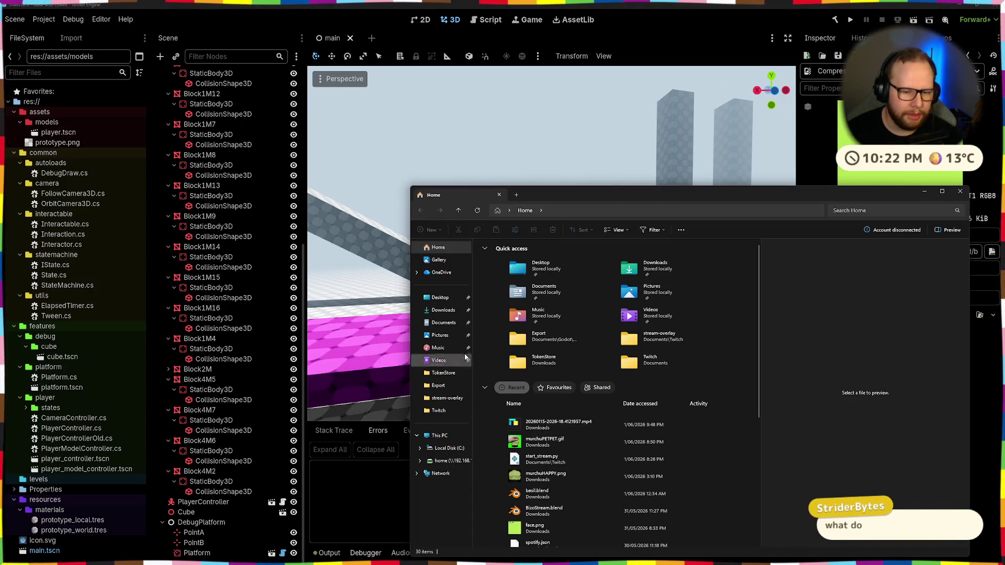
left_click(443, 314)
left_click(517, 266)
left_click_drag(45, 124, 48, 125)
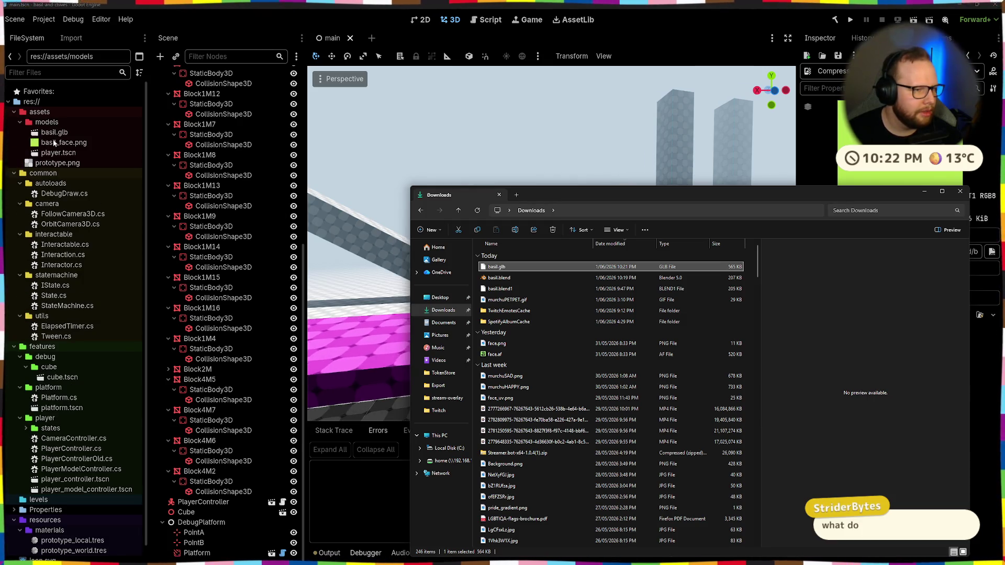
Preview the new basil.glb's Run animation from a low back view, then return to Blender
double_click(54, 132)
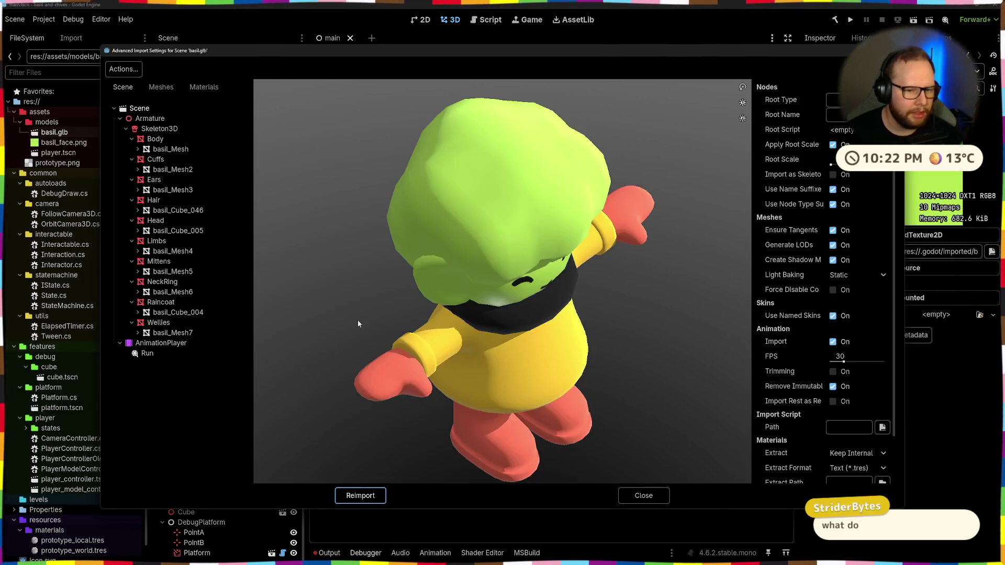
left_click(169, 355)
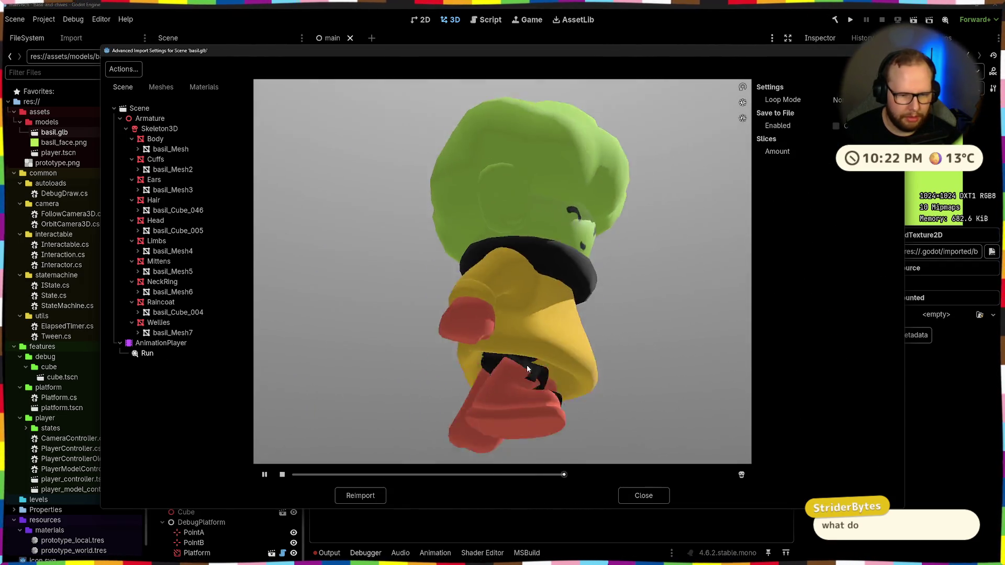
left_click_drag(522, 369, 555, 373)
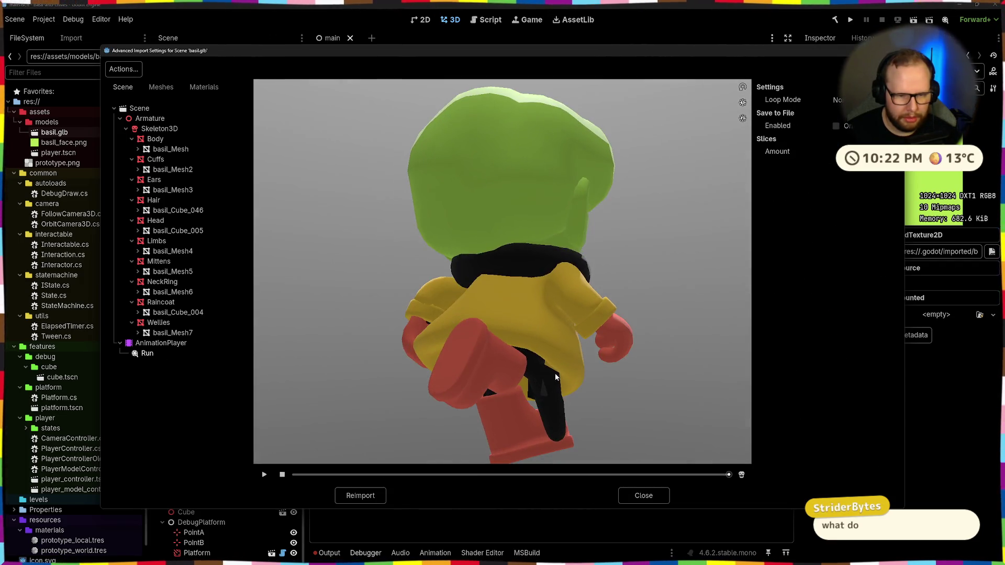
key("alt+Tab")
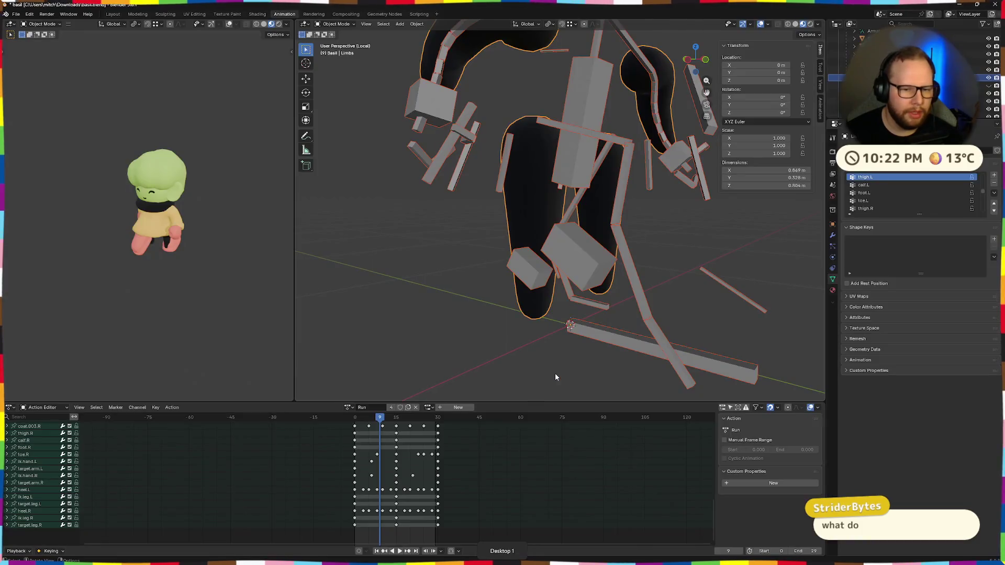
scroll(556, 374, "down", 3)
Hide the Limbs mesh and export Basil over basil.glb as glTF 2.0
mouse_move(547, 304)
middle_mouse_down()
mouse_move(755, 213)
mouse_move(760, 266)
middle_mouse_up()
key("h")
left_click(16, 14)
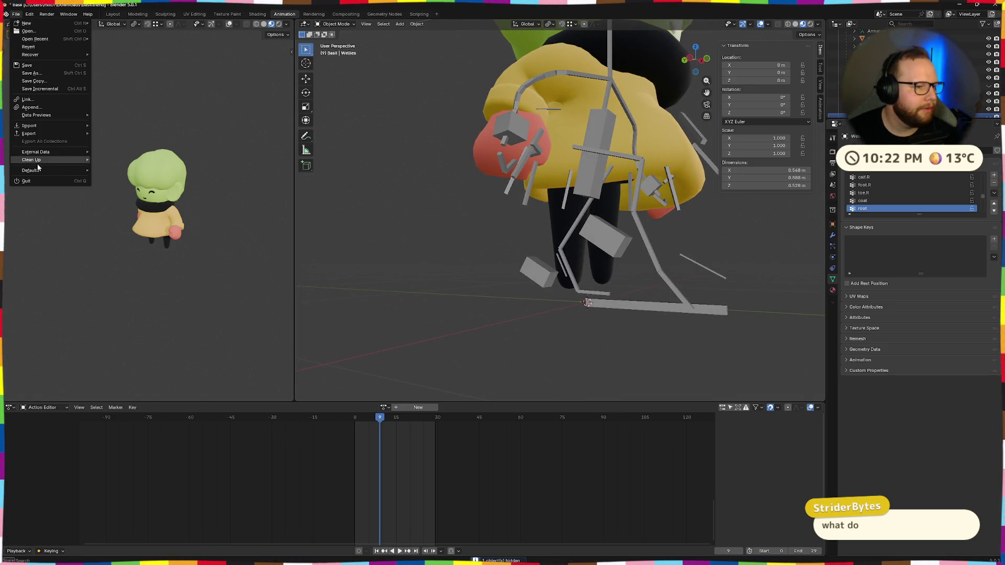
left_click(118, 203)
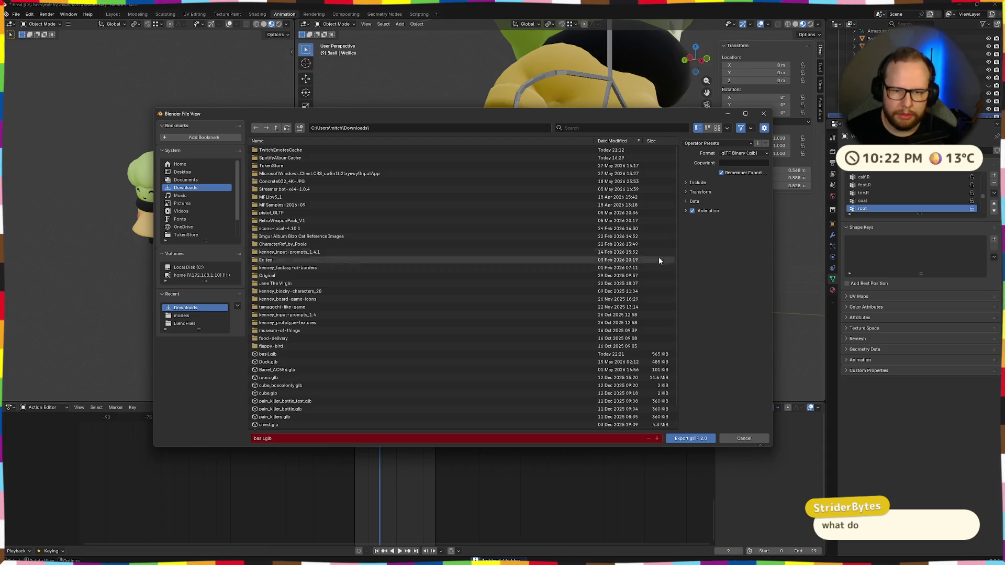
left_click(681, 440)
Switch to the Godot editor and close the advanced import settings
key("super+2")
key("super")
key("super")
left_click(644, 496)
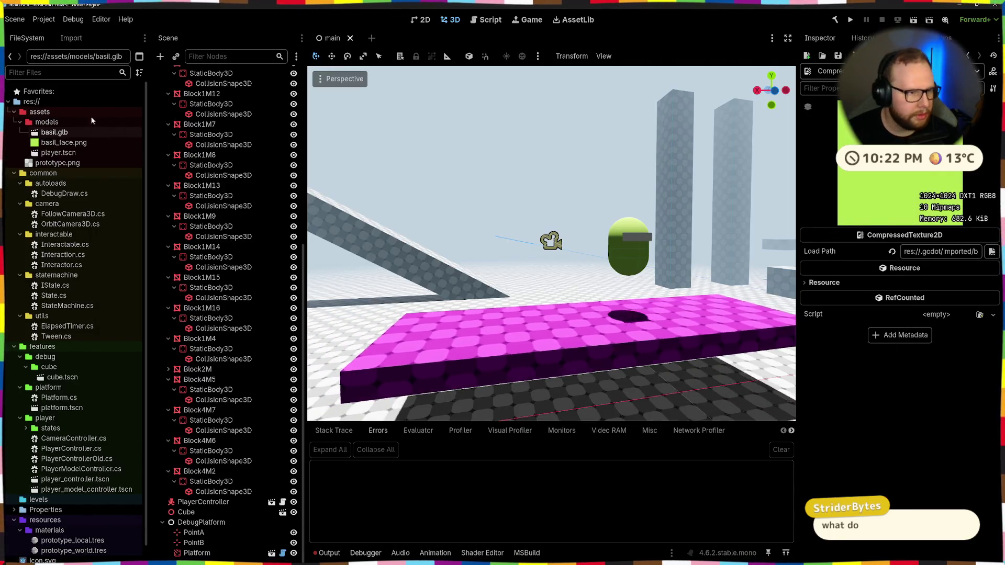
Remove the old model files and copy the newly exported basil.glb from Downloads into models
left_click(98, 142, "shift")
key("Delete")
key("Escape")
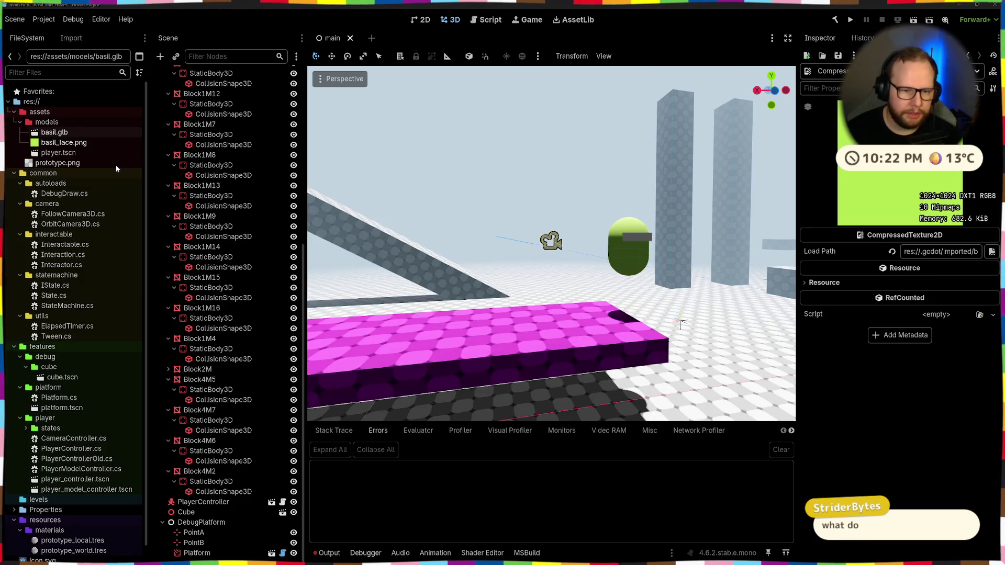
key("super+e")
left_click(456, 125)
left_click(509, 82)
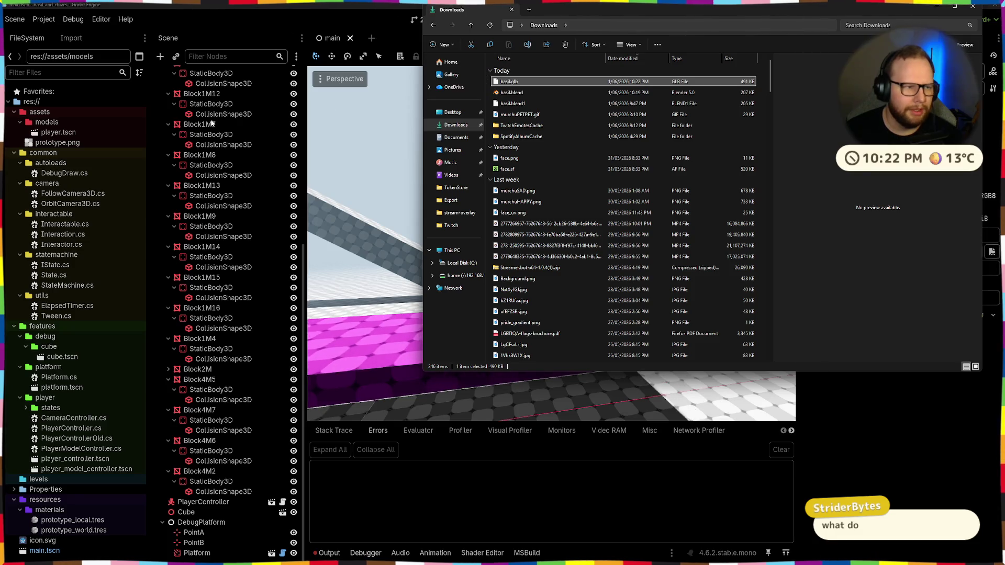
left_click_drag(251, 116, 60, 134)
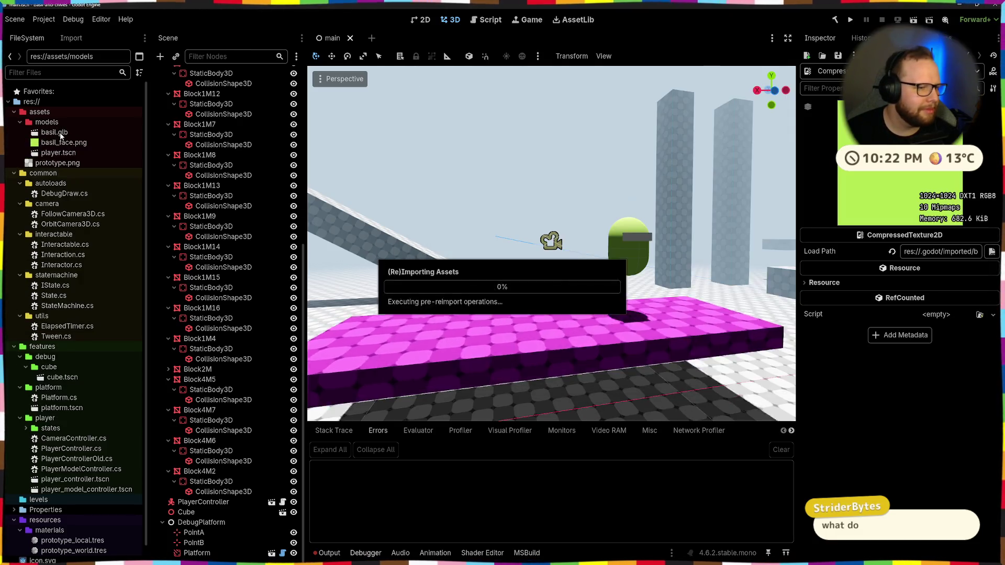
Preview the Run animation from below at a later frame to inspect the legs, then return to Blender
double_click(55, 132)
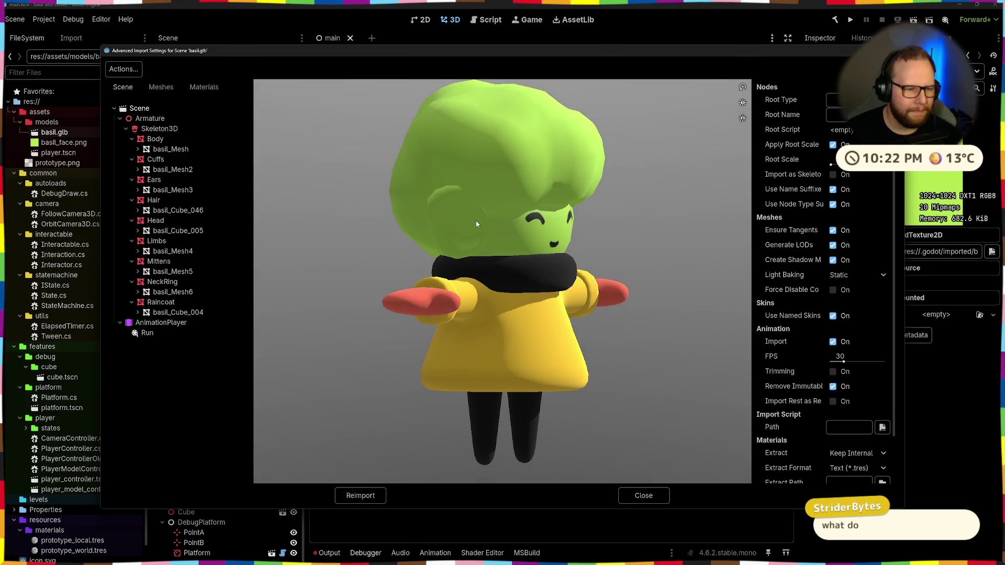
left_click(140, 333)
mouse_move(518, 236)
left_mouse_down()
mouse_move(548, 318)
mouse_move(533, 332)
left_mouse_up()
mouse_move(298, 476)
left_mouse_down()
mouse_move(708, 448)
mouse_move(353, 455)
mouse_move(706, 447)
mouse_move(417, 434)
mouse_move(679, 411)
mouse_move(271, 429)
left_mouse_up()
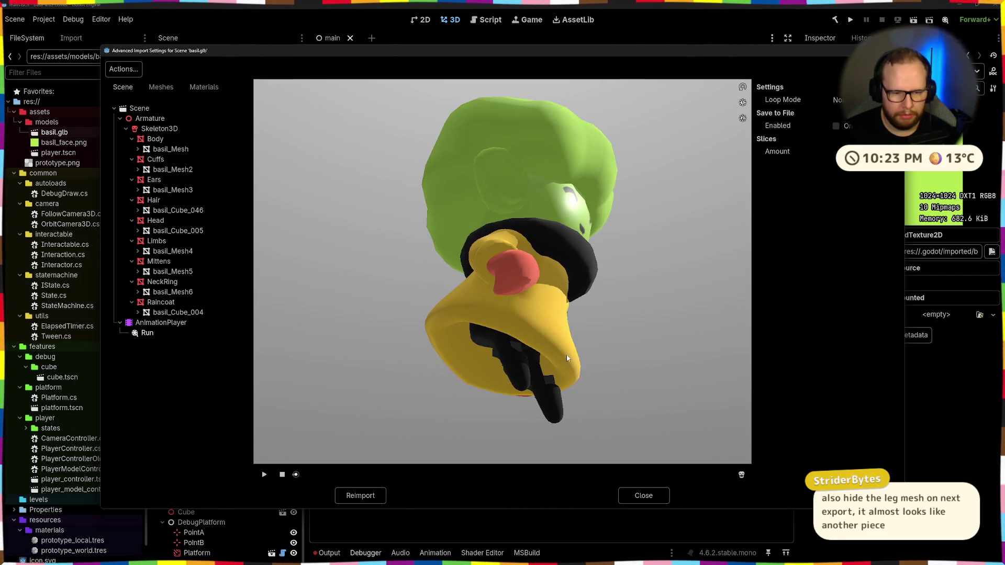
mouse_move(521, 359)
left_mouse_down()
mouse_move(547, 352)
mouse_move(530, 330)
mouse_move(482, 344)
left_mouse_up()
key("alt+Tab")
mouse_move(497, 251)
middle_mouse_down()
mouse_move(750, 207)
mouse_move(550, 252)
middle_mouse_up()
scroll(551, 252, "up", 3)
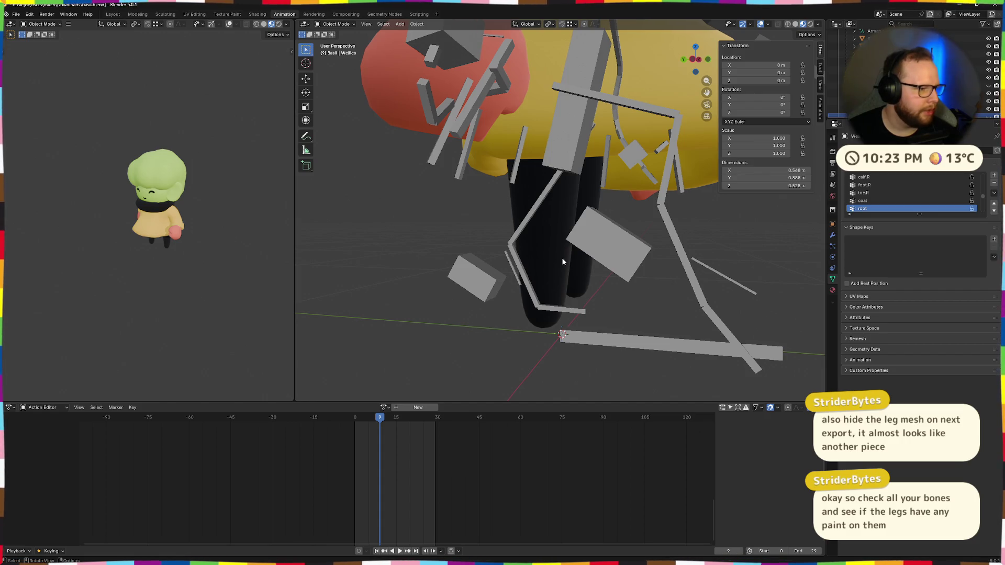
scroll(562, 267, "down", 5)
scroll(562, 268, "up", 6)
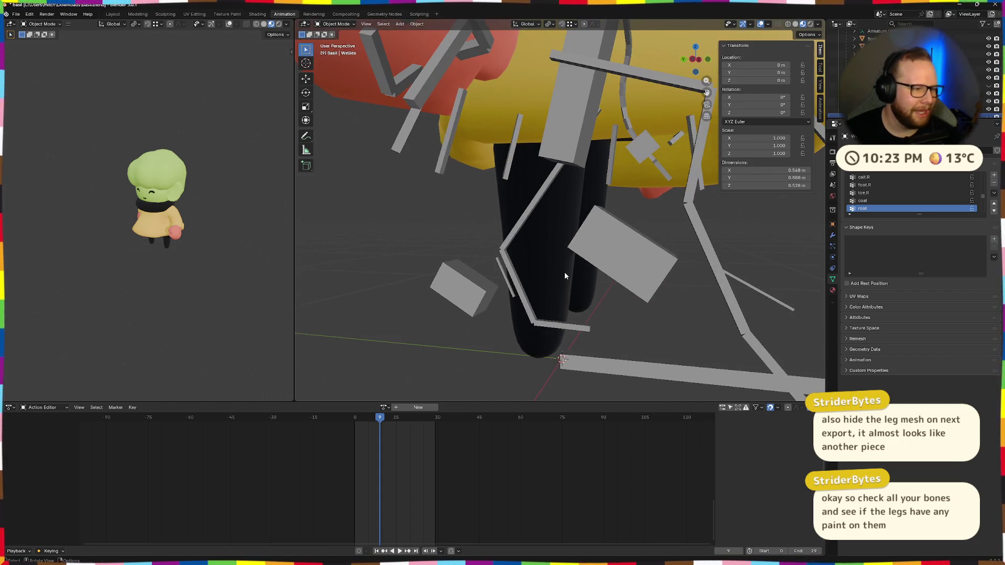
Unhide the leg-and-foot mesh and view its calf.L and calf.R weights in Weight Paint
key("alt+h")
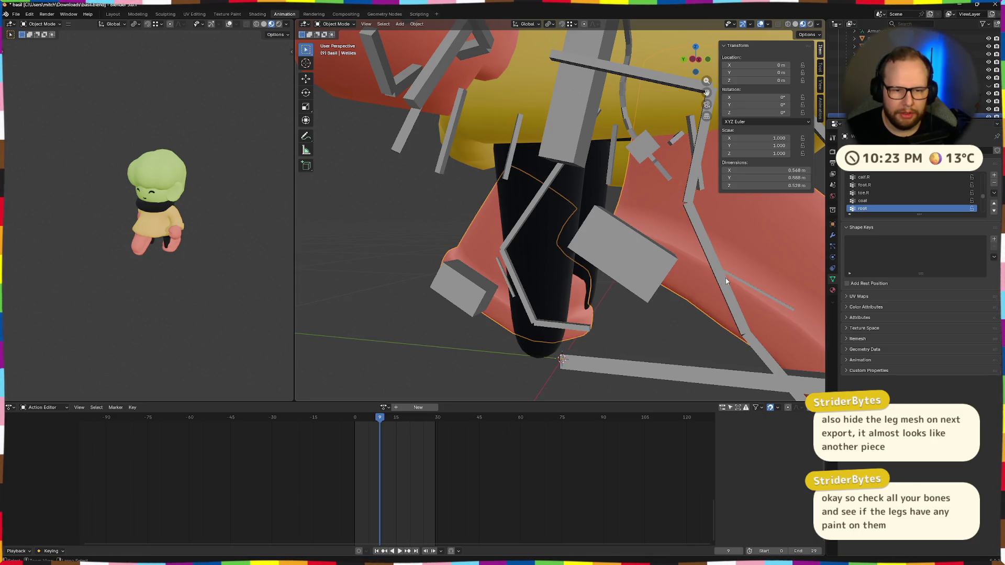
left_click(726, 280)
key("ctrl+Tab")
left_click(725, 277, "ctrl")
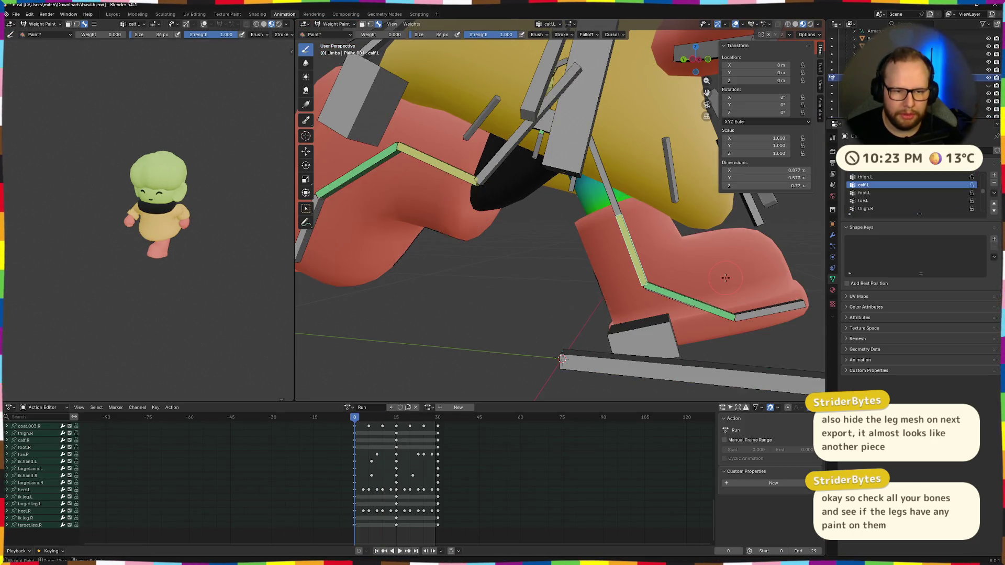
left_click(725, 277, "ctrl")
middle_click_drag(725, 277, 641, 253)
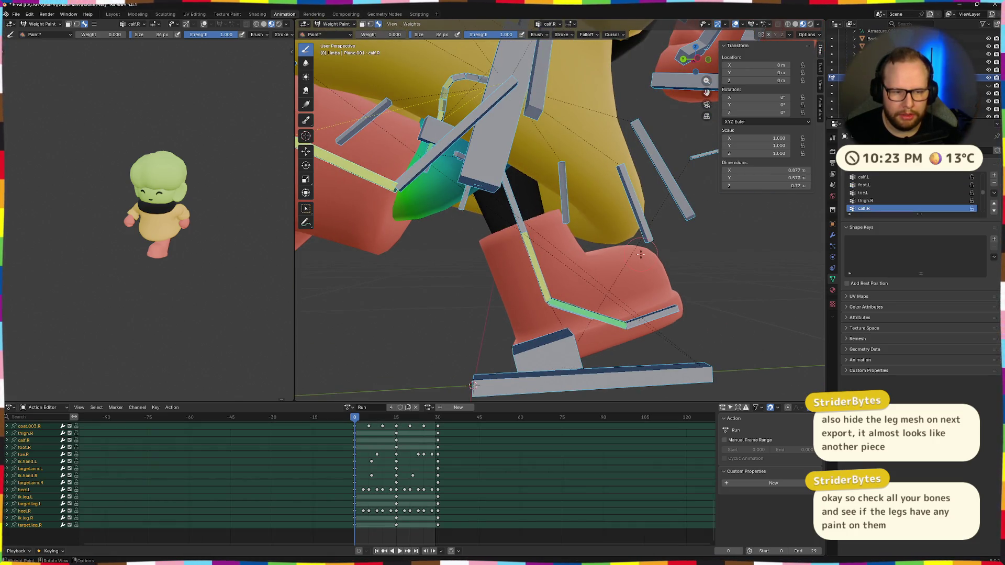
scroll(640, 254, "down", 3)
Return the leg mesh to object mode, hide it with H, and enter Pose Mode on the armature
key("ctrl+Tab")
left_click(355, 246)
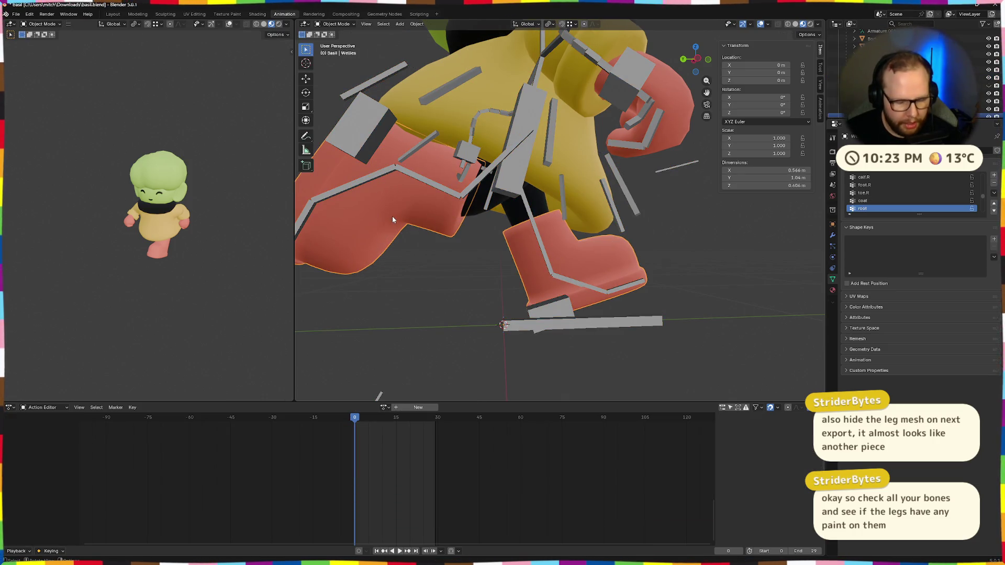
key("h")
middle_click_drag(493, 240, 585, 231)
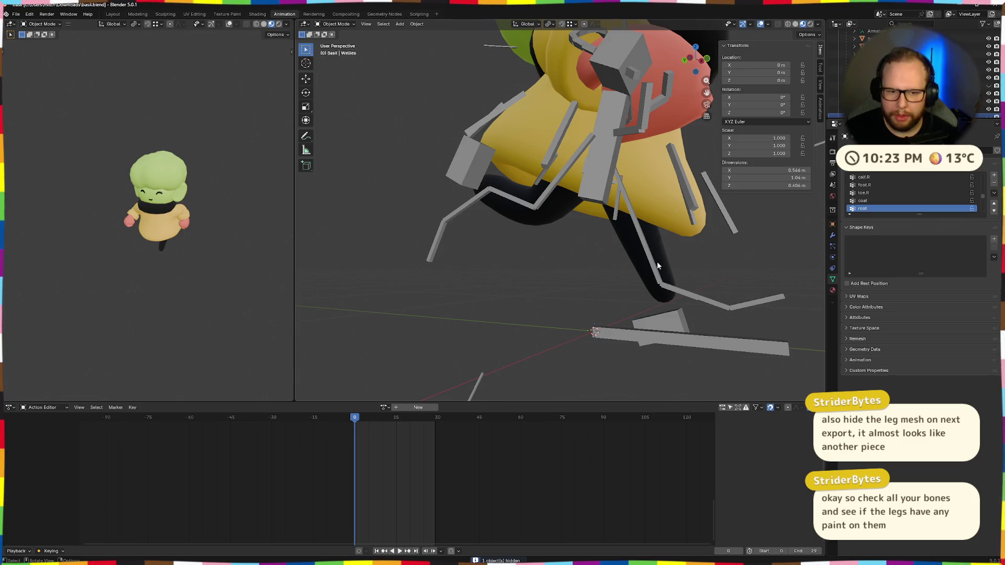
left_click(651, 263)
key("ctrl+Tab")
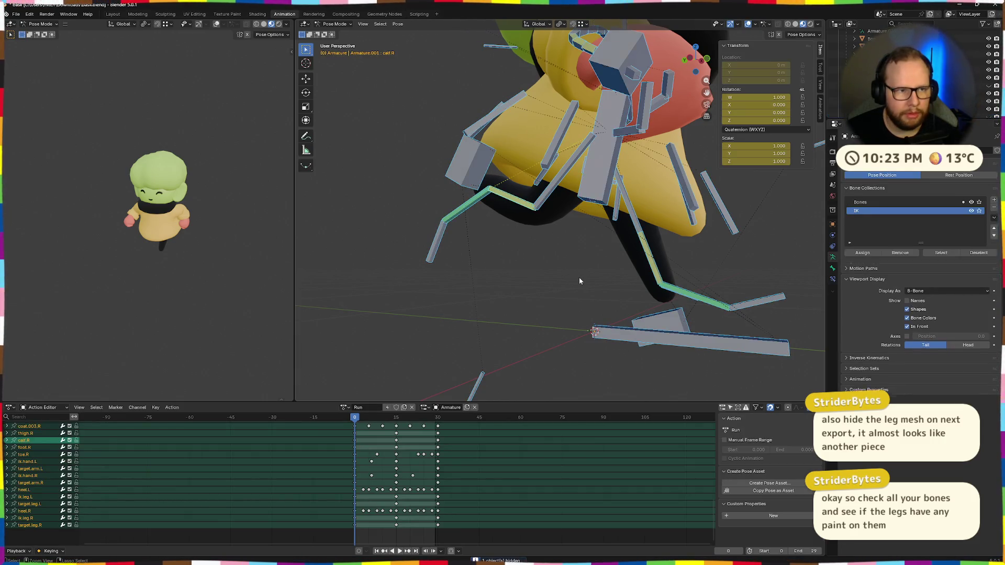
Select the right leg bones in turn — calf.R, lower leg, thigh.R — inspecting them from several angles
left_click(654, 263)
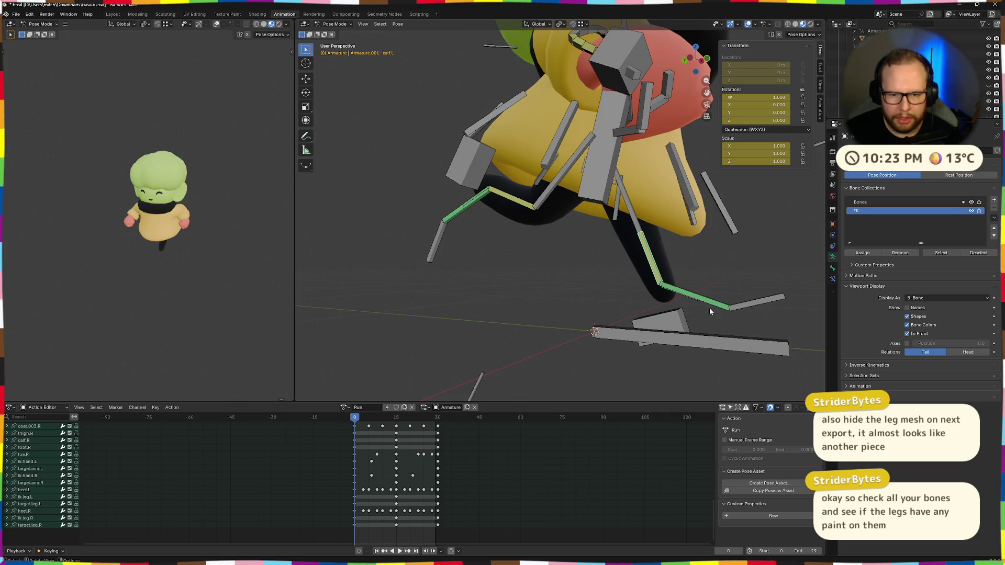
left_click(644, 243)
middle_click_drag(644, 243, 627, 264)
left_click(467, 174)
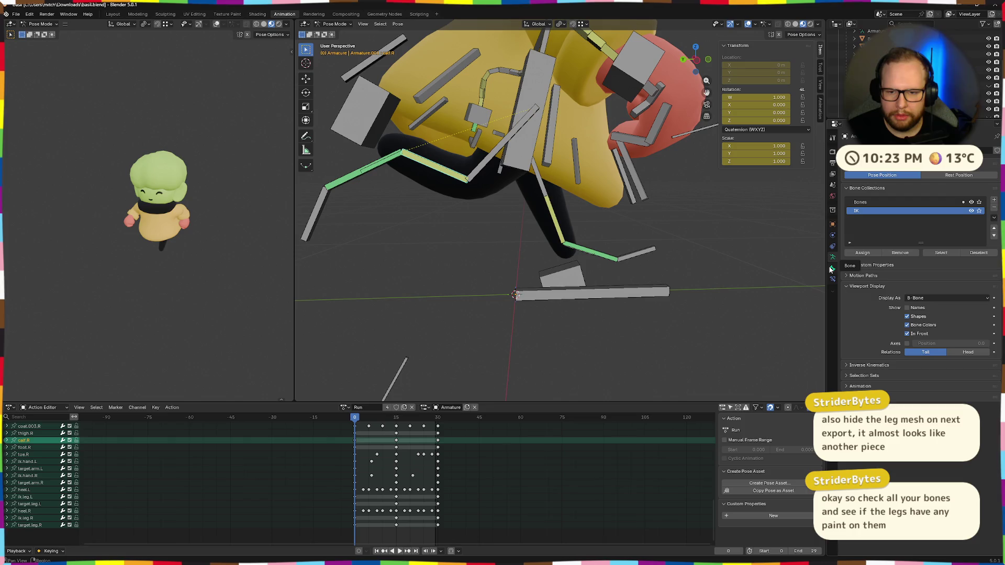
mouse_move(817, 269)
middle_mouse_down()
mouse_move(703, 259)
mouse_move(671, 239)
middle_mouse_up()
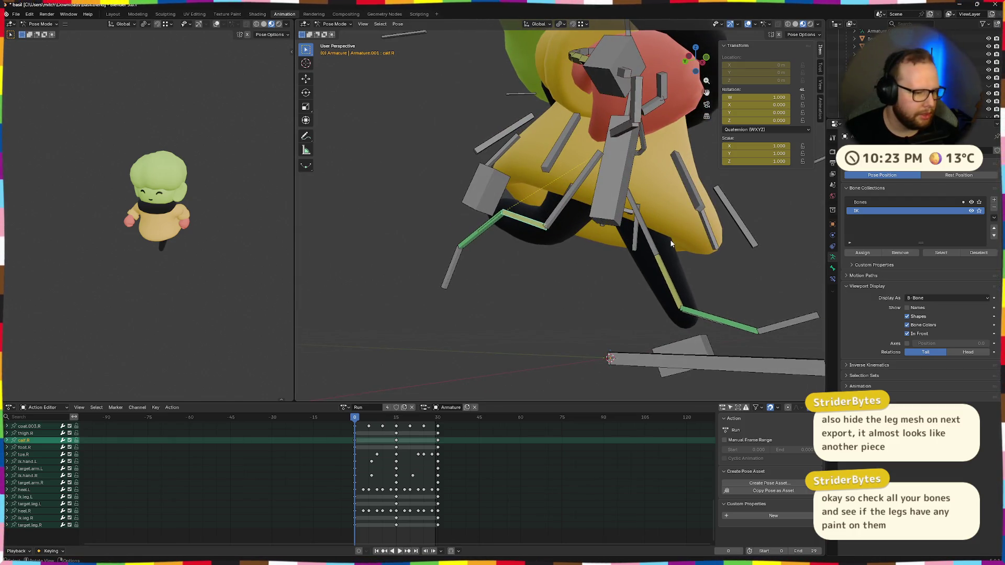
scroll(505, 251, "up", 2)
left_click(557, 267)
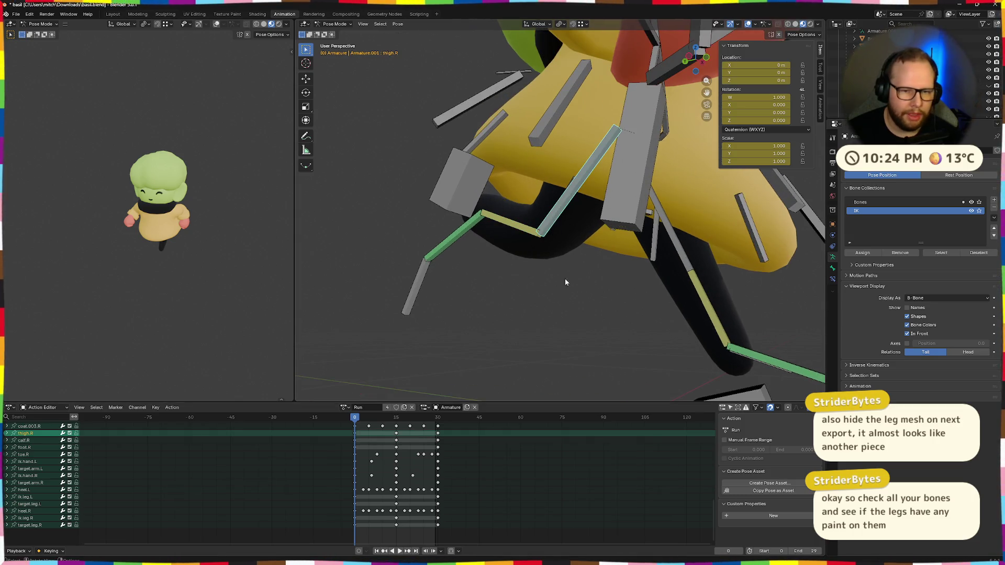
Check the leg bones briefly in Edit Mode, then make the Limbs mesh active in object mode
key("Tab")
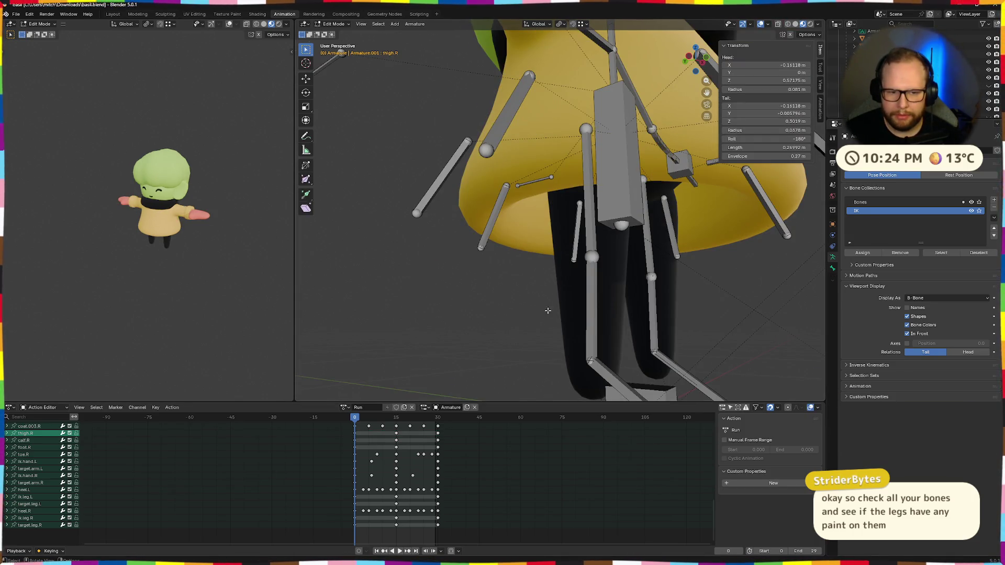
middle_click_drag(543, 307, 499, 285)
key("Tab")
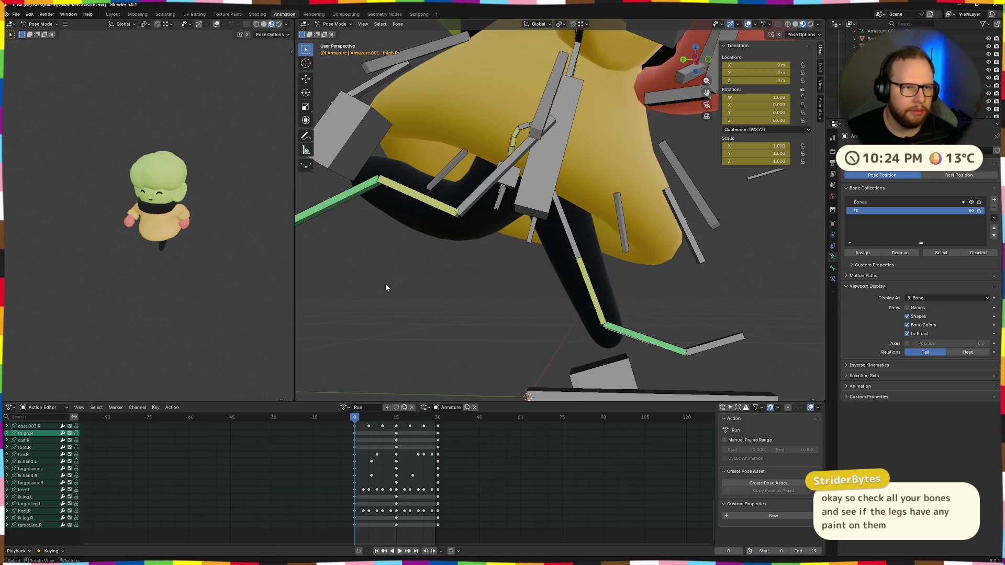
left_click(507, 251)
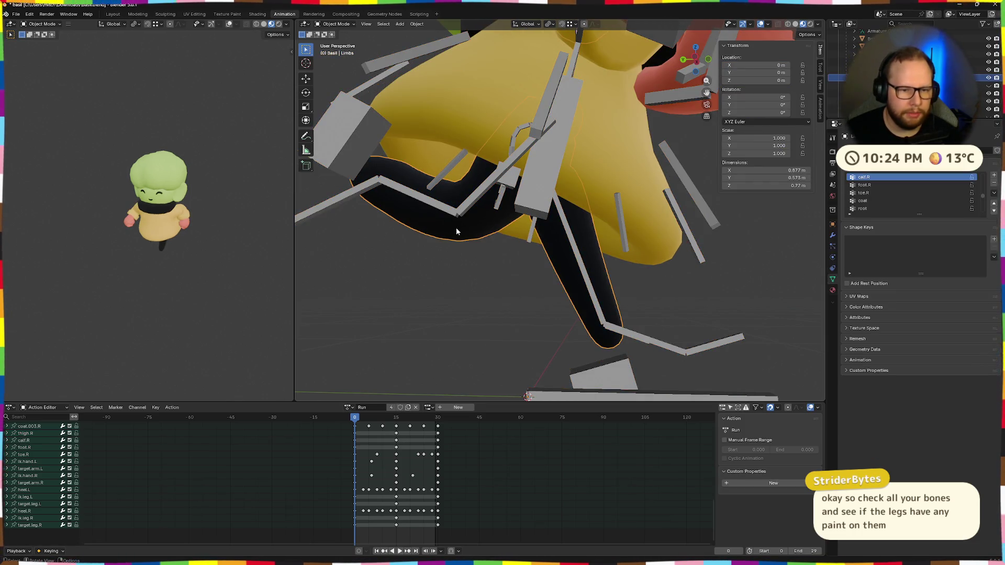
scroll(920, 180, "up", 5)
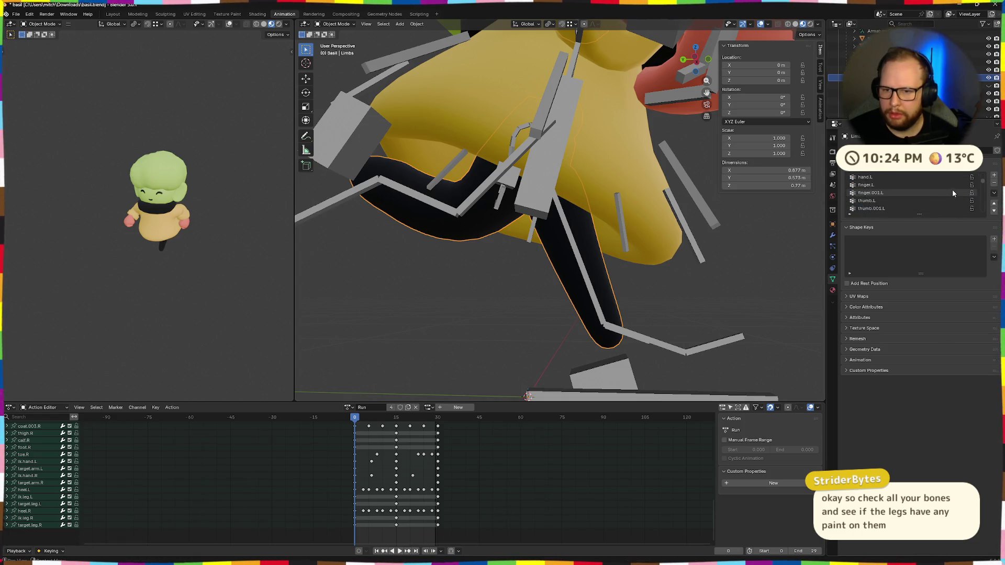
Enlarge the vertex group list and delete the toe.L and foot.L groups
left_click(903, 179)
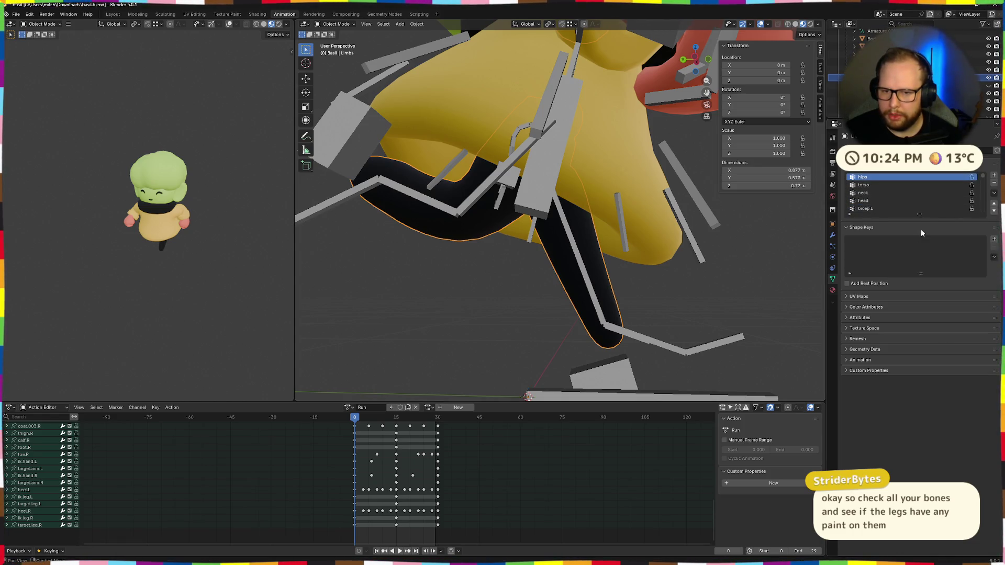
left_click_drag(919, 214, 919, 475)
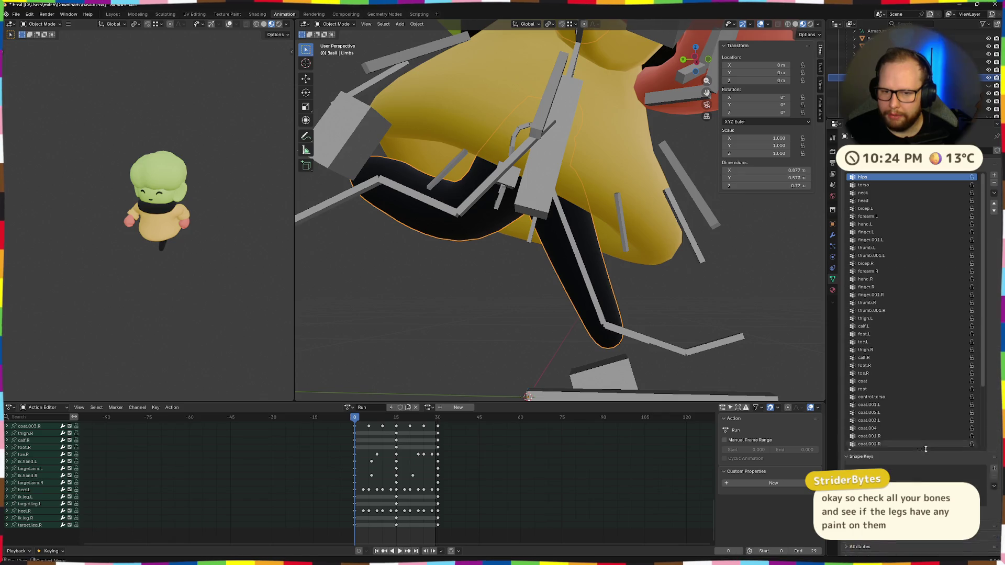
left_click(881, 358)
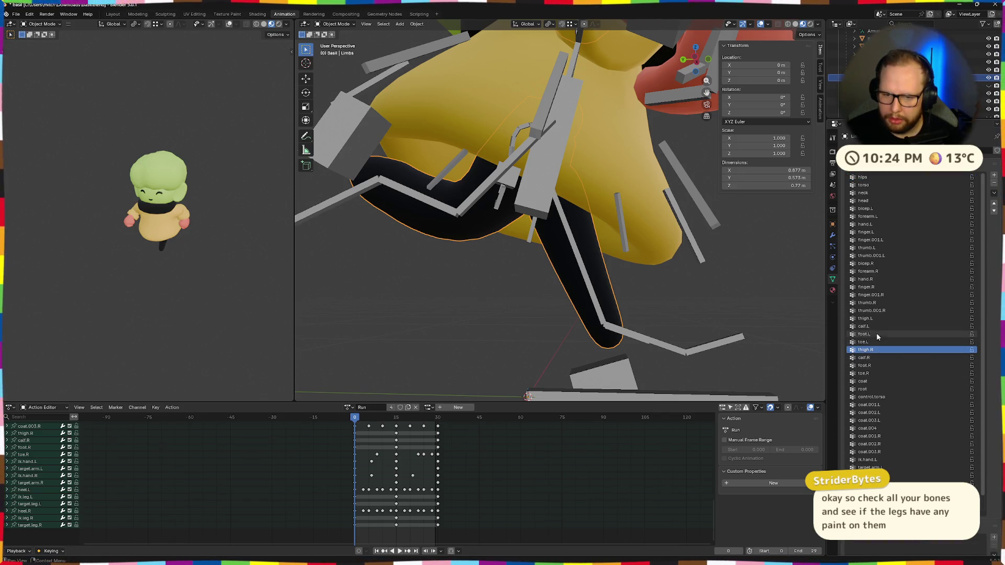
left_click(880, 342)
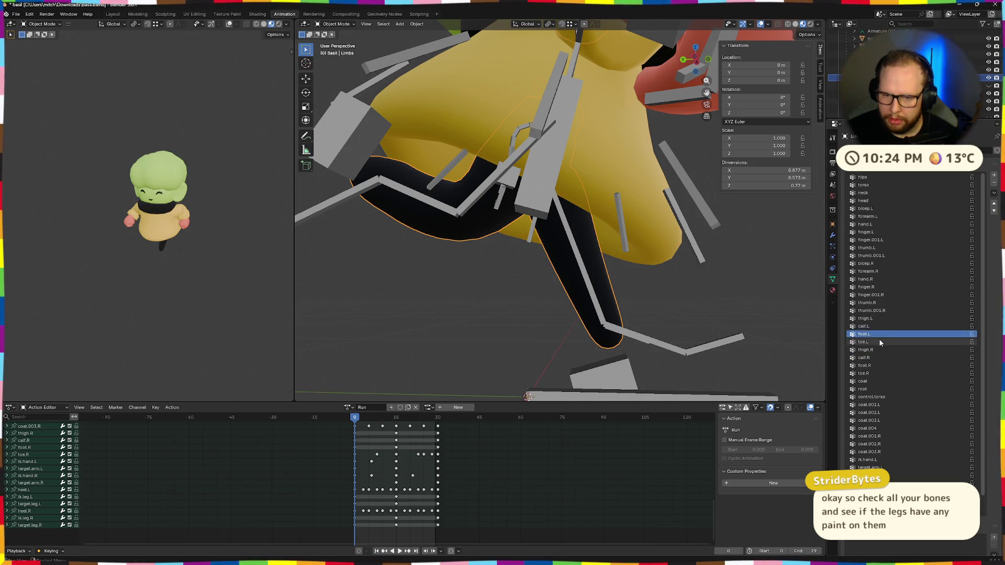
left_click(993, 183)
left_click(993, 184)
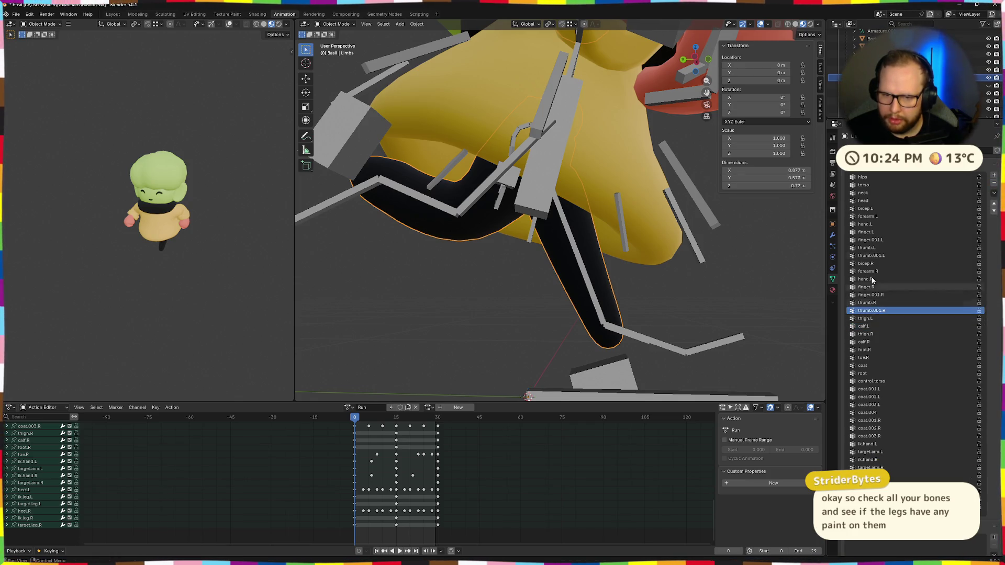
Remove the hips, arm and hand vertex groups from the top of the list
left_click(879, 178)
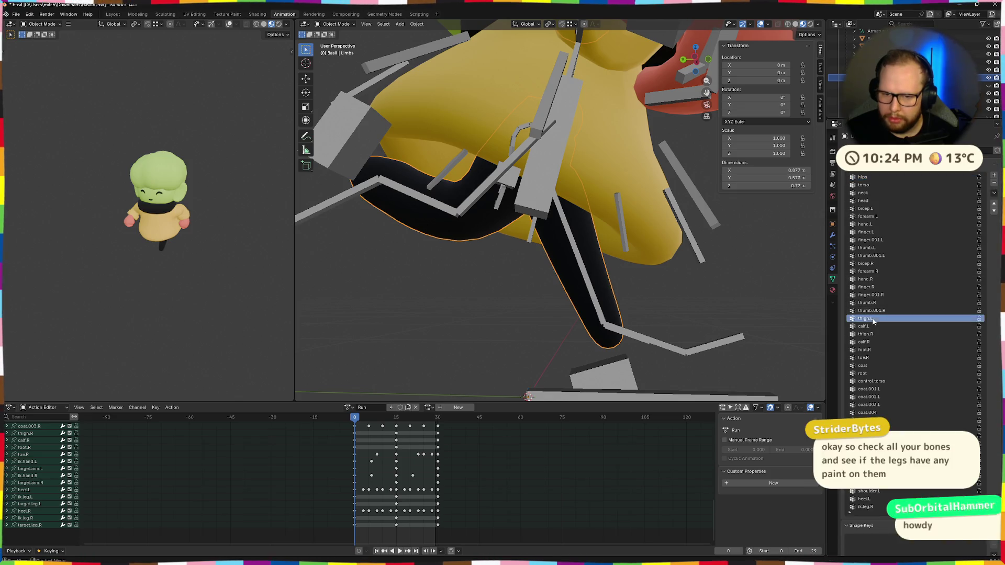
left_click(995, 185)
left_click(995, 186)
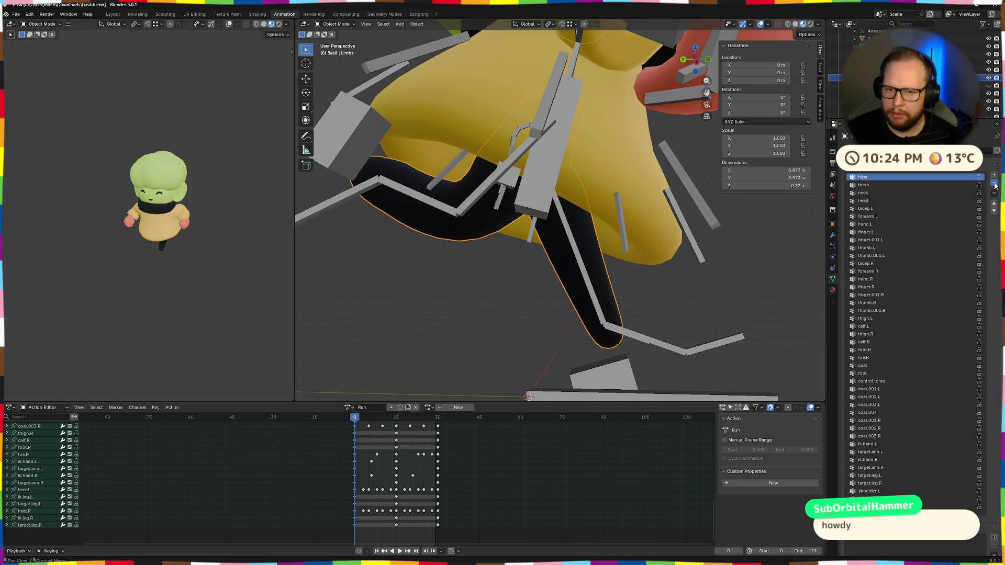
left_click(995, 185)
left_click(995, 186)
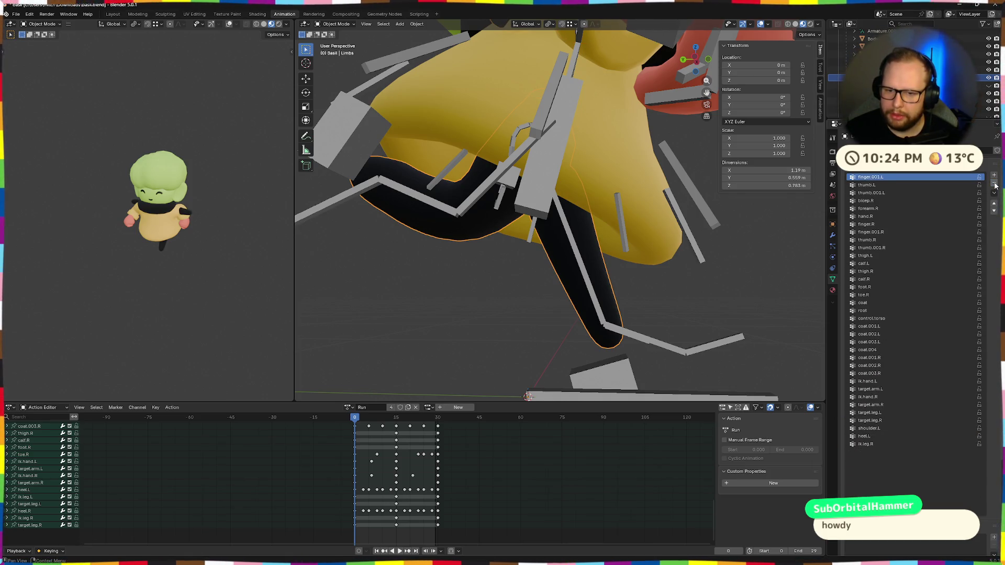
left_click(994, 186)
left_click(995, 185)
left_click(995, 185)
left_click(995, 185)
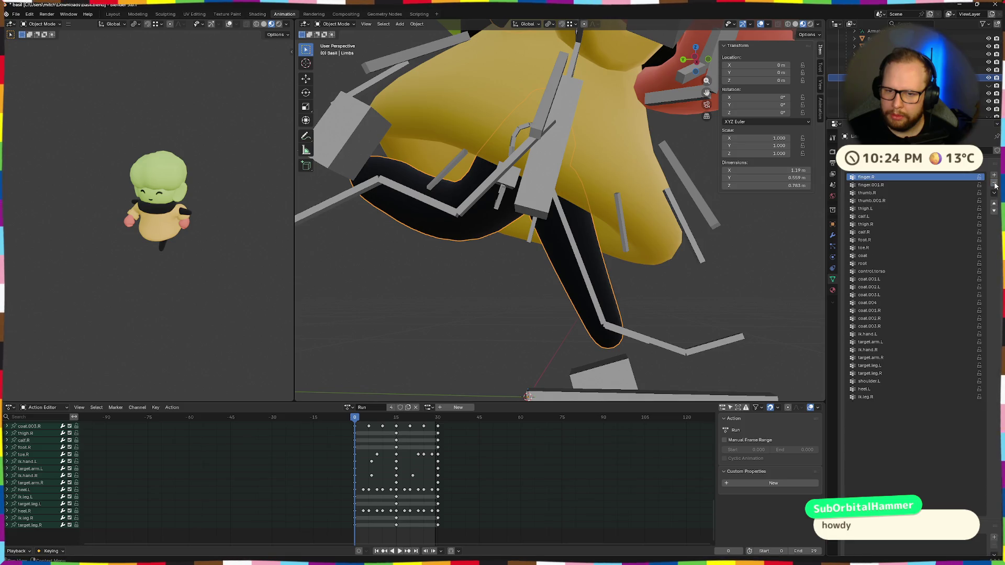
left_click(995, 186)
left_click(995, 186)
left_click(995, 185)
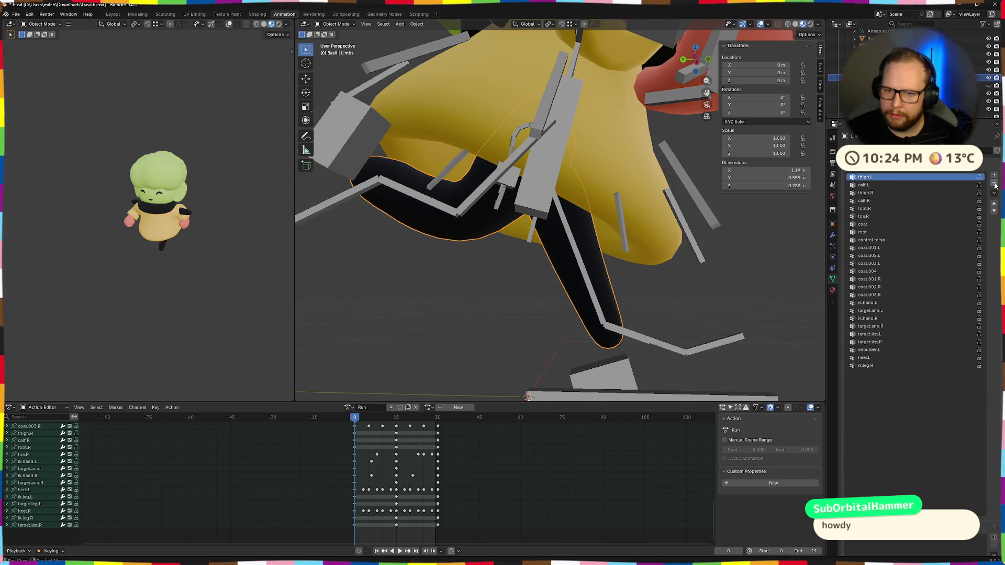
Delete foot.R and another leg group, undoing and redoing to check
left_click(874, 186)
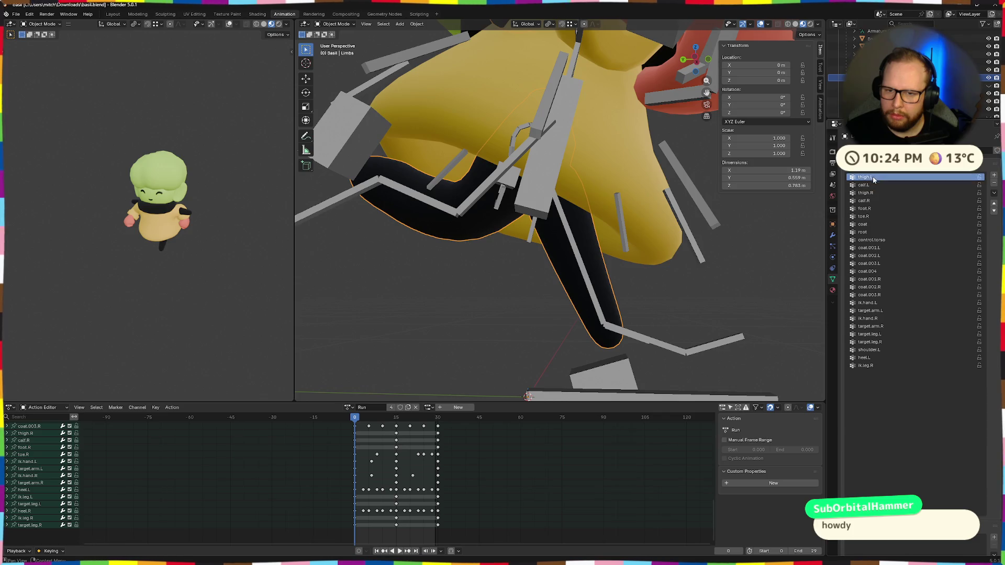
left_click(864, 208)
left_click(995, 185)
key("ctrl+z")
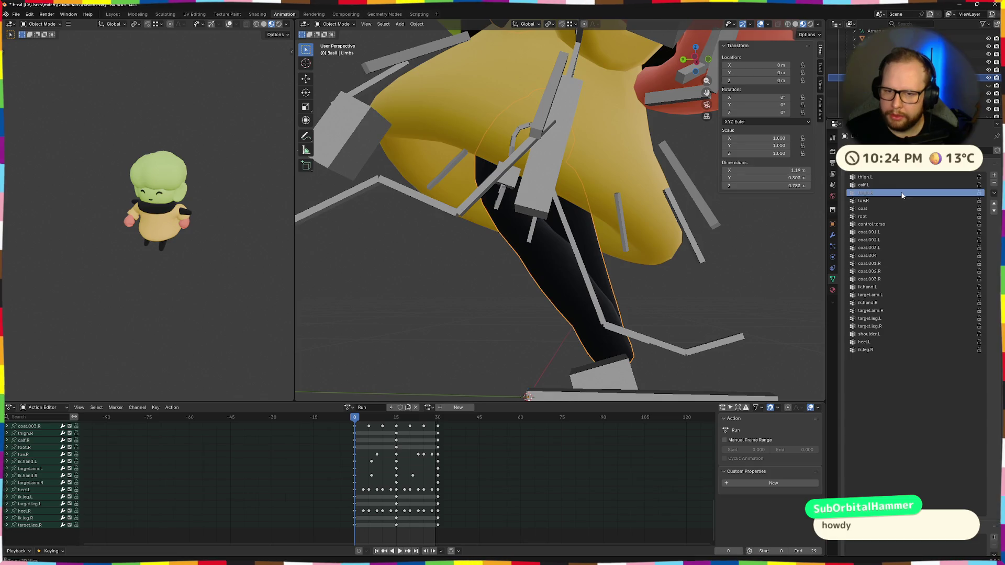
key("ctrl+shift+z")
Delete ik.leg.R, heel.L, coat, root and control.torso groups, leaving only thigh and calf groups, and start playback
left_click(866, 358)
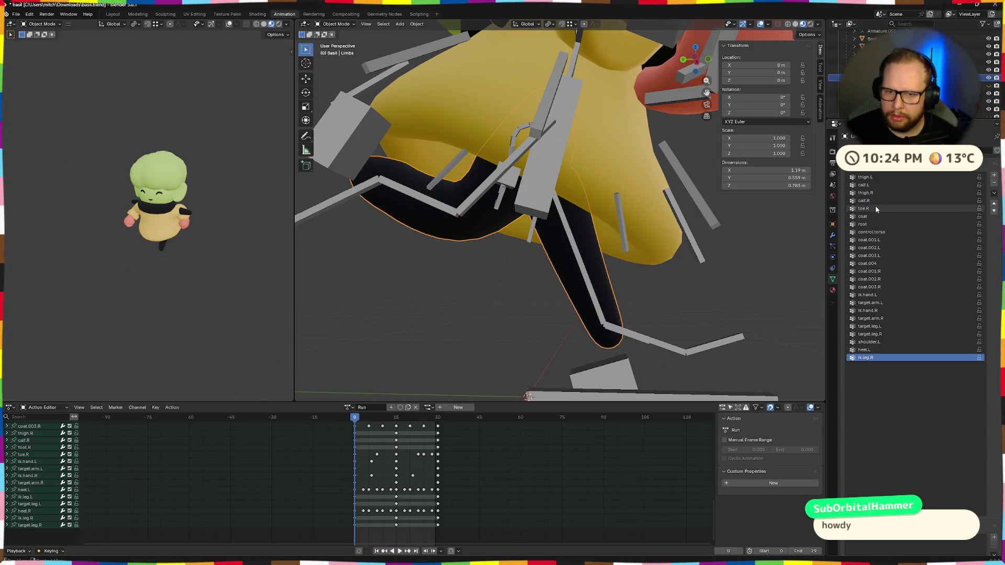
left_click(994, 183)
left_click(994, 184)
left_click(995, 184)
left_click(994, 184)
left_click(994, 185)
left_click(994, 184)
left_click(994, 184)
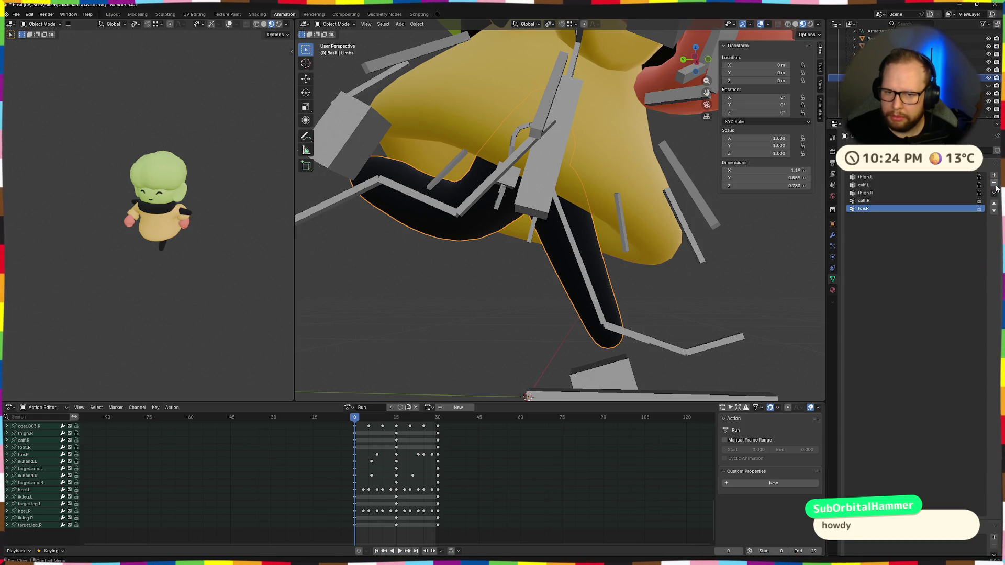
left_click(994, 184)
key("space")
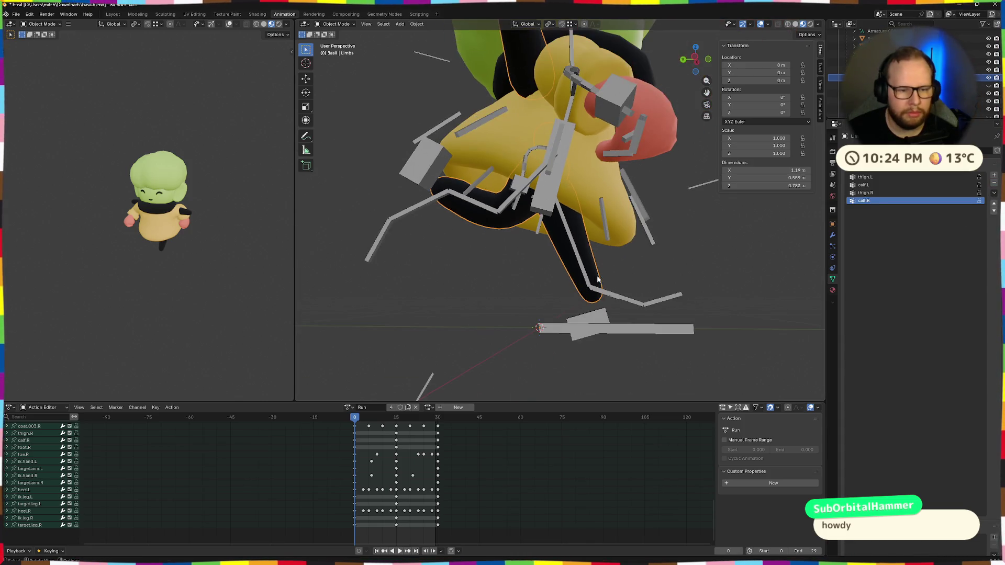
Stop playback and export Basil via File > Export > glTF 2.0, confirming the export
key("space")
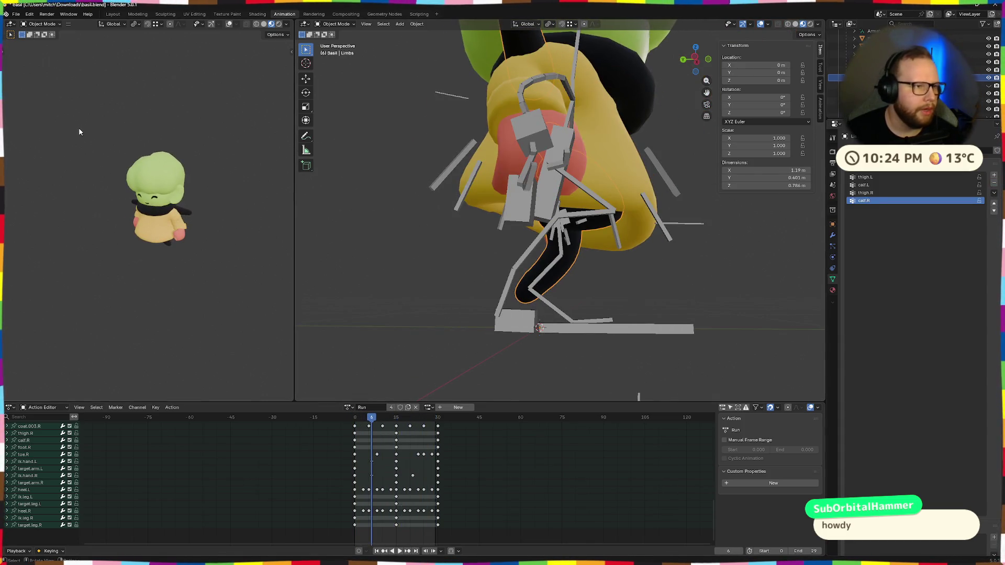
scroll(501, 232, "down", 3)
middle_click_drag(500, 232, 471, 242)
left_click(16, 14)
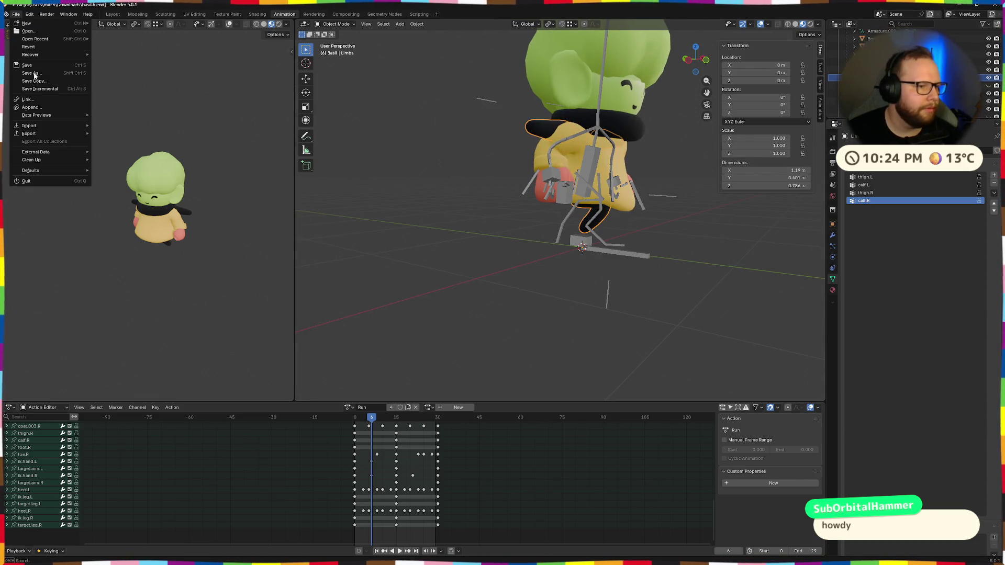
key("Escape")
left_click(16, 14)
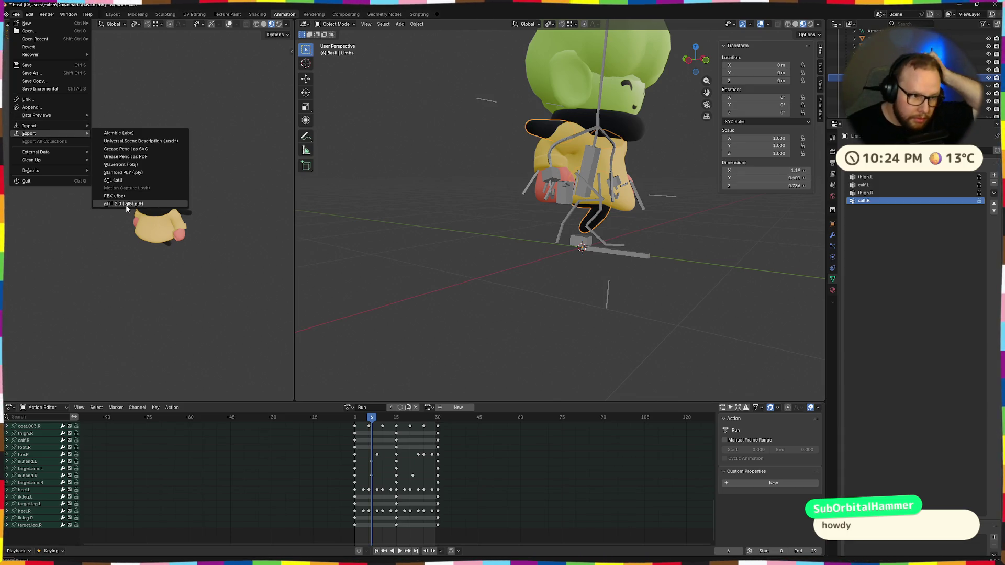
mouse_move(28, 134)
left_click(142, 203)
left_click(694, 439)
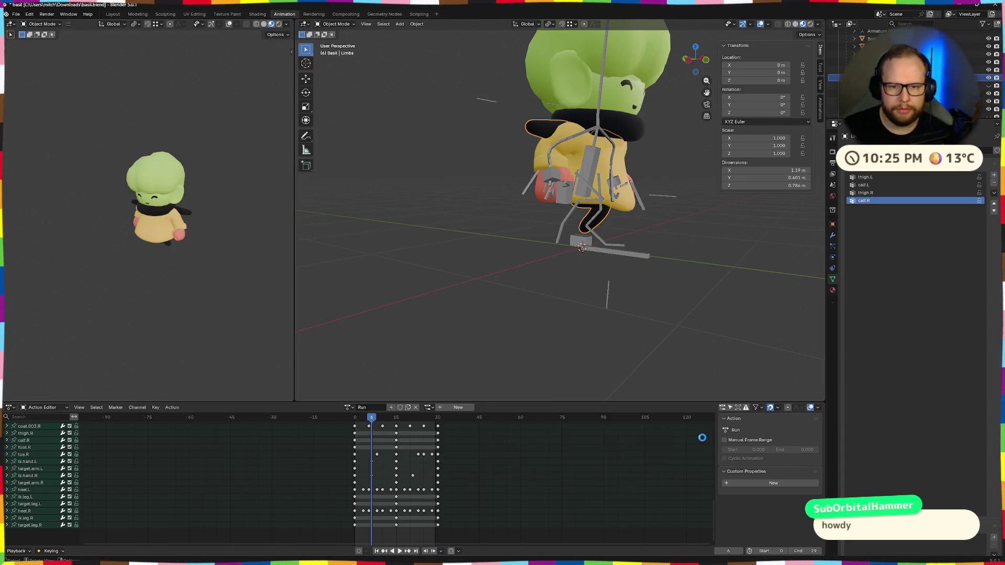
Switch to Godot, drag basil.glb from Downloads into the models folder and reopen its import settings
key("ctrl+super+Right")
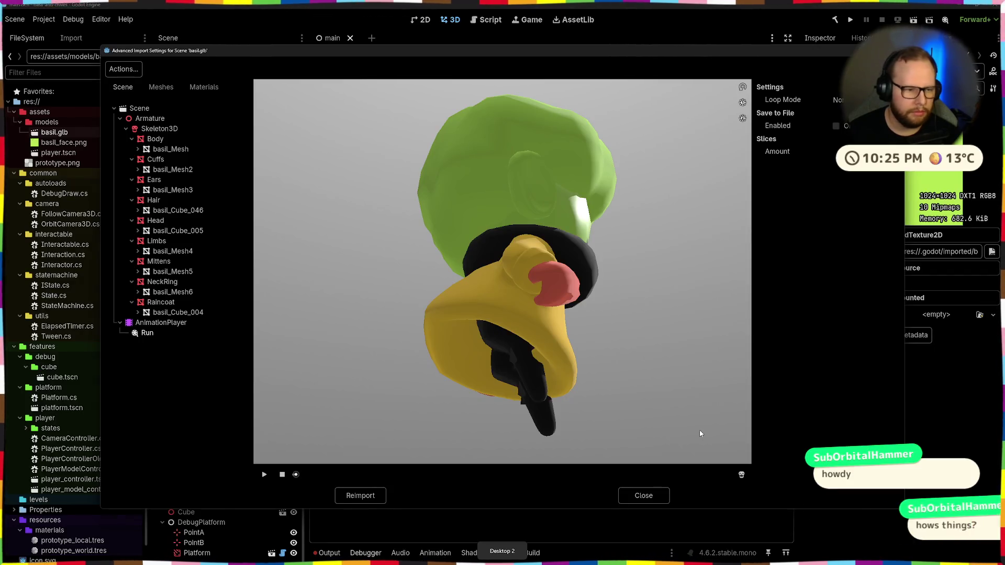
left_click(644, 495)
key("super+e")
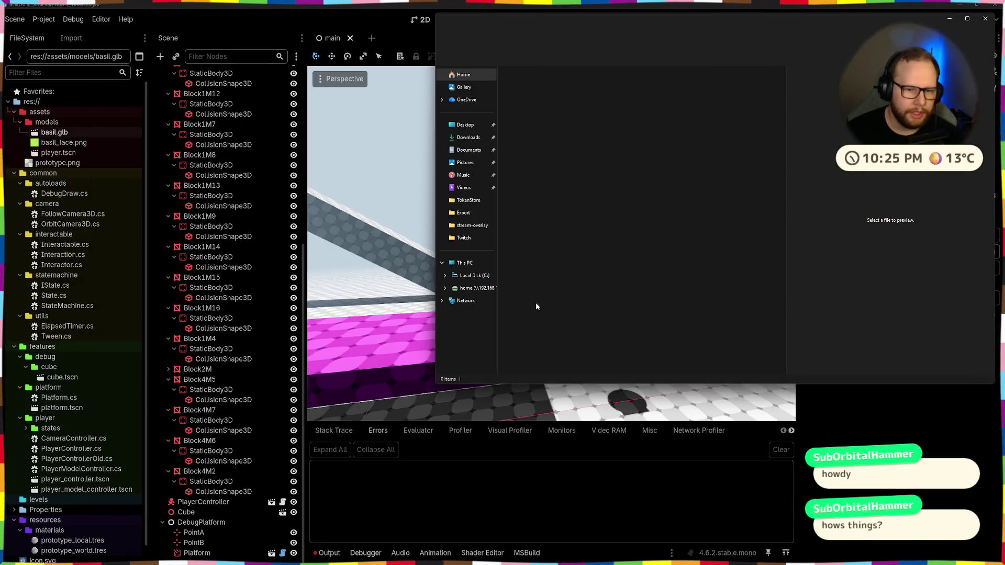
left_click(467, 137)
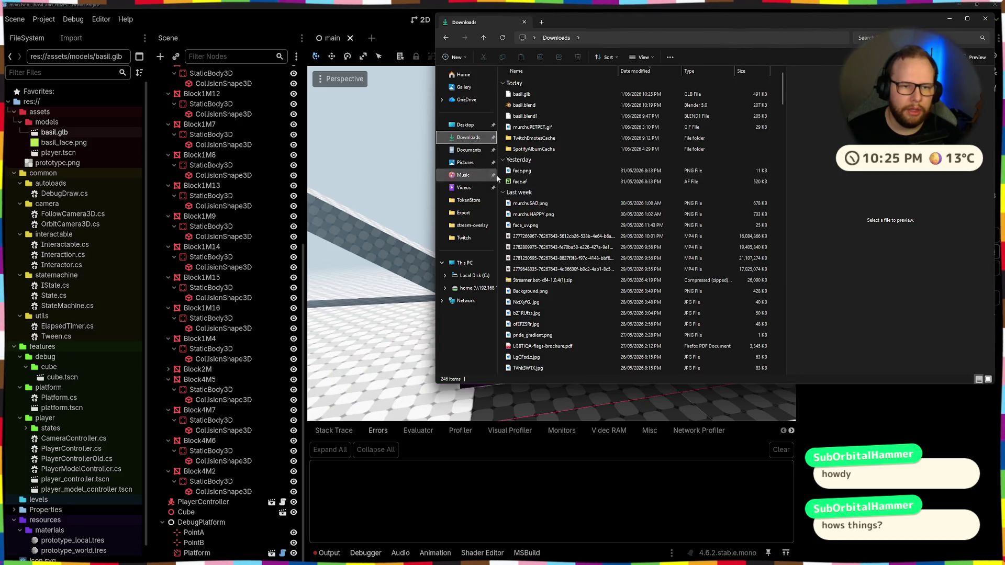
left_click_drag(522, 93, 49, 121)
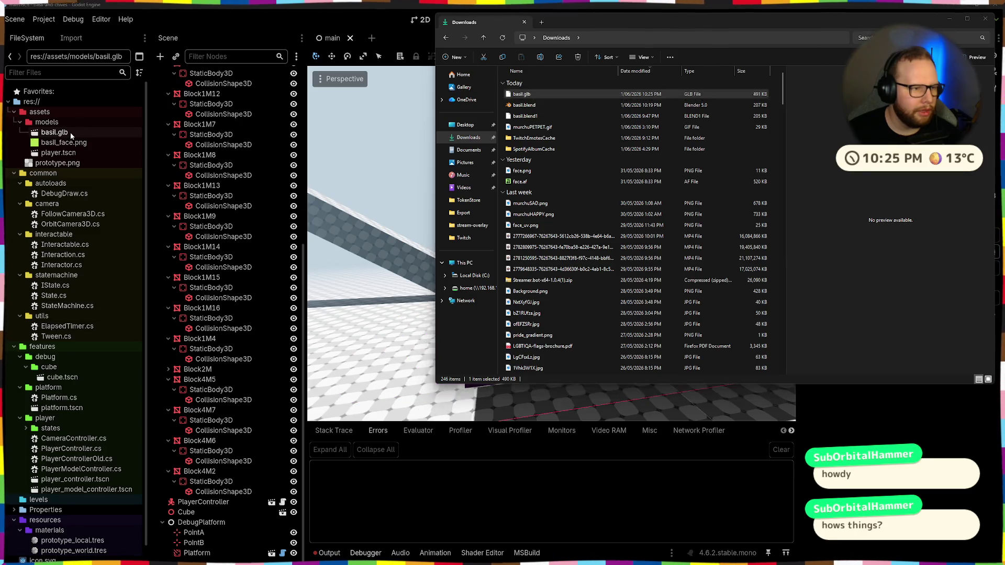
double_click(55, 132)
Select the Run animation under AnimationPlayer and play it, viewing Basil from above and the side
left_click(147, 333)
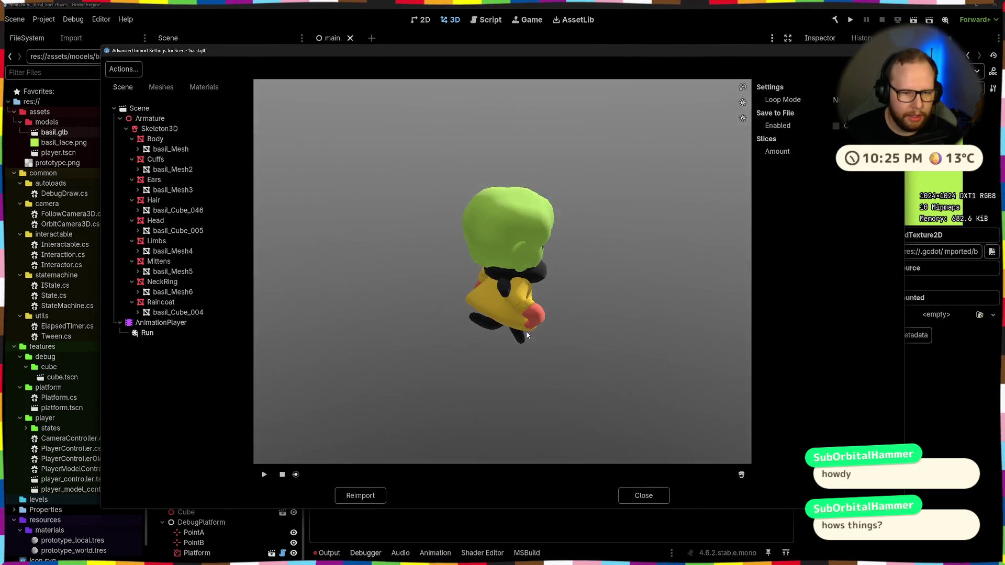
left_click_drag(508, 321, 514, 305)
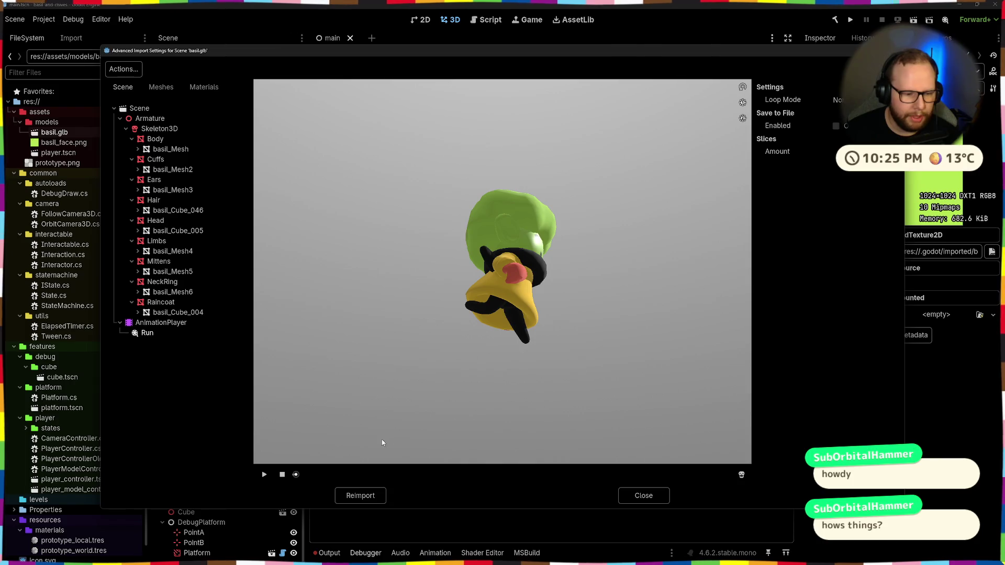
left_click_drag(476, 359, 492, 361)
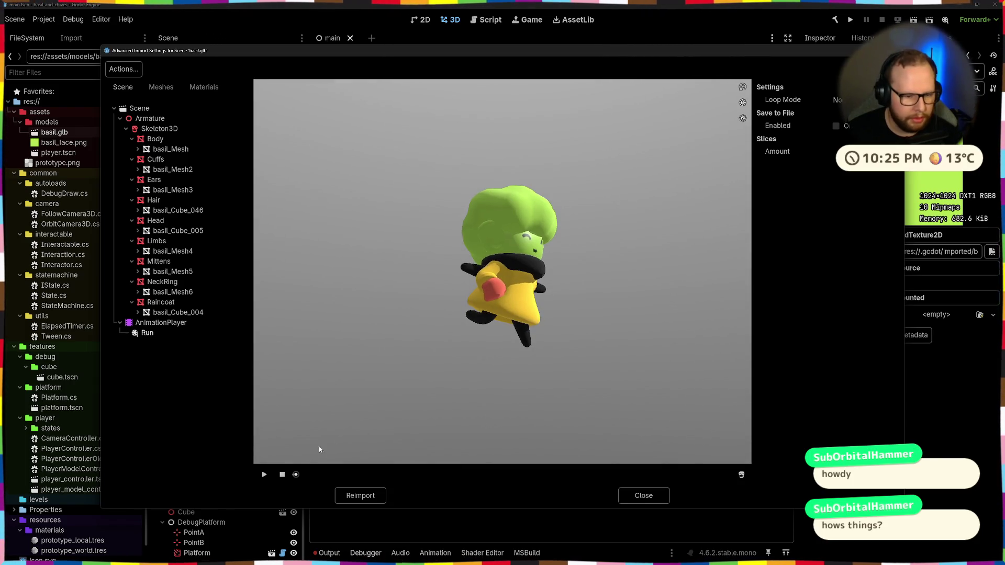
left_click(265, 475)
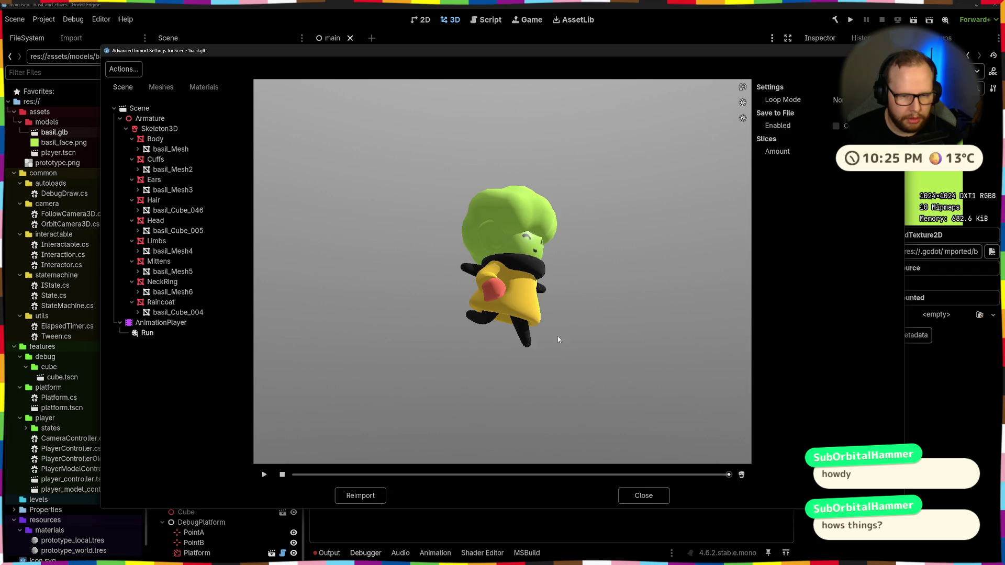
left_click_drag(560, 338, 566, 358)
Scrub the Run timeline and orbit around Basil's front, then close the import settings and return to Blender
left_click_drag(729, 474, 469, 475)
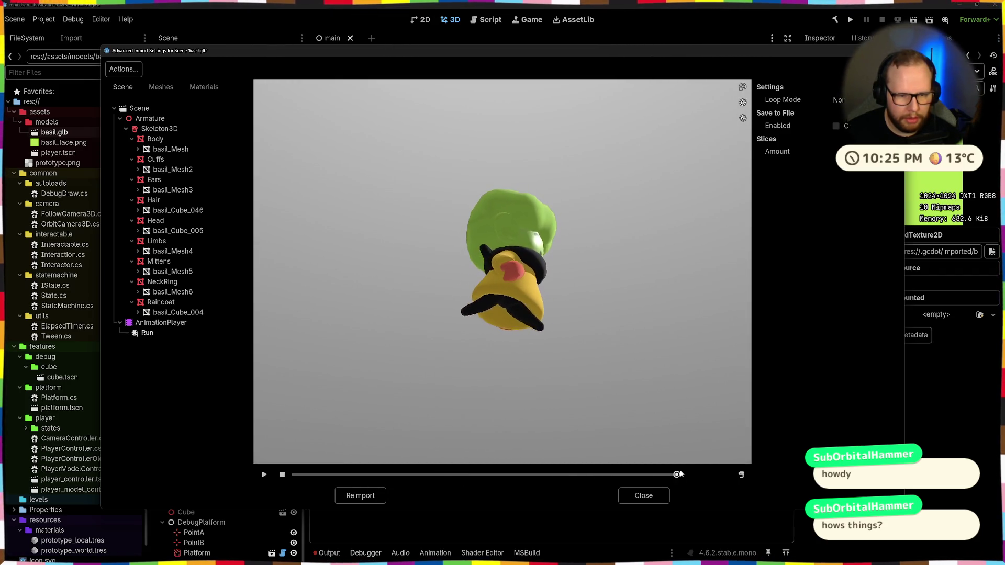
mouse_move(469, 475)
left_mouse_down()
mouse_move(624, 476)
mouse_move(295, 475)
left_mouse_up()
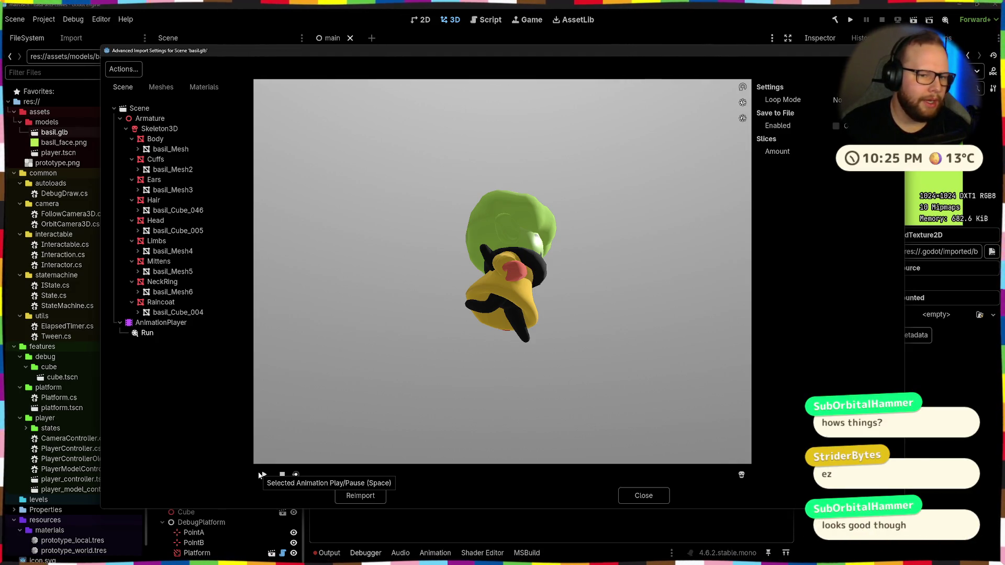
mouse_move(574, 307)
left_mouse_down()
mouse_move(432, 318)
mouse_move(461, 329)
left_mouse_up()
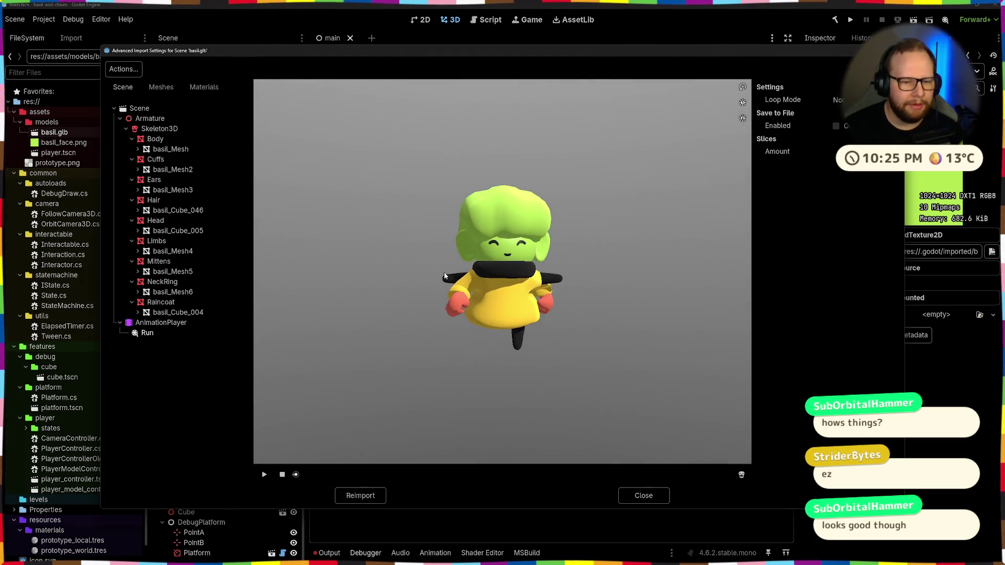
mouse_move(534, 327)
left_mouse_down()
mouse_move(466, 346)
mouse_move(602, 341)
left_mouse_up()
scroll(466, 346, "up", 5)
scroll(602, 341, "down", 5)
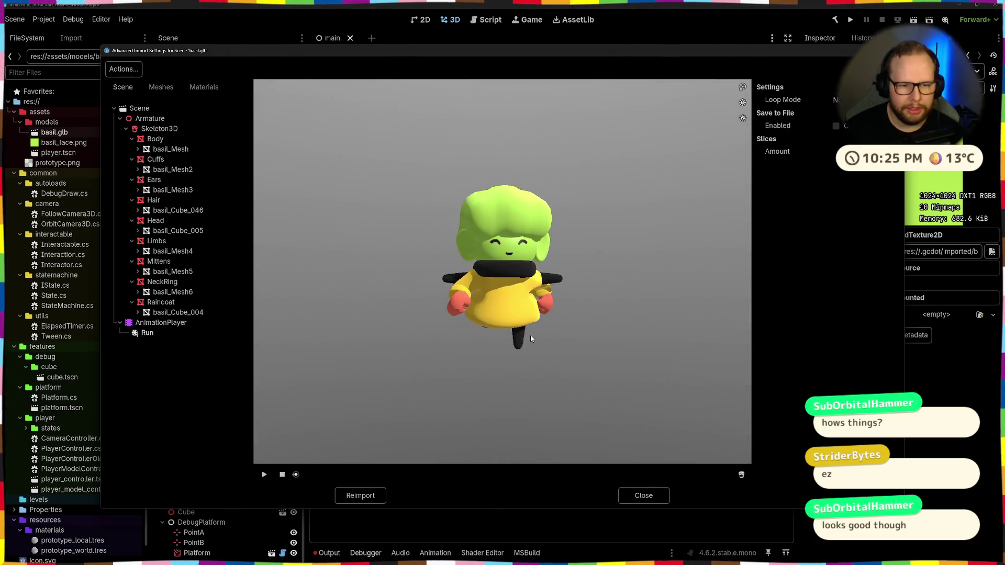
scroll(417, 313, "down", 5)
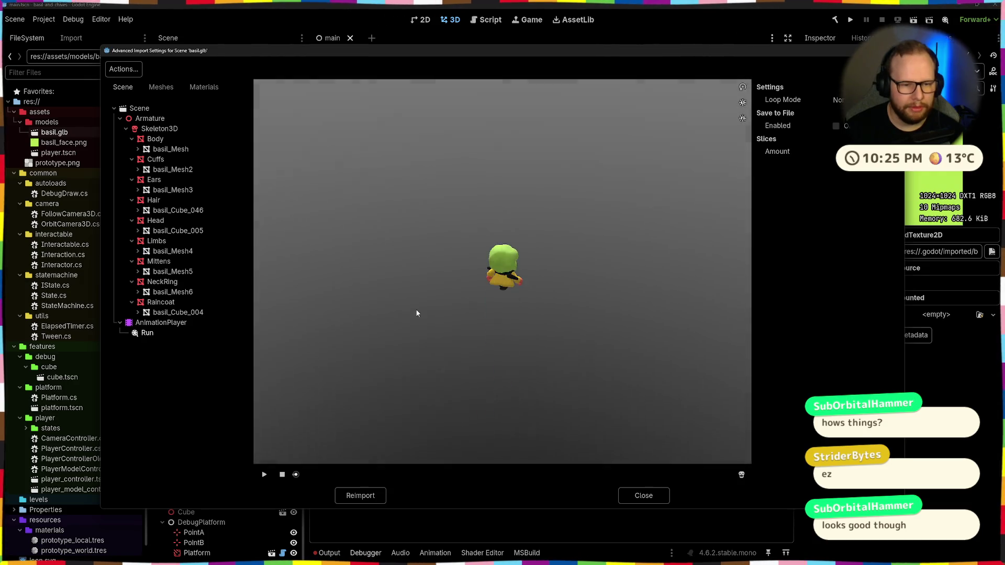
scroll(418, 313, "up", 5)
mouse_move(417, 314)
left_mouse_down()
mouse_move(542, 297)
mouse_move(585, 446)
left_mouse_up()
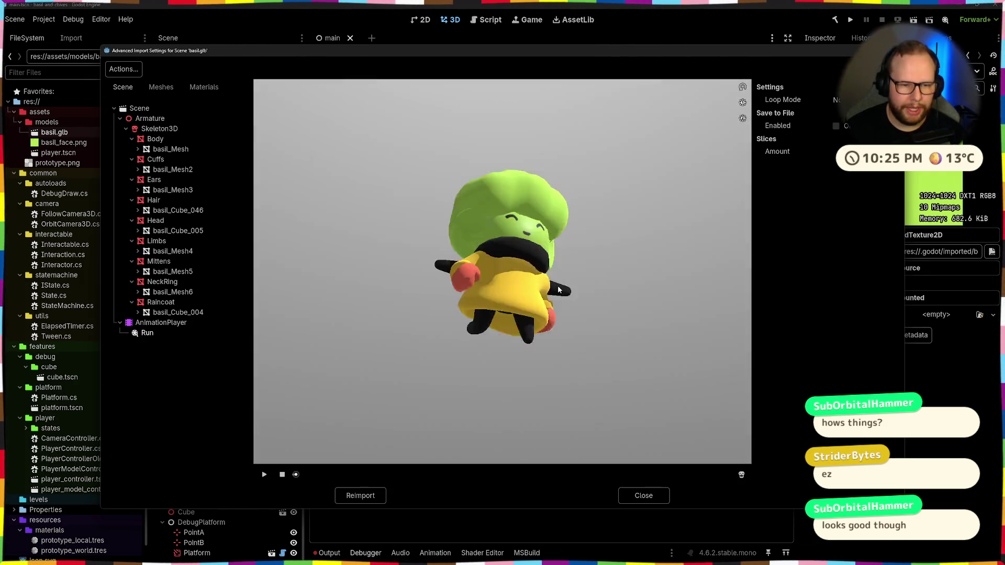
left_click(640, 496)
key("alt+Tab")
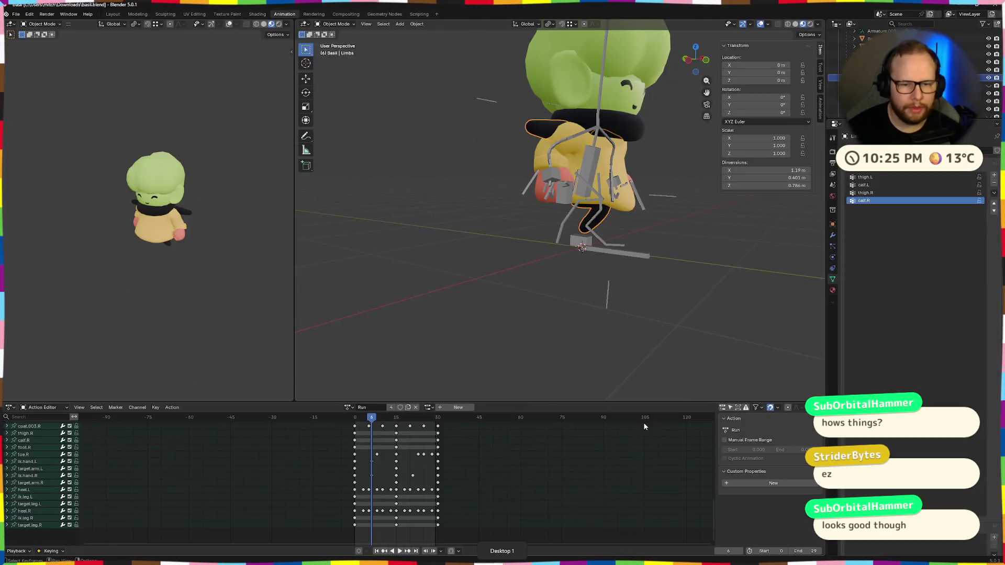
Jump to the Run action's first frame and put the armature into Pose Mode, viewing the legs from several angles
middle_click_drag(604, 249, 598, 276)
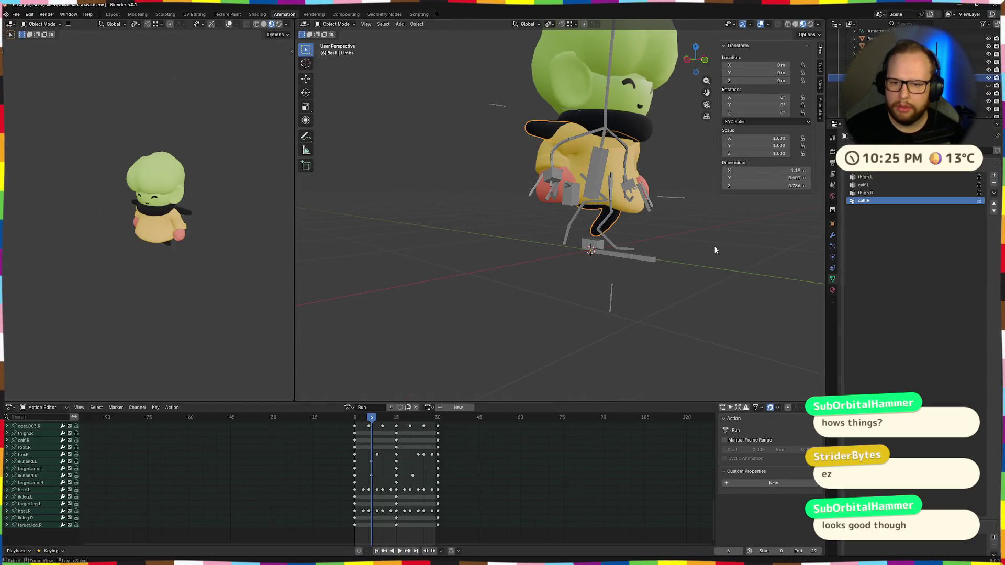
key("shift+Left")
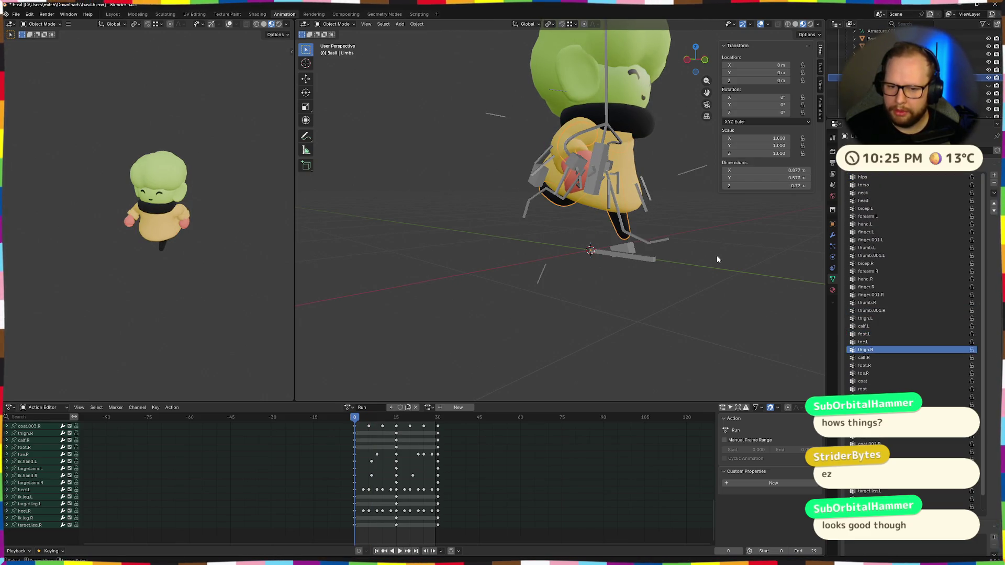
key("ctrl+Tab")
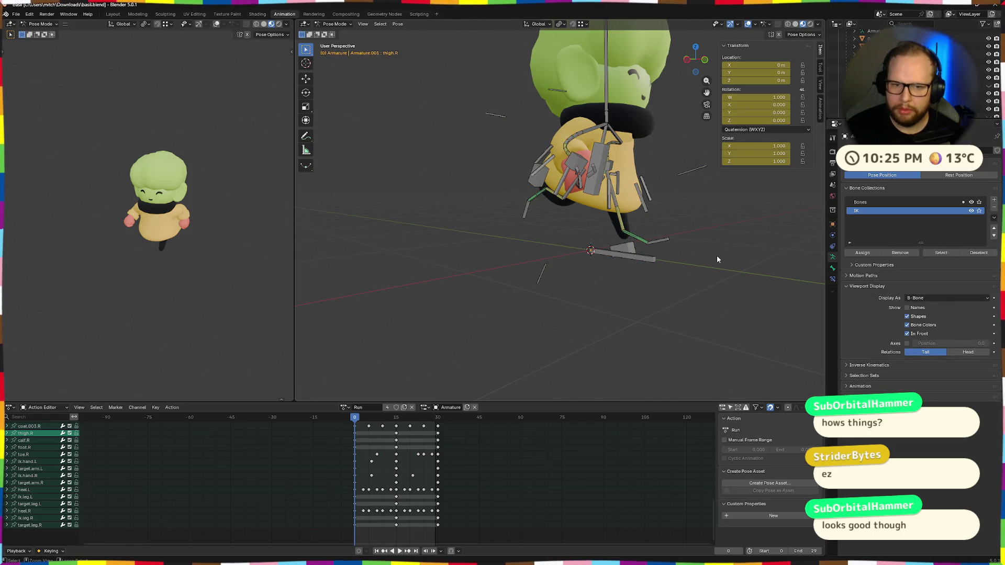
middle_click_drag(496, 293, 563, 272)
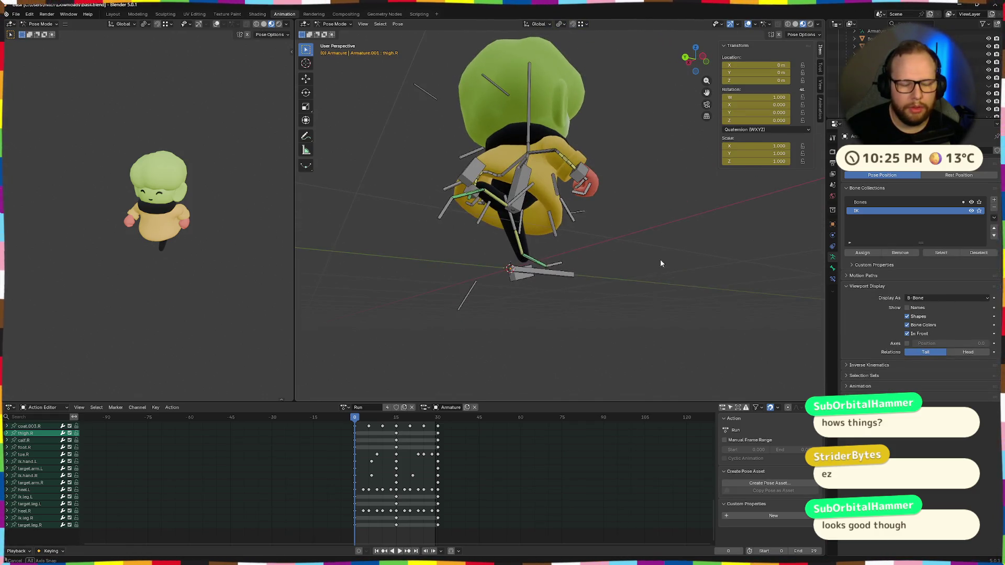
middle_click_drag(662, 263, 604, 265)
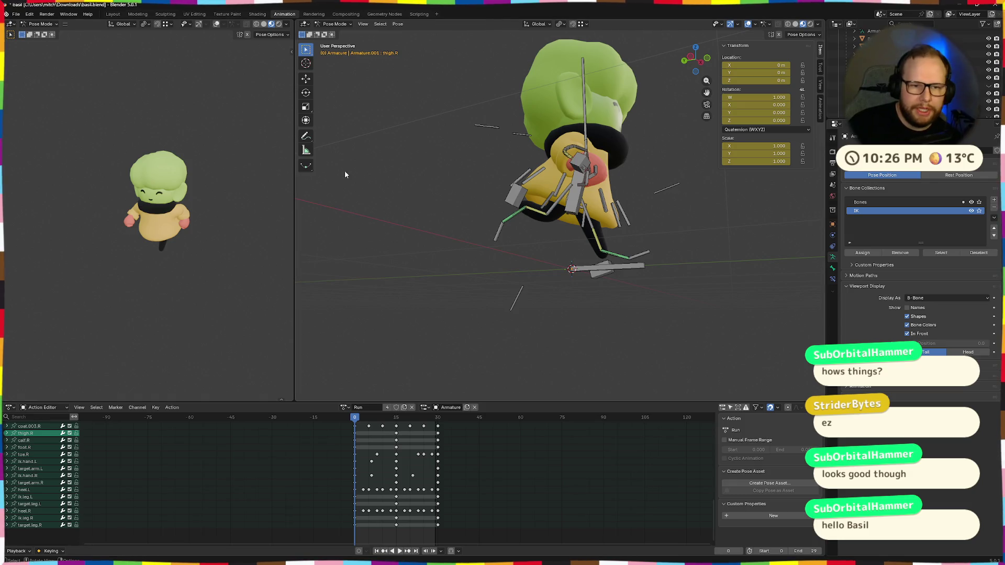
mouse_move(495, 209)
middle_mouse_down()
mouse_move(456, 211)
mouse_move(554, 124)
middle_mouse_up()
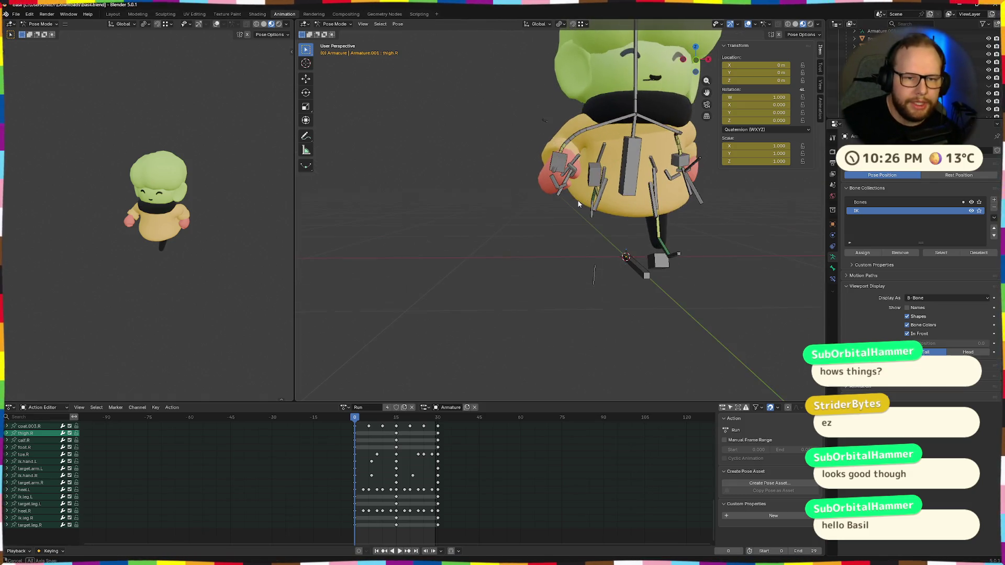
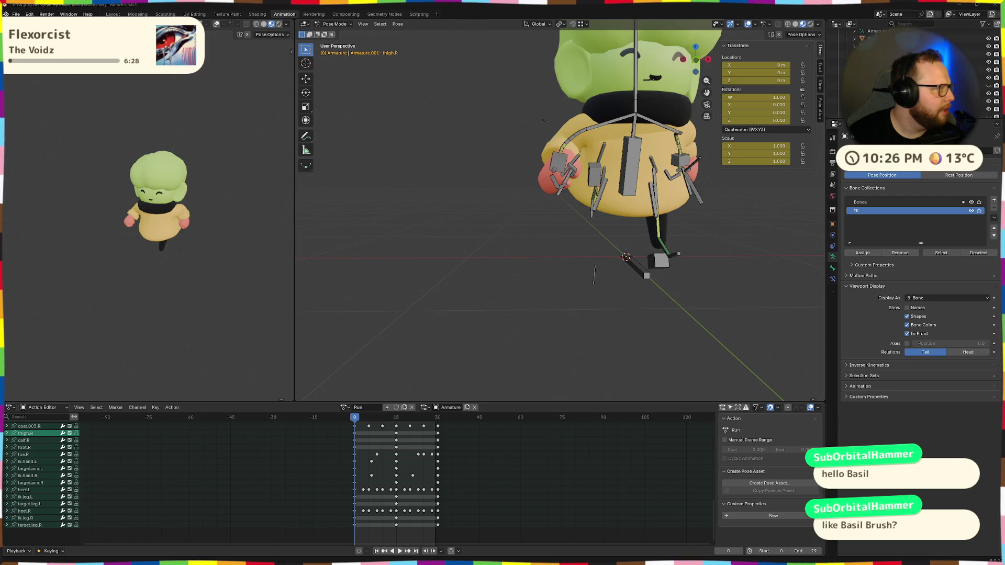
Inspect the calf bone in the armature's rest pose, then return to Object Mode
mouse_move(227, 187)
middle_mouse_down()
mouse_move(441, 209)
mouse_move(495, 237)
mouse_move(610, 254)
middle_mouse_up()
key("Tab")
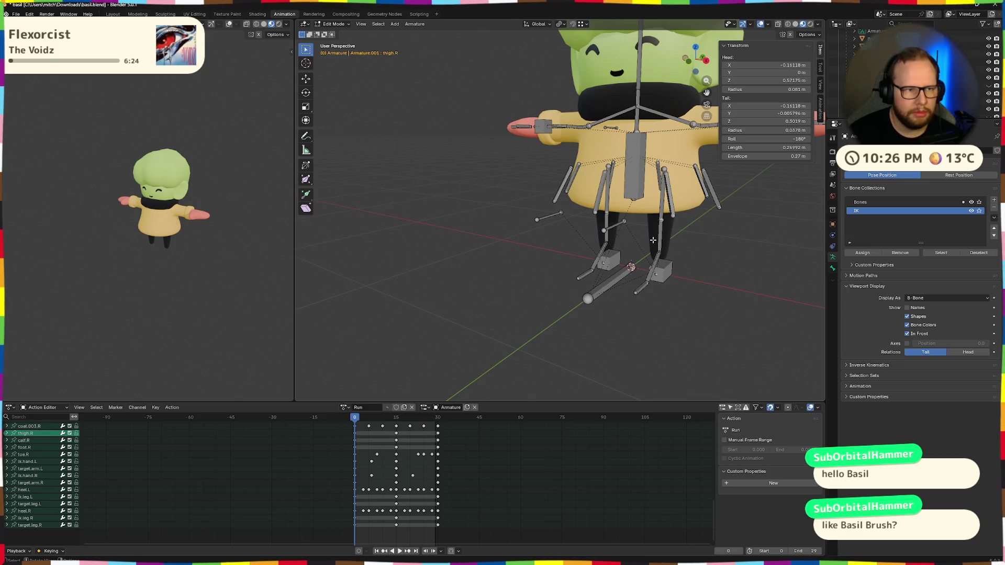
left_click(657, 239)
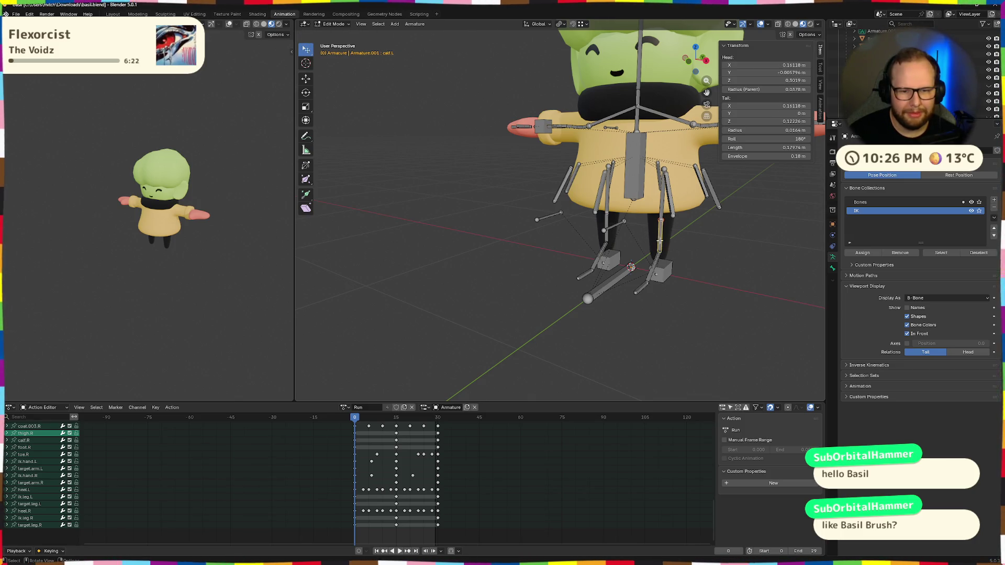
key("ctrl+Tab")
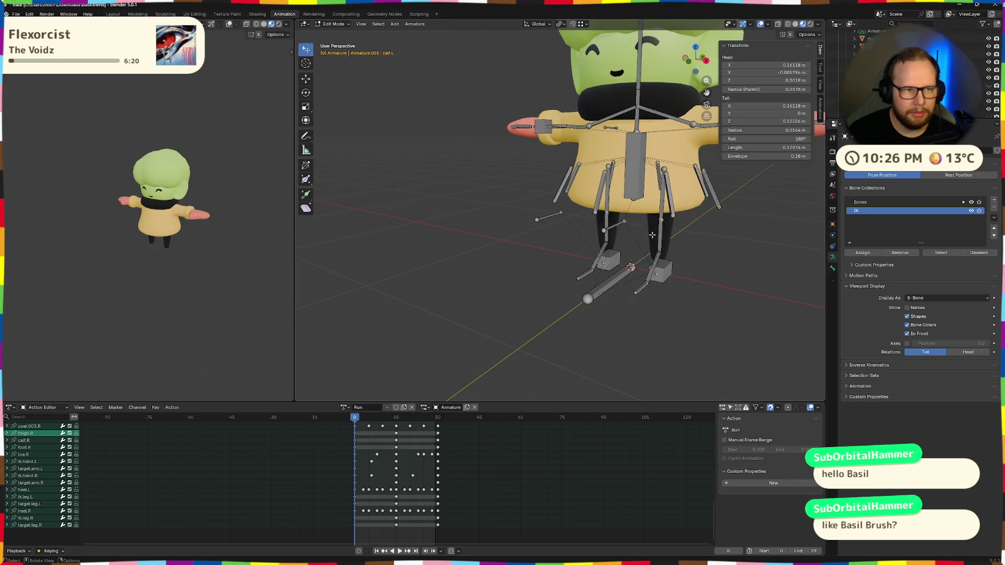
mouse_move(688, 263)
middle_mouse_down()
mouse_move(616, 263)
mouse_move(585, 233)
middle_mouse_up()
key("ctrl+Tab")
Select the Limbs mesh and enter Edit Mode on its geometry
left_click(647, 248)
key("Tab")
scroll(616, 264, "up", 1)
scroll(599, 264, "up", 2)
scroll(597, 240, "up", 2)
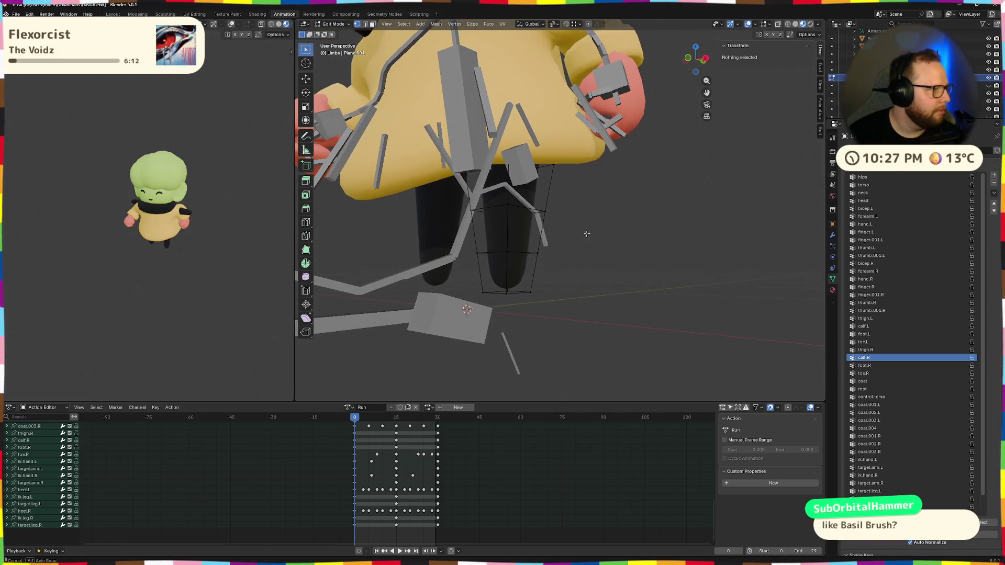
Select Ungrouped Vertices via Select All by Trait and look around the mesh to confirm none are found
left_click(404, 24)
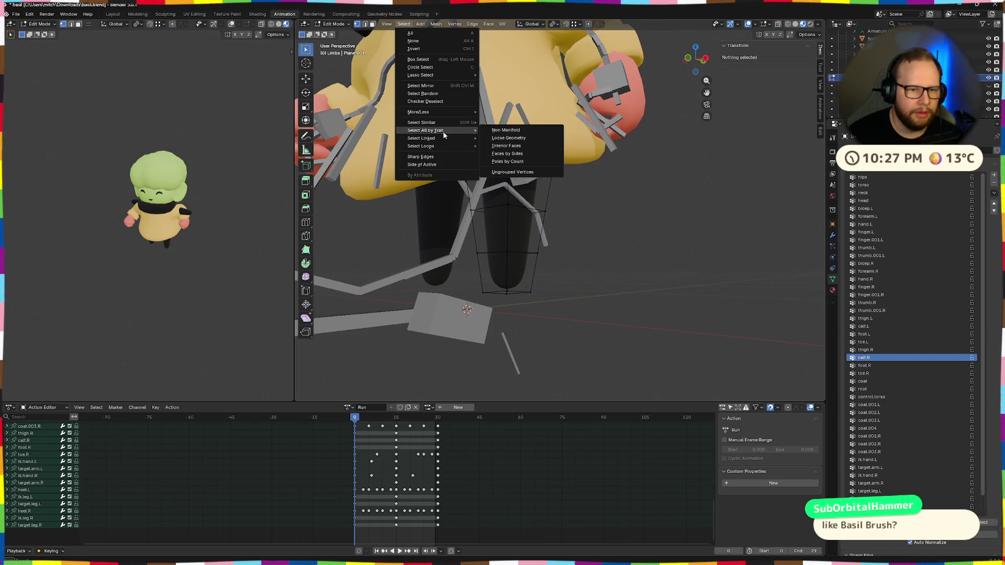
mouse_move(425, 129)
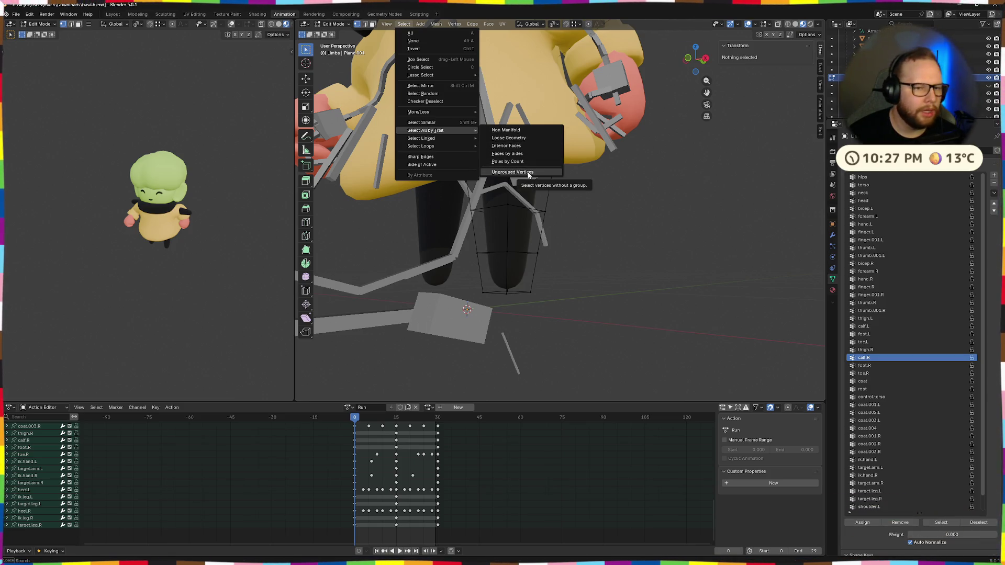
left_click(539, 174)
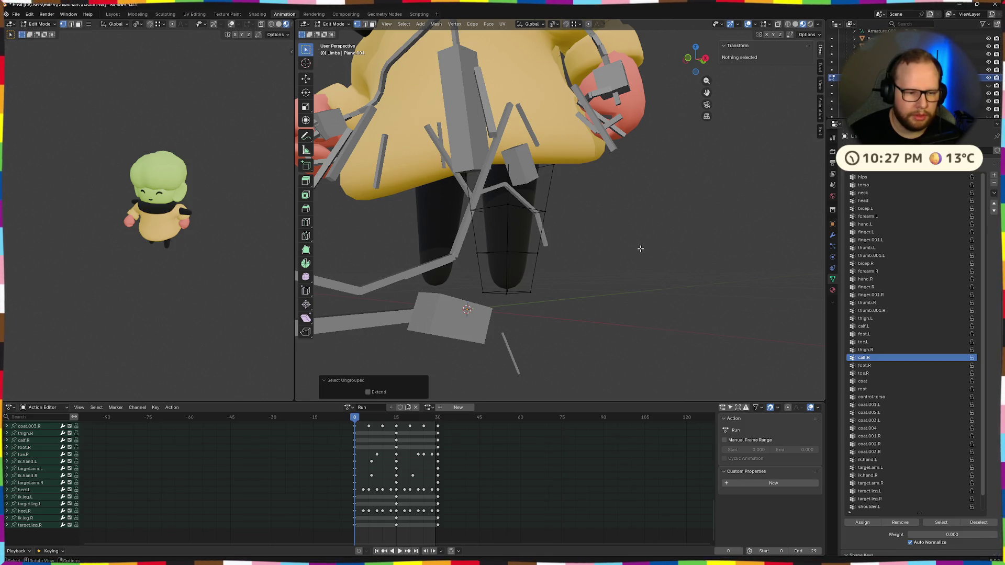
scroll(641, 247, "down", 3)
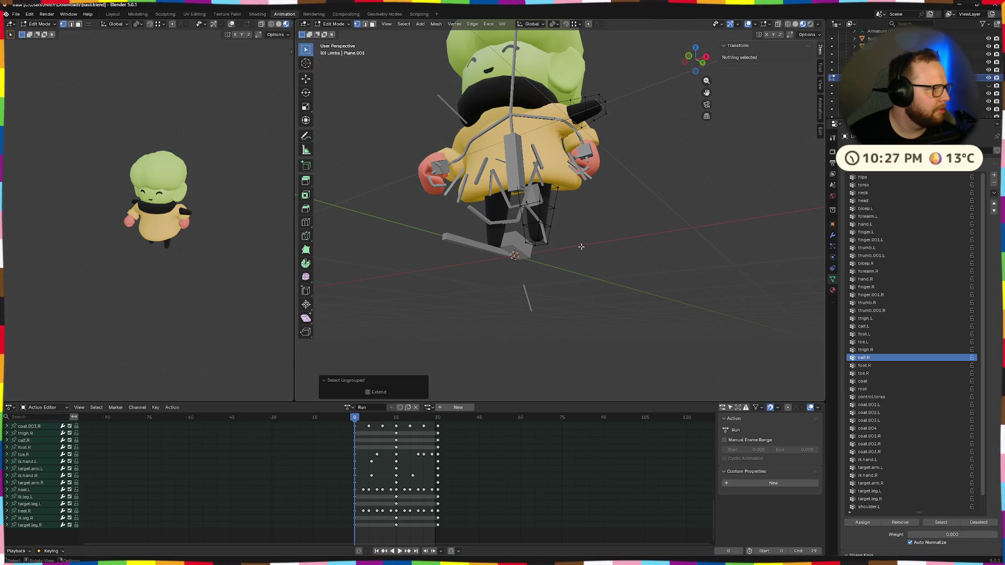
scroll(584, 239, "up", 4)
middle_click_drag(584, 239, 557, 221)
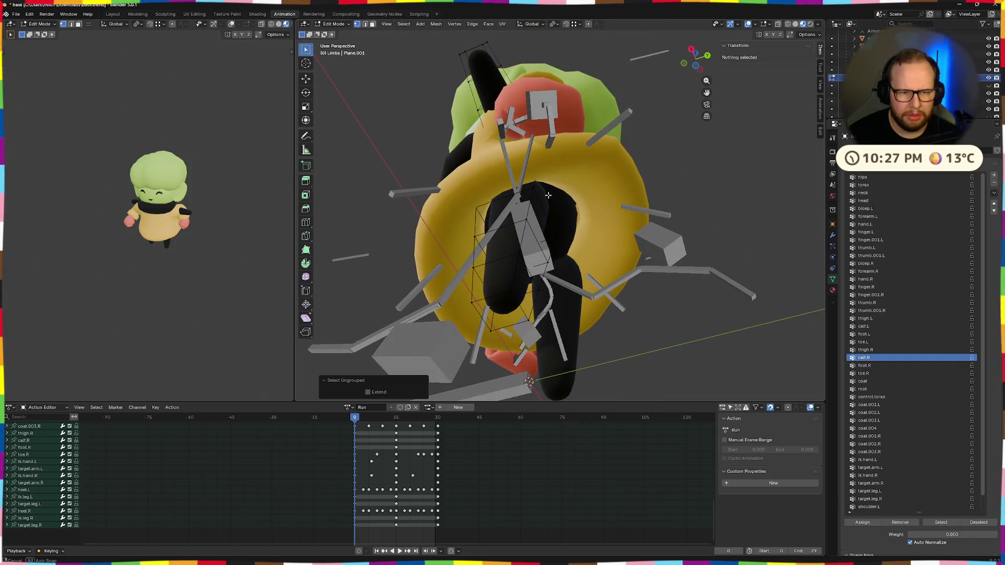
scroll(557, 220, "down", 5)
middle_click_drag(618, 236, 618, 219)
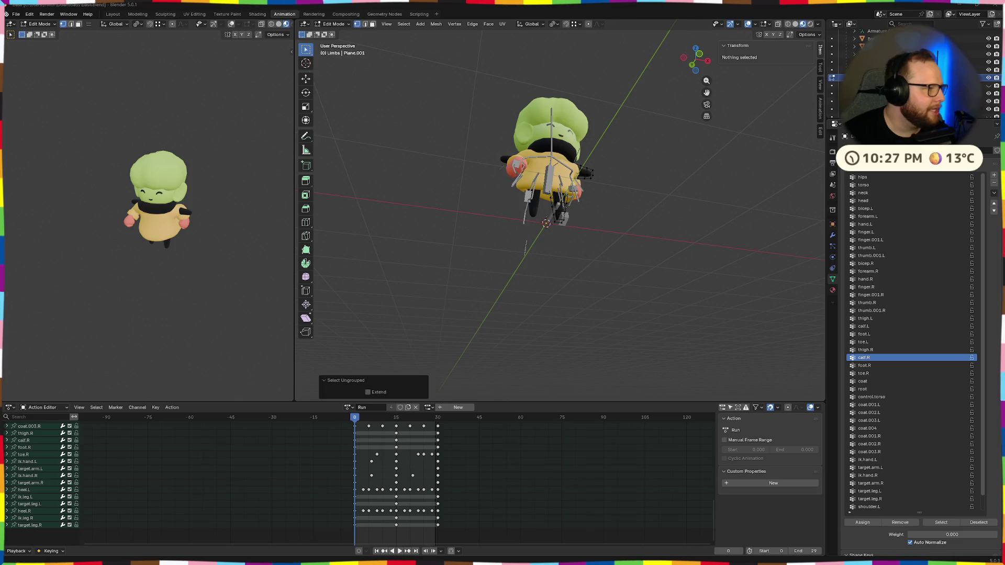
scroll(364, 342, "up", 5)
Toggle the leg objects' visibility in the Outliner while inspecting the character's legs
mouse_move(363, 343)
middle_mouse_down()
mouse_move(501, 287)
mouse_move(518, 301)
middle_mouse_up()
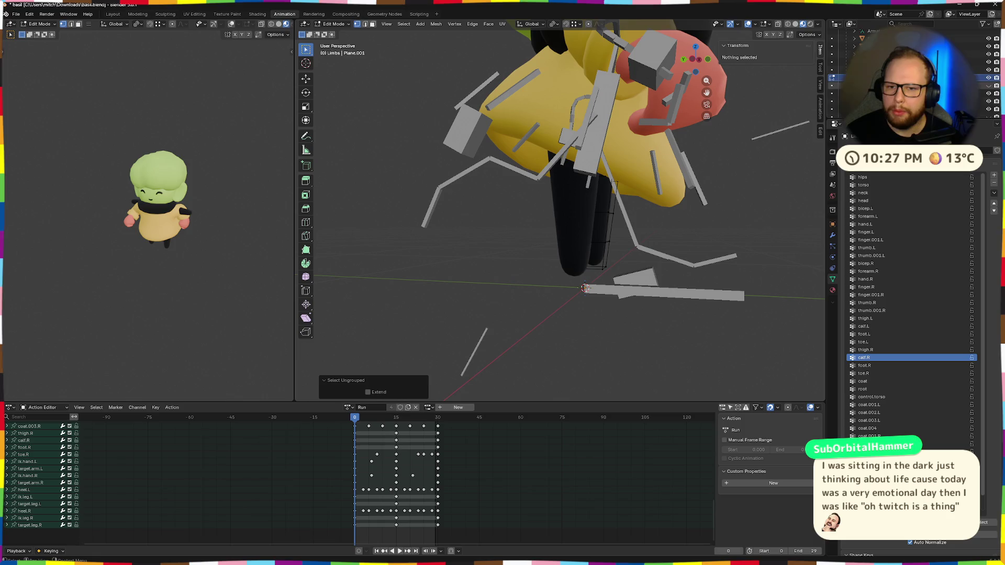
left_click(990, 86)
middle_click_drag(773, 220, 711, 267)
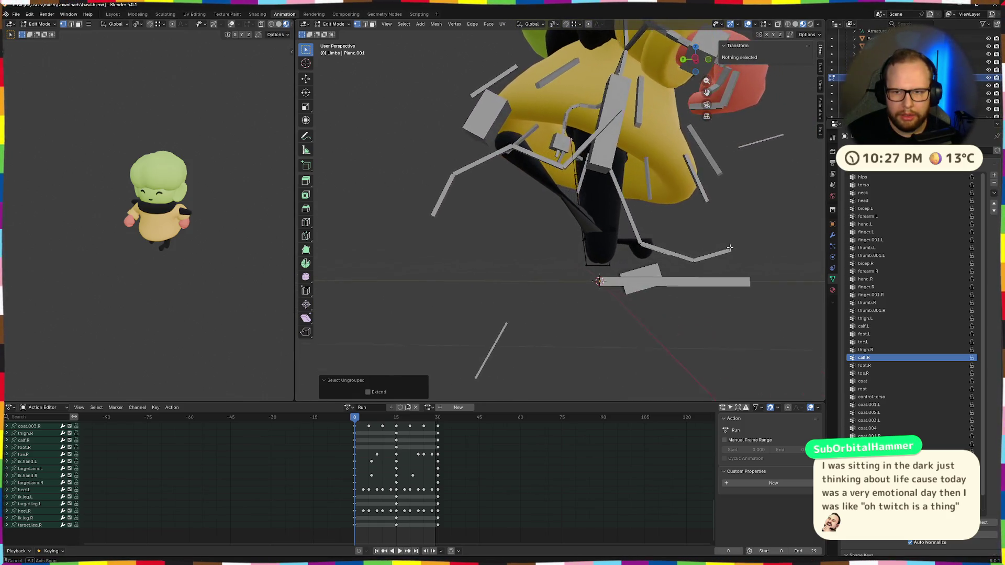
left_click(989, 77)
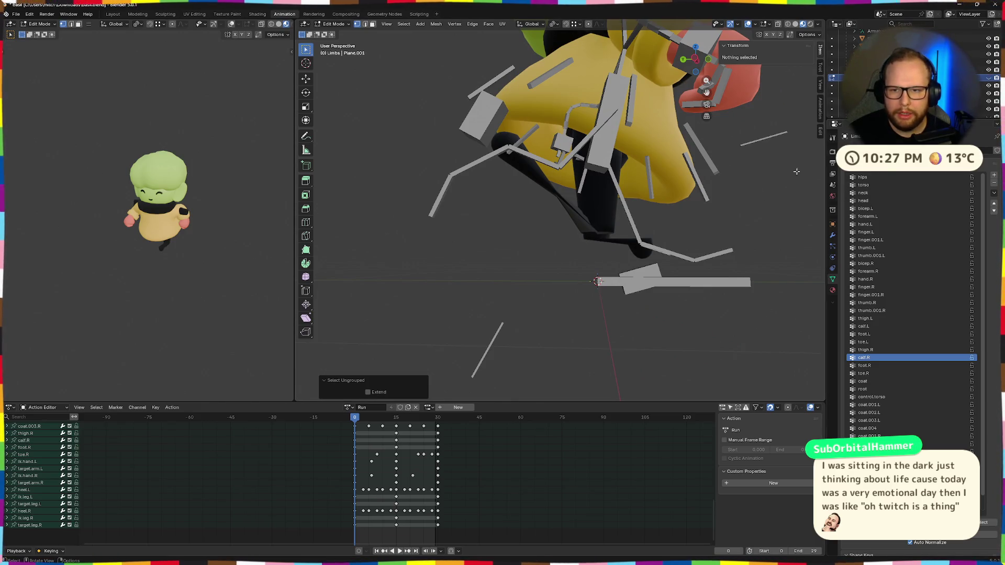
left_click(989, 78)
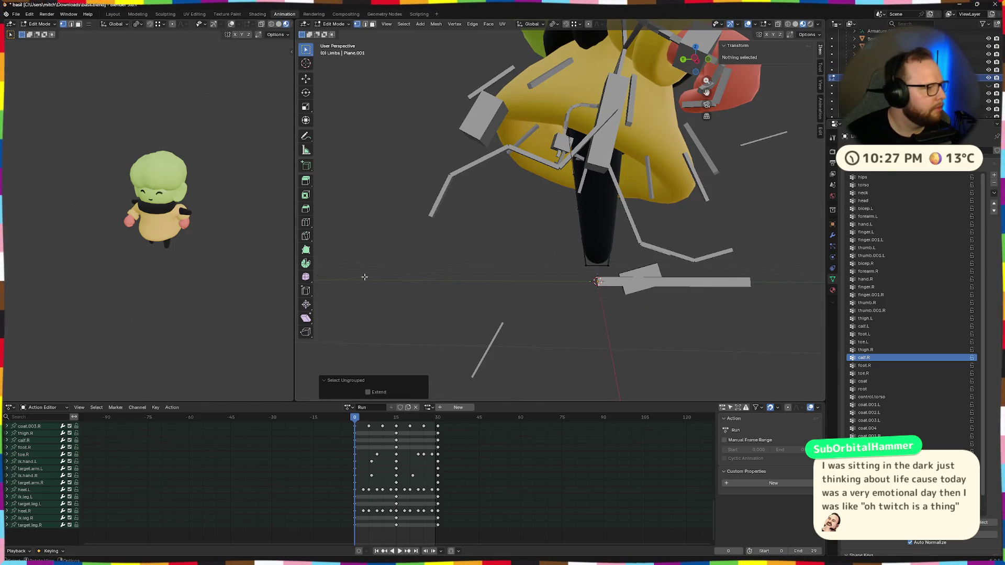
Leave Edit Mode on the Limbs mesh and scrub the Run action to frame 22
key("Tab")
left_click_drag(356, 417, 416, 417)
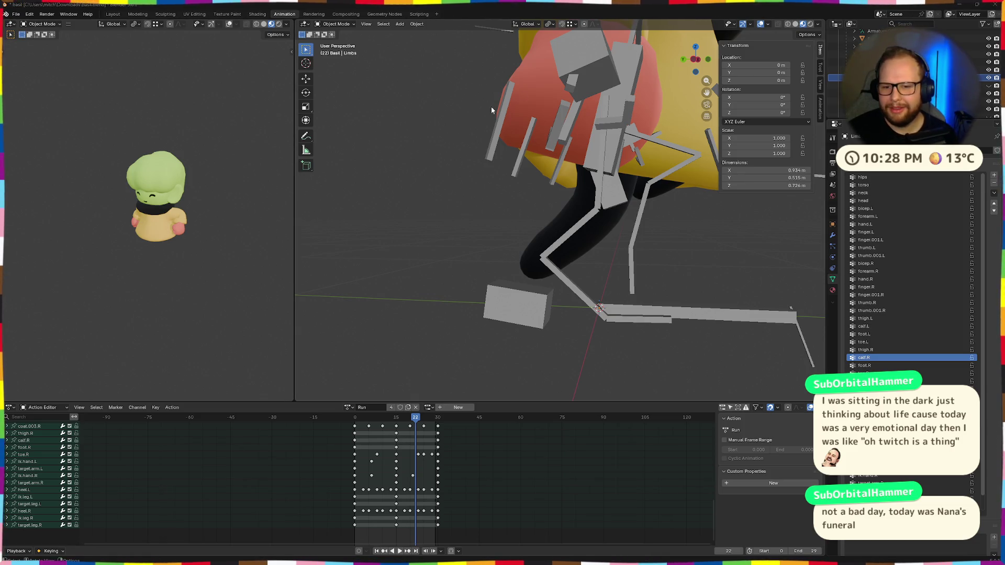
scroll(900, 257, "down", 1)
scroll(901, 257, "up", 1)
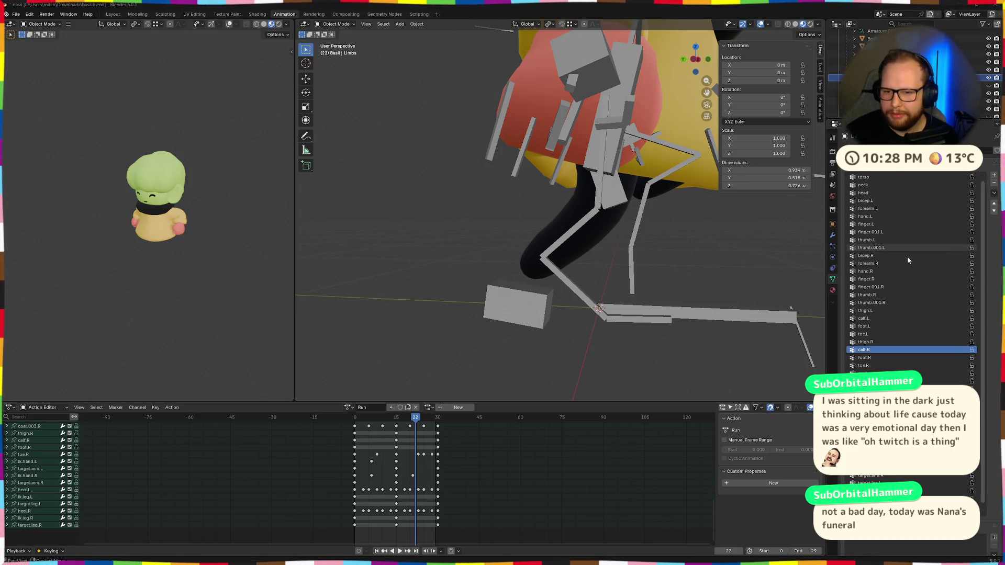
scroll(911, 542, "down", 1)
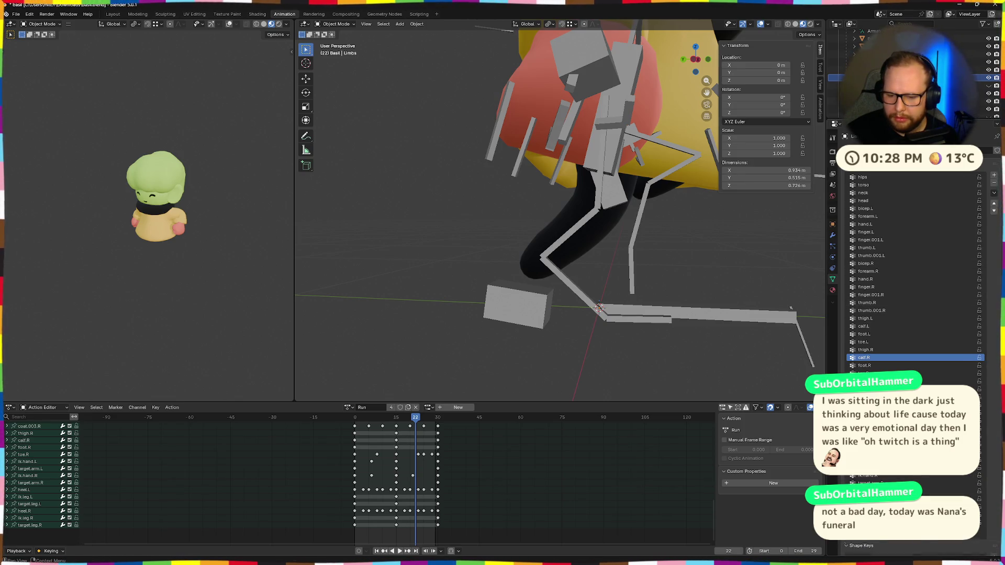
scroll(911, 542, "down", 1)
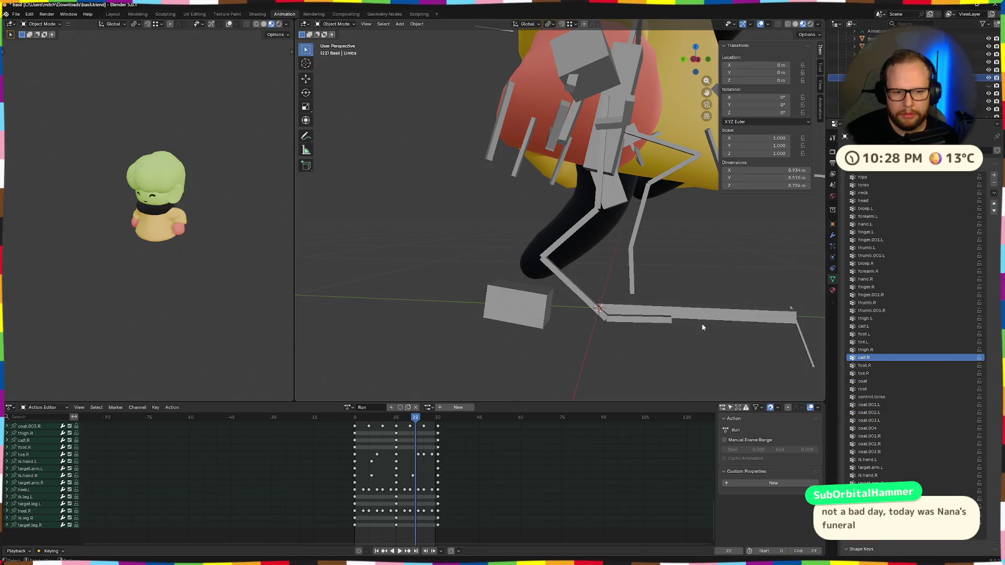
From a front view, switch the Limbs mesh into Weight Paint mode via the mode pie menu
middle_click_drag(709, 320, 599, 340)
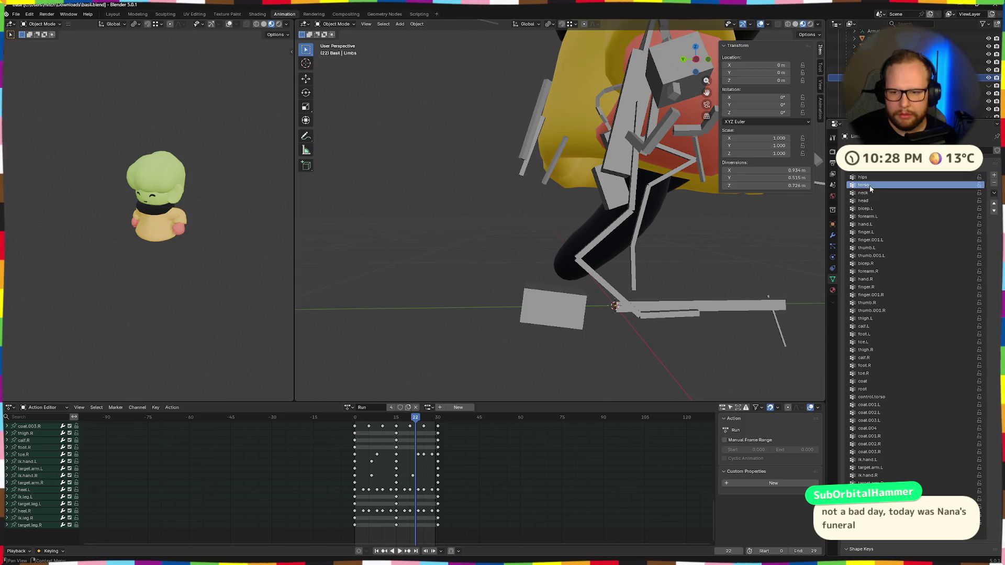
scroll(694, 350, "down", 5)
mouse_move(694, 350)
middle_mouse_down()
mouse_move(631, 336)
mouse_move(579, 222)
middle_mouse_up()
scroll(608, 290, "up", 4)
scroll(609, 291, "down", 3)
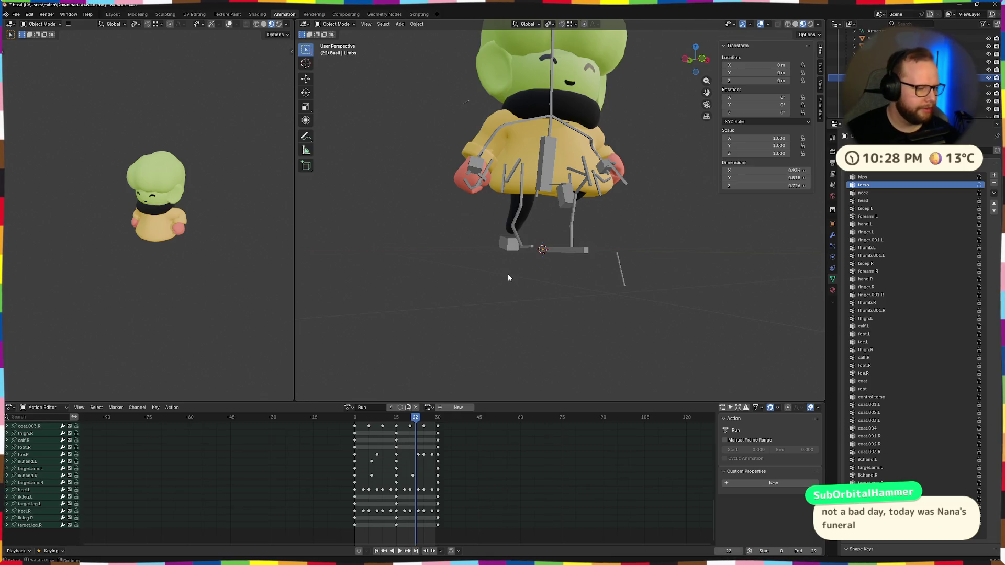
key("ctrl+Tab")
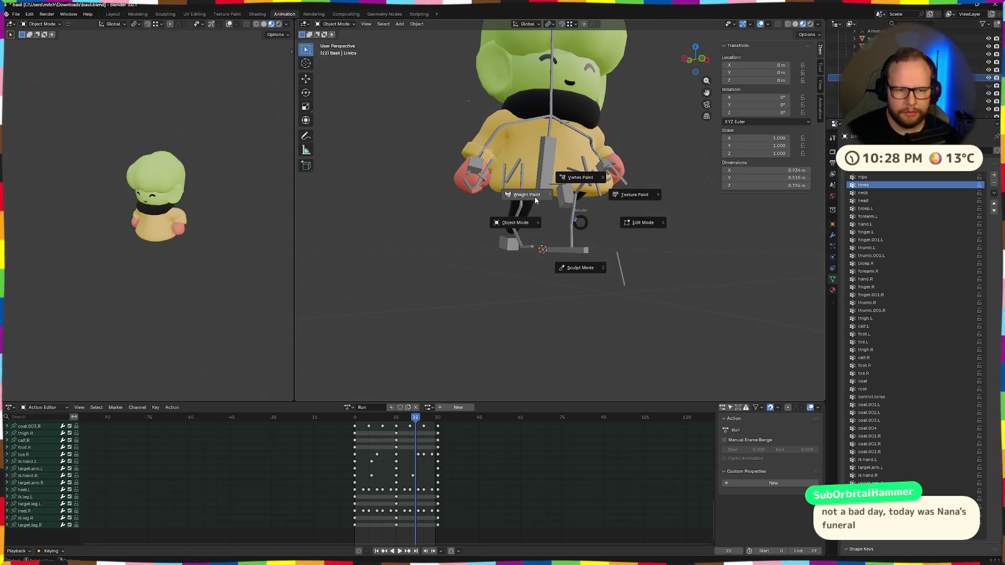
left_click(535, 196)
scroll(597, 236, "up", 5)
Play the Run animation in the viewport to check the weighted leg deformation, then stop playback
left_click(916, 192)
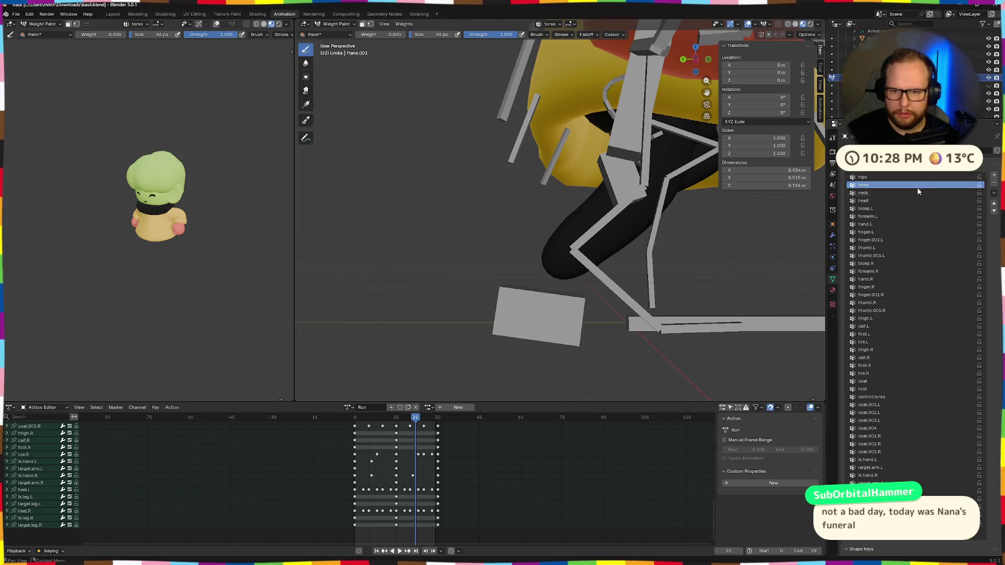
scroll(915, 188, "down", 1, "ctrl")
scroll(915, 188, "down", 3, "ctrl")
scroll(914, 187, "down", 4, "ctrl")
scroll(915, 188, "down", 3, "ctrl")
scroll(915, 188, "down", 3, "ctrl")
scroll(915, 188, "down", 3, "ctrl")
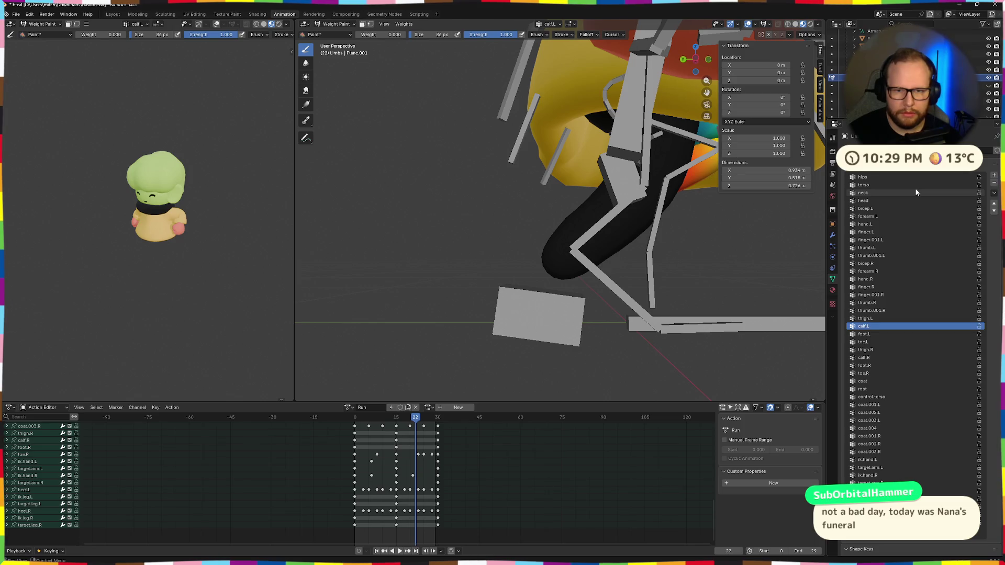
scroll(915, 188, "up", 1, "ctrl")
scroll(915, 188, "down", 1, "ctrl")
scroll(915, 188, "down", 2, "ctrl")
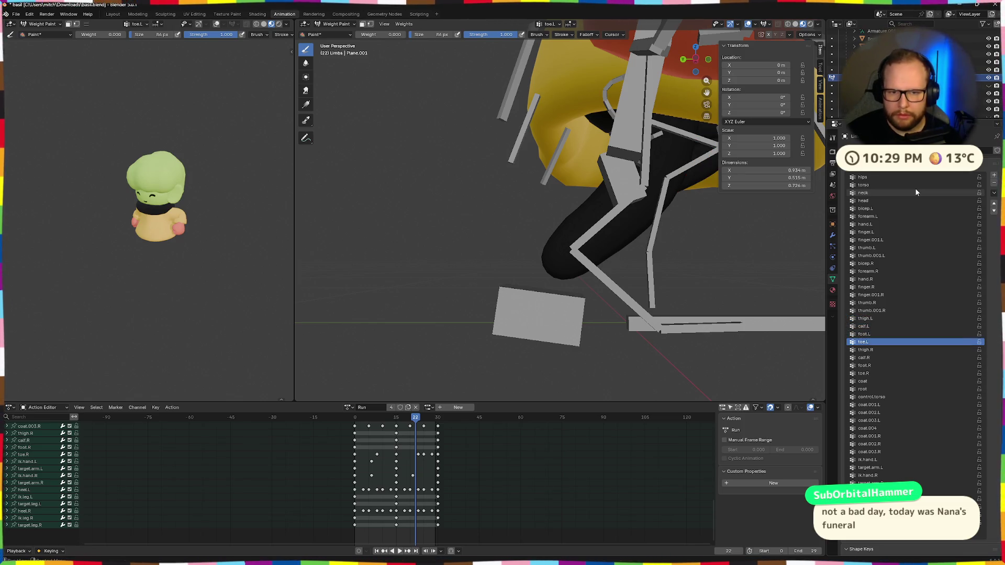
scroll(915, 188, "down", 1, "ctrl")
scroll(915, 187, "down", 1, "ctrl")
scroll(915, 188, "down", 1, "ctrl")
scroll(914, 188, "down", 2, "ctrl")
scroll(915, 188, "down", 1, "ctrl")
scroll(915, 188, "down", 2, "ctrl")
scroll(915, 188, "down", 1, "ctrl")
scroll(915, 188, "down", 2, "ctrl")
scroll(915, 188, "down", 1, "ctrl")
scroll(915, 188, "down", 2, "ctrl")
scroll(915, 188, "down", 1, "ctrl")
scroll(915, 188, "down", 2, "ctrl")
scroll(915, 187, "down", 1, "ctrl")
scroll(914, 188, "down", 2, "ctrl")
scroll(915, 188, "down", 1, "ctrl")
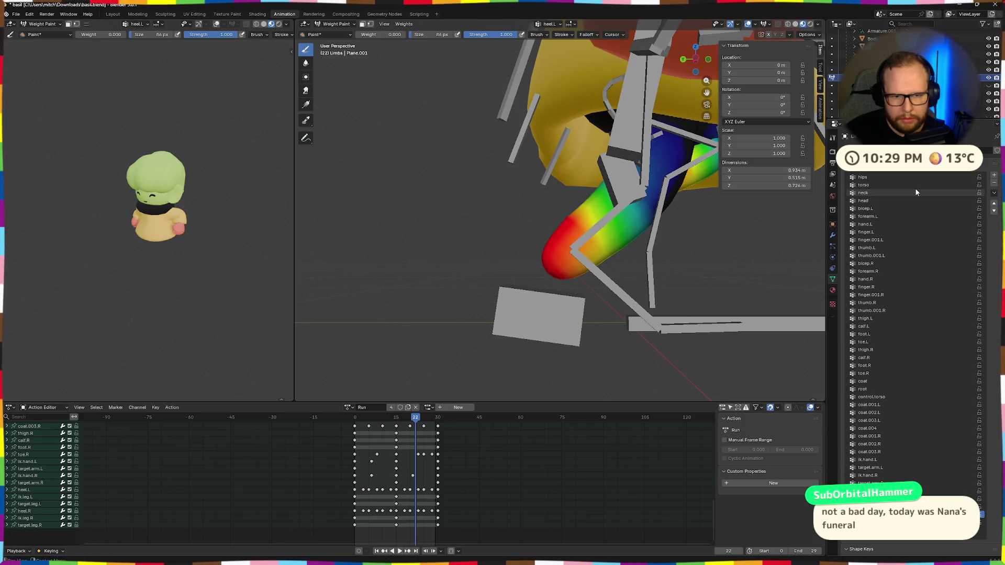
scroll(915, 188, "down", 1, "ctrl")
scroll(915, 188, "up", 1, "ctrl")
scroll(915, 187, "down", 1, "ctrl")
scroll(915, 188, "up", 1, "ctrl")
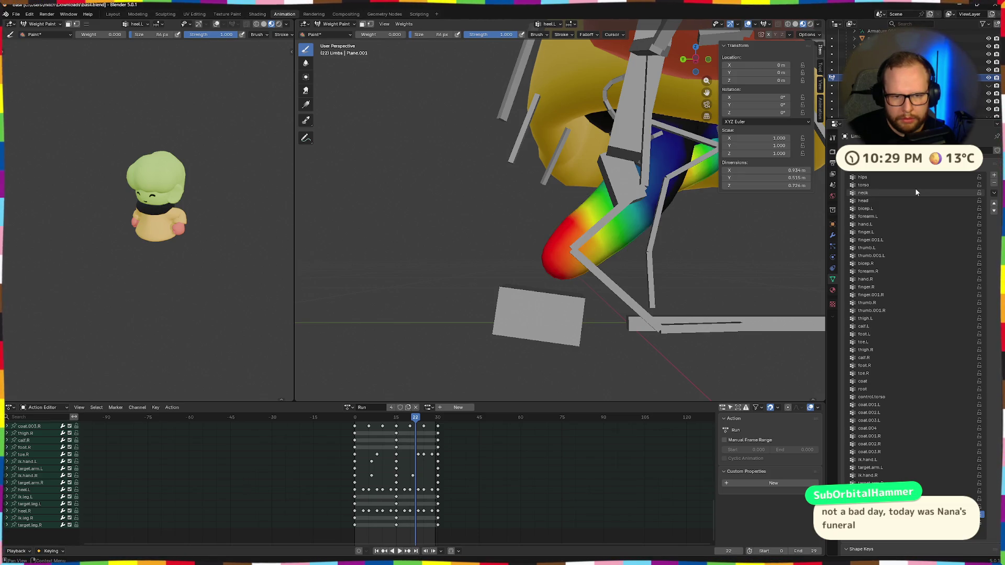
middle_click_drag(582, 121, 607, 274)
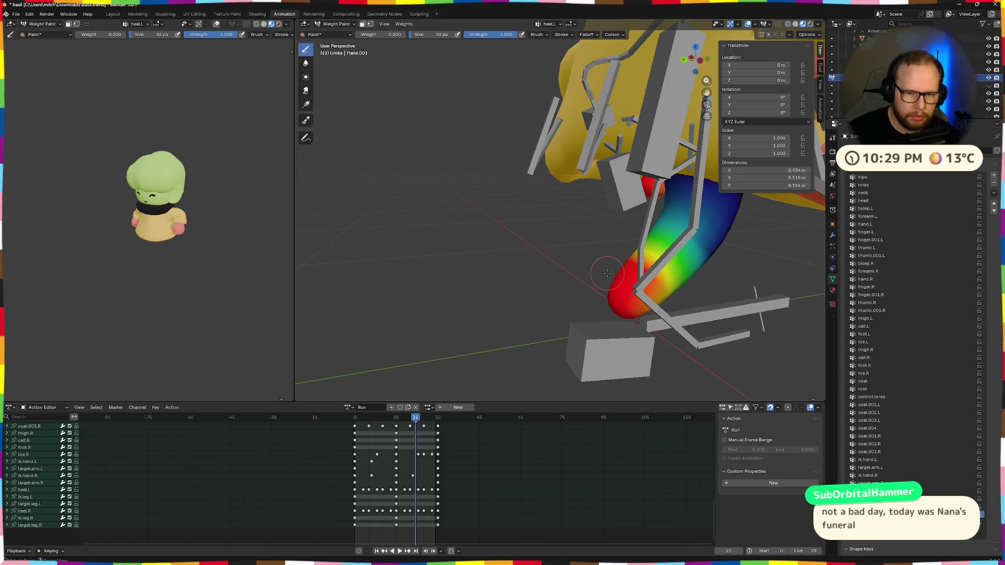
mouse_move(608, 273)
middle_mouse_down()
mouse_move(707, 302)
mouse_move(325, 146)
middle_mouse_up()
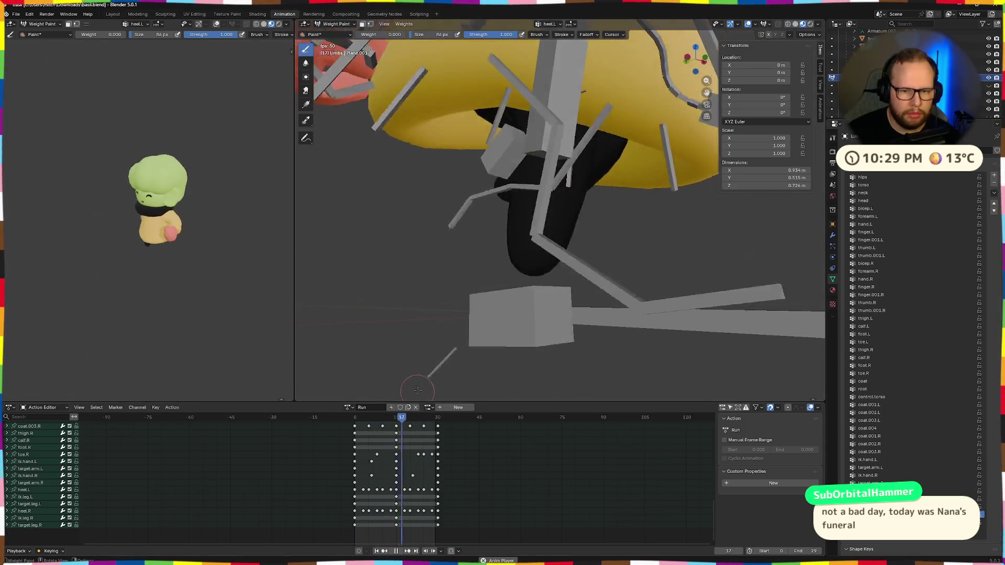
key("space")
key("space")
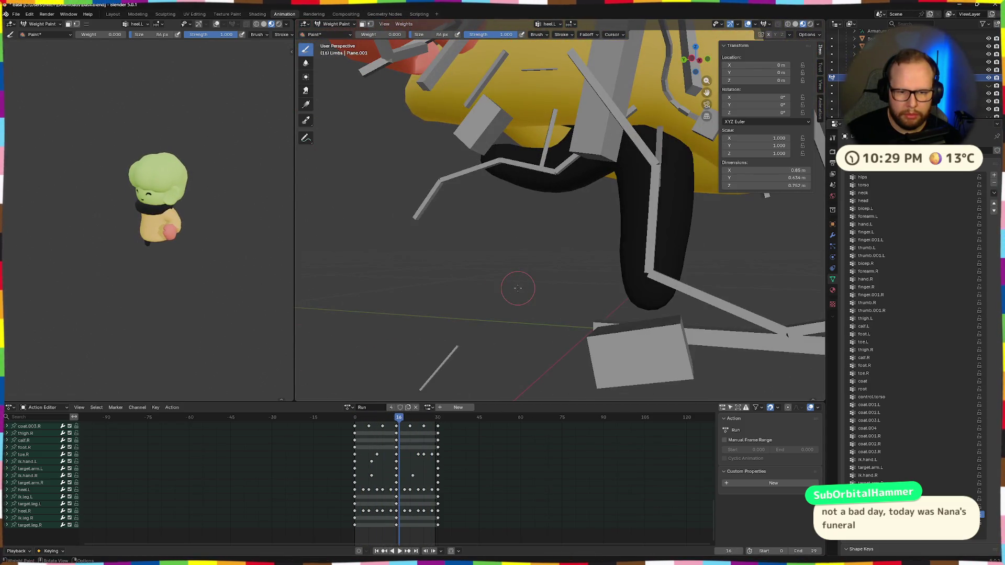
key("space")
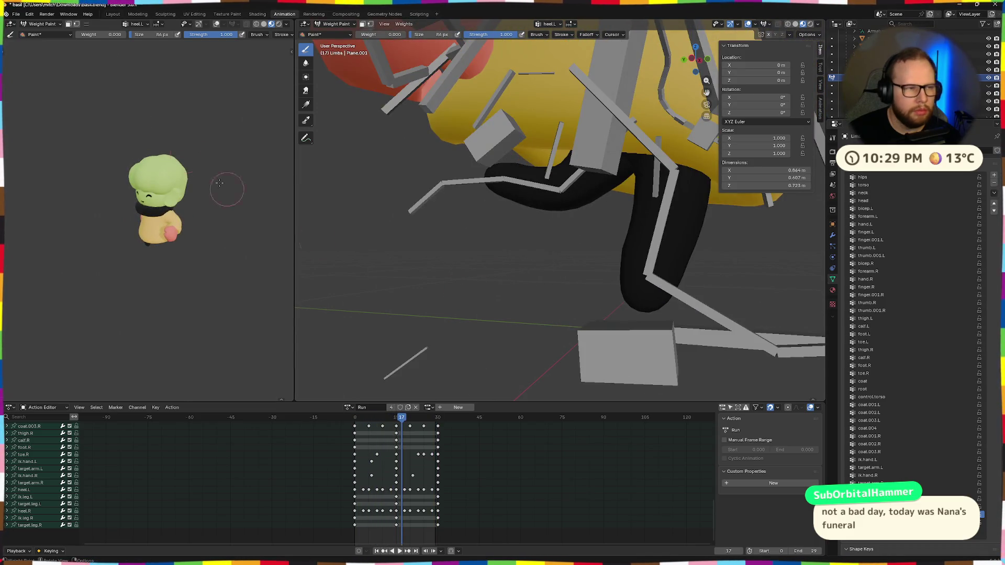
left_click(15, 13)
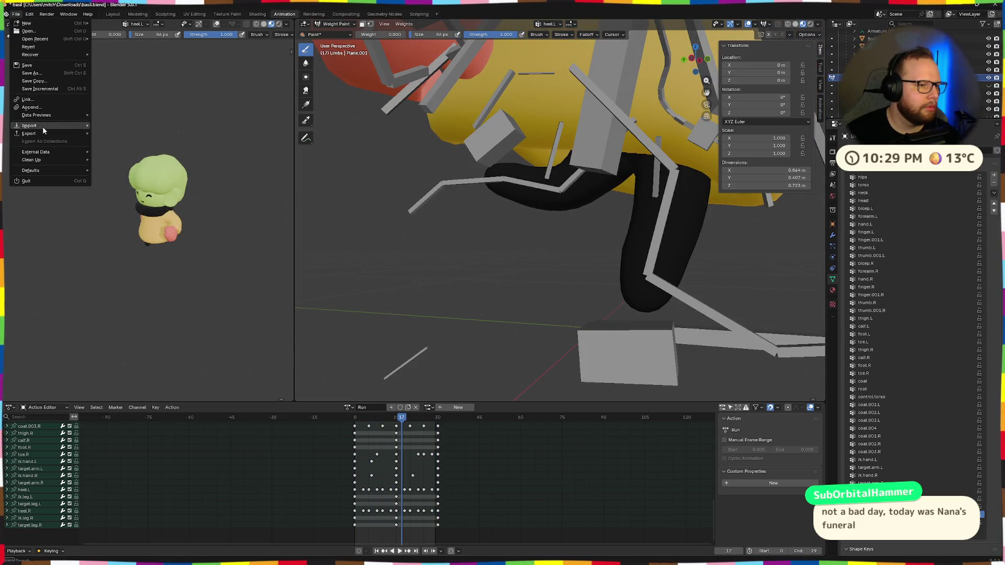
mouse_move(30, 133)
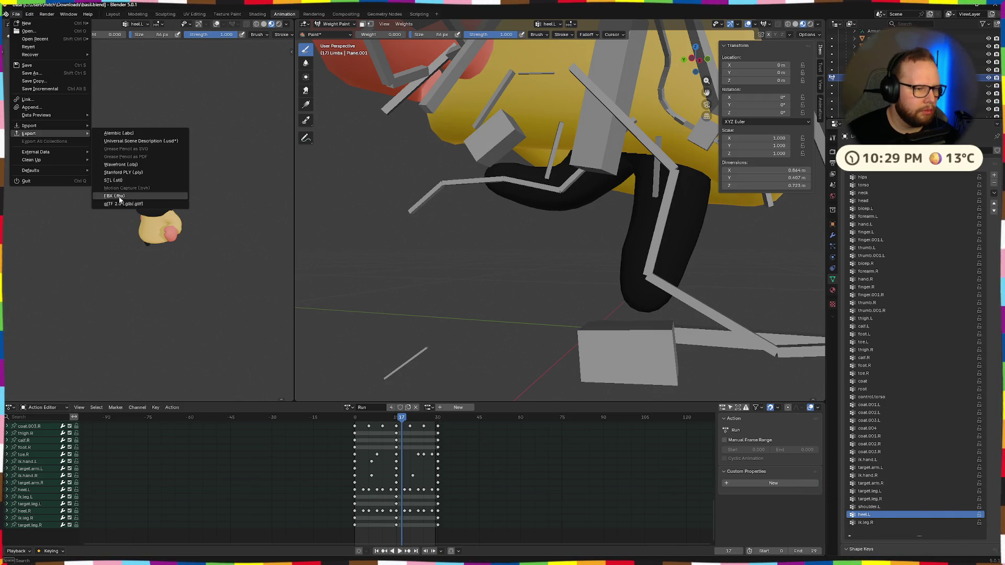
Export the character as glTF 2.0 to basil.glb and switch to the Godot desktop
left_click(118, 203)
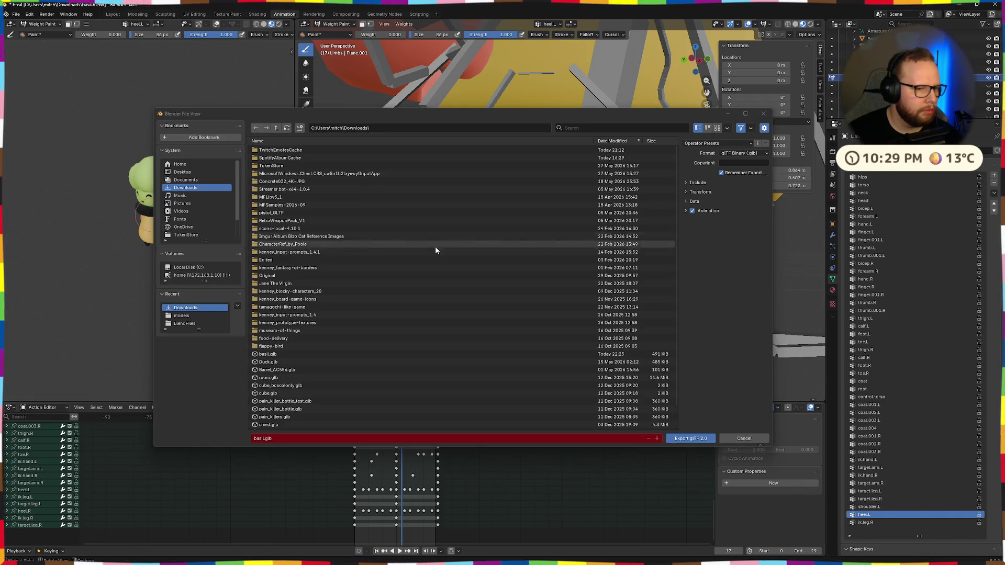
left_click(696, 440)
key("ctrl+super+Right")
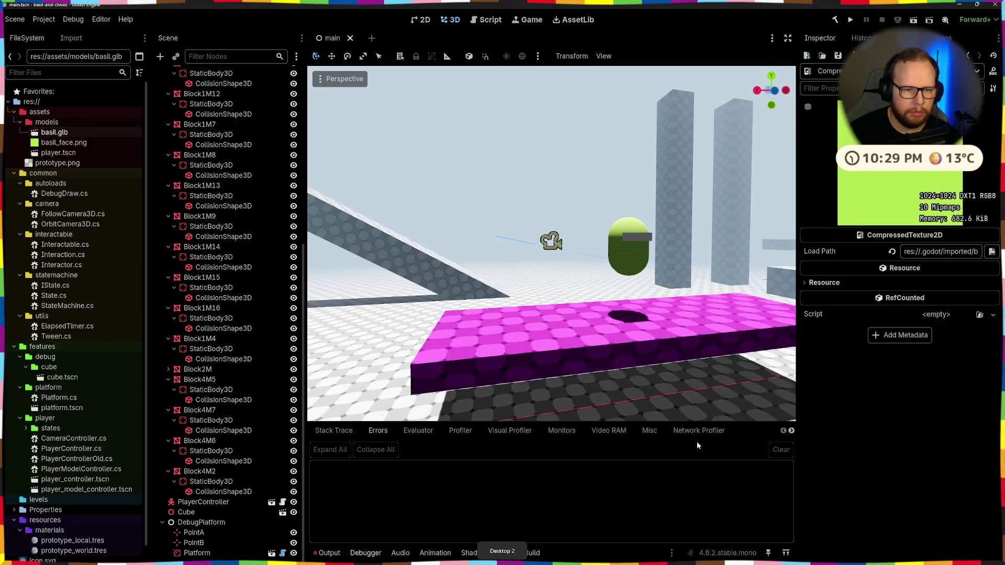
Launch File Explorer via Win+R 'explorer' and select basil.glb in Downloads
key("super+r")
type("explorer")
key("Return")
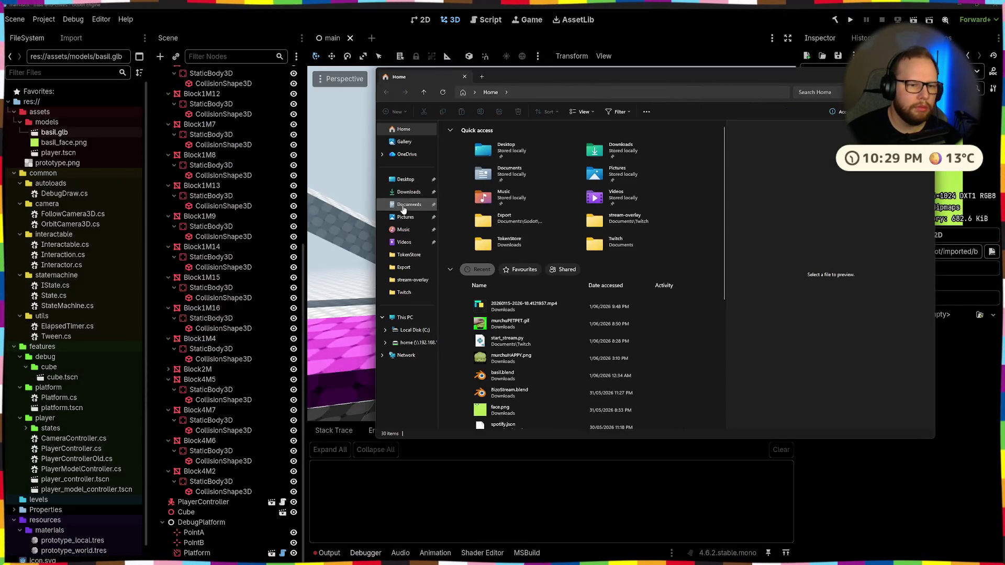
left_click(404, 179)
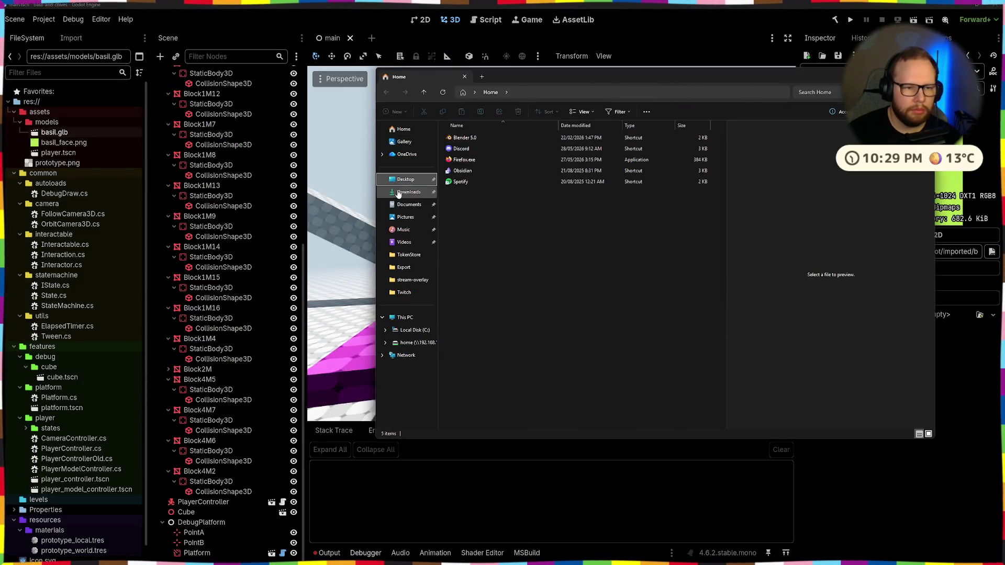
left_click(407, 192)
left_click(462, 148)
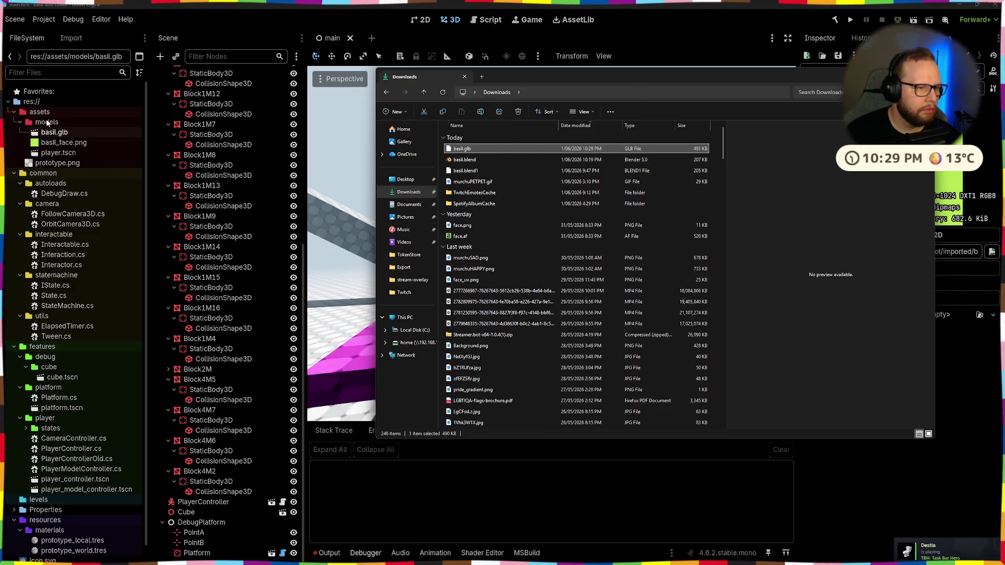
Copy basil.glb into the project's models folder and open its advanced import settings
left_click(50, 138)
double_click(52, 133)
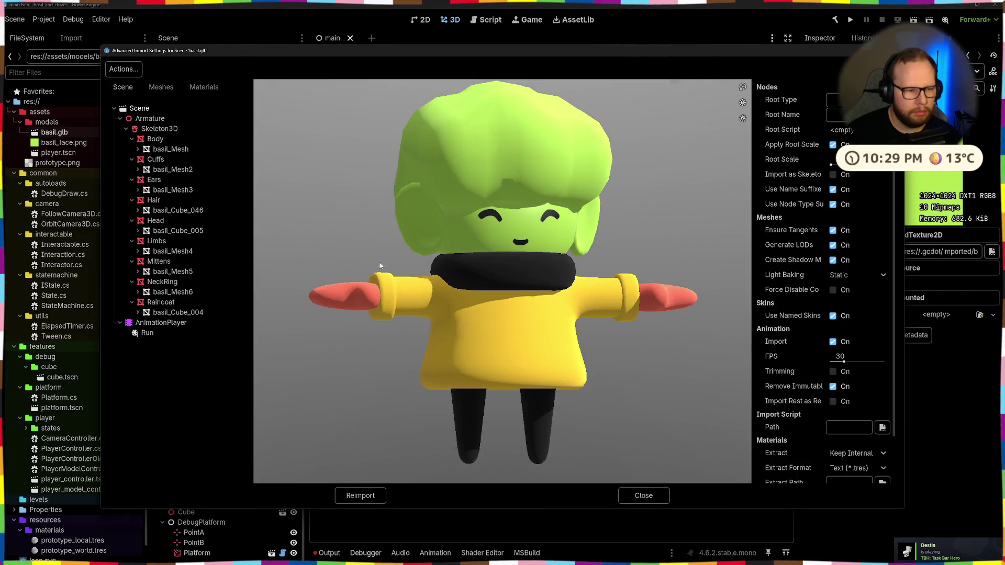
Preview the Run animation playing from several angles in the import settings
left_click(147, 334)
left_click(263, 474)
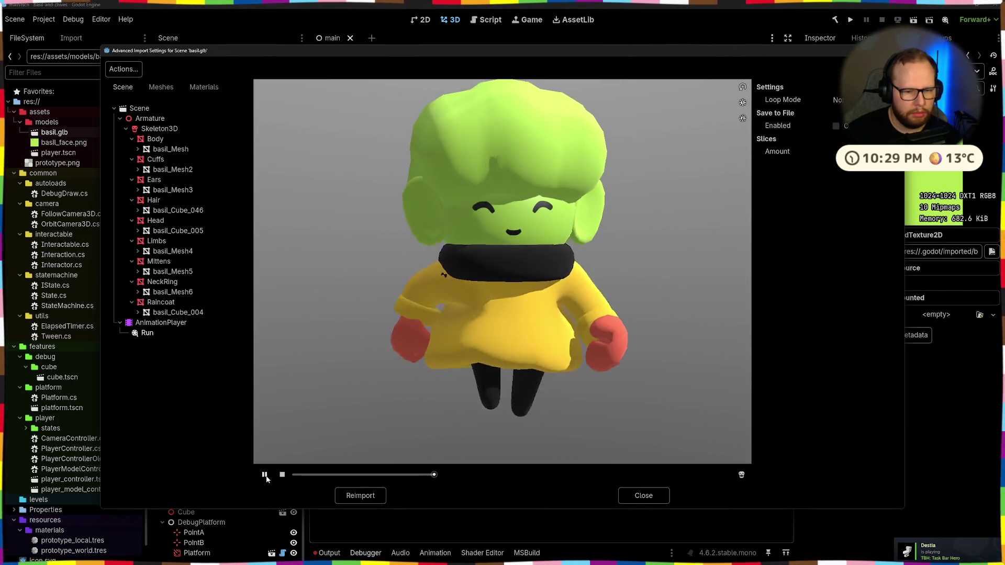
left_click_drag(366, 330, 406, 322)
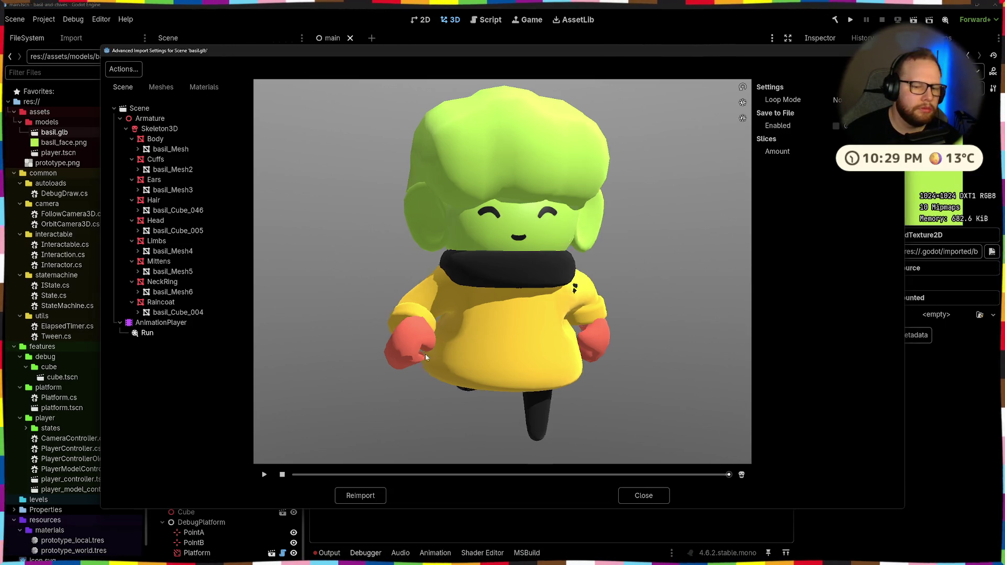
left_click_drag(503, 314, 402, 336)
left_click(264, 475)
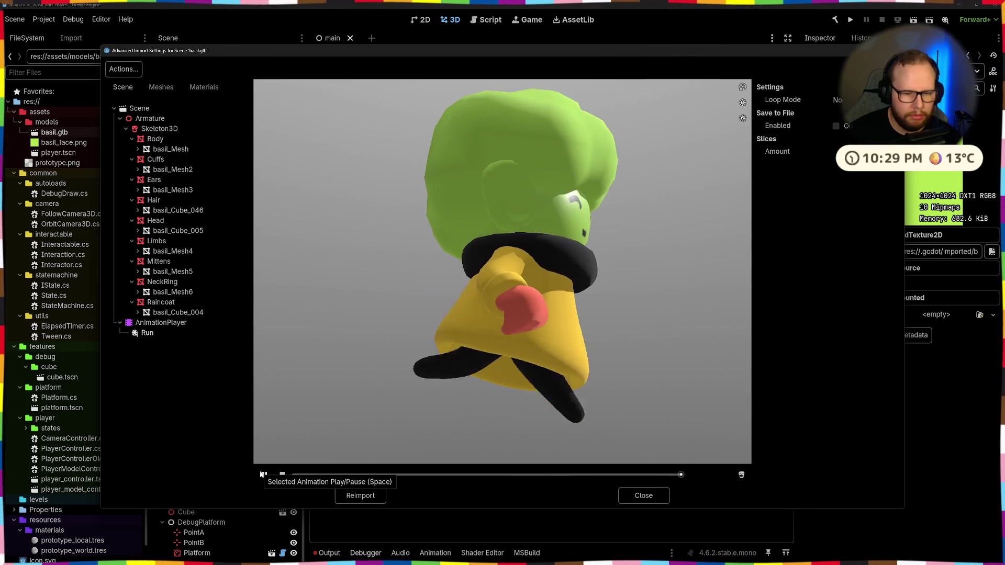
left_click(263, 474)
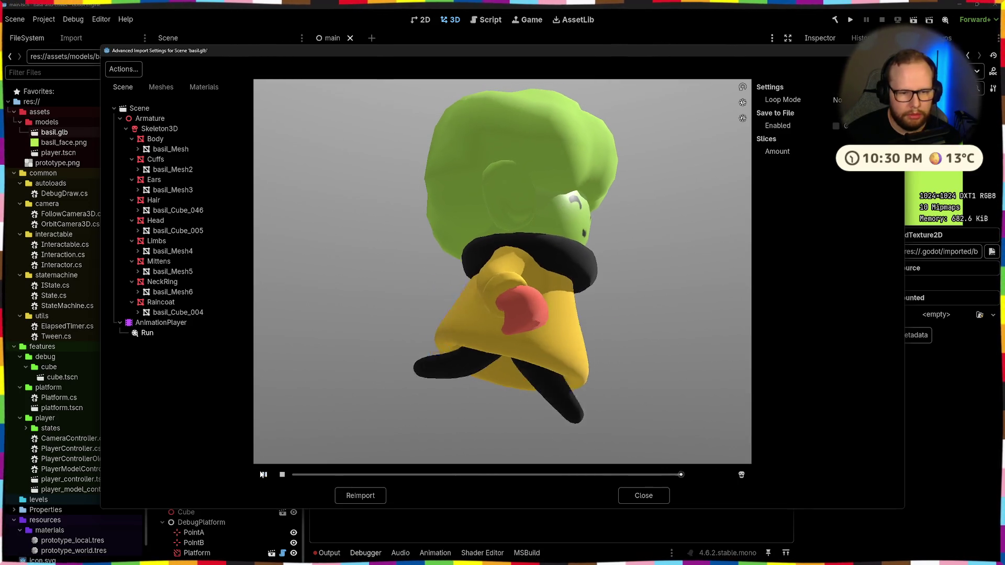
Set the Run animation's Loop Mode to Linear, play it looping, and close the import settings
left_click(839, 100)
left_click(840, 127)
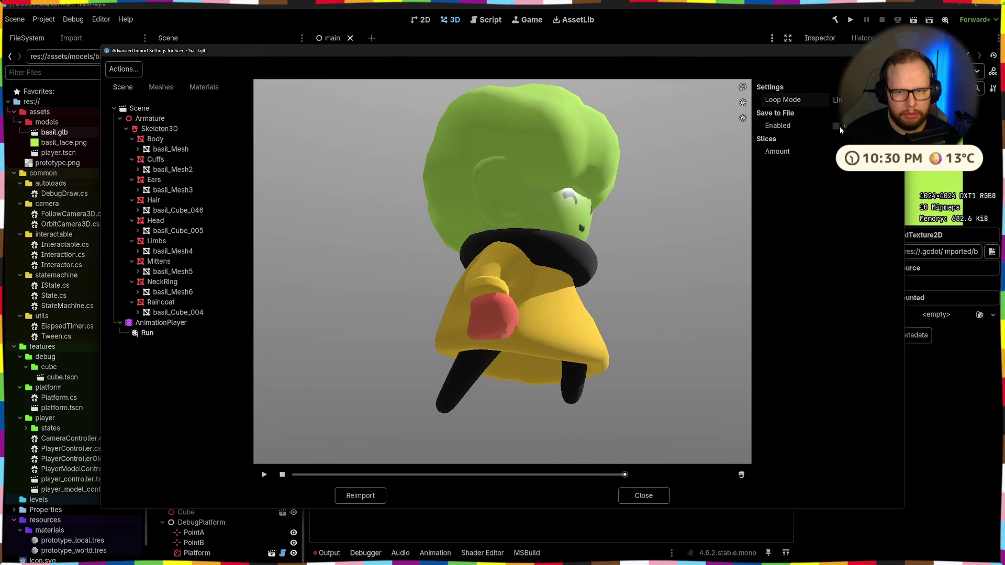
left_click(262, 475)
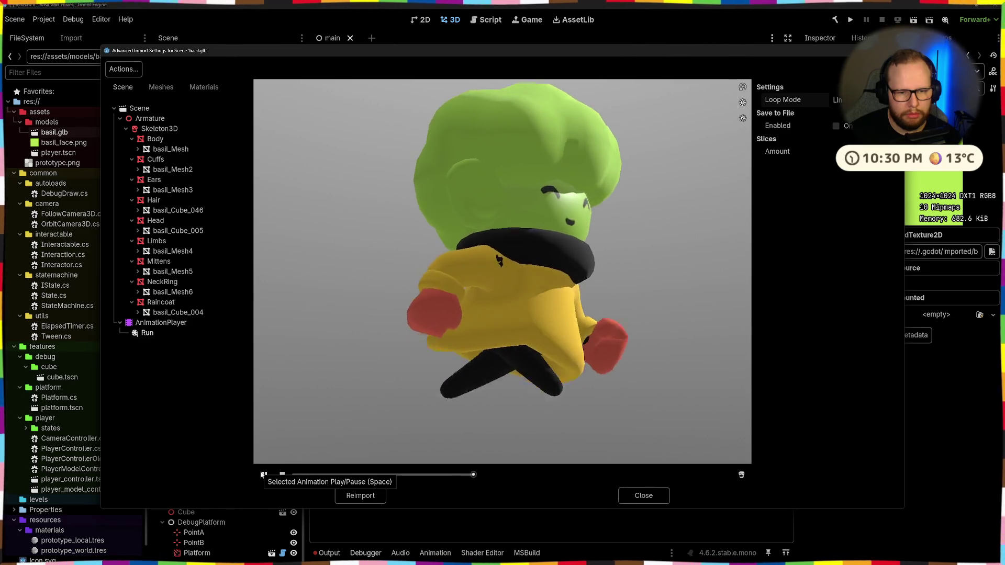
left_click(642, 496)
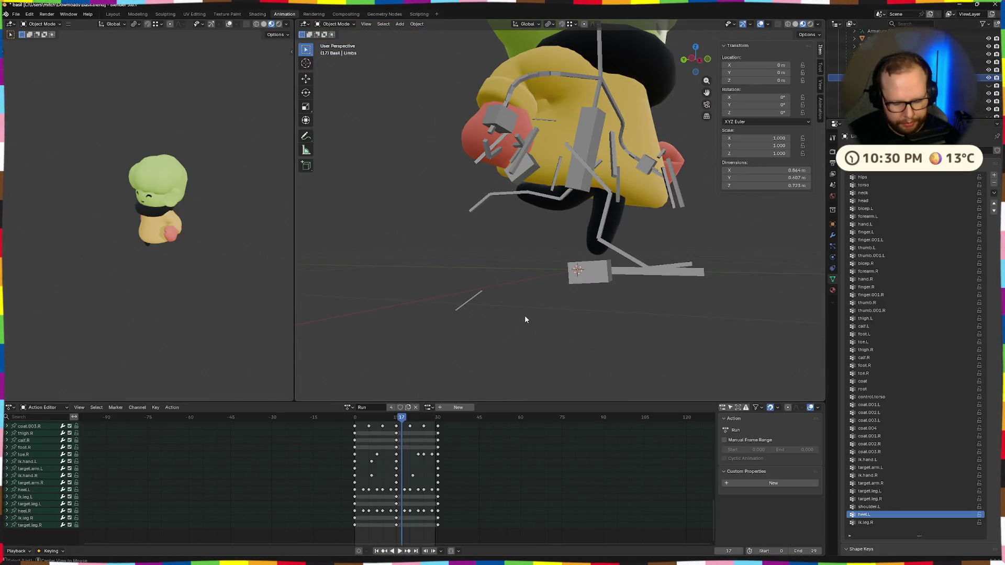
Unhide all objects, then hide the camera, light and rig so only the character mesh shows
key("alt+h")
scroll(525, 320, "down", 5)
left_click(678, 289)
left_click(639, 202)
key("a")
key("h")
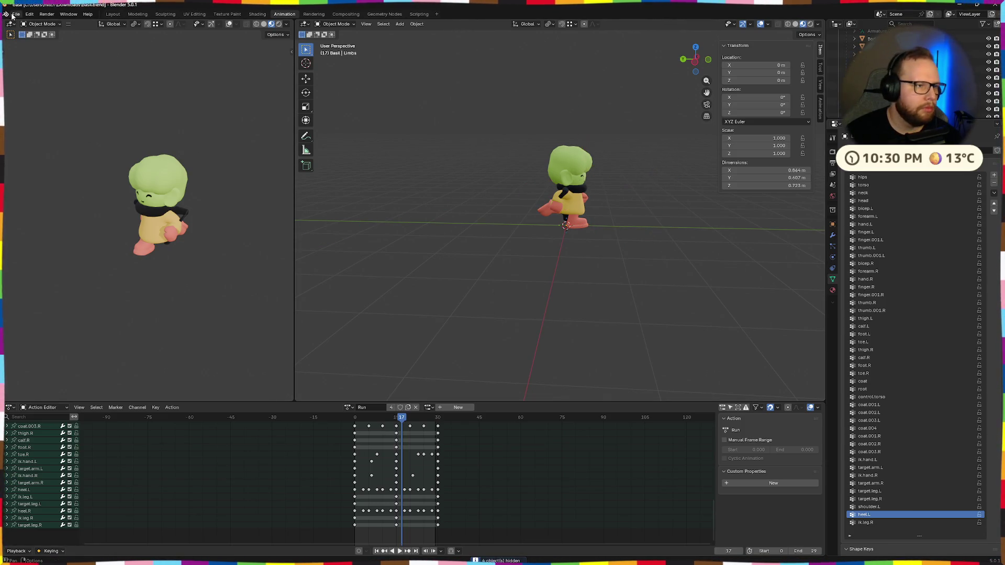
Re-export the scene as glTF 2.0 over basil.glb and switch to the Godot desktop
left_click(16, 13)
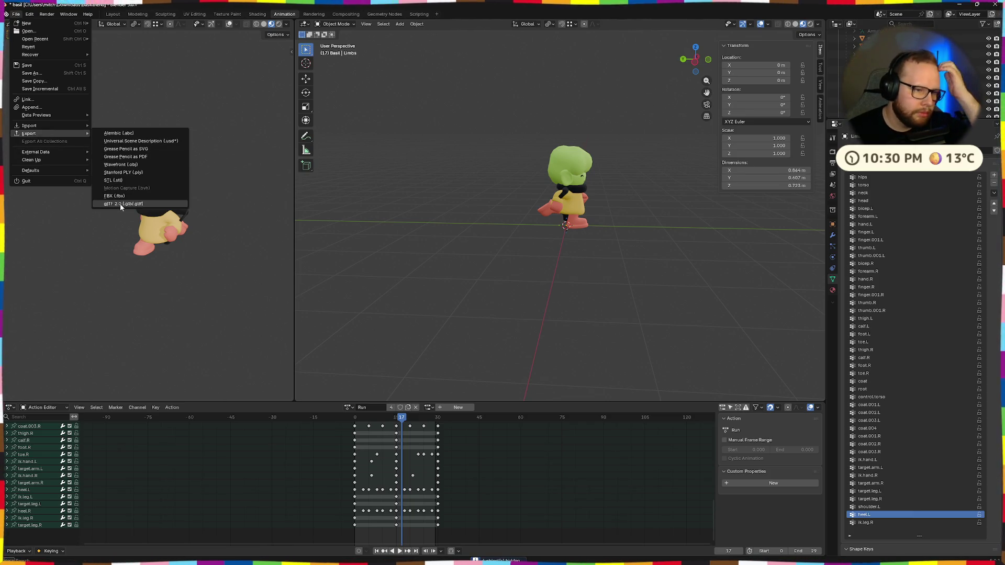
left_click(125, 203)
left_click(702, 437)
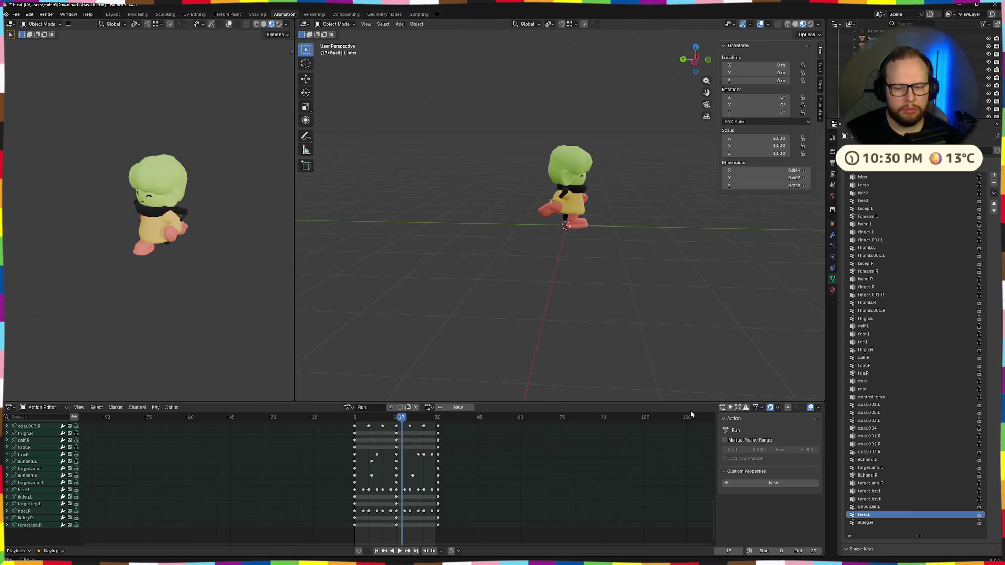
key("ctrl+F2")
key("super")
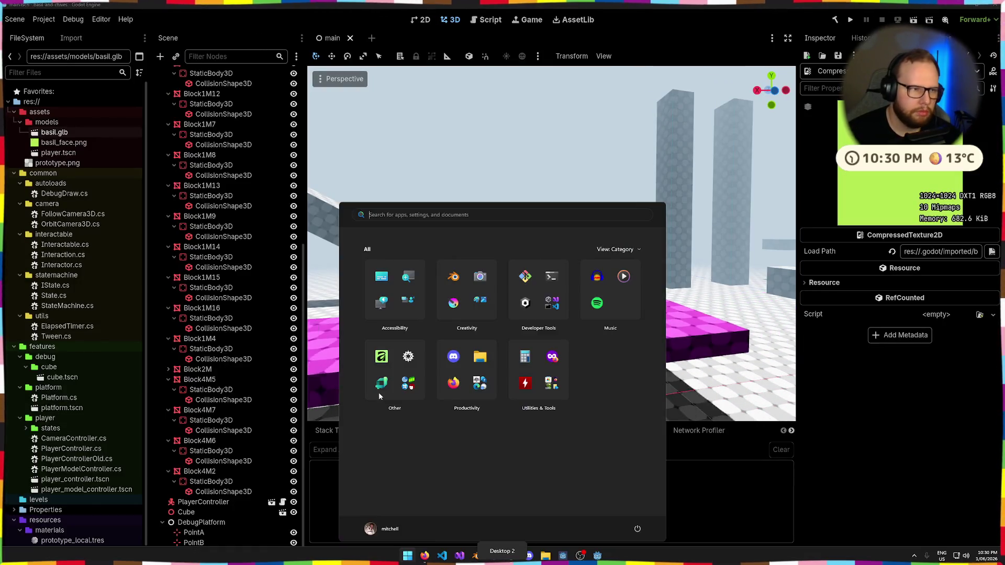
From File Explorer's Downloads folder, drag the new basil.glb into the project's models folder
key("super")
key("super+e")
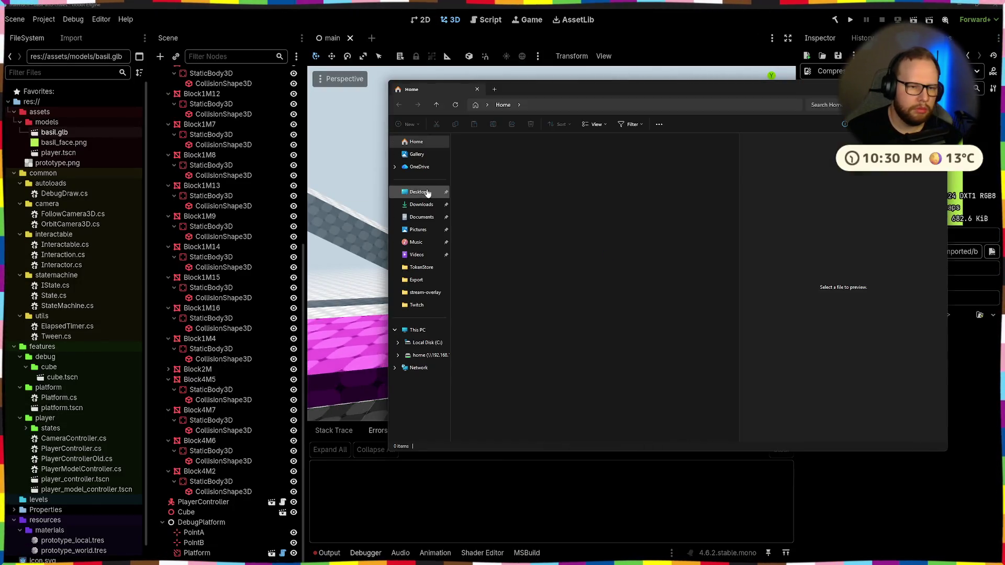
double_click(488, 155)
left_click(498, 161)
left_click_drag(499, 161, 69, 139)
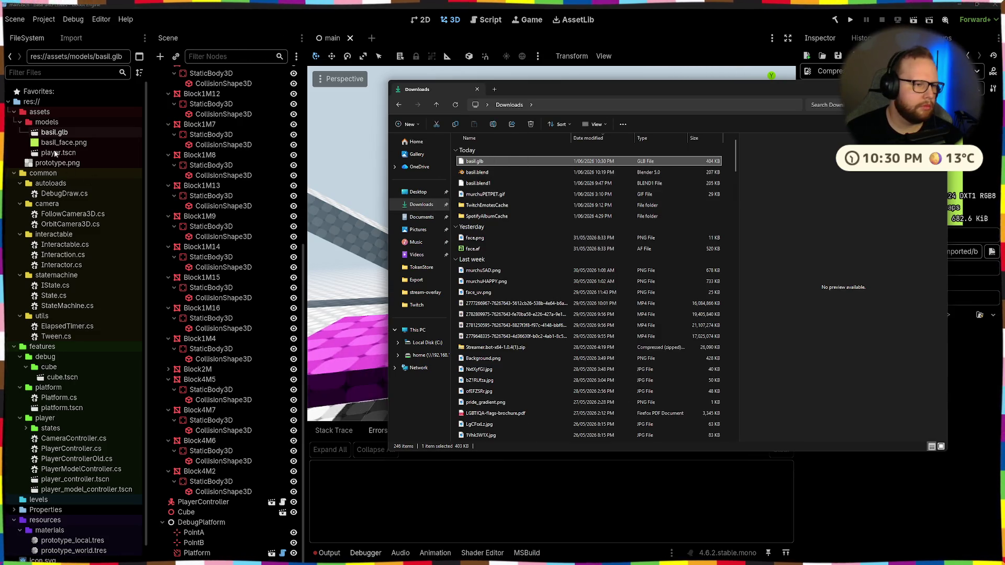
Reimport basil.glb with the new export and reopen its import settings
double_click(63, 133)
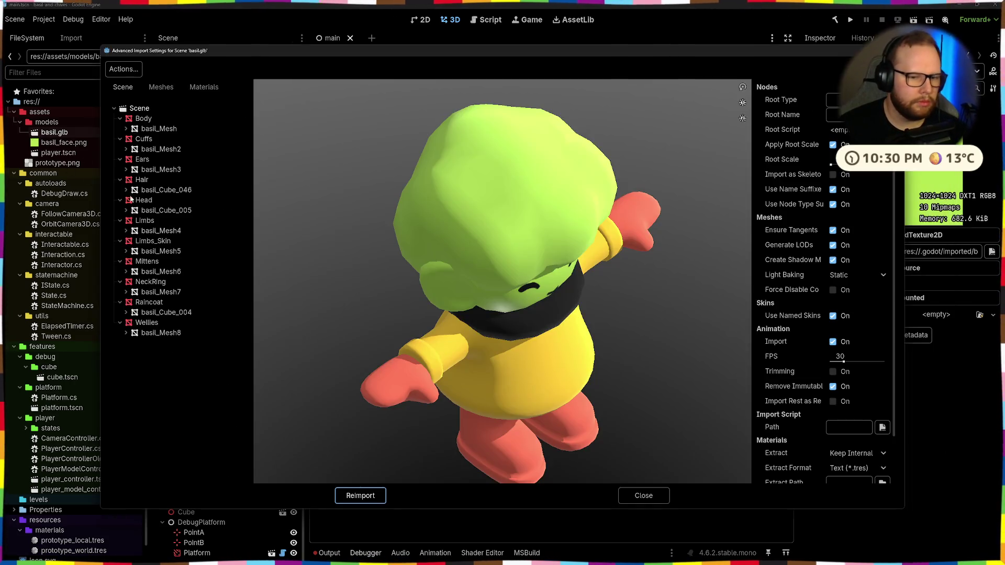
left_click(359, 431)
double_click(55, 132)
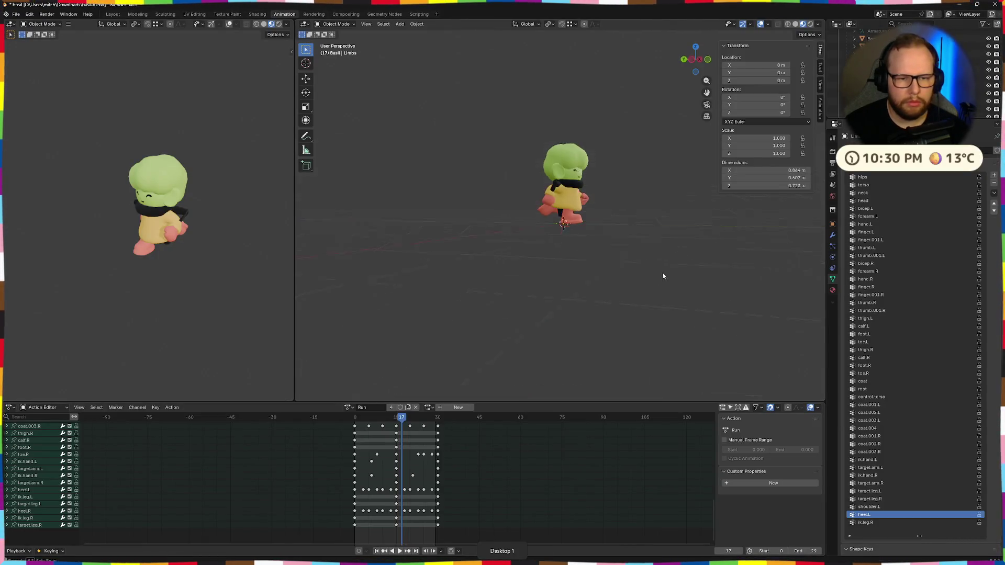
Export the scene again as glTF 2.0 to basil.glb in Downloads and switch to the Godot desktop
middle_click_drag(669, 281, 626, 229)
scroll(673, 247, "up", 4)
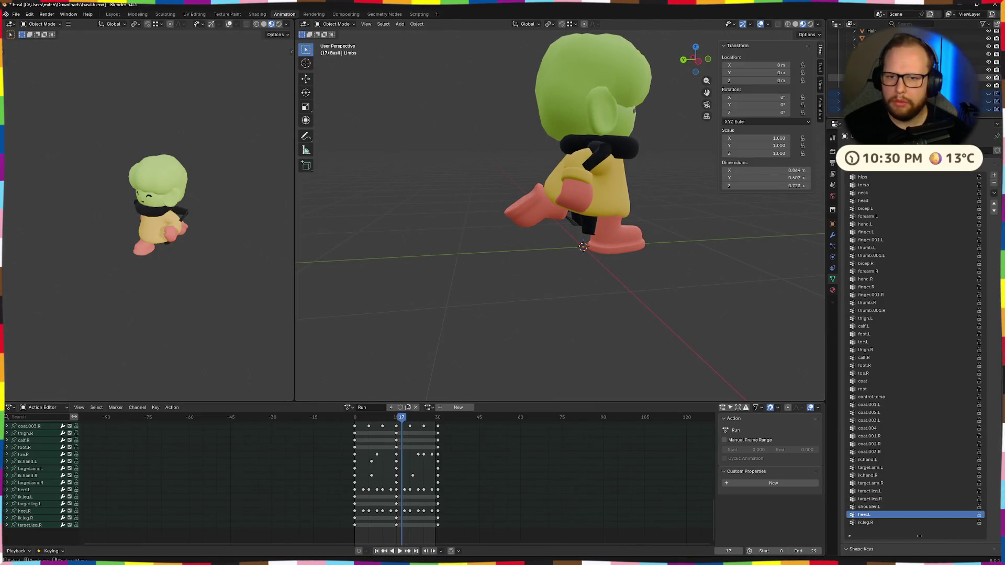
scroll(988, 71, "down", 3)
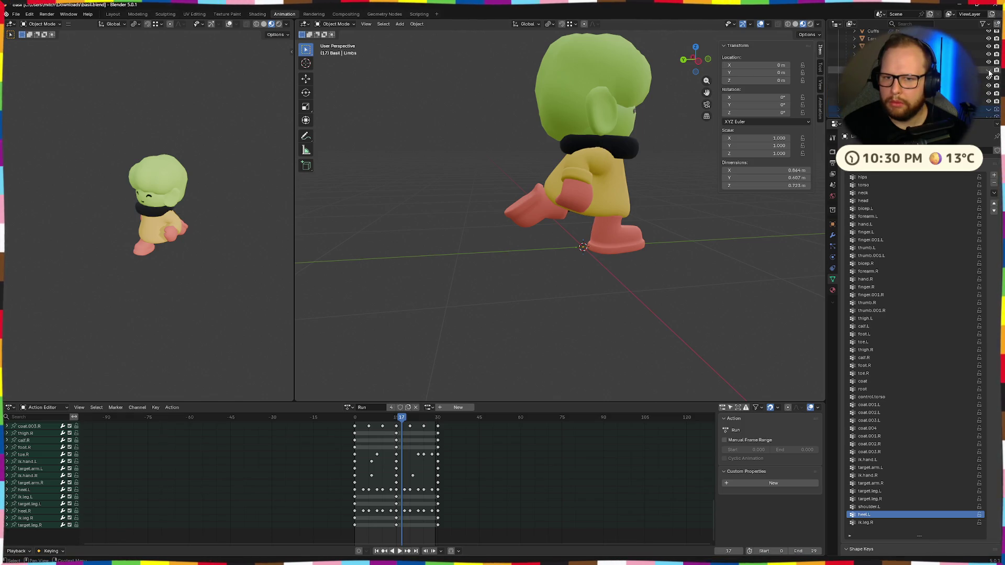
key("Right")
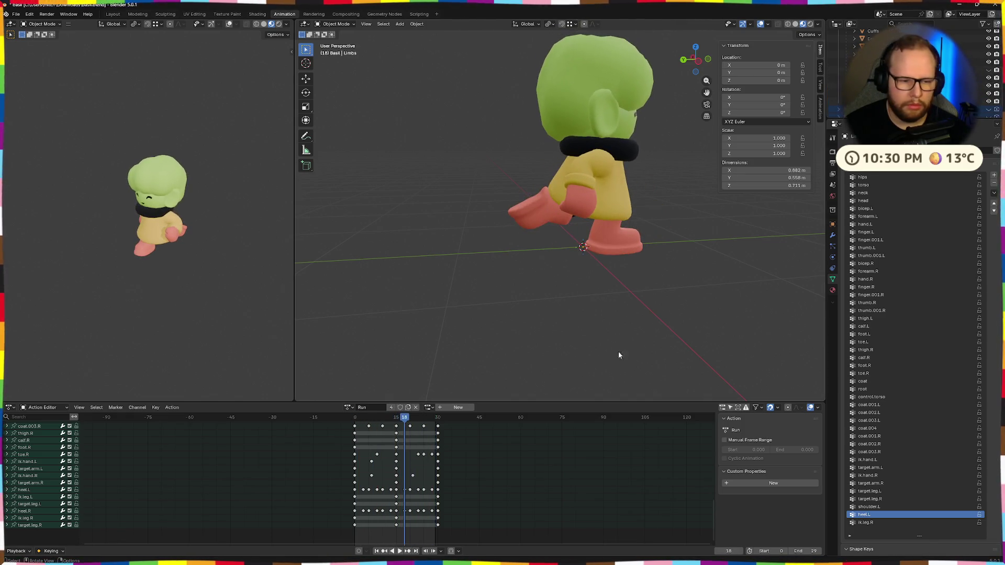
left_click(16, 13)
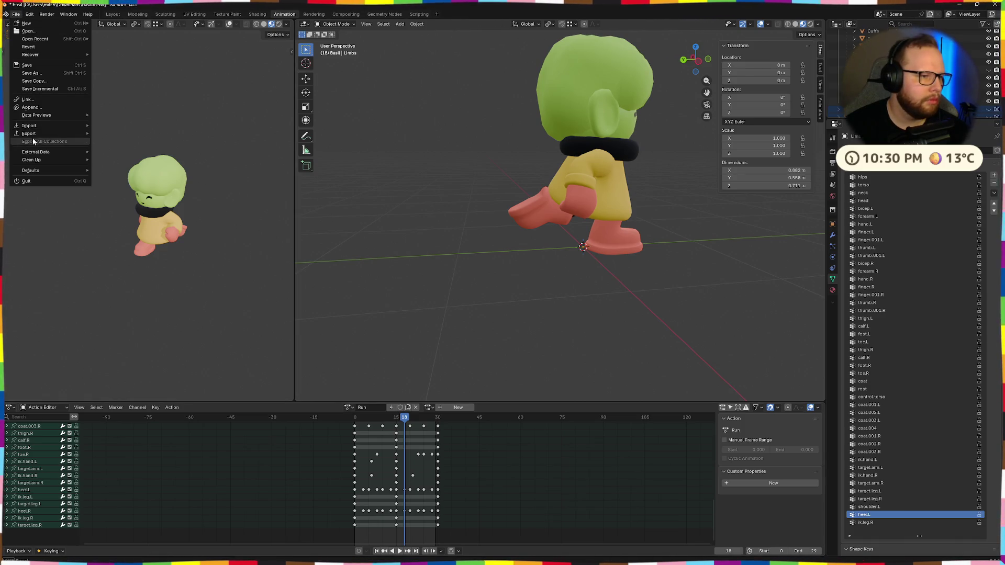
left_click(113, 203)
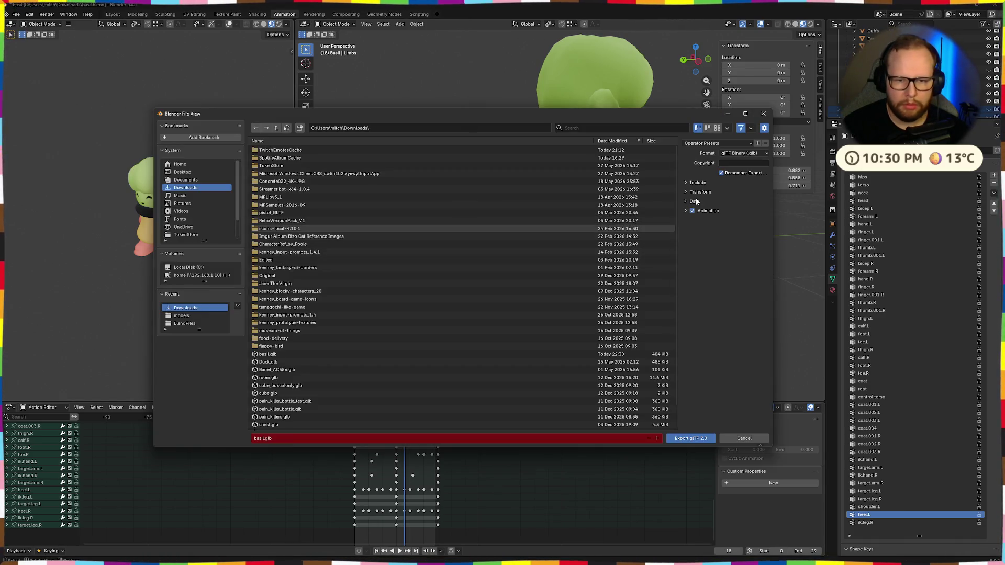
left_click(689, 438)
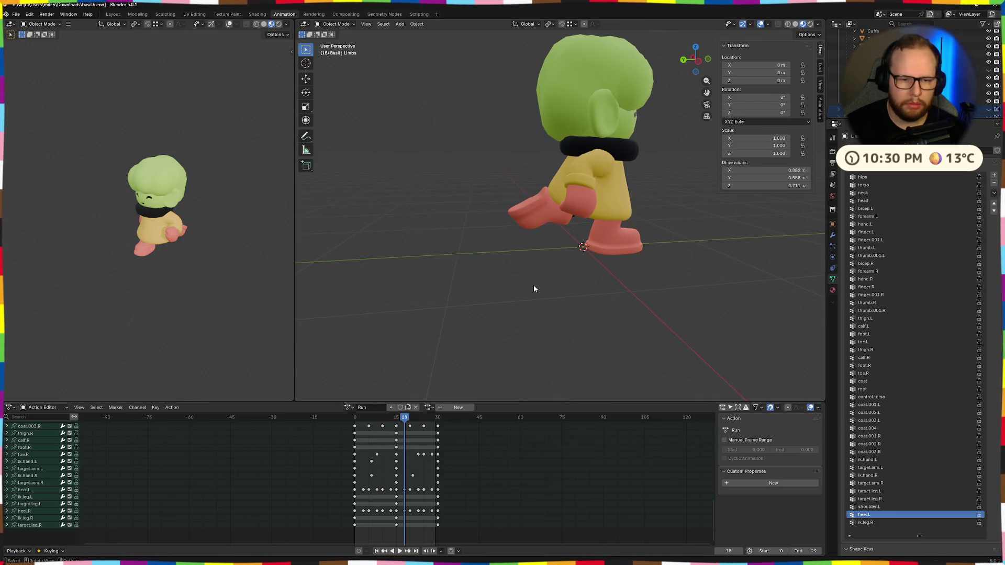
key("ctrl+super+Right")
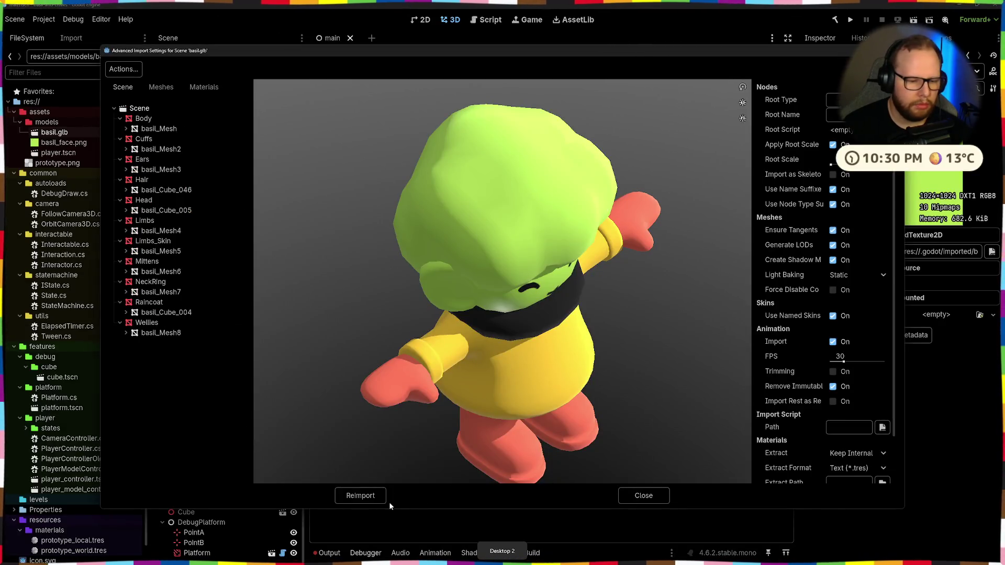
Delete the old basil.glb and basil_face.png and drag the fresh basil.glb from Downloads into models
left_click(374, 497)
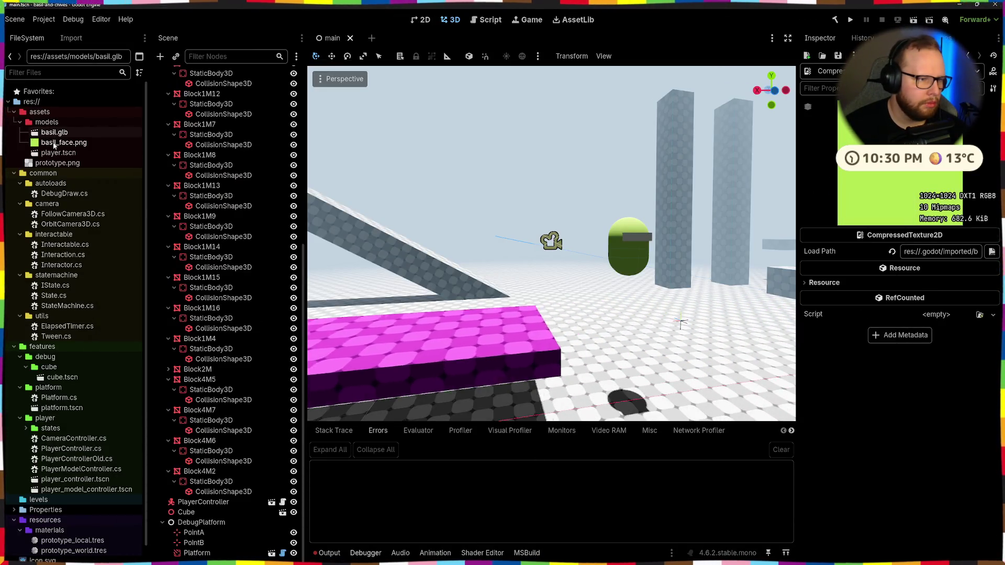
key("Delete")
key("Return")
key("ctrl+o")
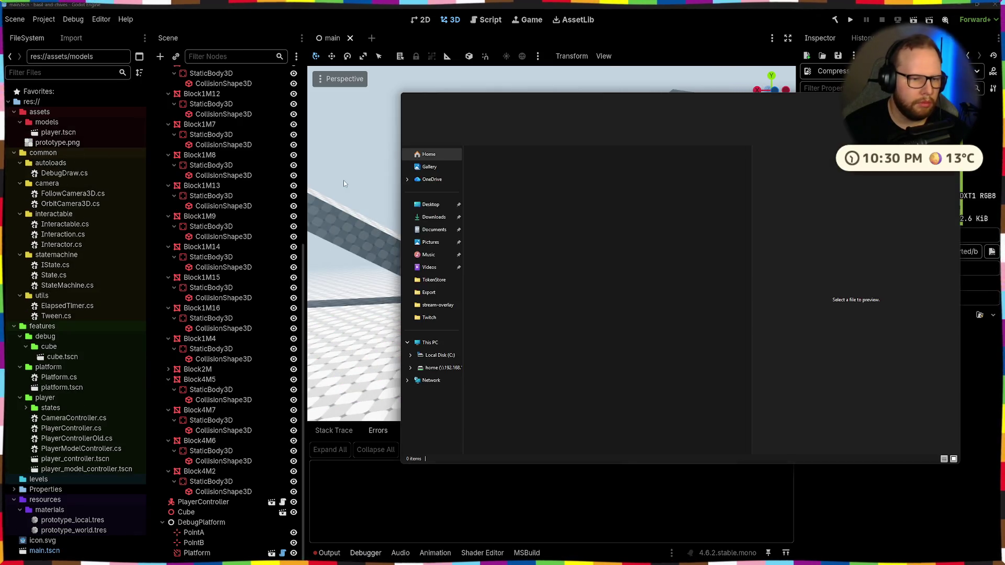
left_click(433, 217)
left_click(487, 174)
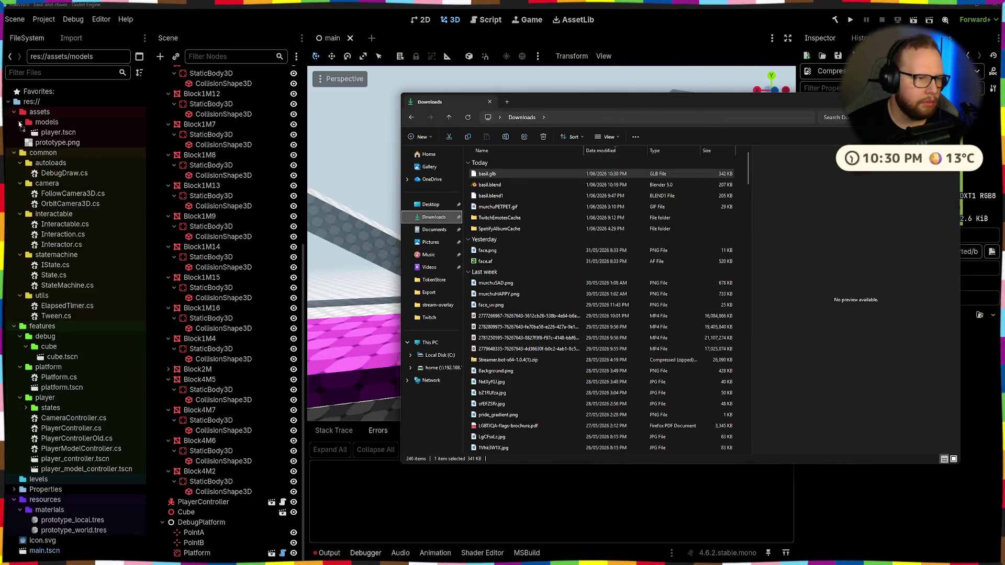
left_click_drag(49, 123, 49, 123)
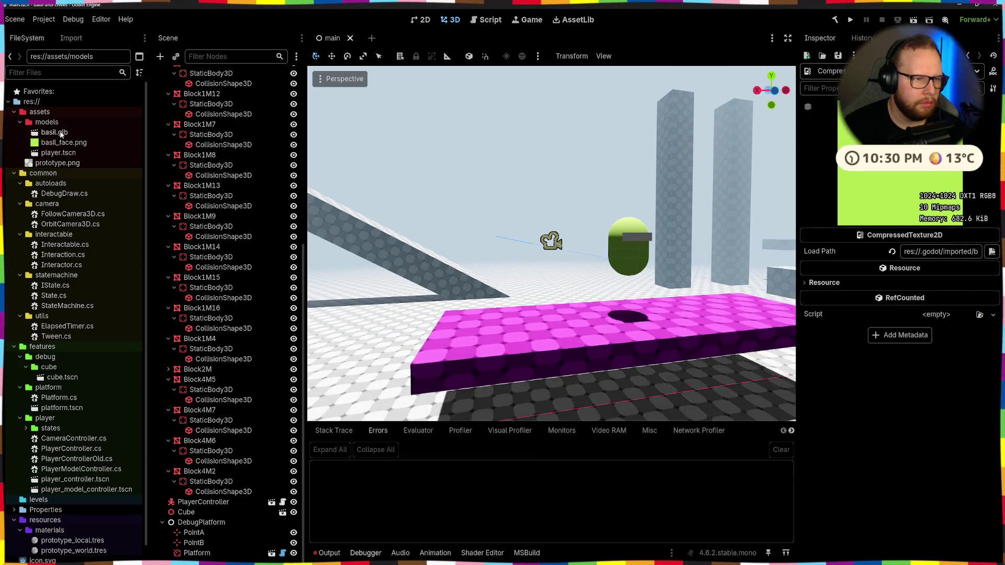
Review the new basil.glb in Advanced Import Settings from the front, close it and return to Blender
double_click(54, 131)
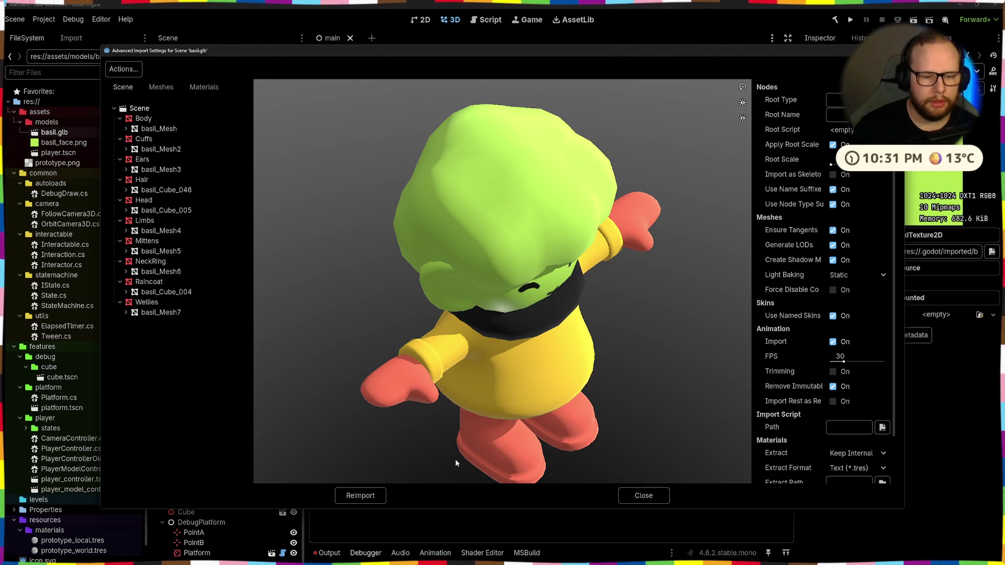
left_click_drag(461, 463, 415, 389)
left_click(361, 495)
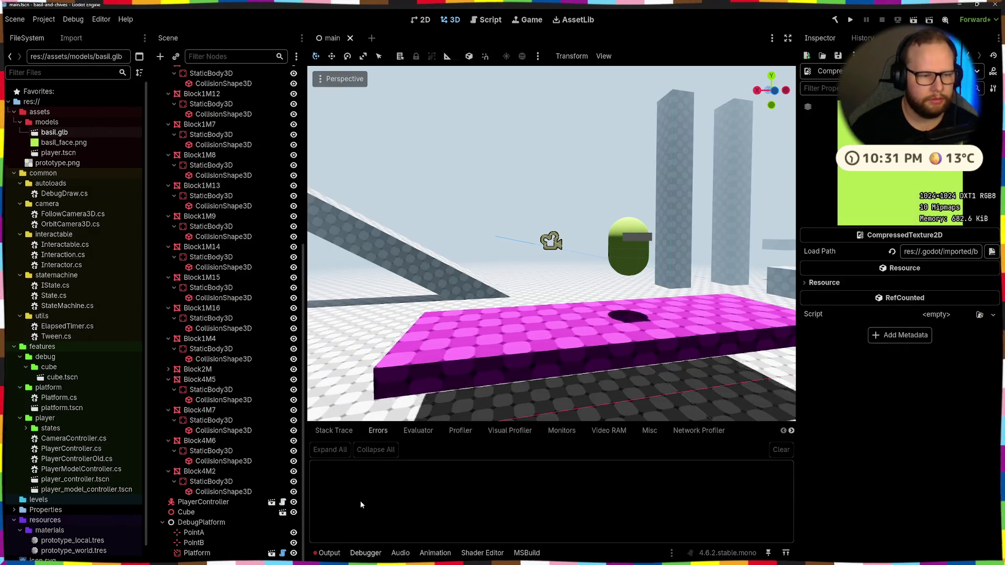
double_click(47, 131)
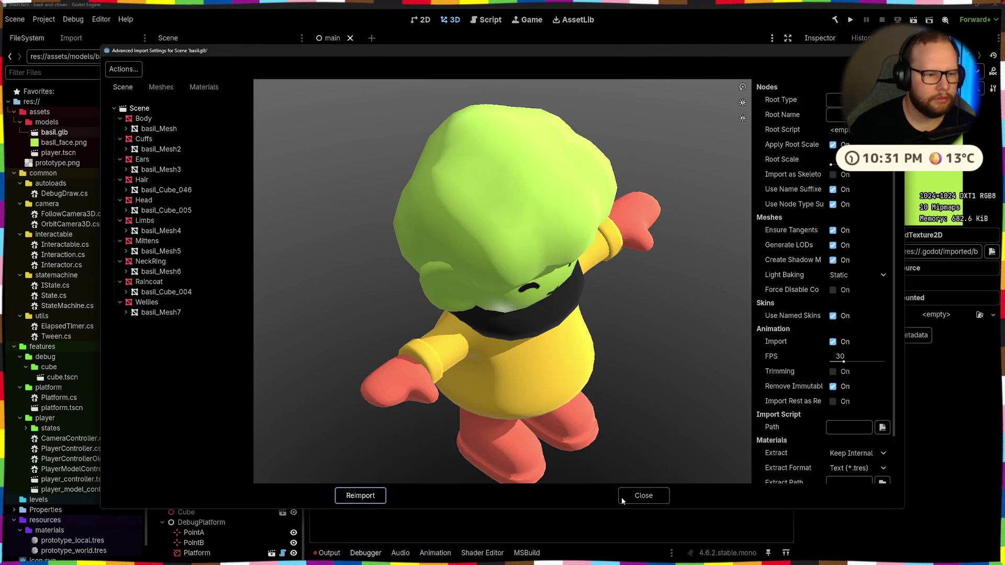
left_click(651, 495)
key("alt+Tab")
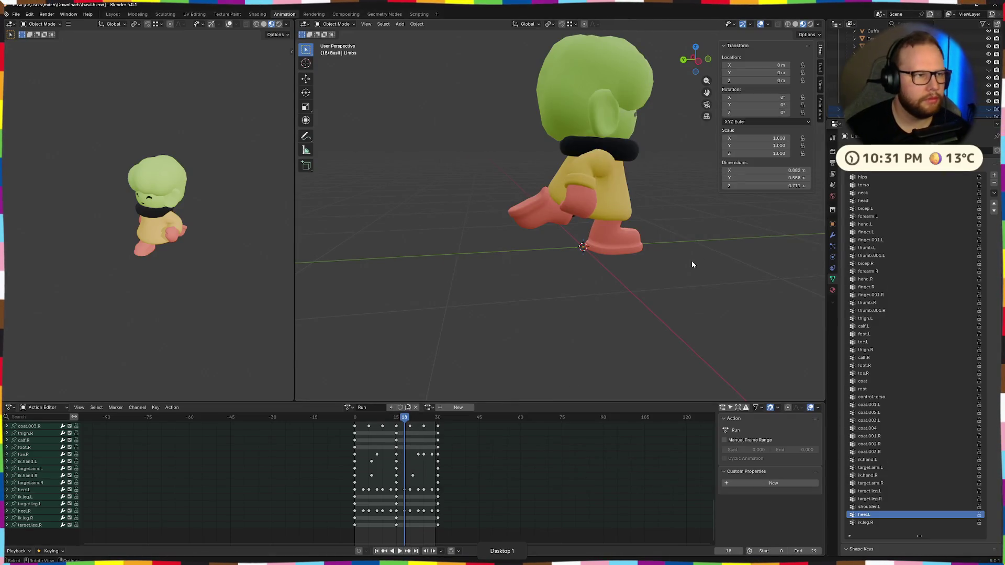
Show the armature bones from the front and save basil.blend
middle_click_drag(695, 262, 617, 258)
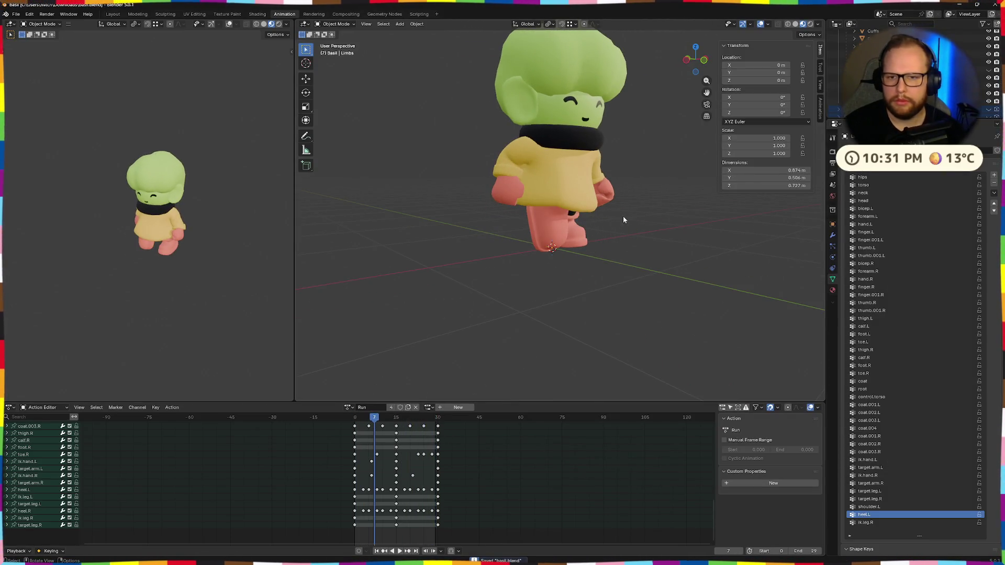
left_click(986, 53)
key("ctrl+s")
scroll(649, 193, "down", 3)
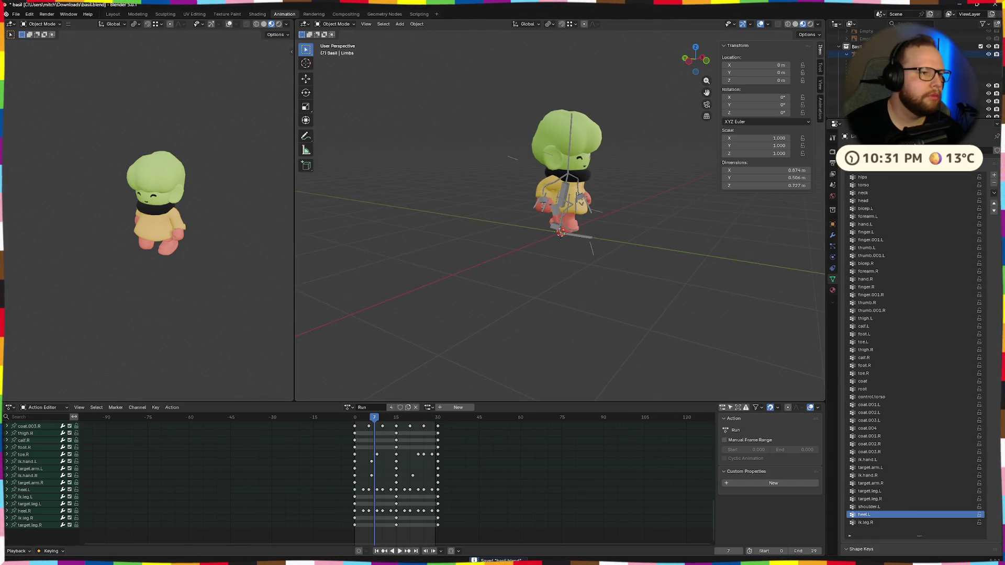
Export the scene as basil.glb via glTF 2.0 and switch to the Godot desktop
left_click(16, 14)
mouse_move(29, 134)
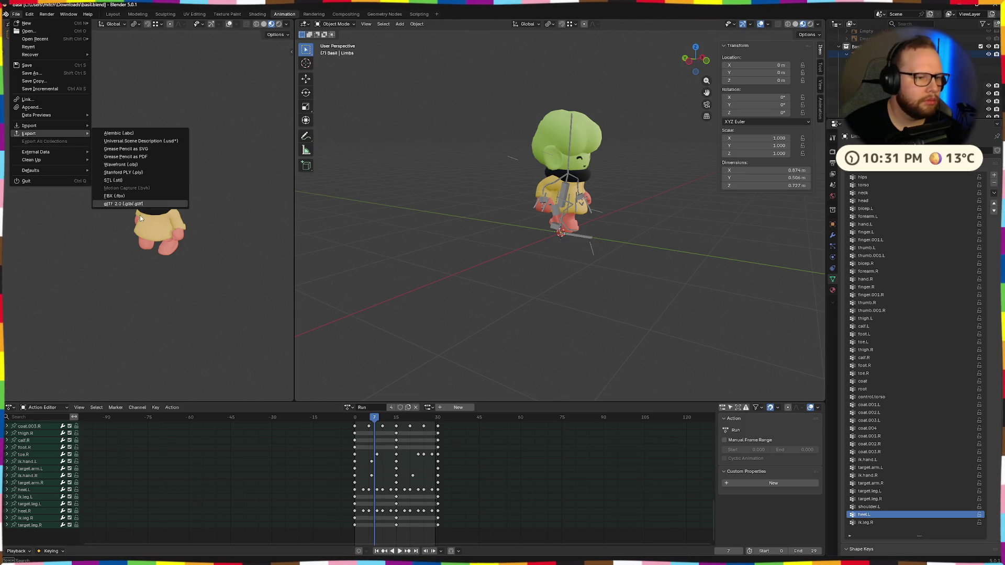
left_click(133, 204)
left_click(681, 442)
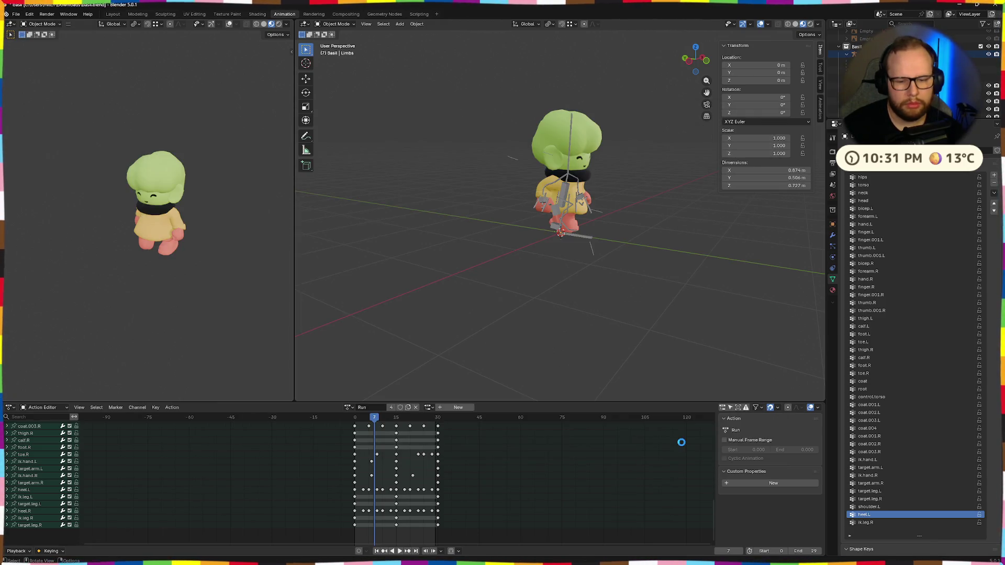
key("ctrl+F2")
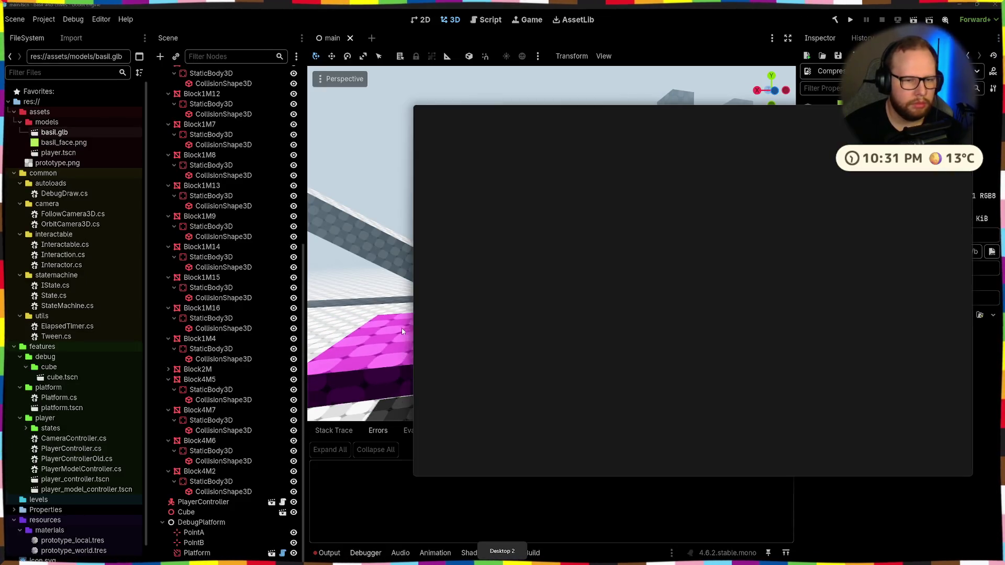
Preview the Run animation on basil.glb in Advanced Import Settings and reimport it
left_click(446, 229)
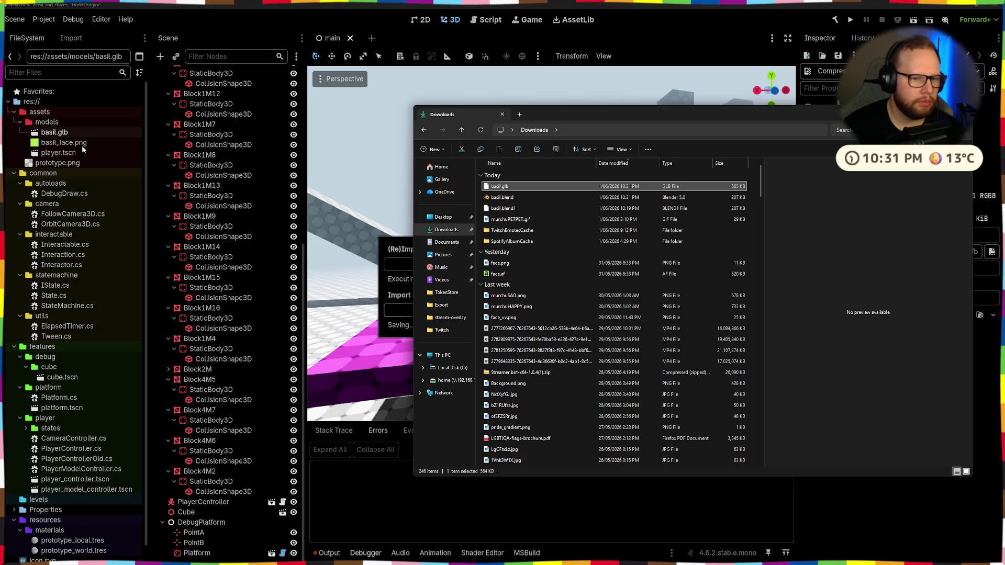
left_click(61, 132)
double_click(61, 133)
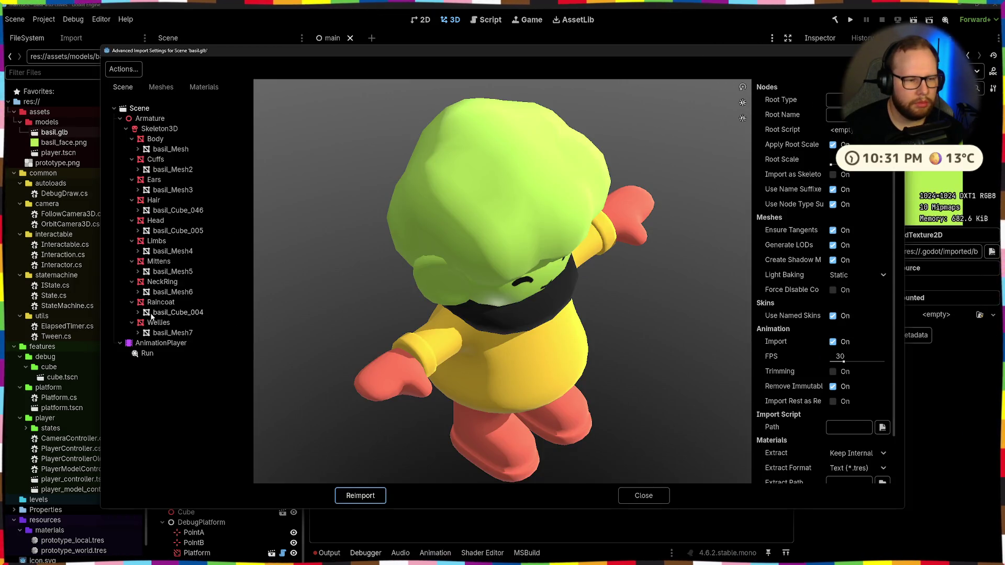
left_click(156, 353)
left_click(264, 475)
left_click_drag(494, 359, 547, 312)
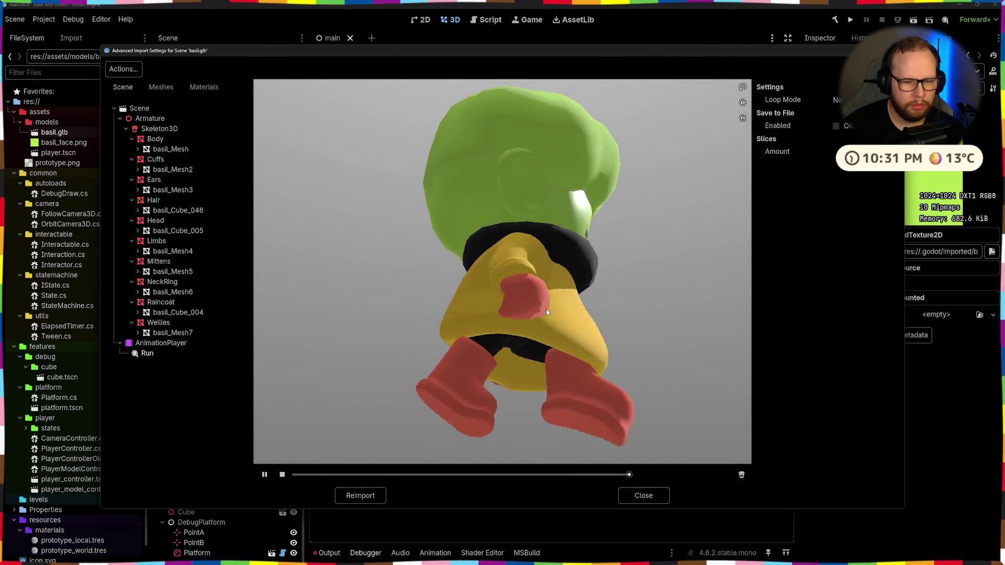
left_click(263, 474)
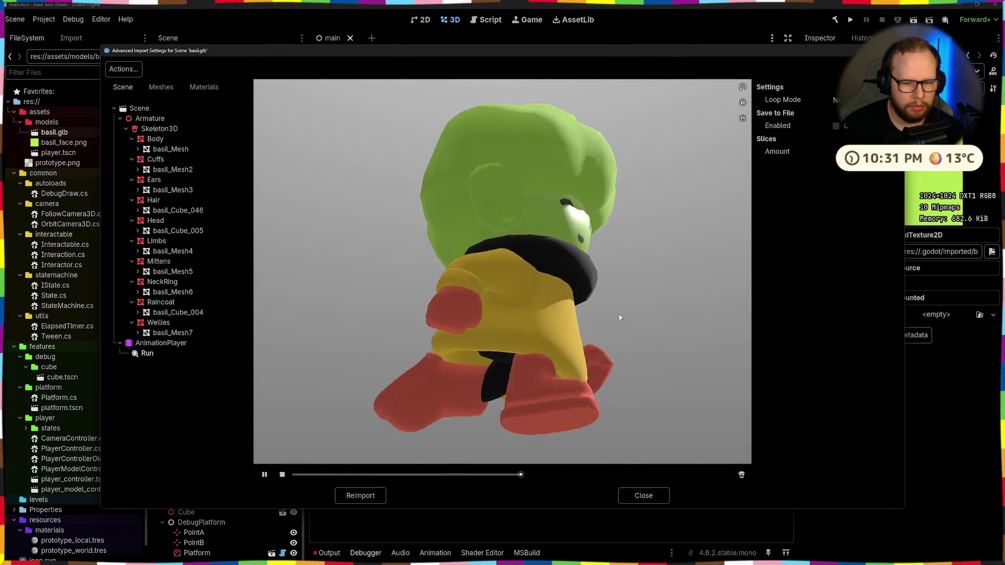
left_click(359, 496)
Watch the Run animation again from side, front and rear angles, then close the import settings
double_click(55, 132)
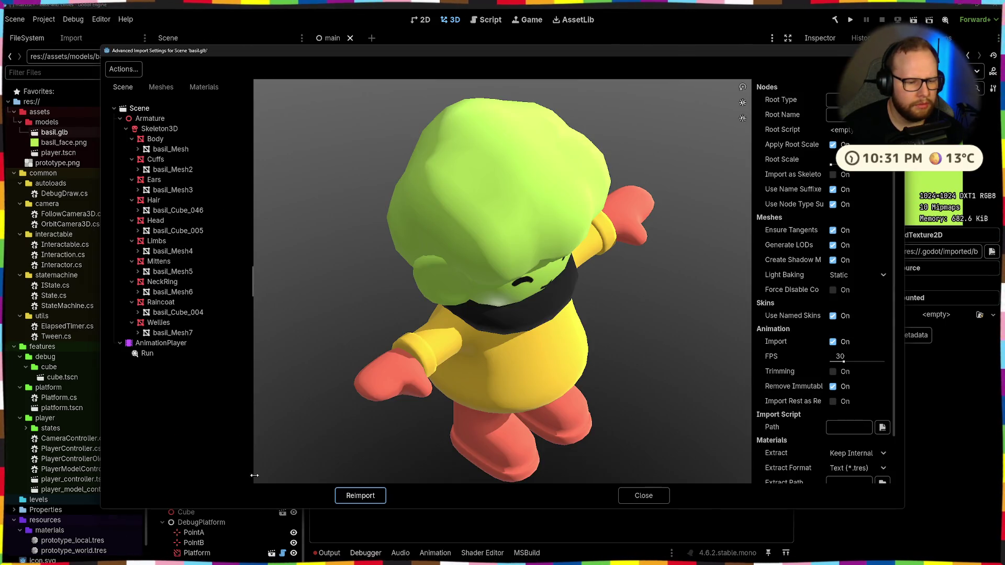
left_click(142, 354)
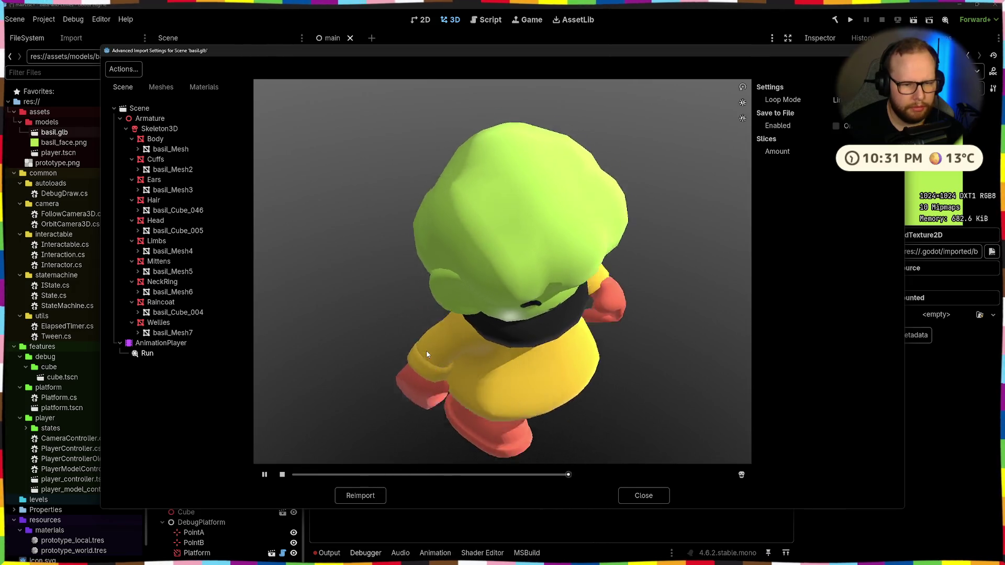
left_click_drag(428, 355, 438, 269)
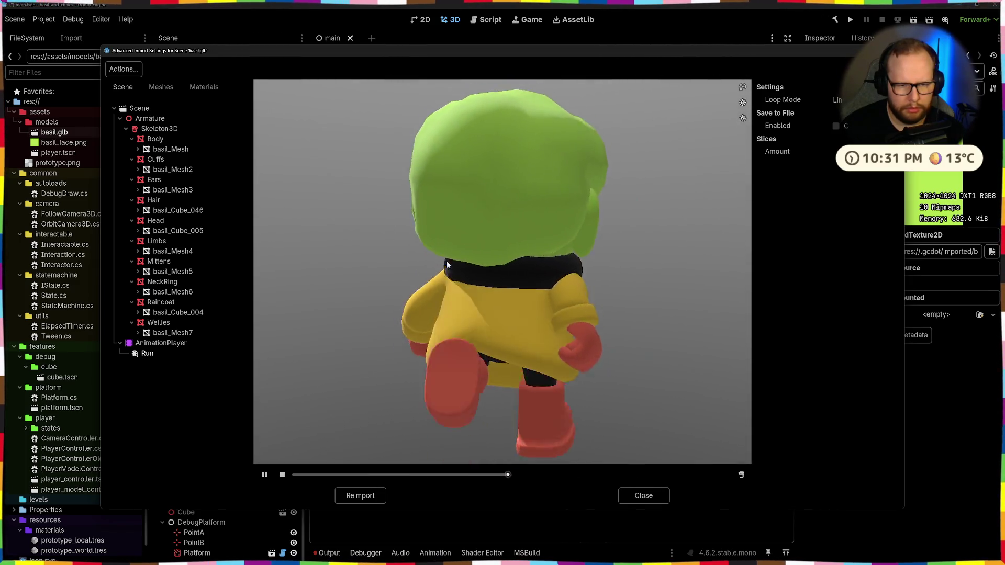
scroll(425, 282, "down", 5)
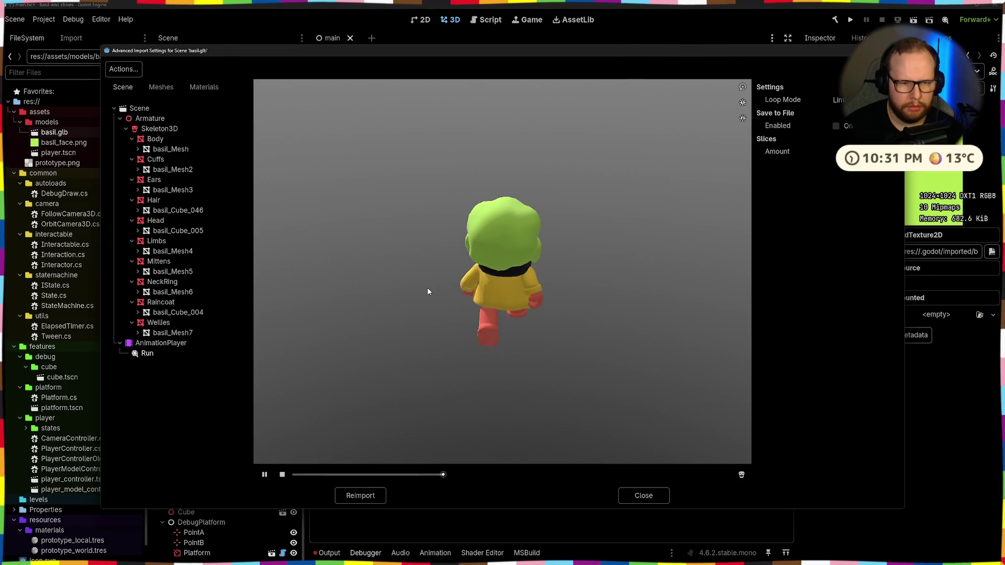
mouse_move(440, 274)
left_mouse_down()
mouse_move(631, 233)
mouse_move(580, 312)
left_mouse_up()
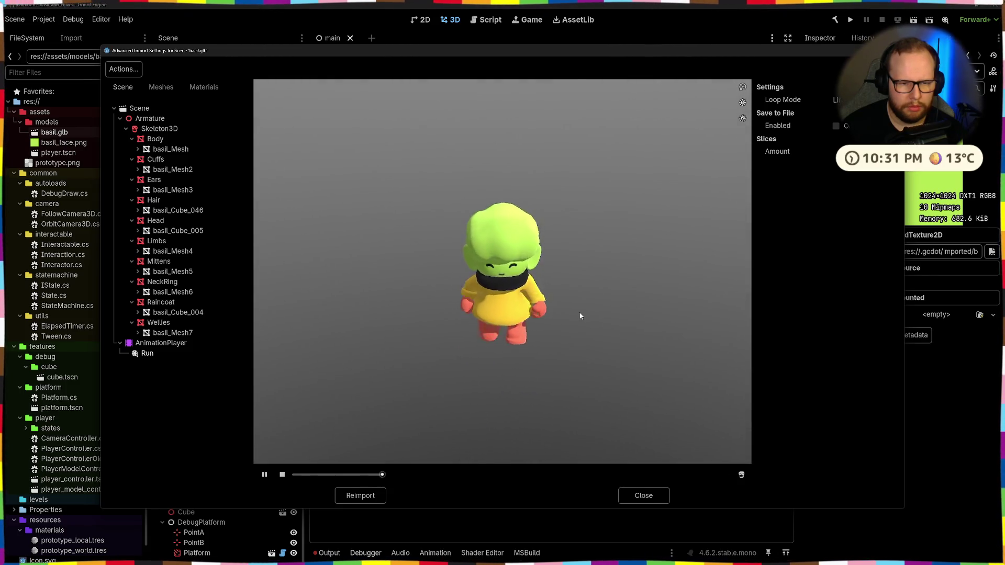
scroll(580, 313, "up", 5)
left_click_drag(640, 301, 568, 306)
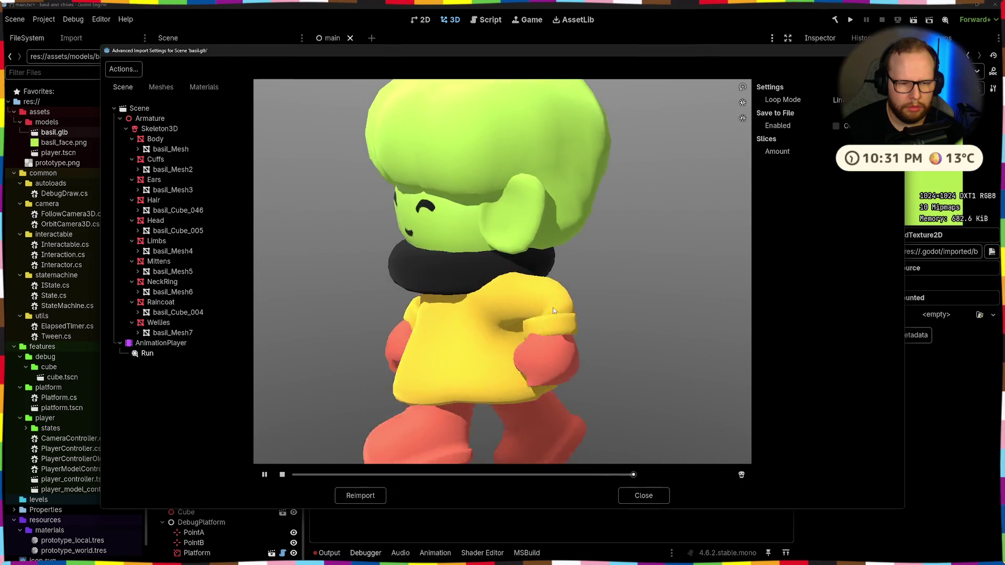
mouse_move(485, 319)
left_mouse_down()
mouse_move(511, 312)
mouse_move(463, 313)
left_mouse_up()
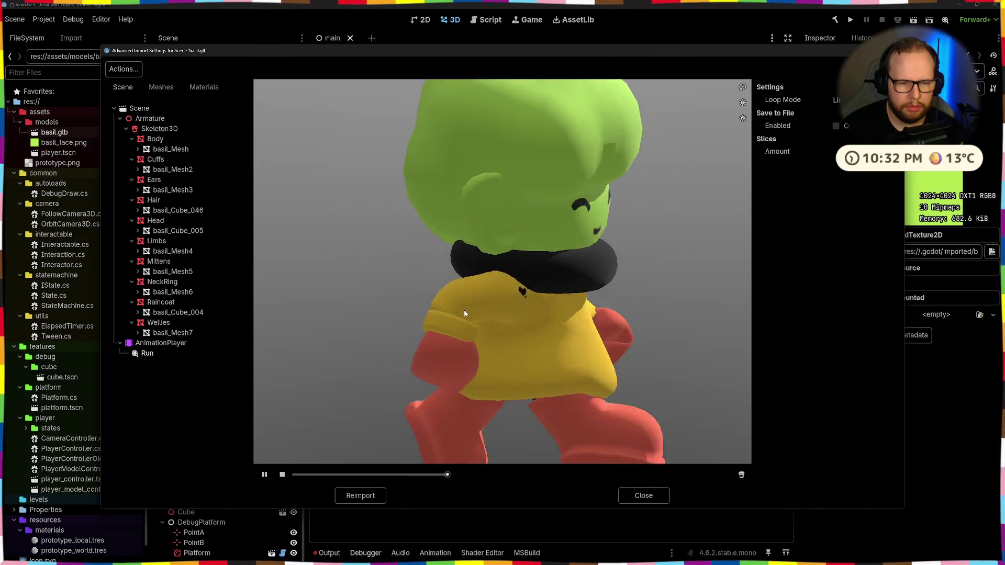
left_click_drag(582, 322, 487, 318)
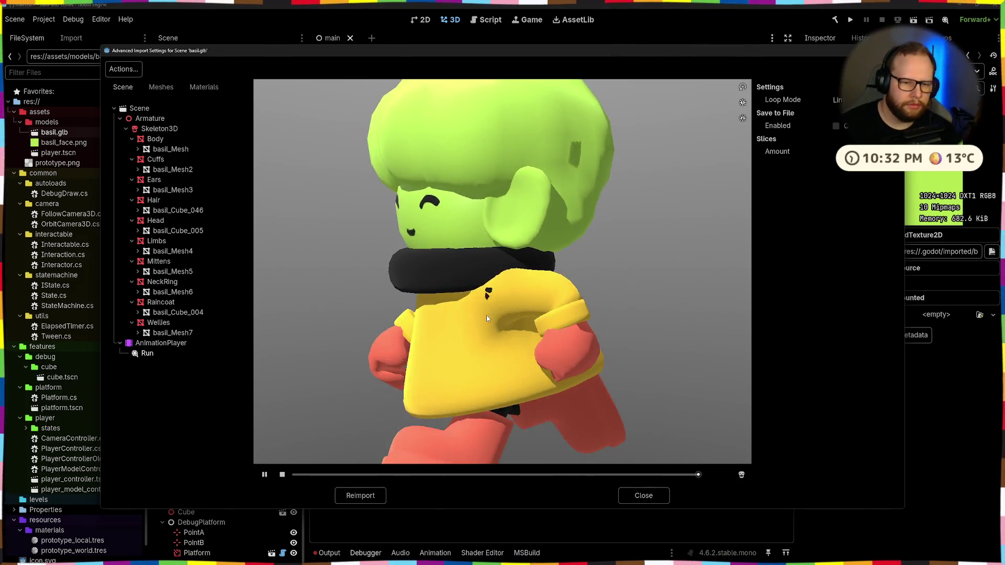
left_click_drag(461, 318, 620, 340)
scroll(542, 318, "down", 5)
left_click_drag(543, 318, 513, 301)
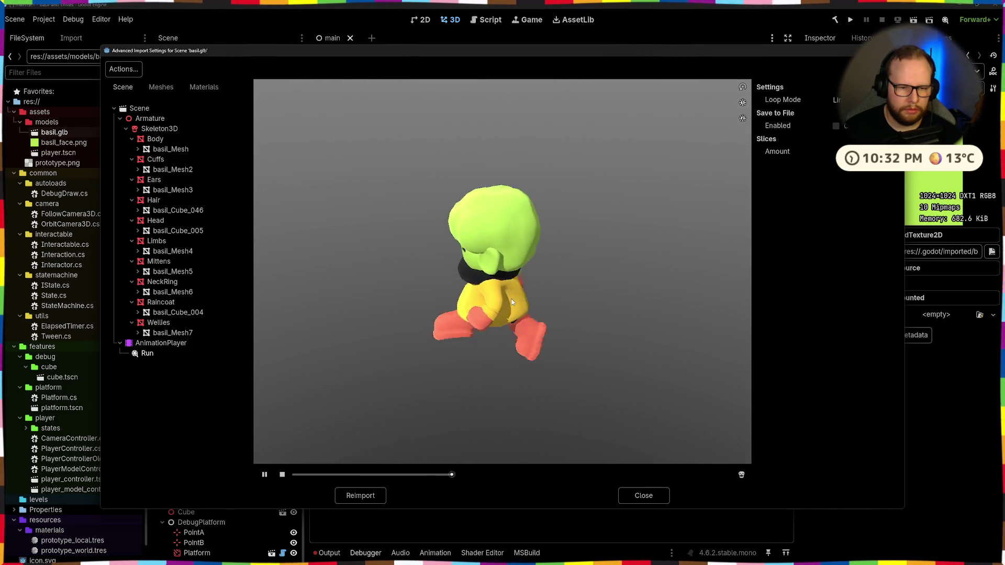
left_click_drag(511, 301, 671, 424)
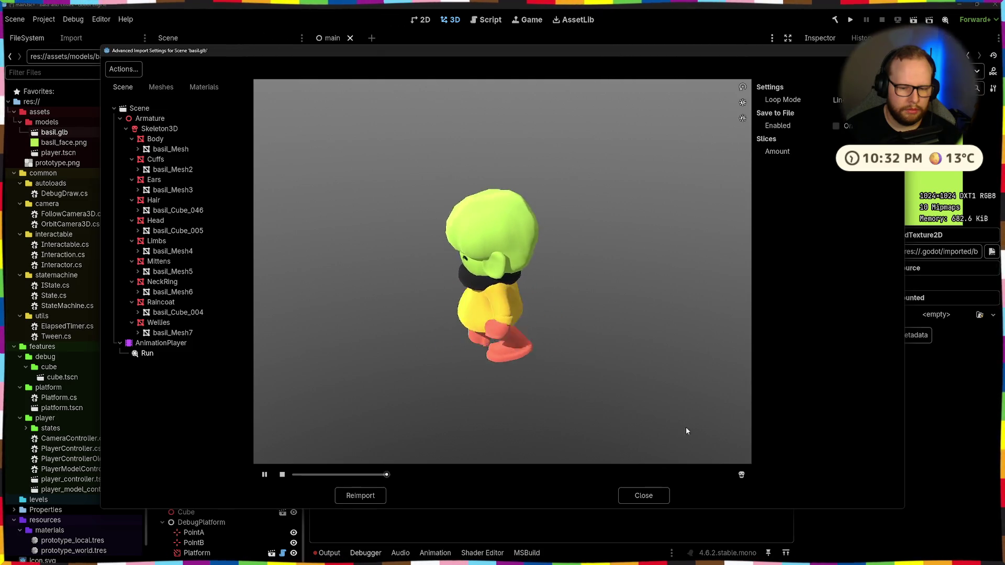
left_click(643, 495)
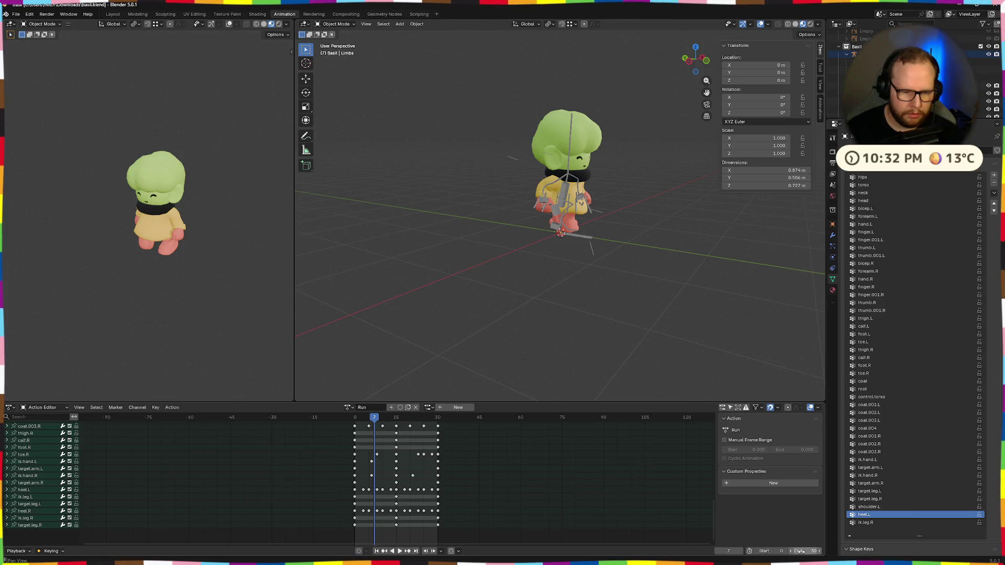
Play Basil's Run action, export the character via File > Export again and switch to Godot
key("space")
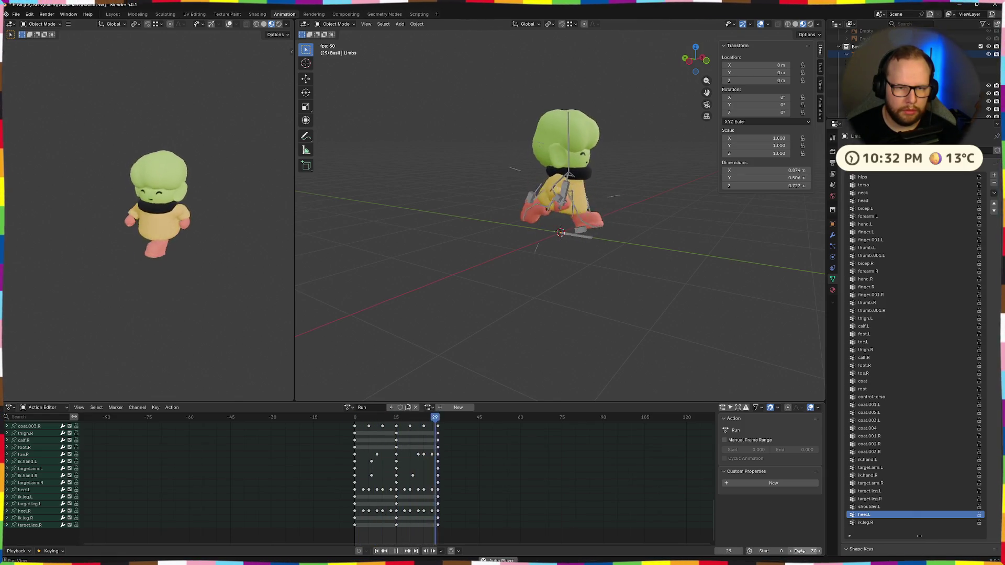
key("space")
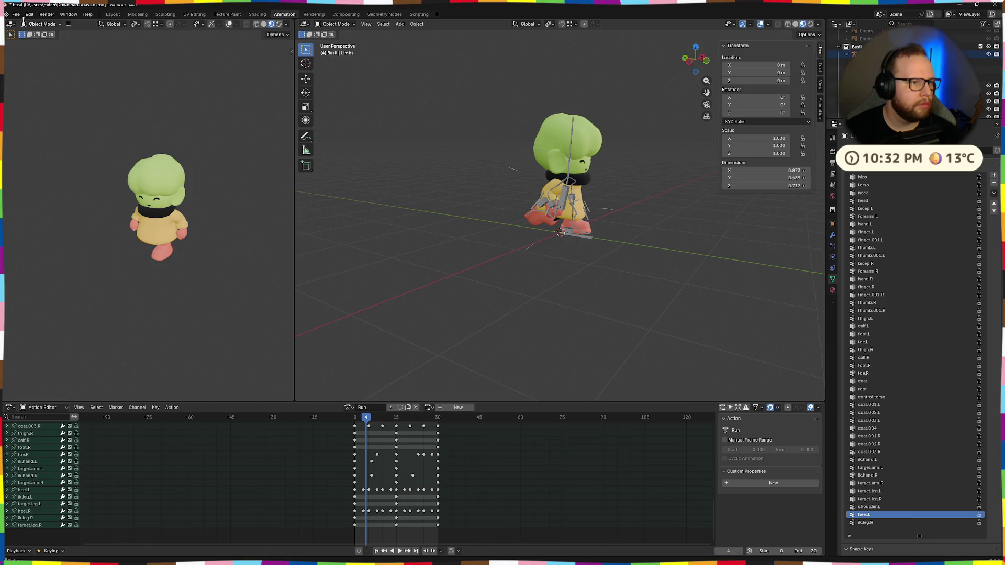
left_click(18, 13)
mouse_move(32, 133)
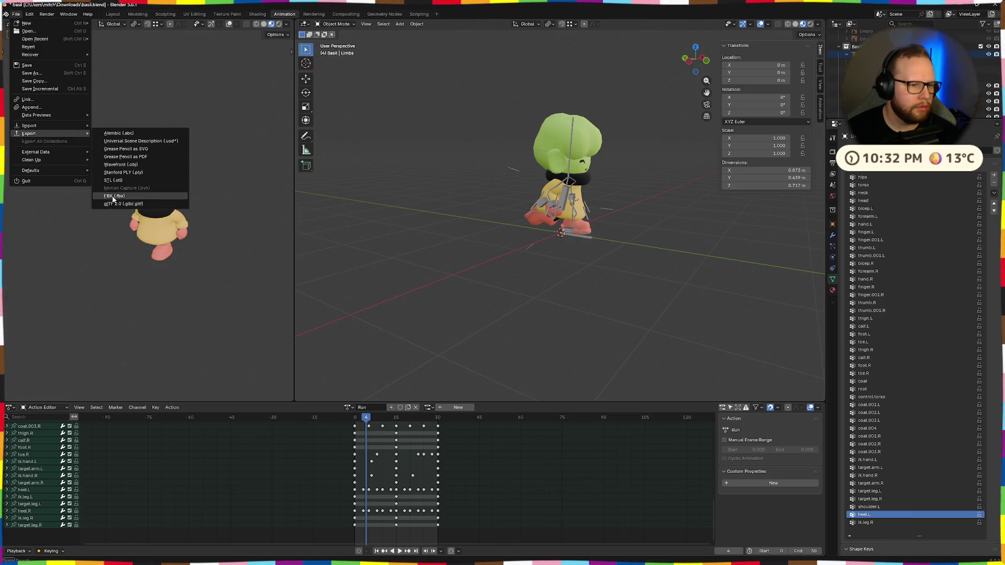
left_click(114, 196)
left_click(689, 434)
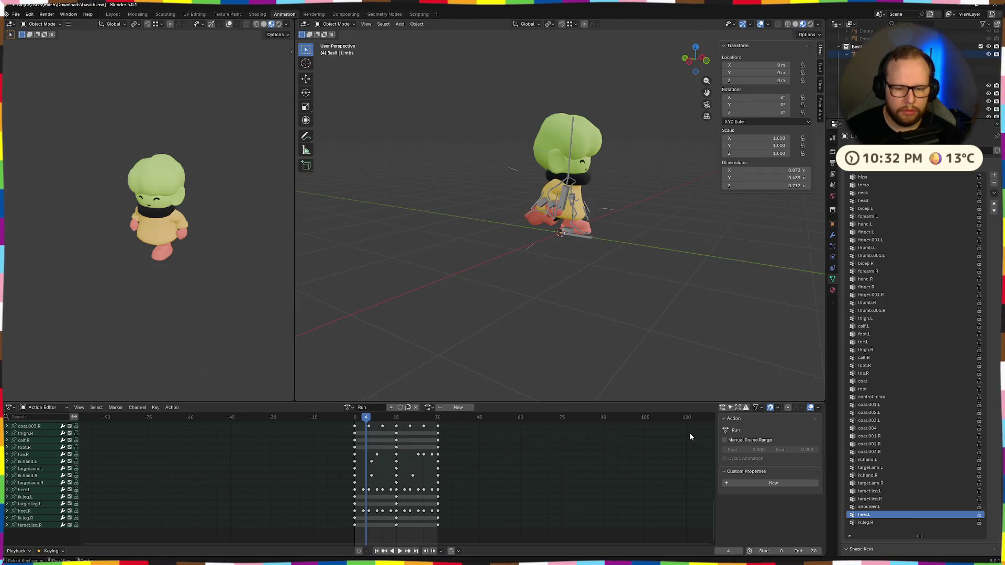
key("ctrl+F2")
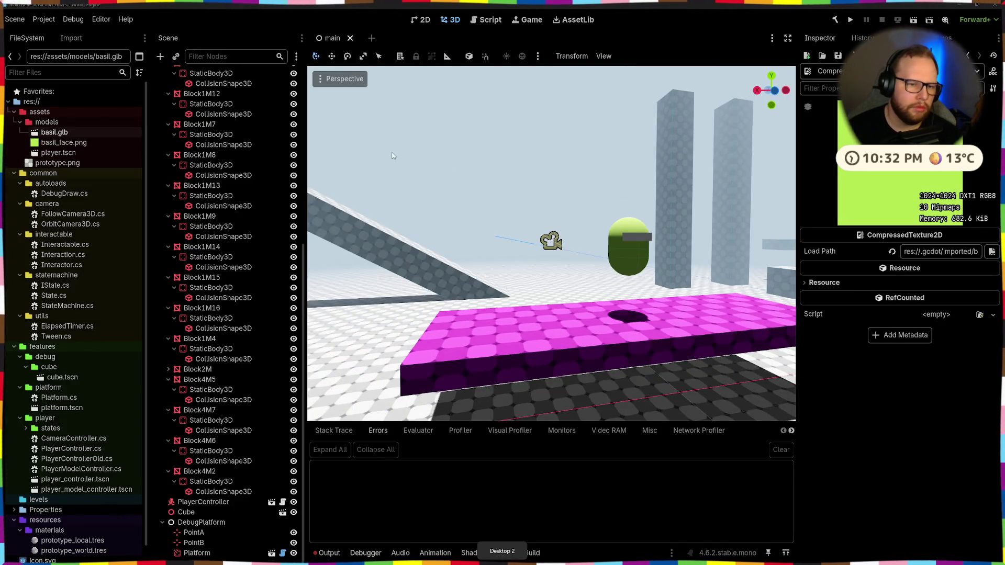
Drag the new basil.glb from Downloads into models, preview Run and reimport it
key("super+e")
left_click_drag(509, 201, 47, 124)
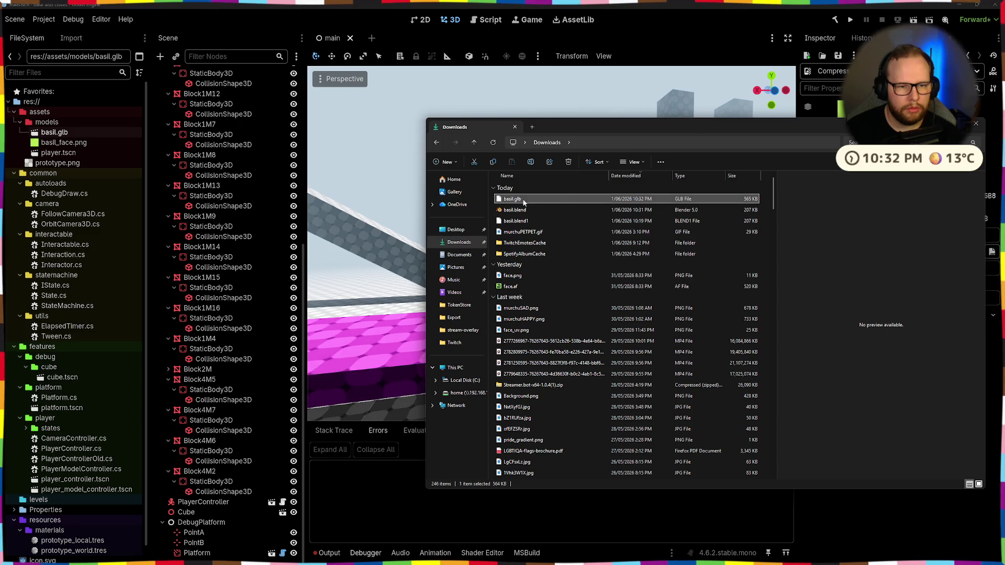
double_click(54, 132)
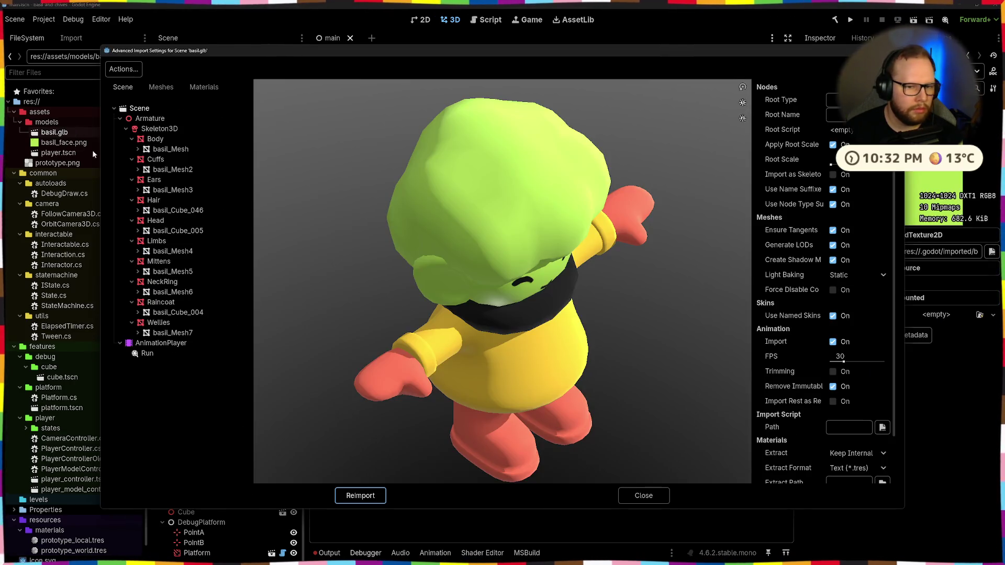
left_click(145, 353)
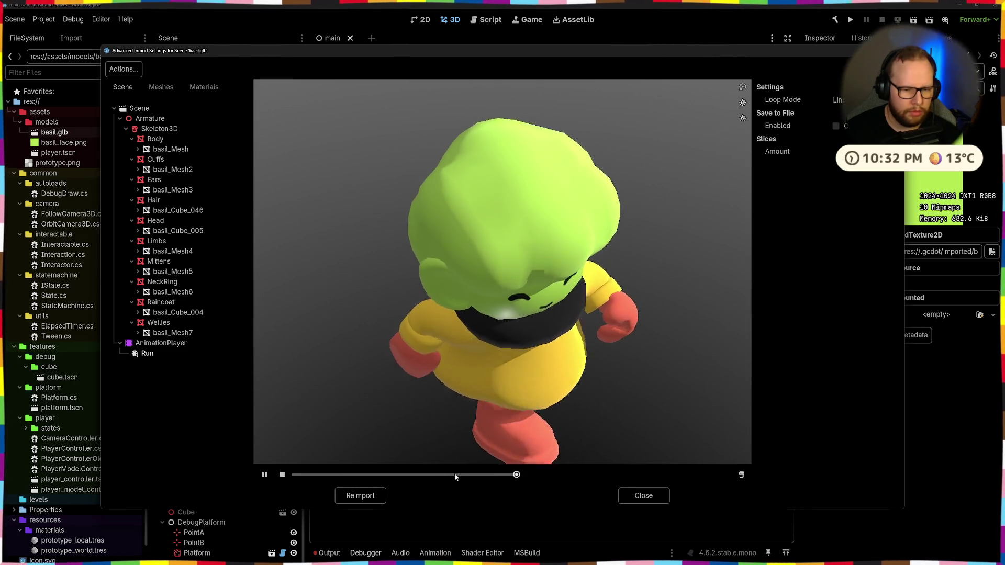
left_click(365, 495)
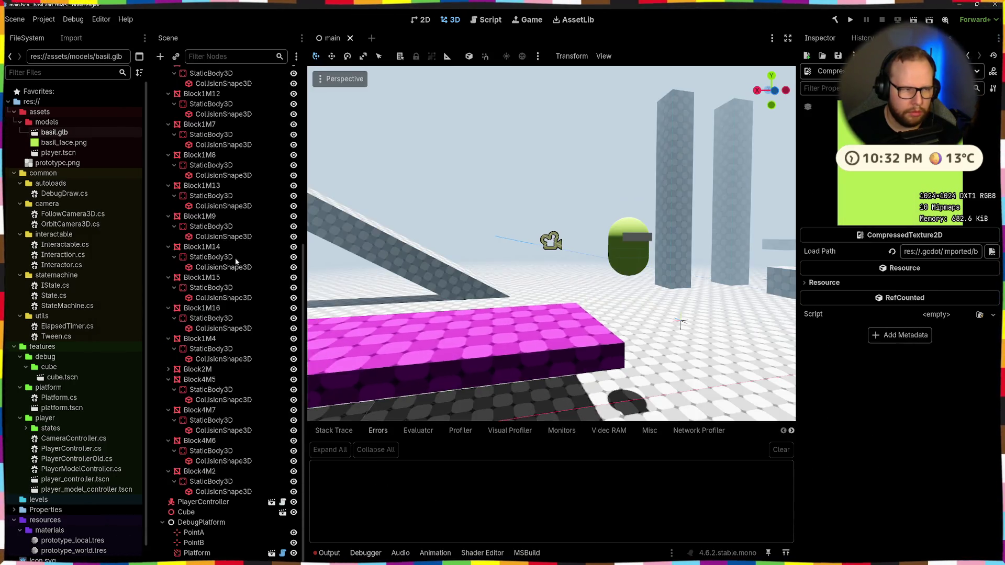
Replay the Run animation from a side view, close the import settings and return to Blender
double_click(52, 132)
left_click(138, 354)
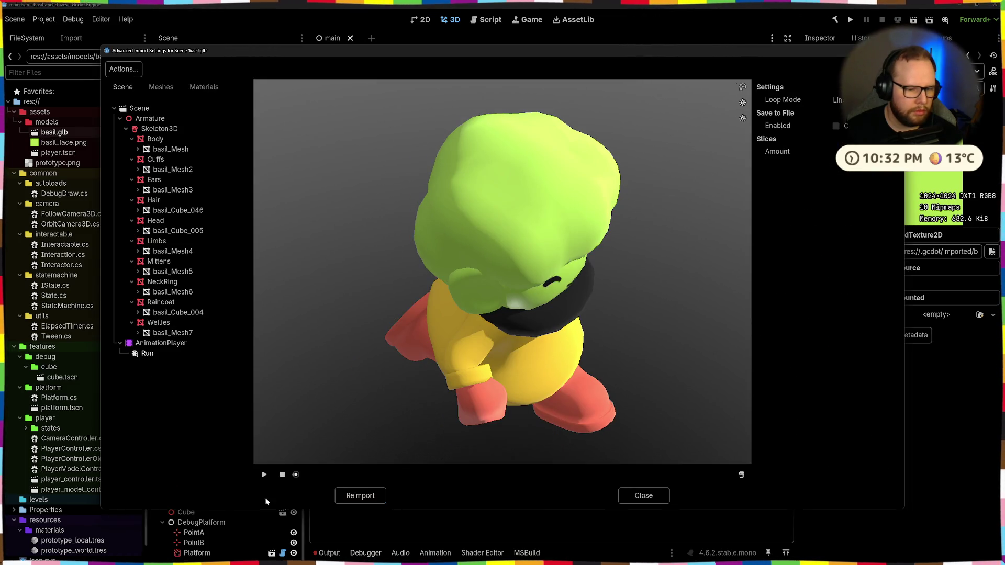
left_click_drag(528, 349, 566, 408)
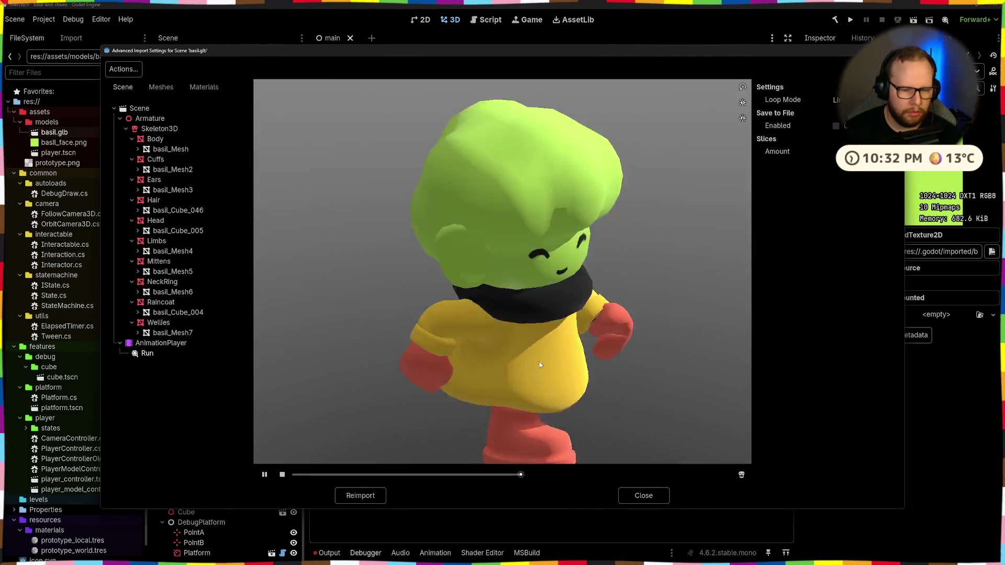
left_click(649, 500)
key("ctrl+super+Left")
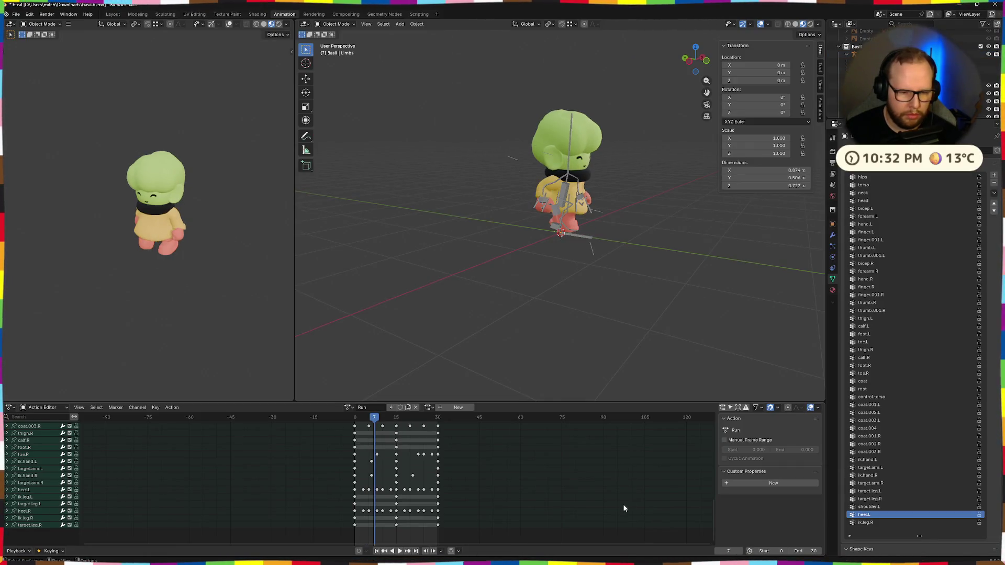
Save basil.blend, play the Run action, scrub to frame 30 and select all its keyframes
key("ctrl+s")
scroll(544, 322, "down", 2)
key("space")
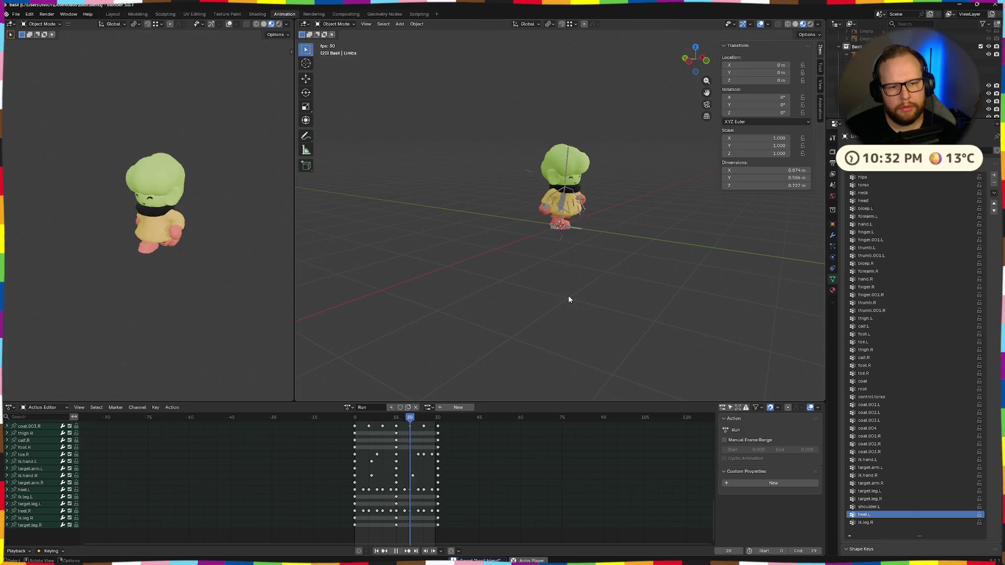
key("space")
left_click_drag(416, 418, 434, 423)
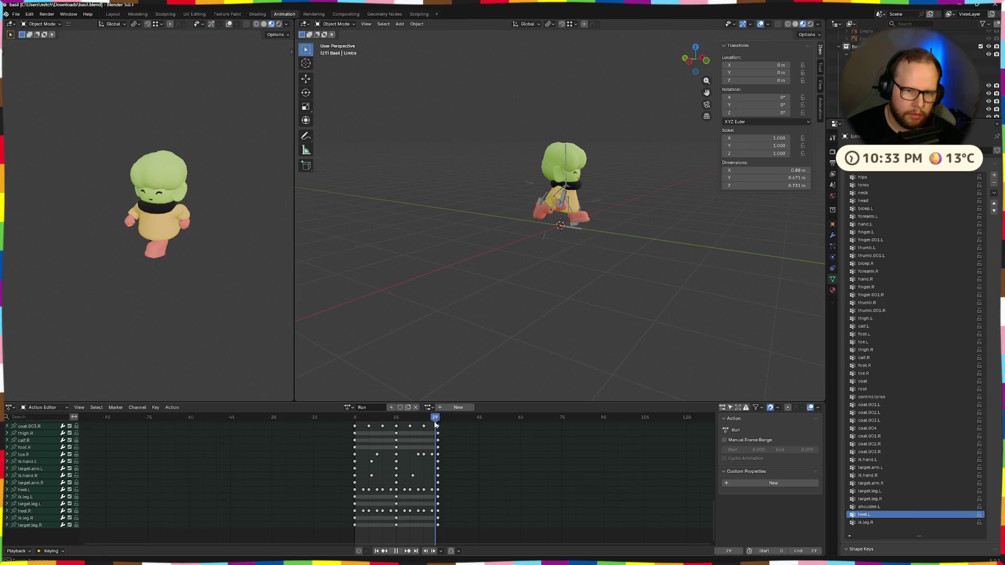
mouse_move(436, 425)
left_mouse_down()
mouse_move(336, 425)
mouse_move(433, 430)
left_mouse_up()
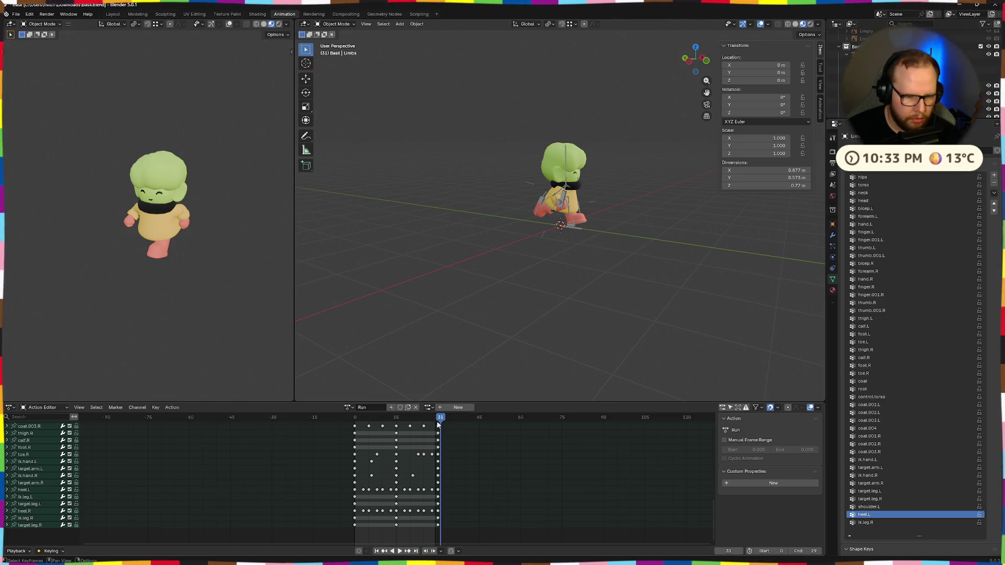
key("a")
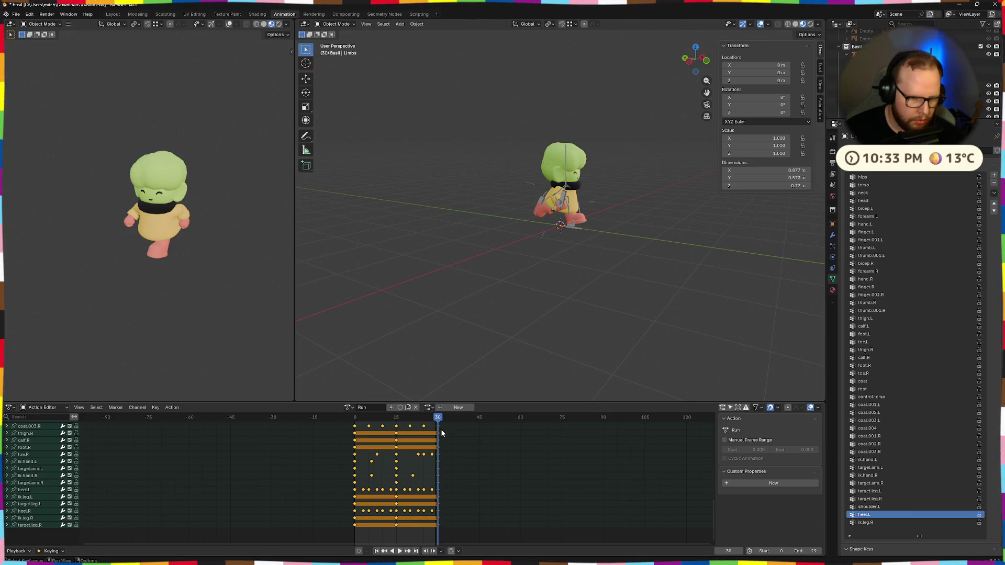
Delete the stray keyframes near frame 30 and play the action to check it
left_click(450, 442)
scroll(449, 450, "down", 5)
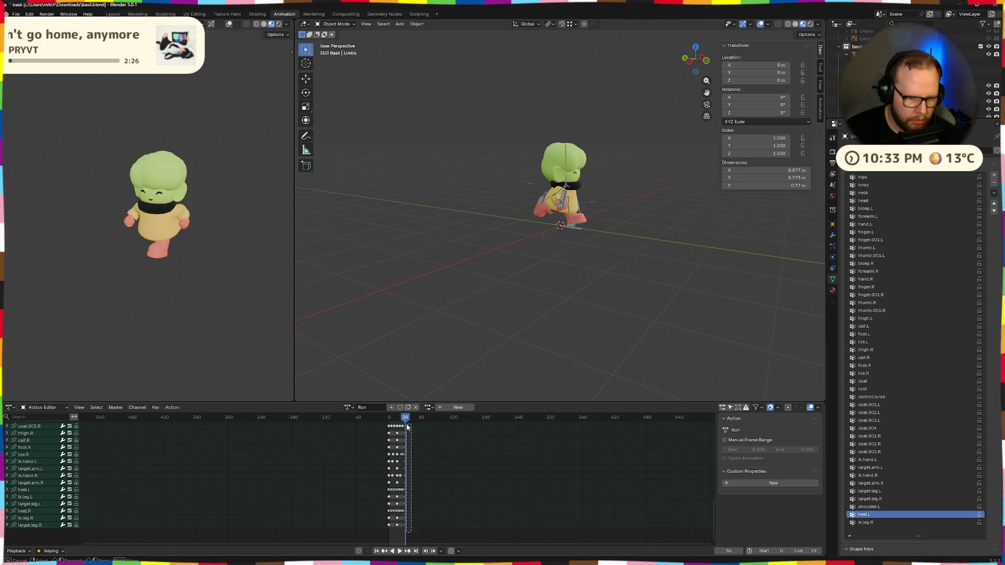
scroll(416, 446, "up", 3)
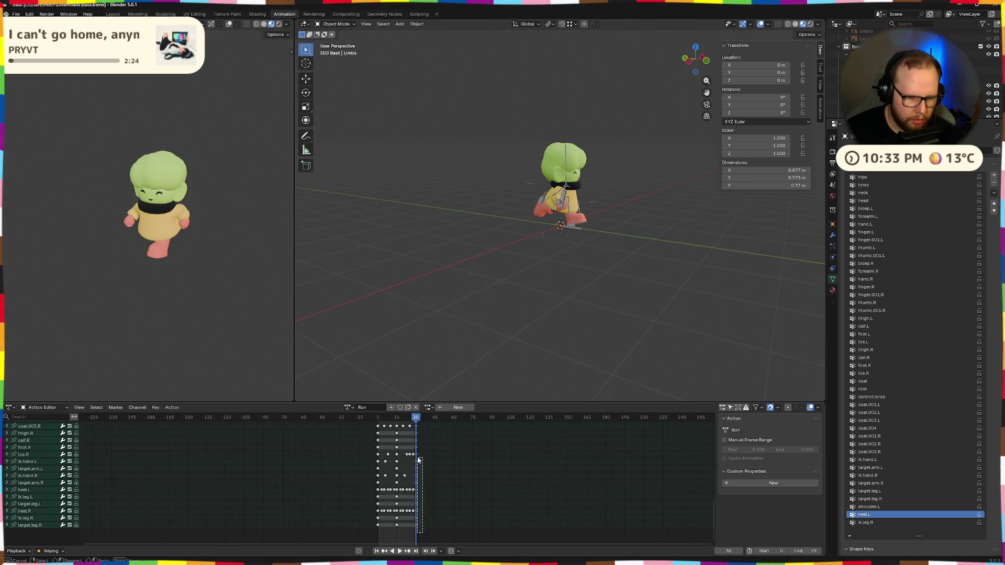
scroll(419, 445, "up", 3)
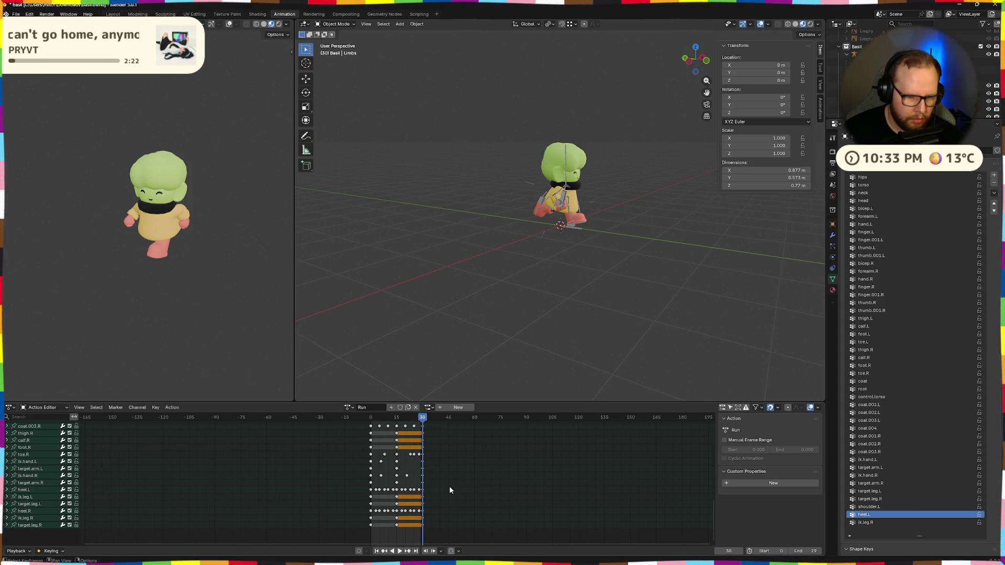
key("x")
left_click(439, 488)
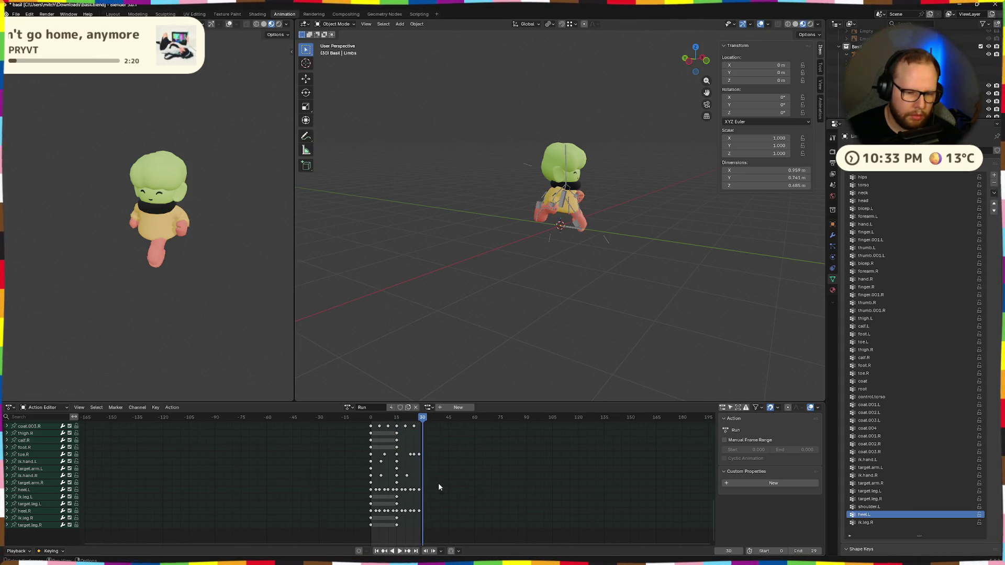
key("space")
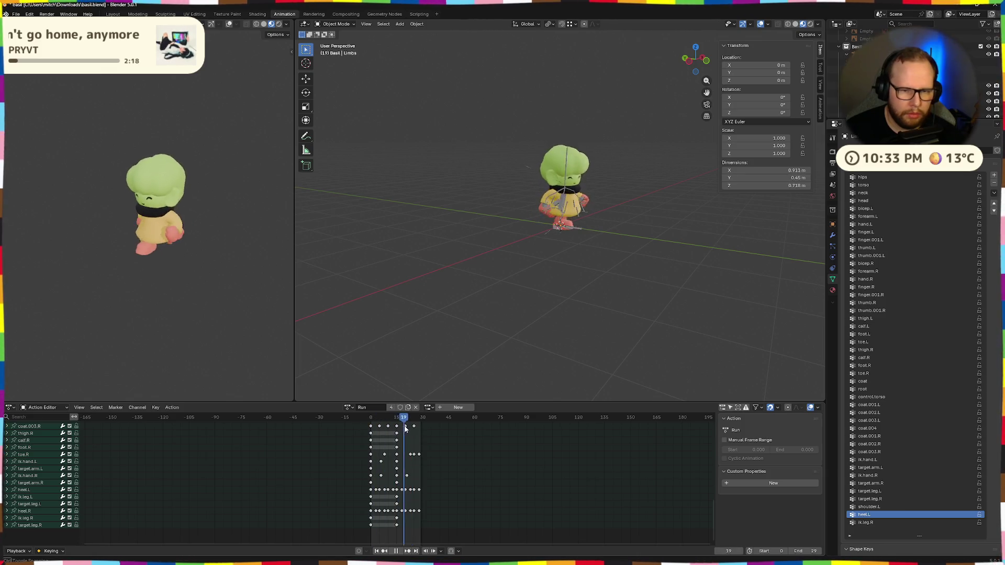
key("Escape")
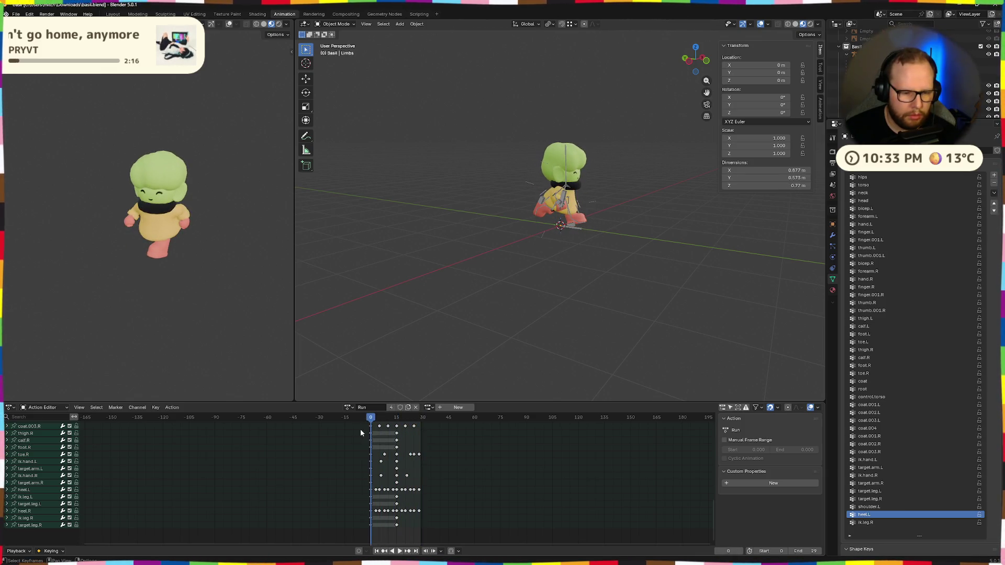
scroll(371, 469, "up", 2)
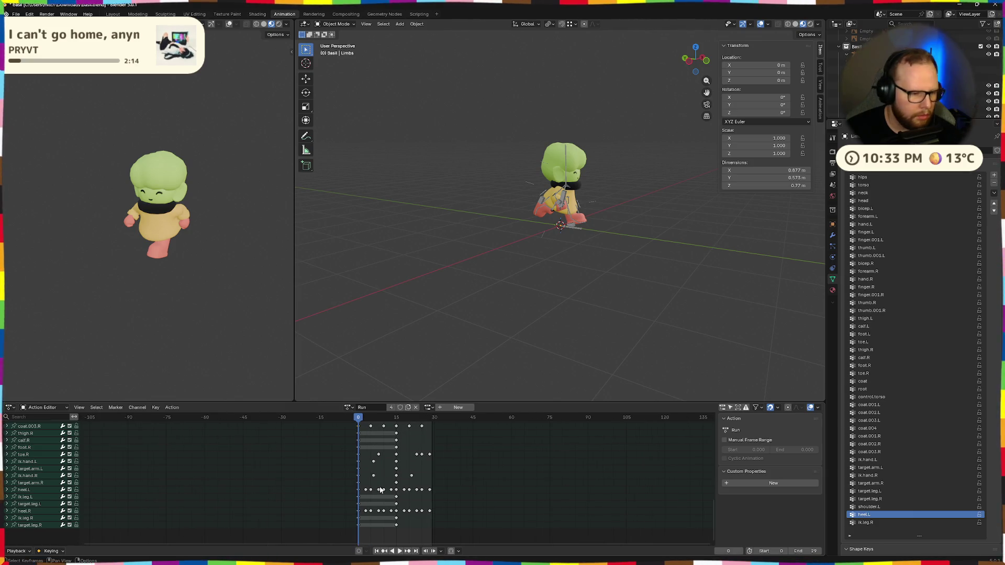
Box-select the first-frame keys, paste that pose at the end of the cycle and play to check the loop
left_click(103, 410)
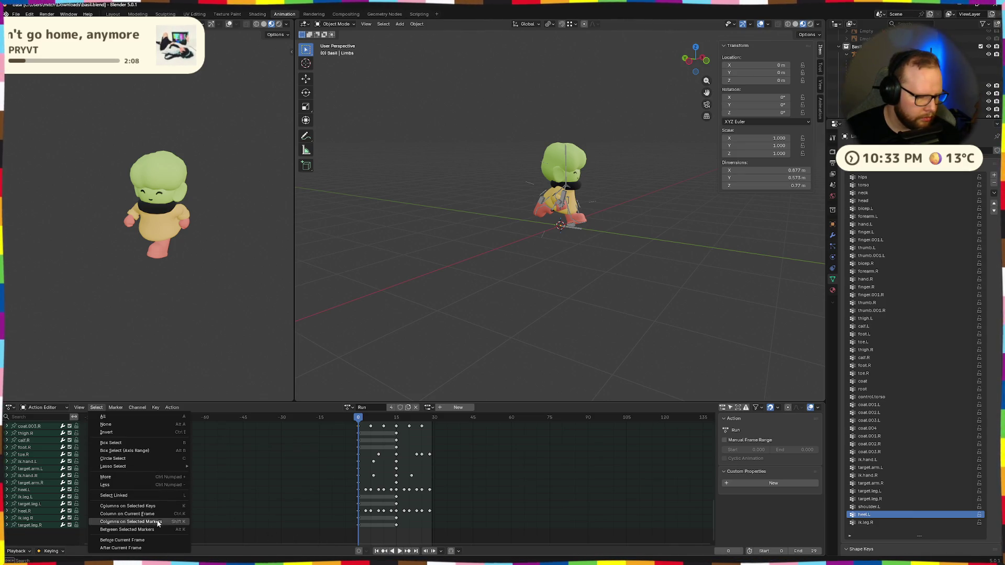
left_click(160, 491)
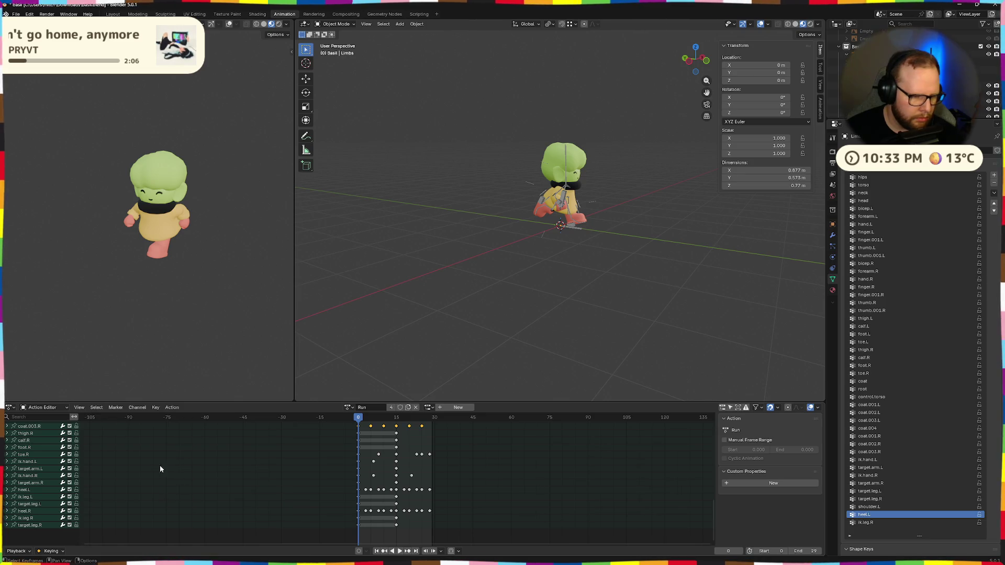
left_click(96, 407)
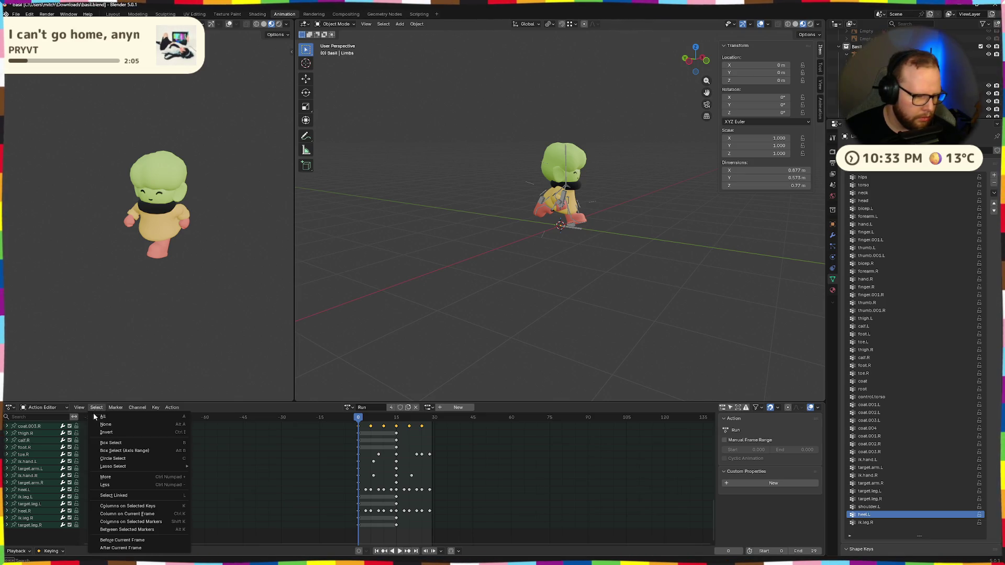
left_click(105, 449)
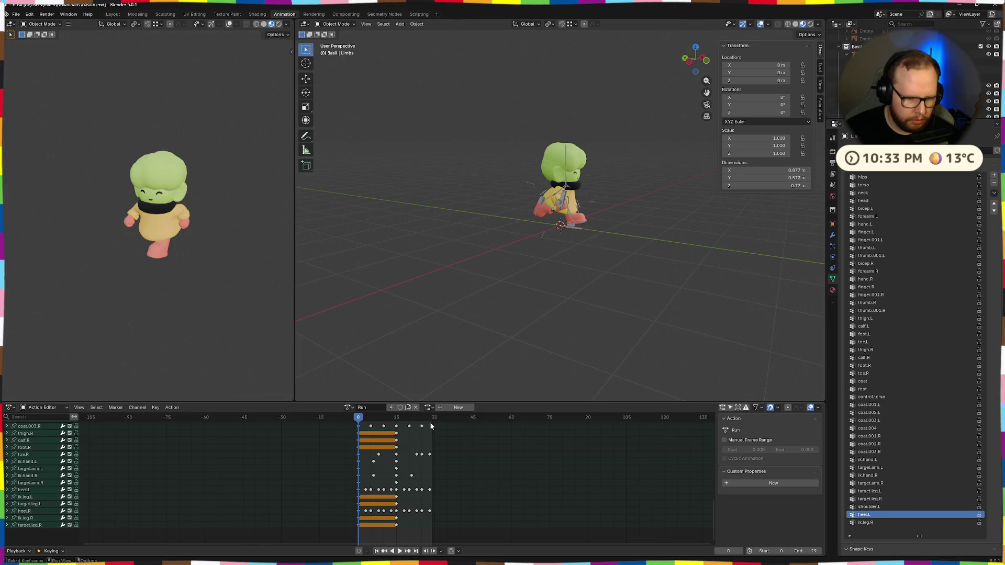
left_click_drag(357, 421, 429, 422)
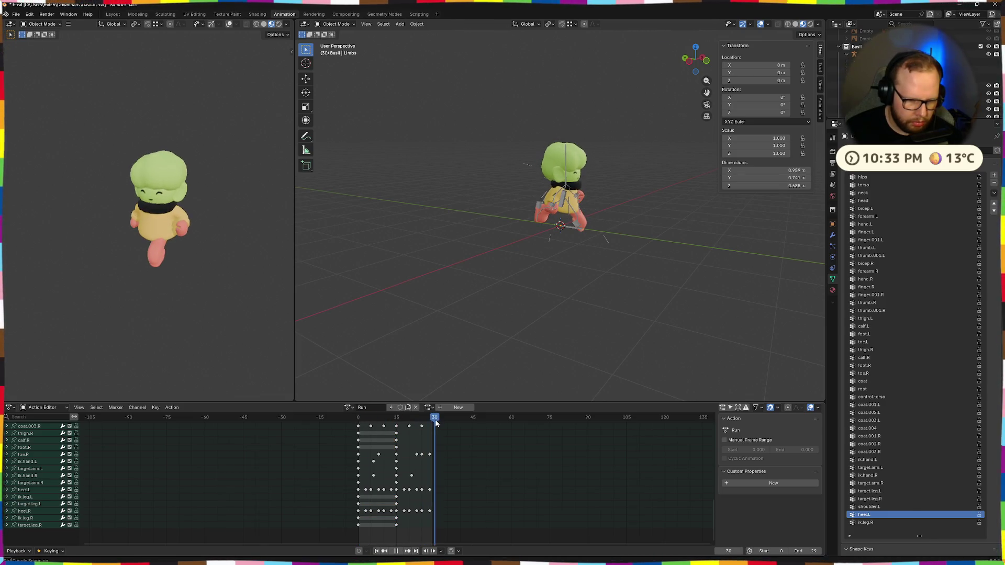
key("ctrl+v")
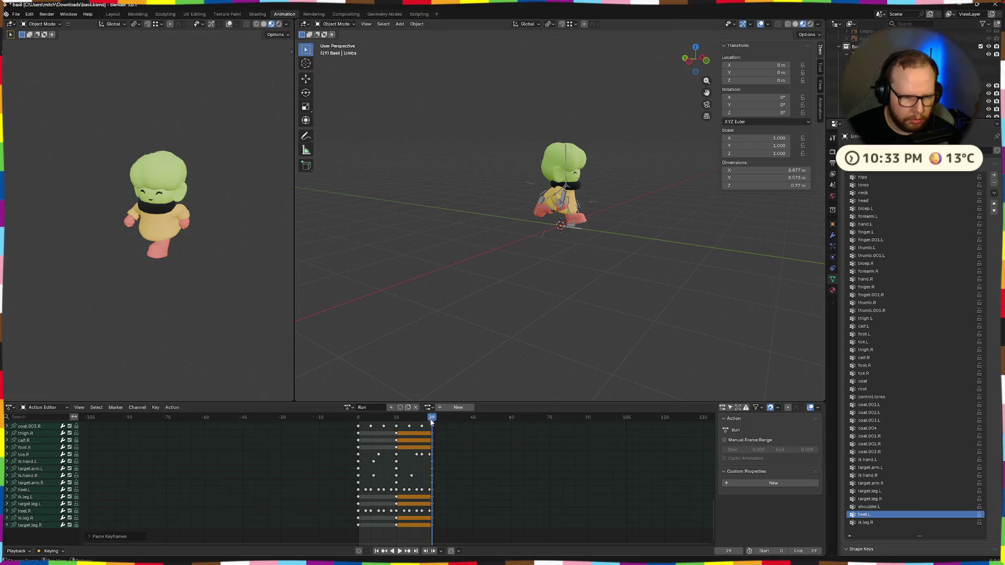
key("space")
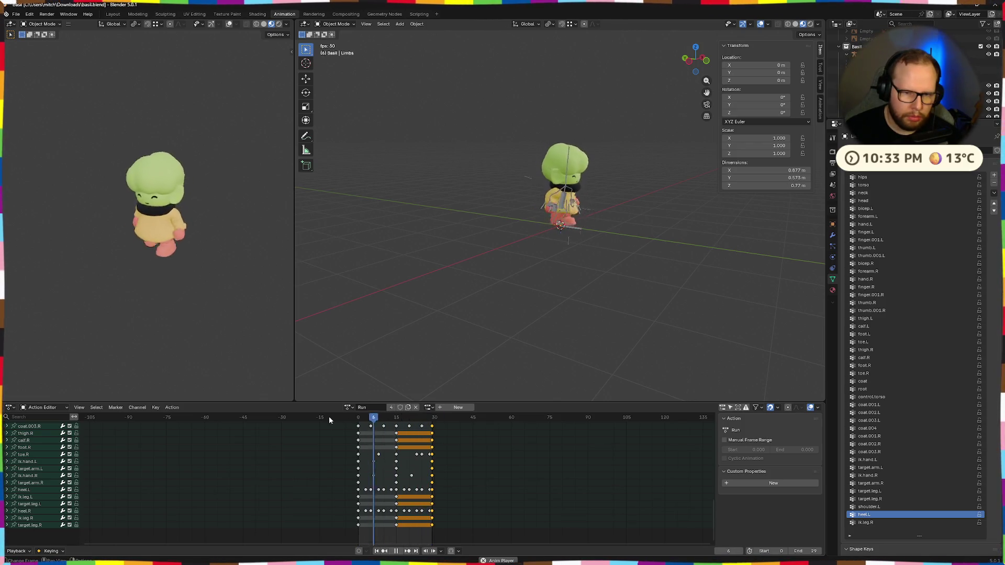
key("space")
Compare the pose at frame 29 against the first frame by jumping between them
left_click_drag(375, 418, 432, 425)
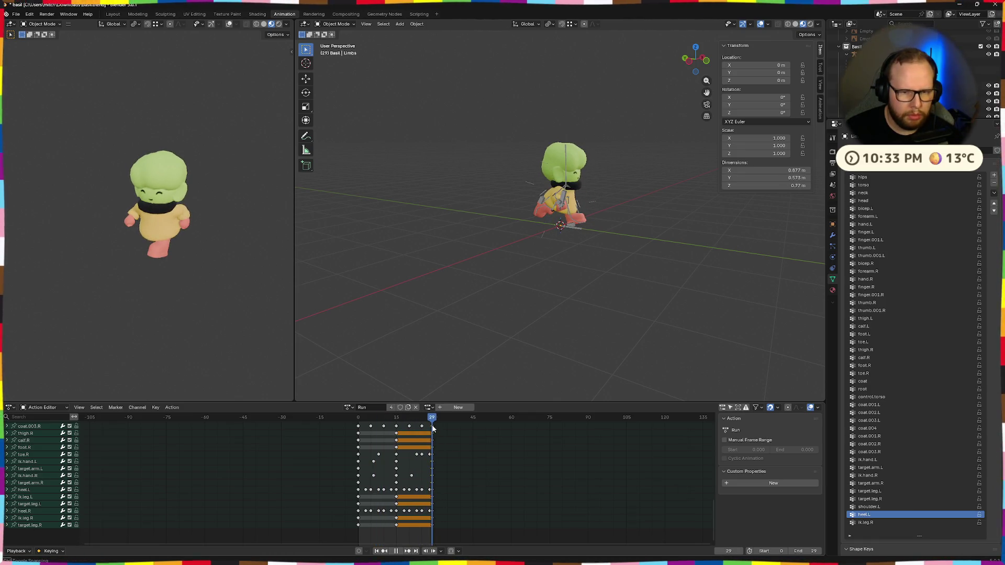
left_click_drag(437, 429, 436, 430)
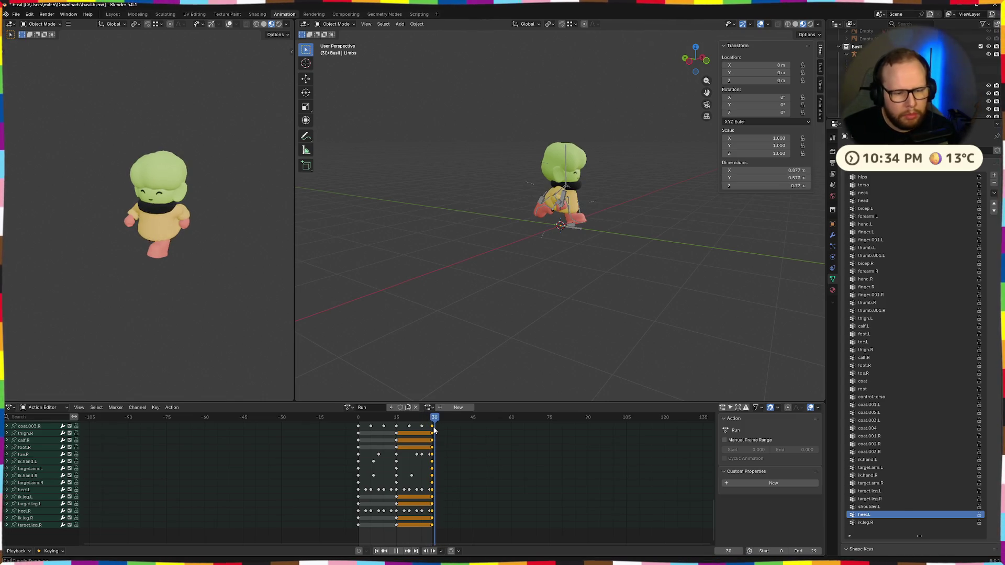
left_click(358, 420)
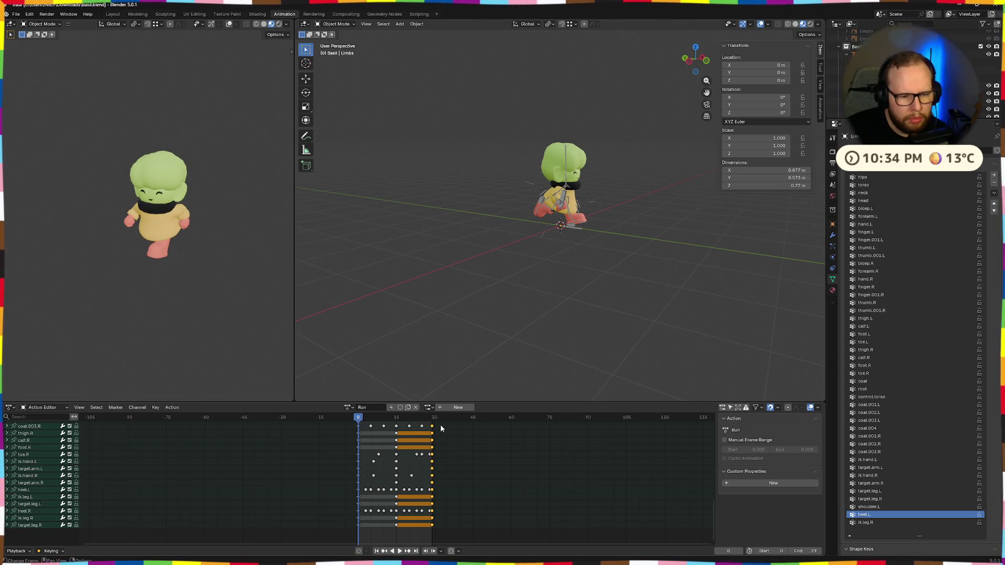
left_click(433, 419)
left_click(358, 419)
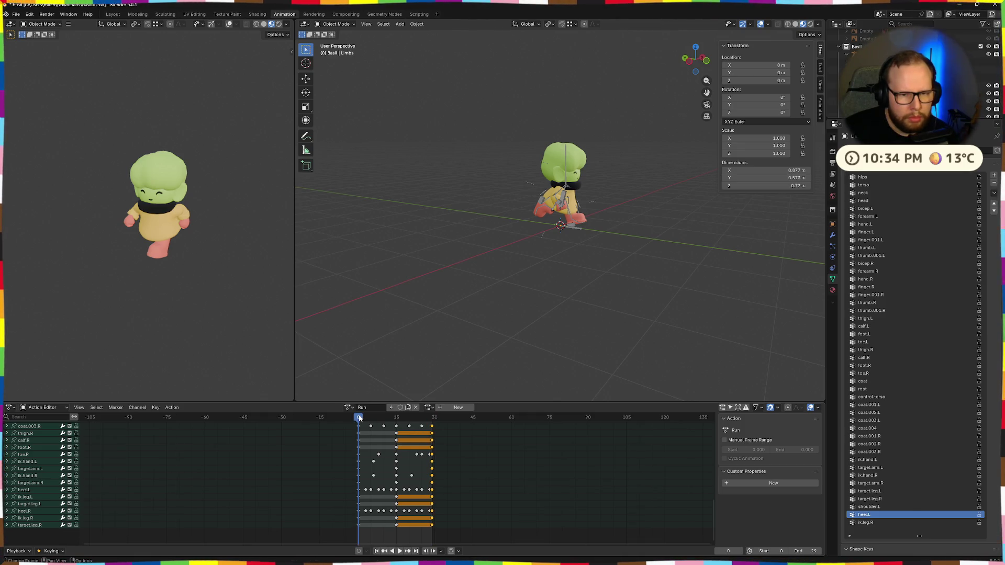
left_click(432, 419)
left_click(358, 419)
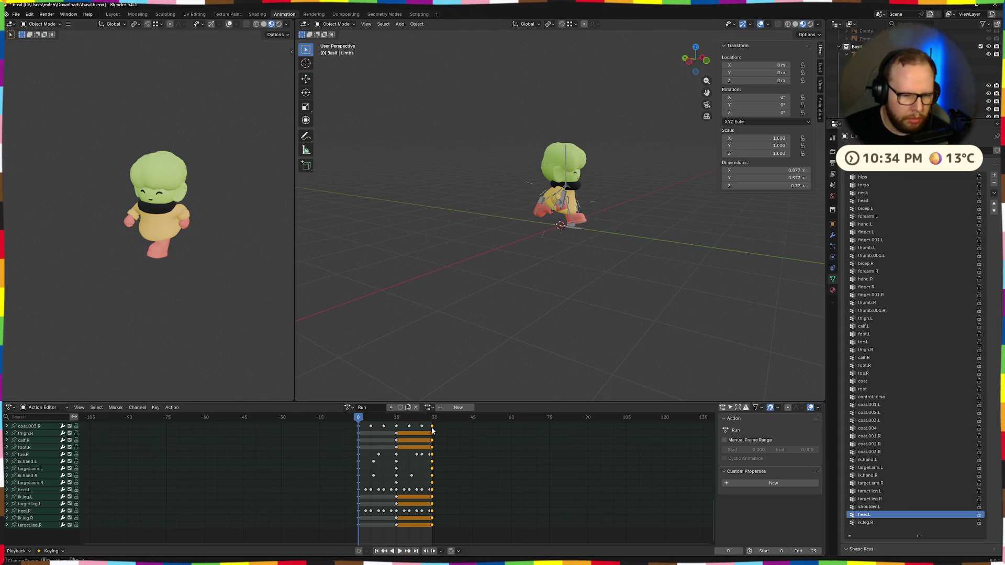
Shift the pasted keys to frame 30, set the animation End to 30 and play the looping run
left_click_drag(432, 430, 434, 431)
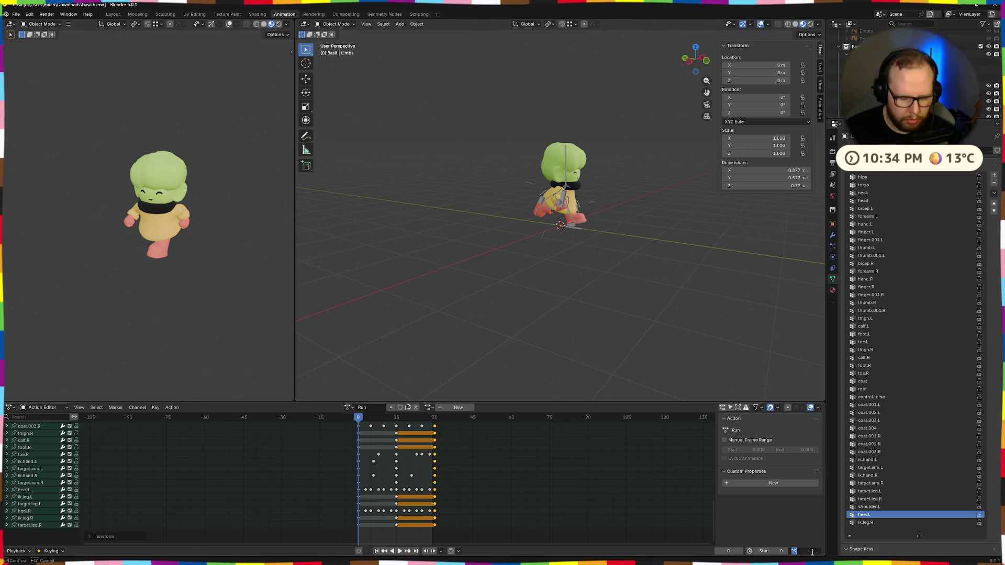
key("Return")
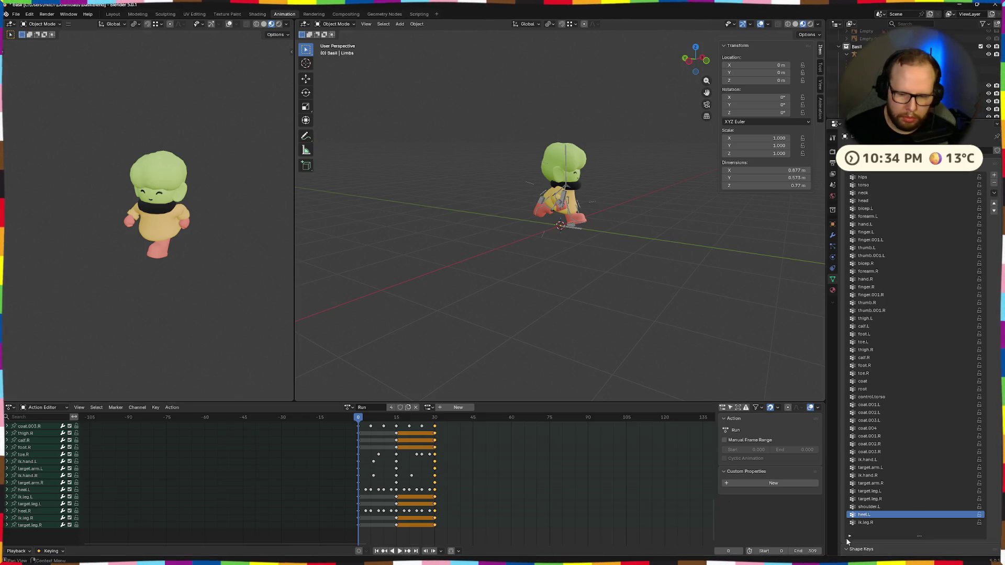
key("Return")
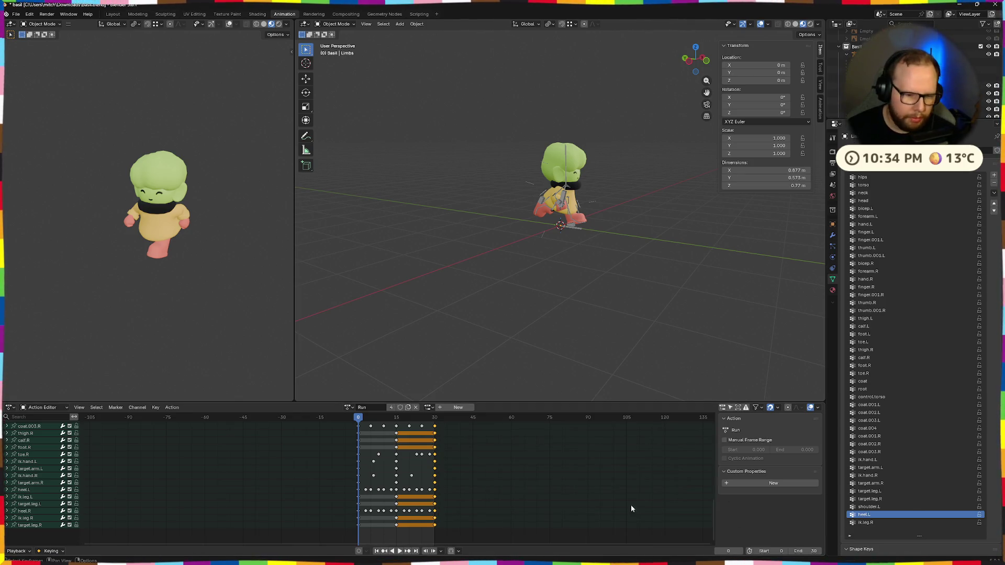
key("space")
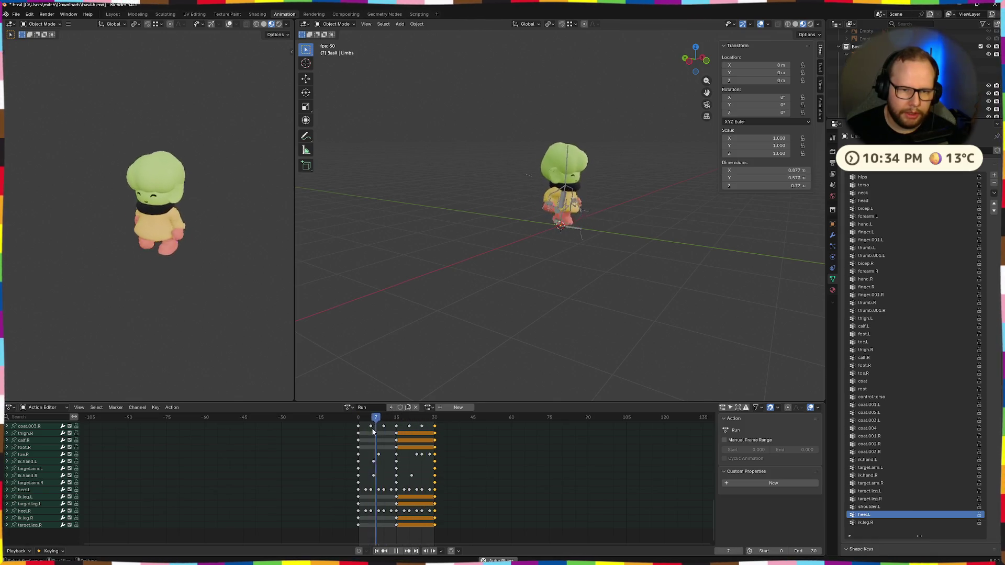
scroll(647, 211, "up", 5)
scroll(644, 210, "up", 3)
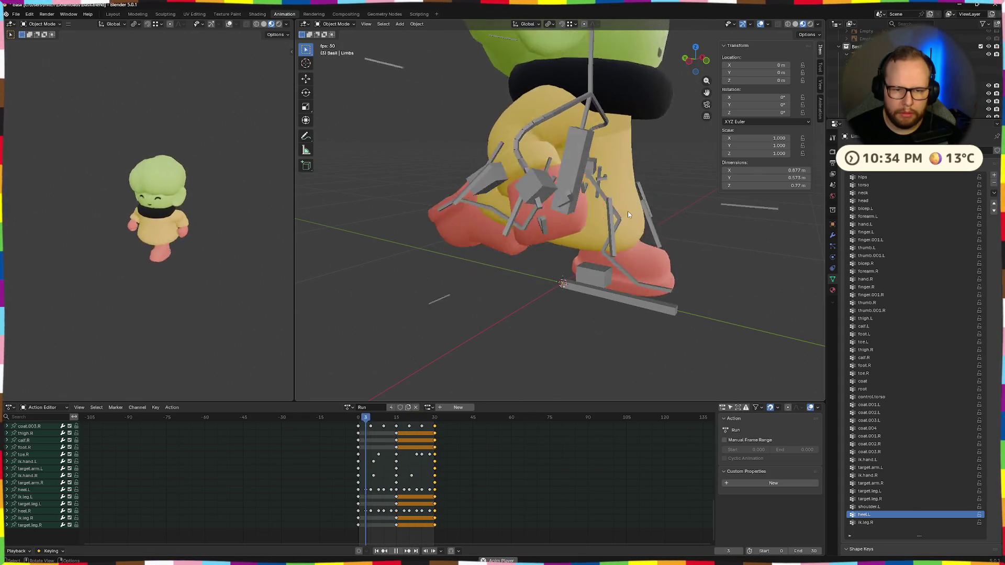
key("space")
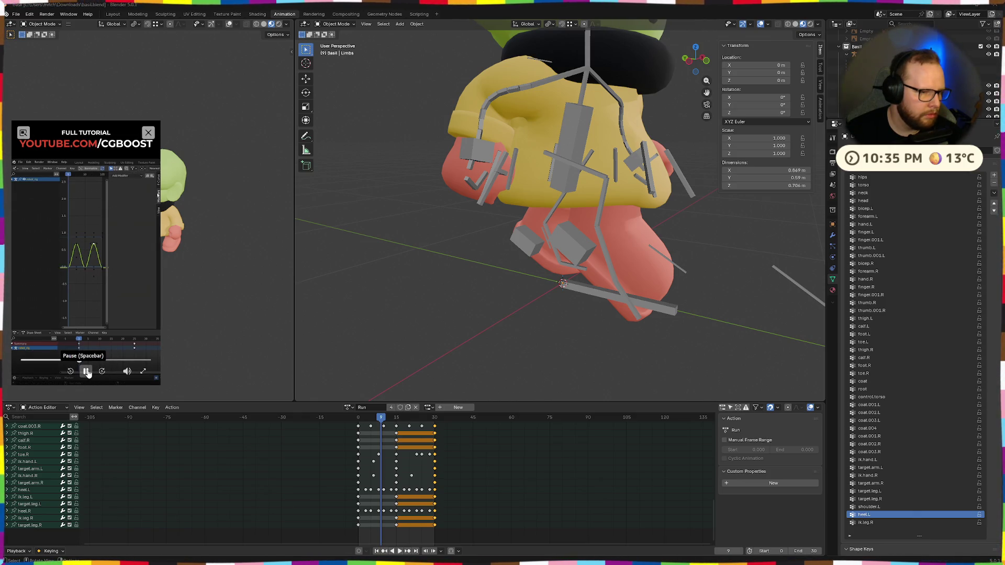
Pause the reference tutorial and switch the Action Editor area to the Graph Editor
left_click(87, 372)
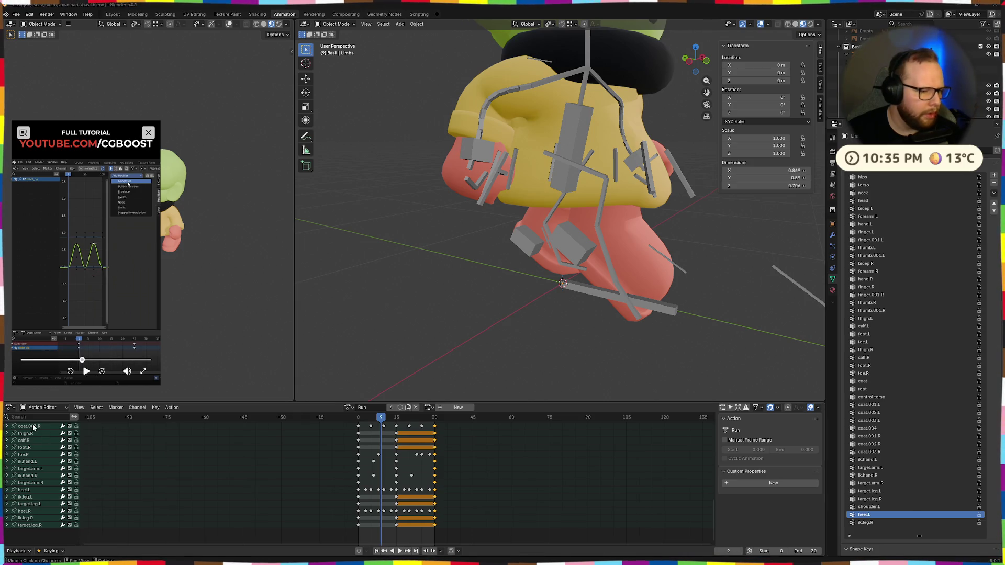
left_click(7, 408)
left_click(130, 442)
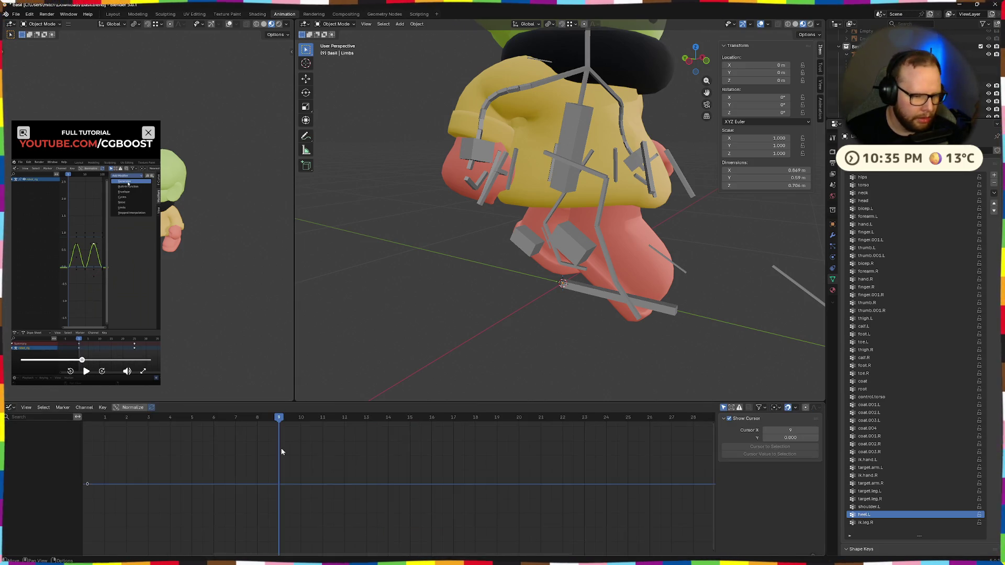
scroll(360, 446, "down", 3)
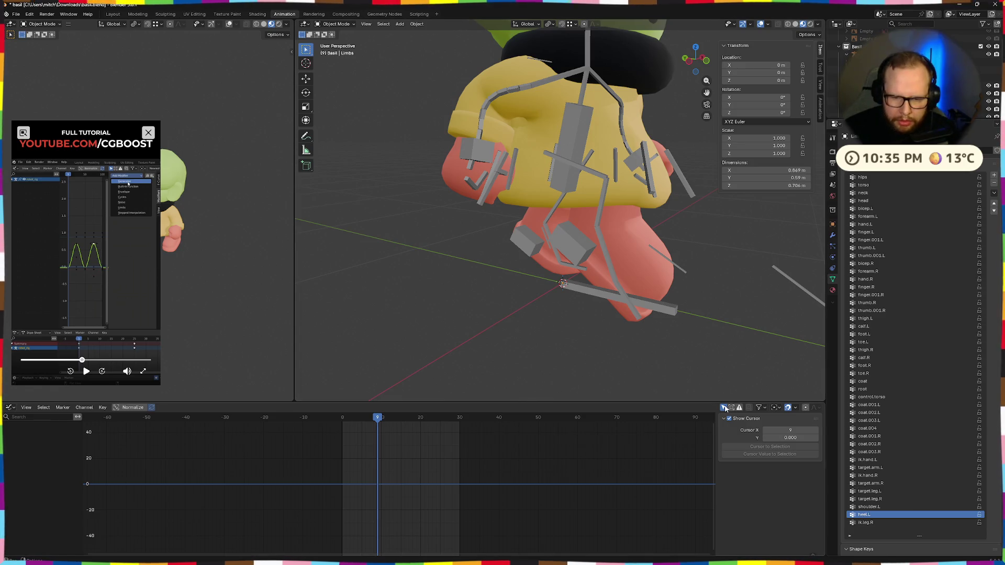
scroll(414, 502, "up", 8)
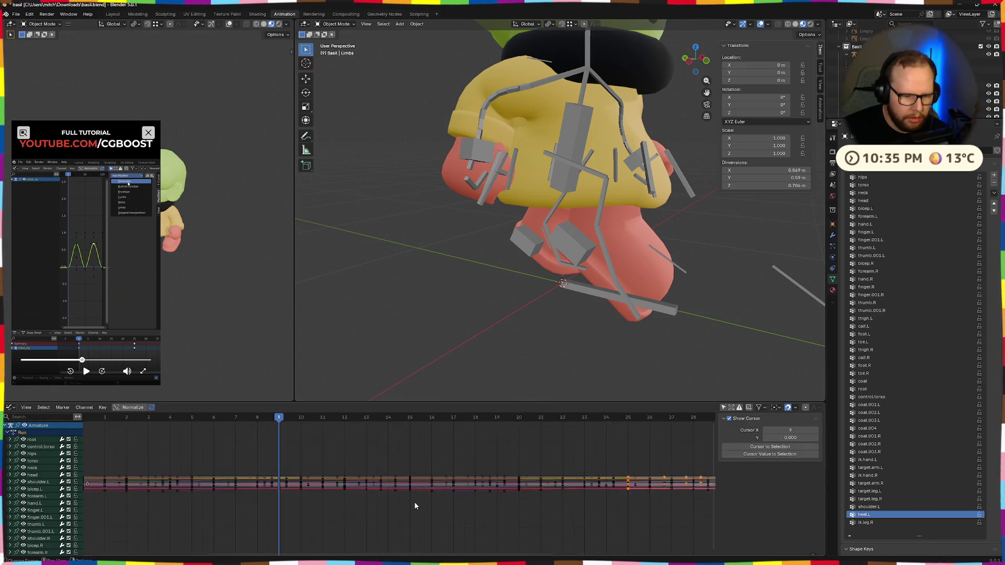
scroll(414, 502, "up", 10)
scroll(414, 502, "up", 3)
scroll(415, 500, "up", 3)
scroll(416, 490, "down", 3)
scroll(416, 488, "down", 4)
scroll(417, 488, "down", 3)
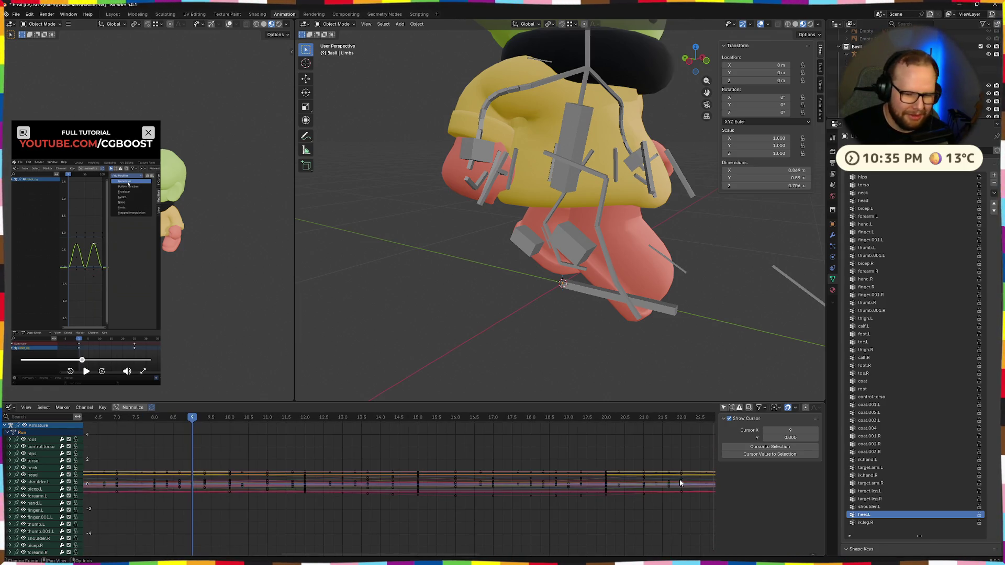
scroll(550, 472, "right", 5, "ctrl")
Select the keys around frame 30 and skim the reference tutorial's walker curves section
left_click(413, 467)
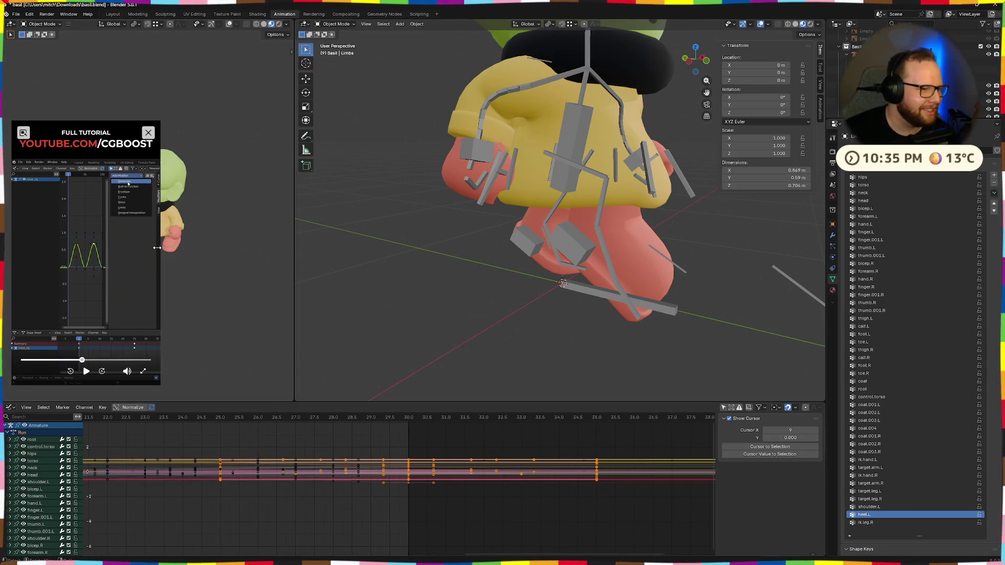
left_click(85, 371)
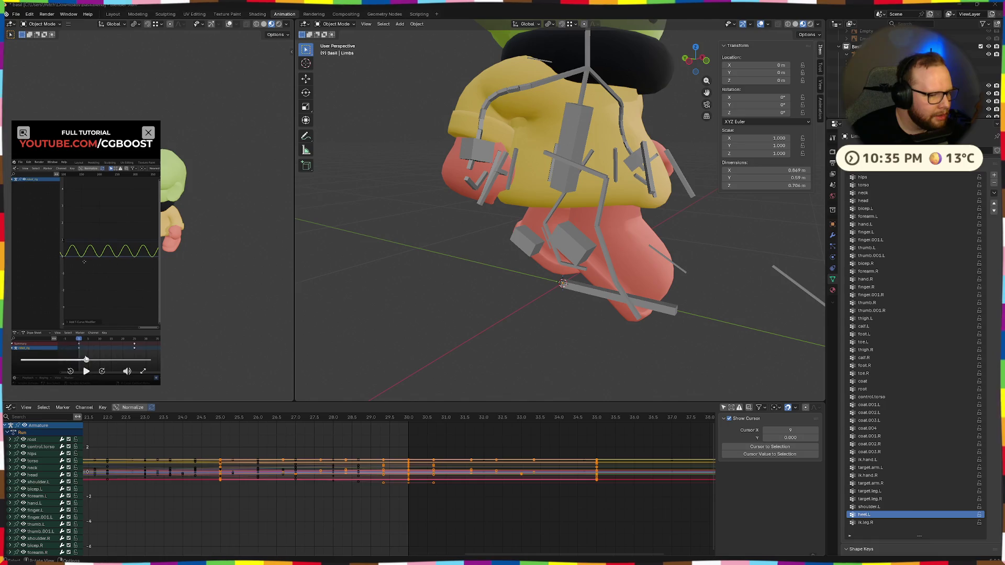
left_click(84, 362)
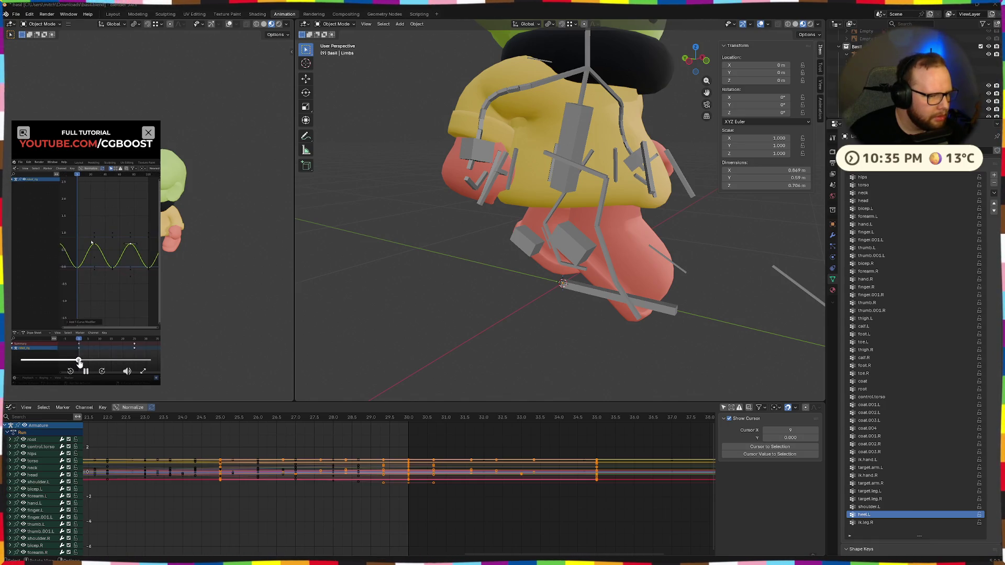
left_click(85, 368)
left_click_drag(83, 362, 74, 363)
left_click(75, 362)
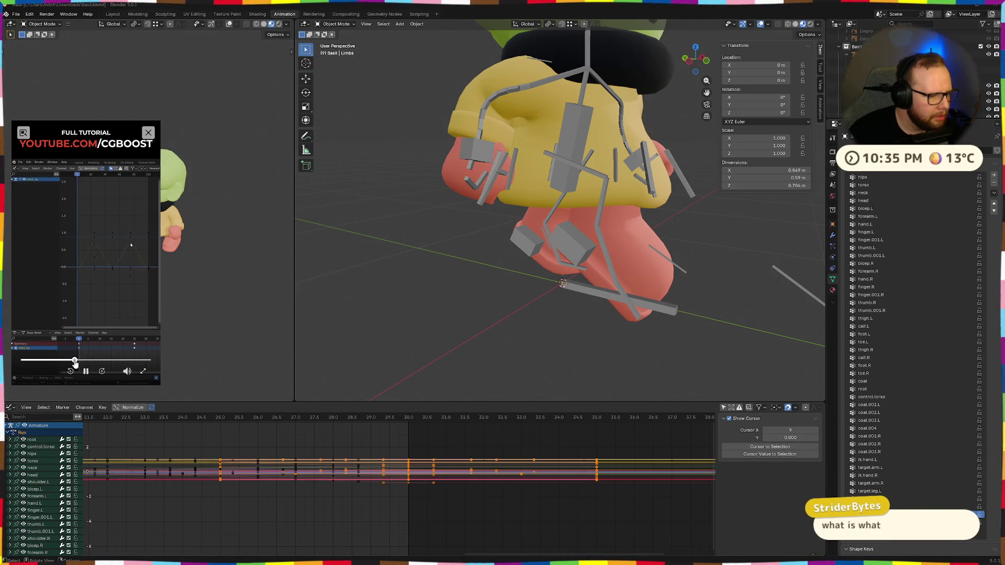
left_click(86, 371)
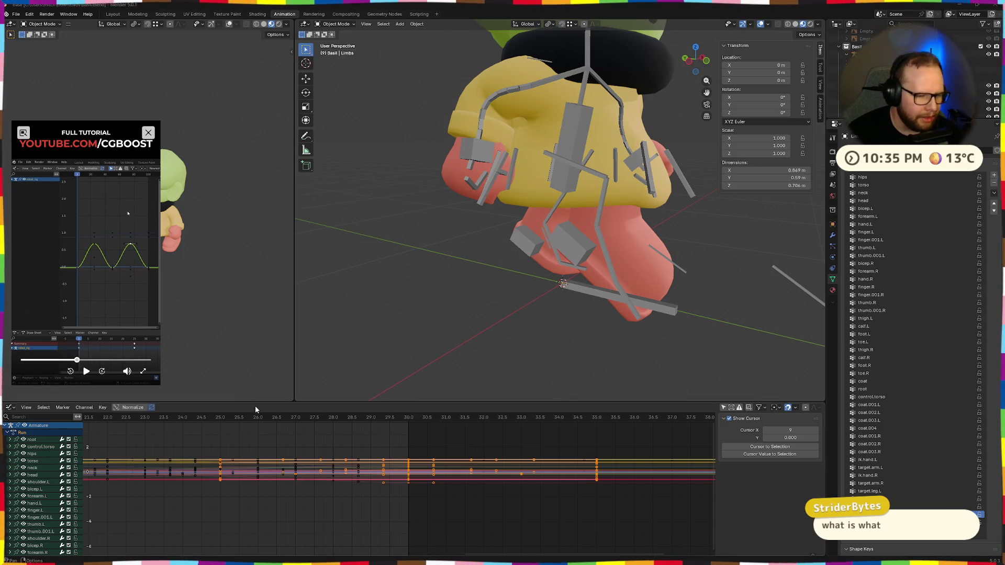
Pan the curves past frame 30, deselect the keys and drag the Graph Editor border up to enlarge it
middle_click_drag(304, 436, 562, 497, "ctrl")
left_click(414, 431)
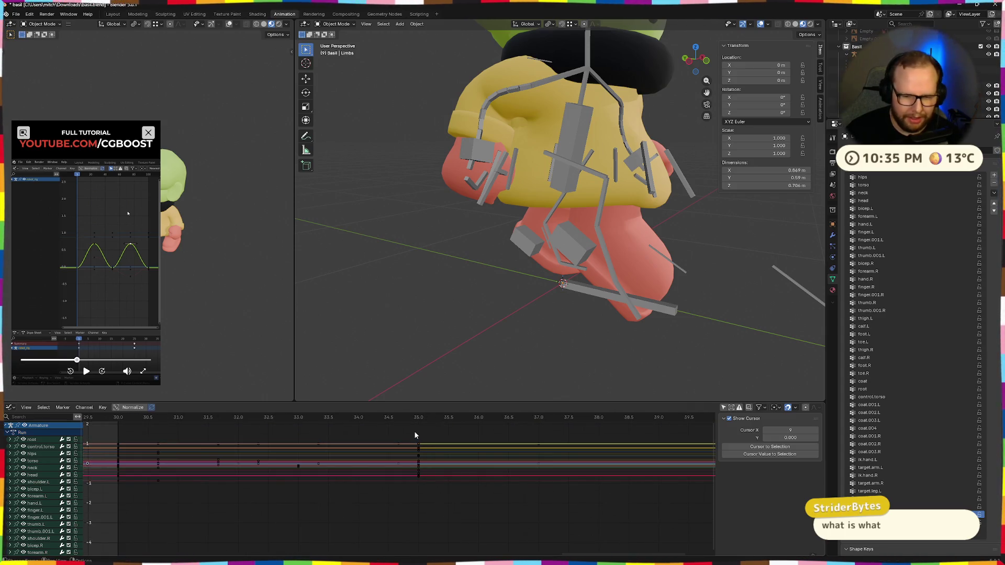
left_click(75, 363)
left_click(86, 371)
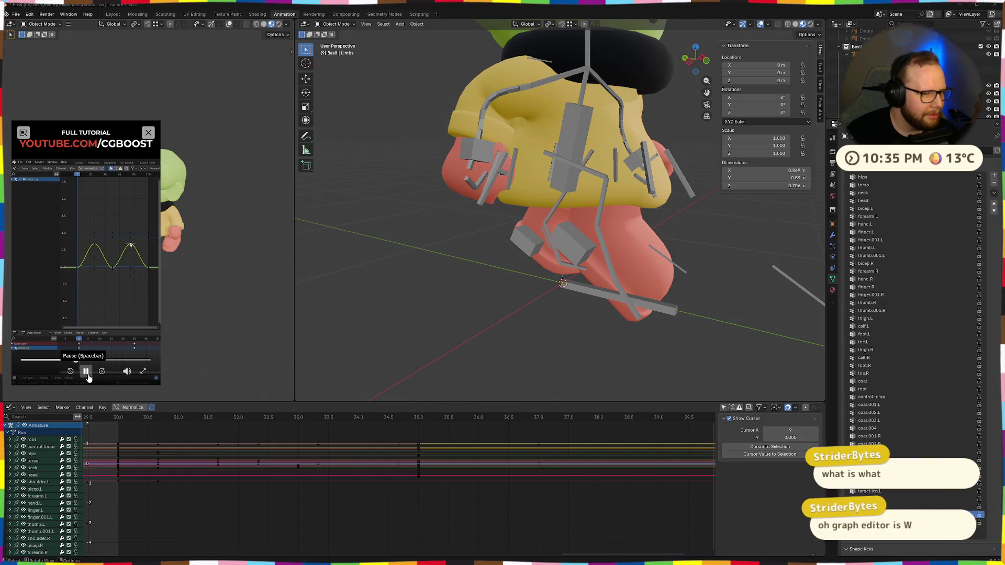
left_click(86, 372)
scroll(440, 471, "up", 3)
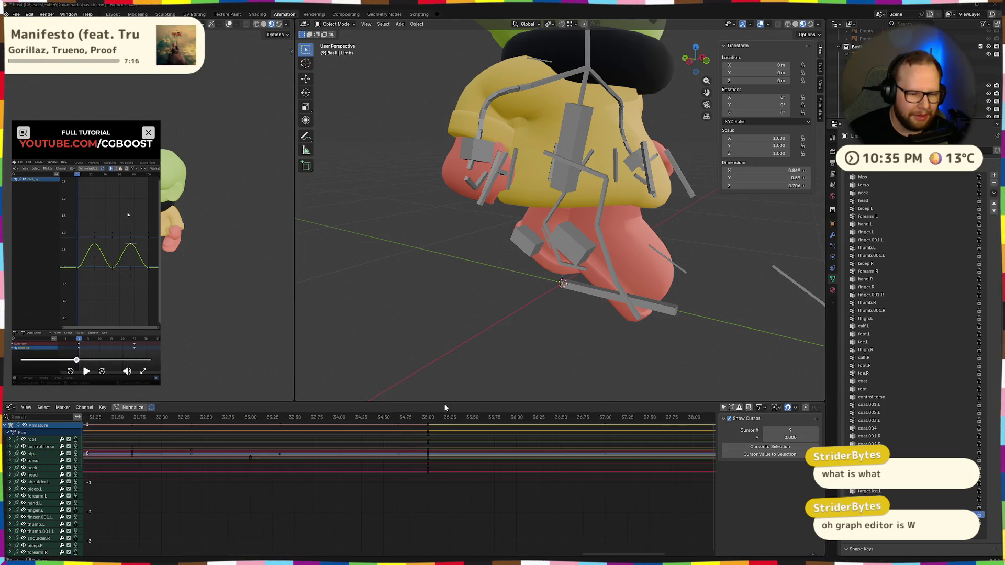
left_click_drag(445, 402, 445, 300)
scroll(442, 376, "up", 2)
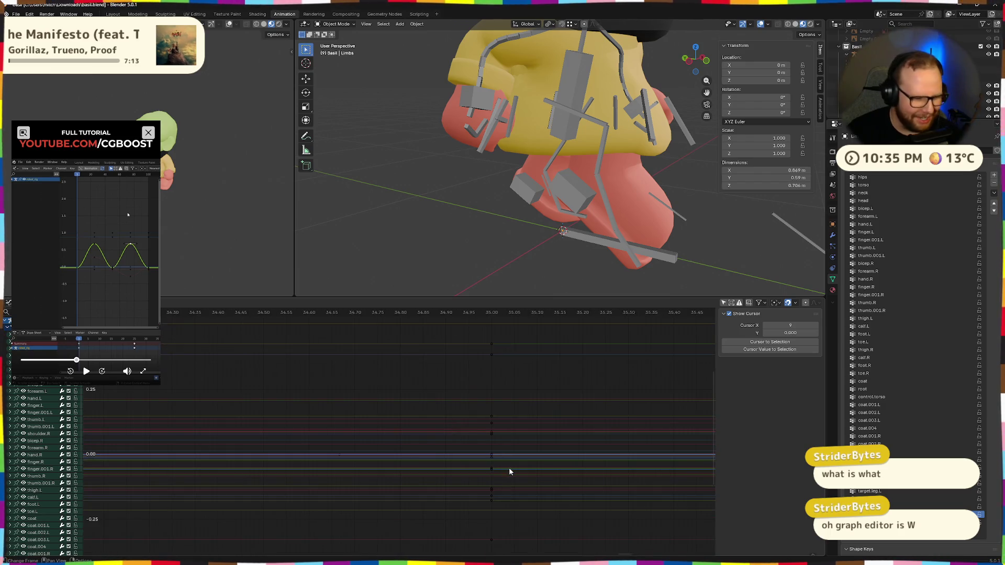
scroll(476, 456, "down", 3)
scroll(475, 456, "down", 3)
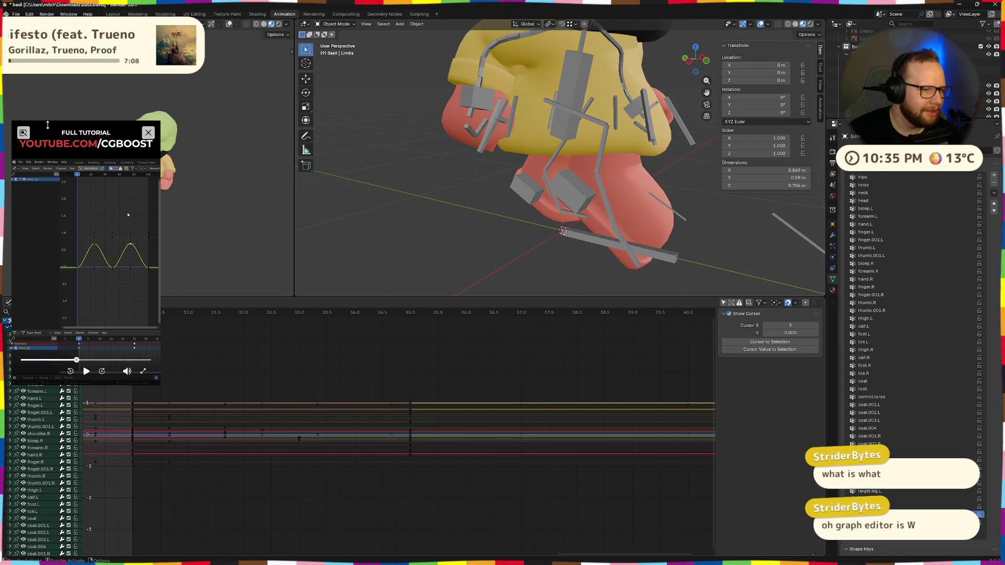
scroll(86, 274, "down", 2)
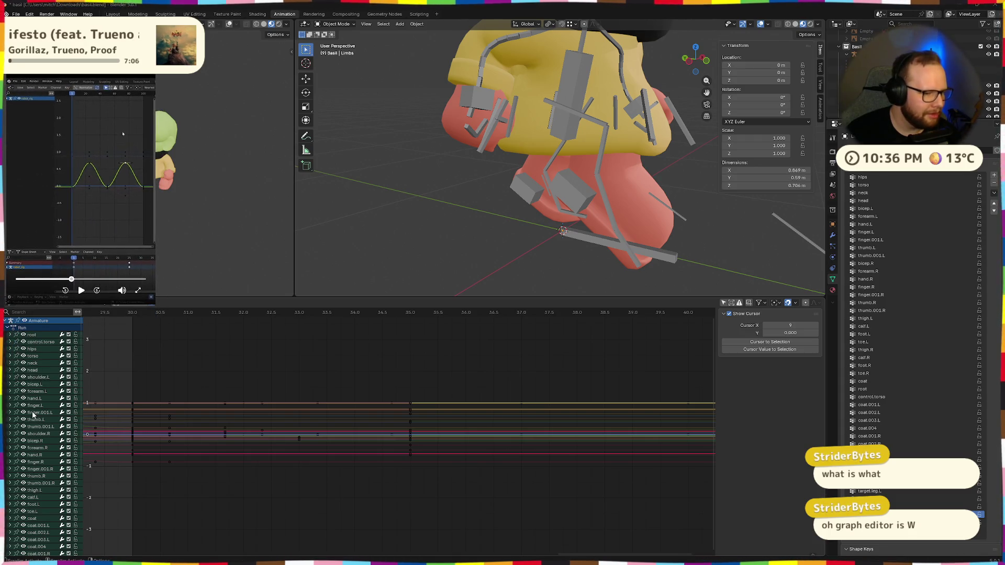
scroll(33, 415, "down", 5)
scroll(33, 415, "up", 5)
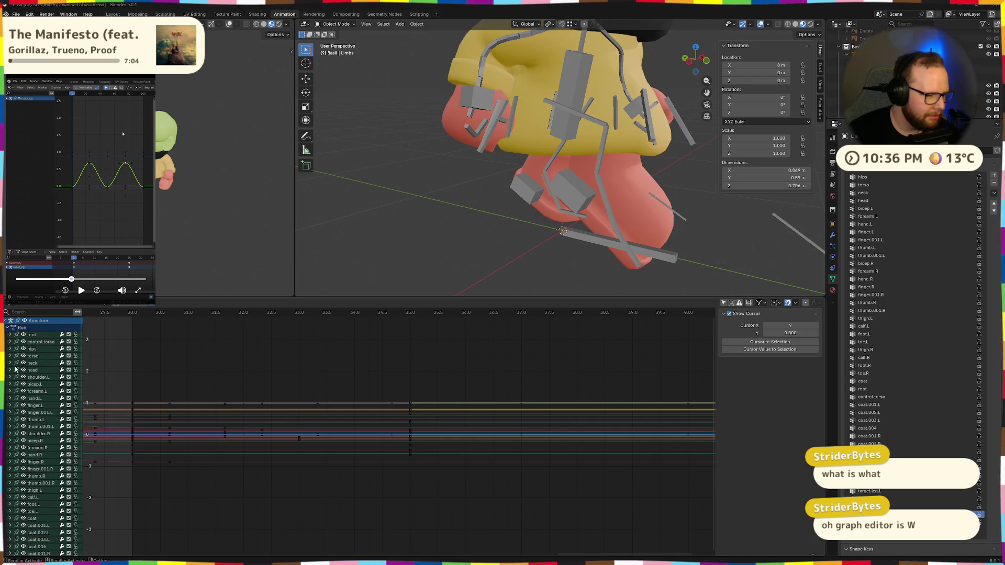
Make the armature rig the active object instead of the limbs mesh
left_click(27, 330)
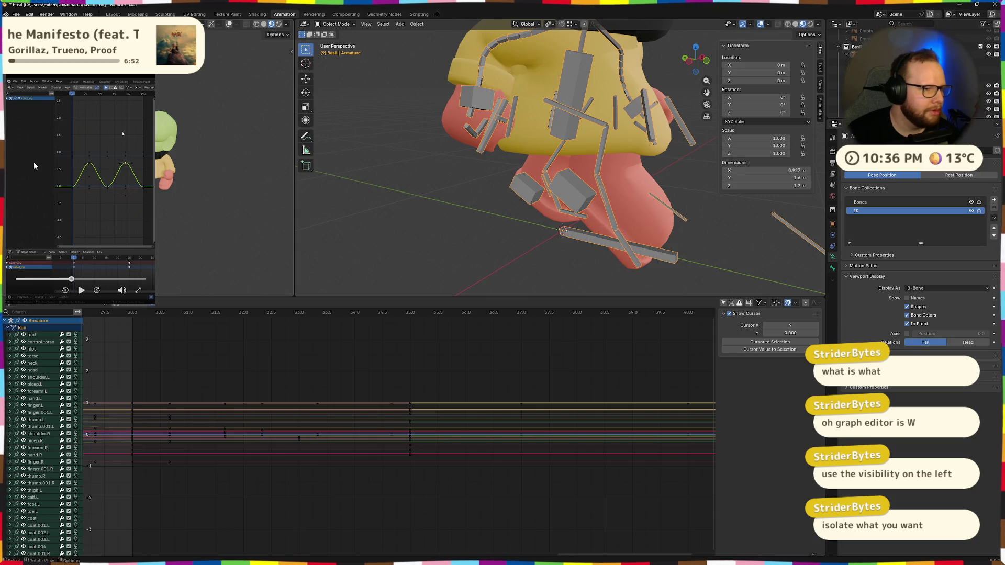
left_click(24, 322)
left_click(23, 321)
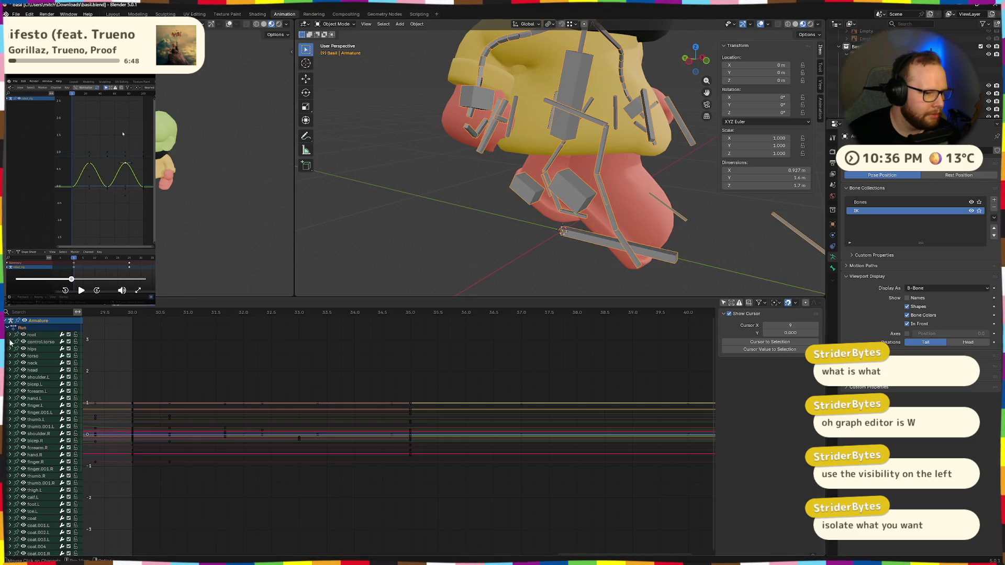
left_click(7, 321)
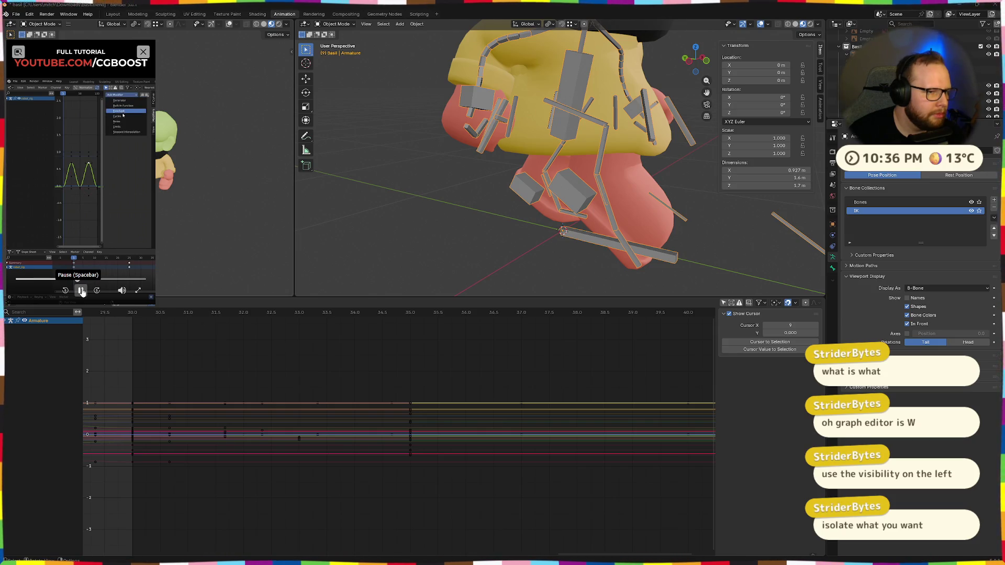
left_click(82, 291)
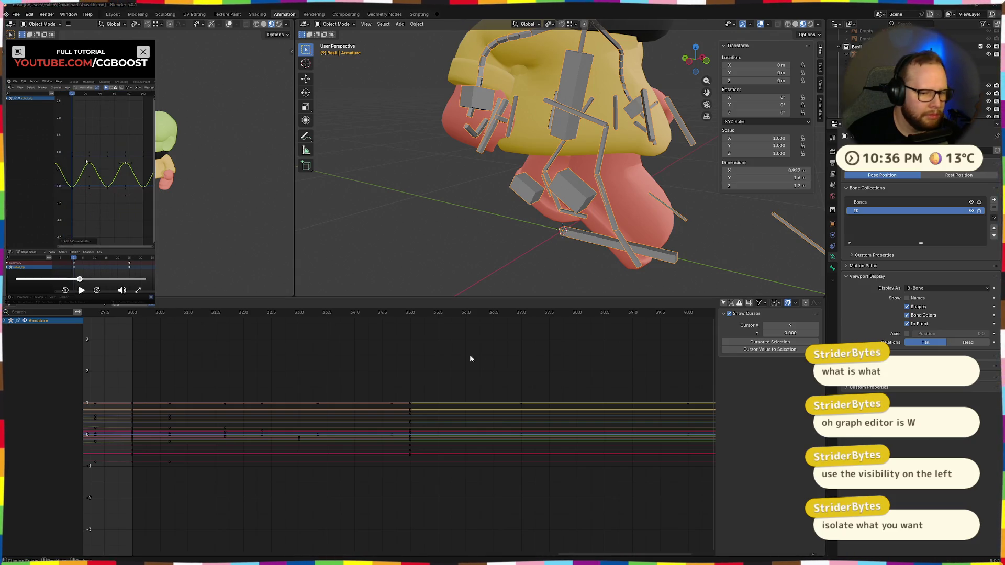
key("Home")
scroll(478, 364, "up", 2)
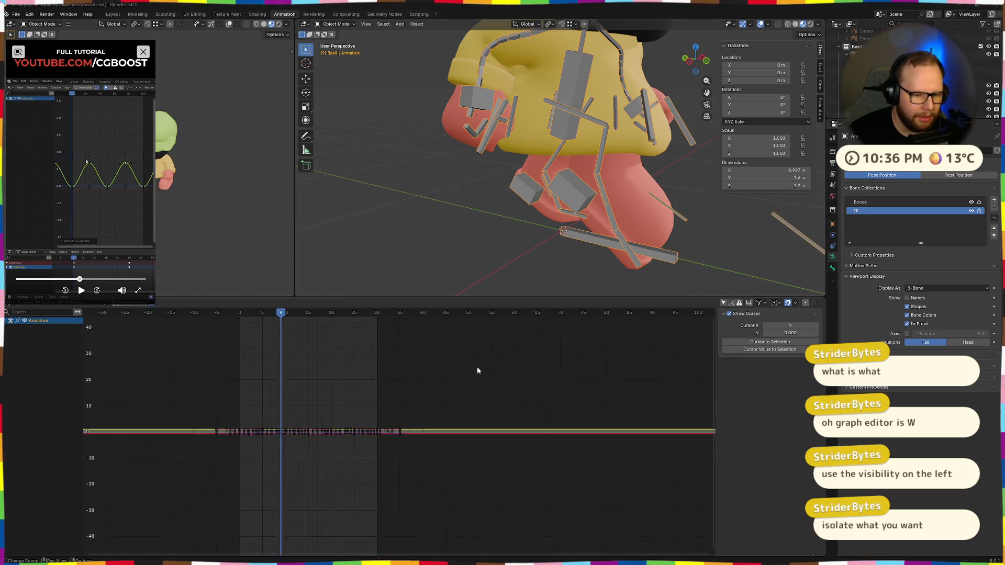
scroll(292, 440, "up", 2)
scroll(291, 448, "up", 4)
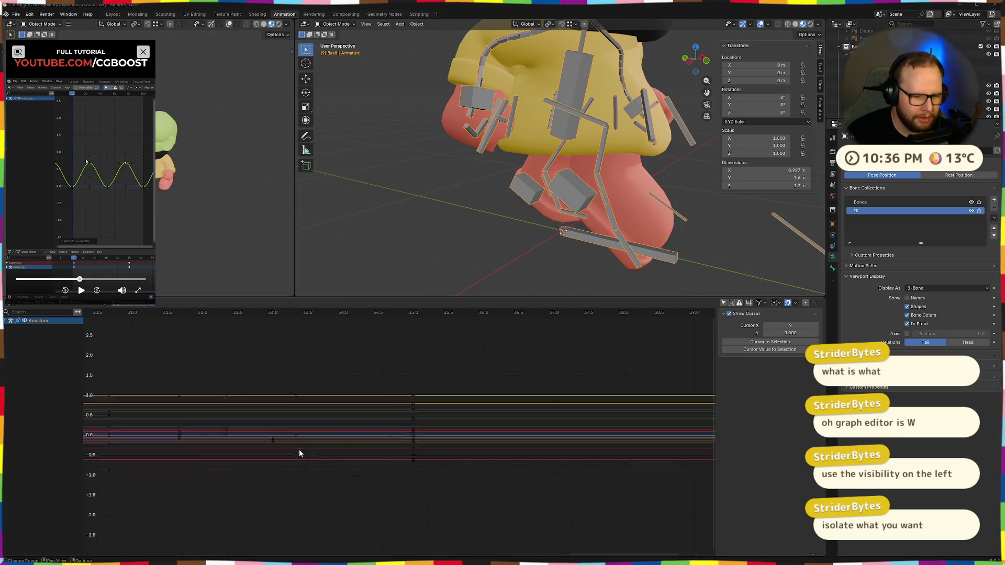
scroll(305, 456, "up", 4)
scroll(308, 461, "up", 3)
scroll(247, 442, "down", 2)
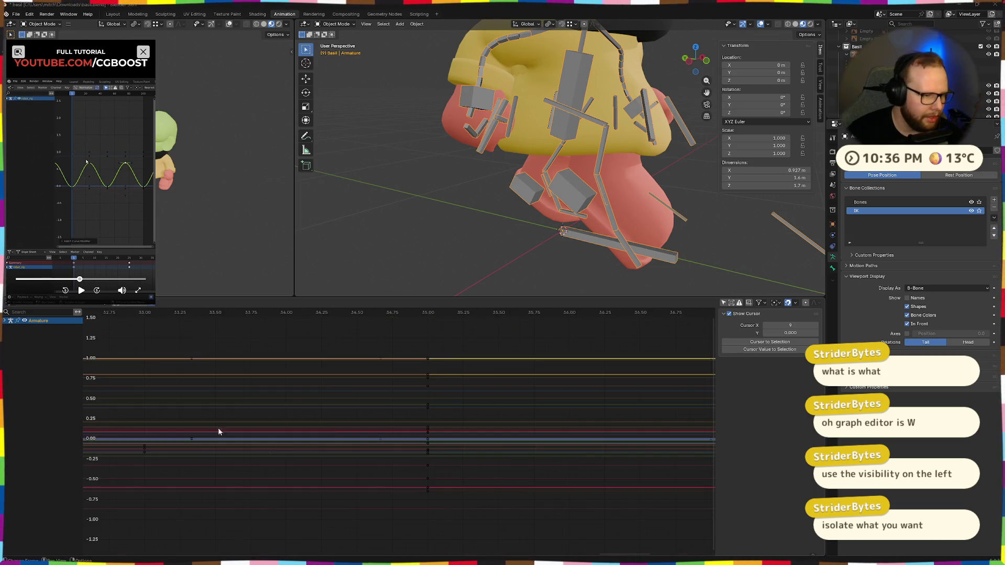
left_click(6, 322)
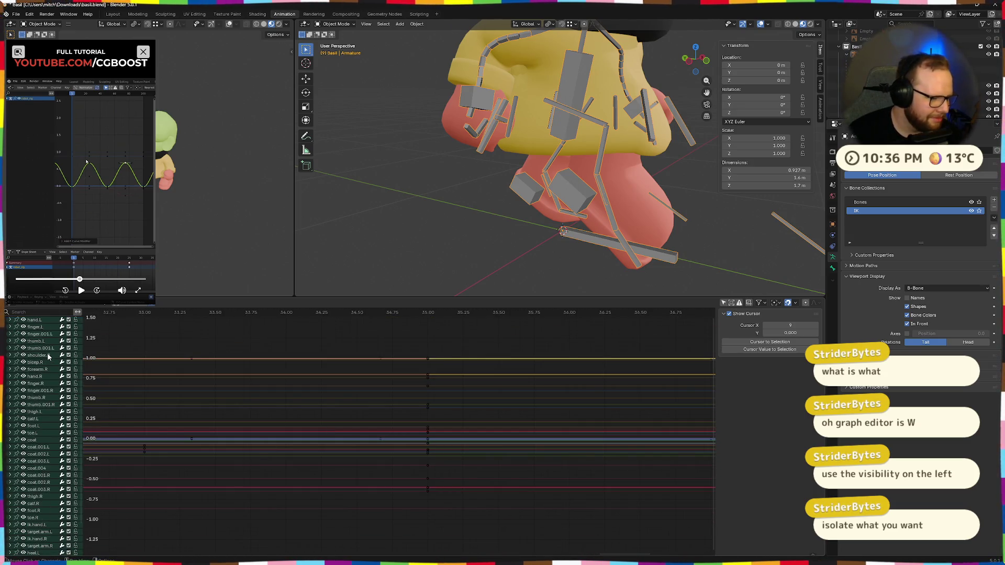
left_click(32, 335)
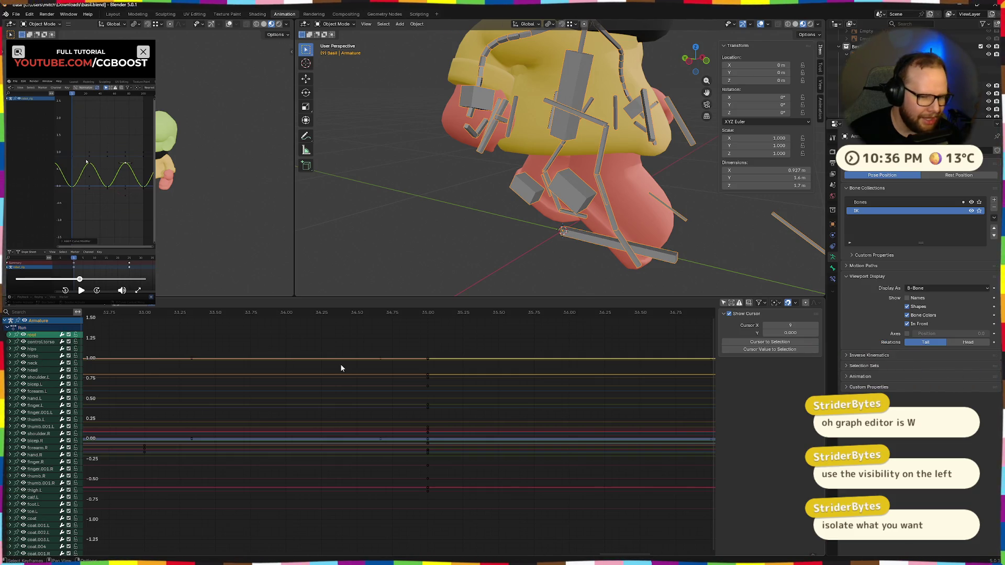
mouse_move(503, 359)
middle_mouse_down("ctrl")
mouse_move(257, 418)
mouse_move(442, 400)
mouse_move(311, 403)
mouse_move(448, 408)
mouse_move(377, 381)
mouse_move(359, 443)
mouse_move(225, 463)
mouse_move(495, 377)
middle_mouse_up("ctrl")
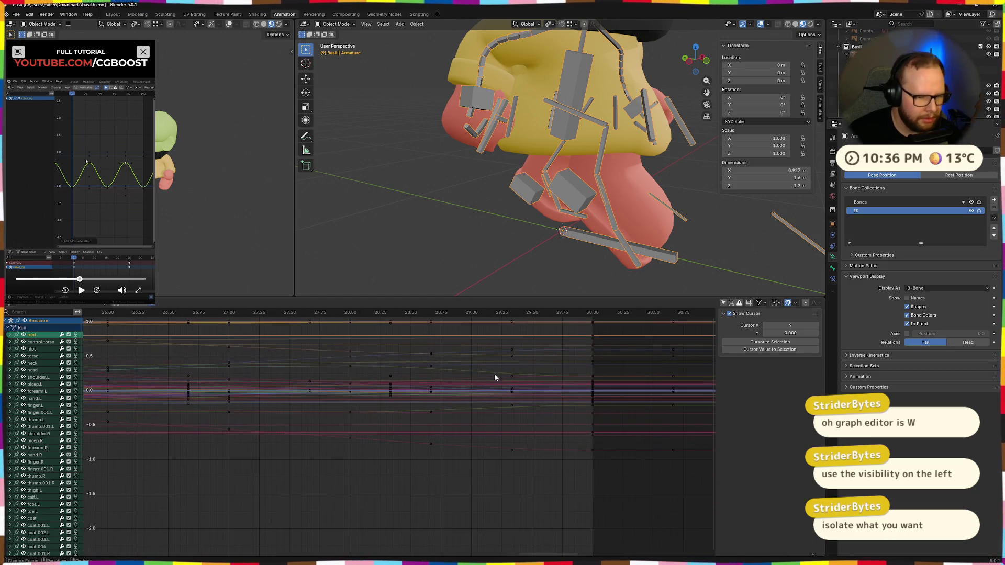
middle_click_drag(297, 417, 352, 426, "shift")
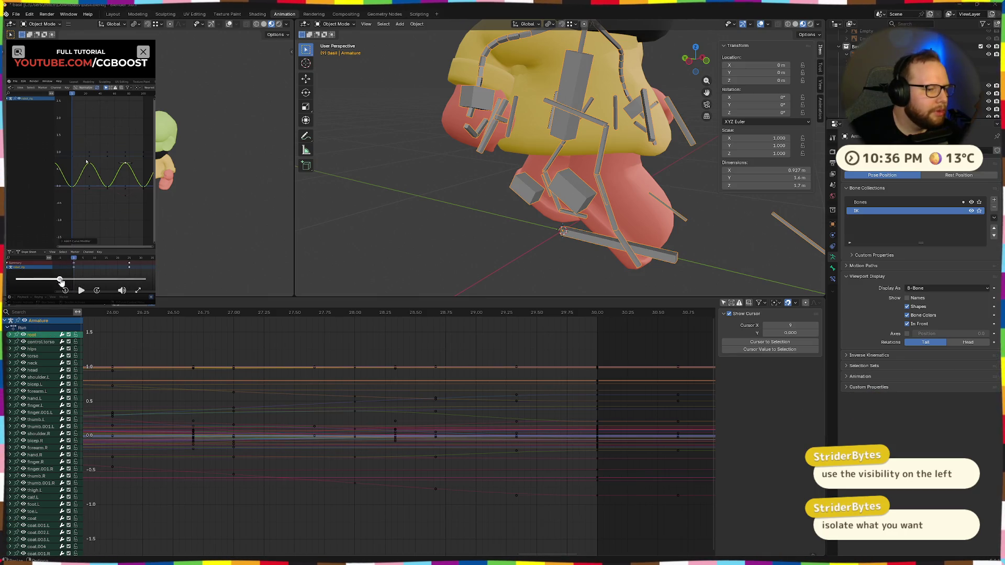
Collapse the Run channels, select a keyframe on the controlTorso X Scale curve and show its Modifiers panel
left_click(81, 290)
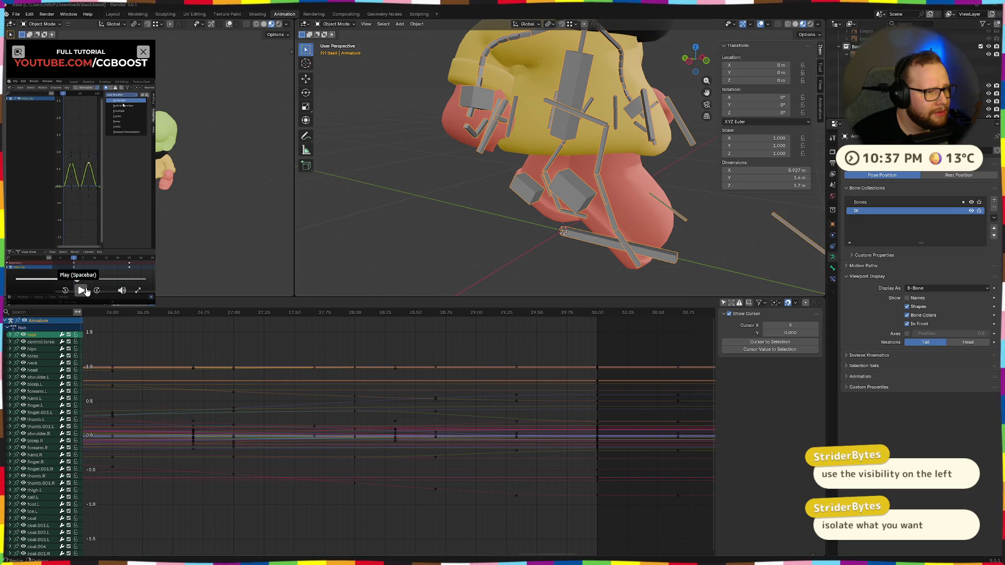
left_click(6, 328)
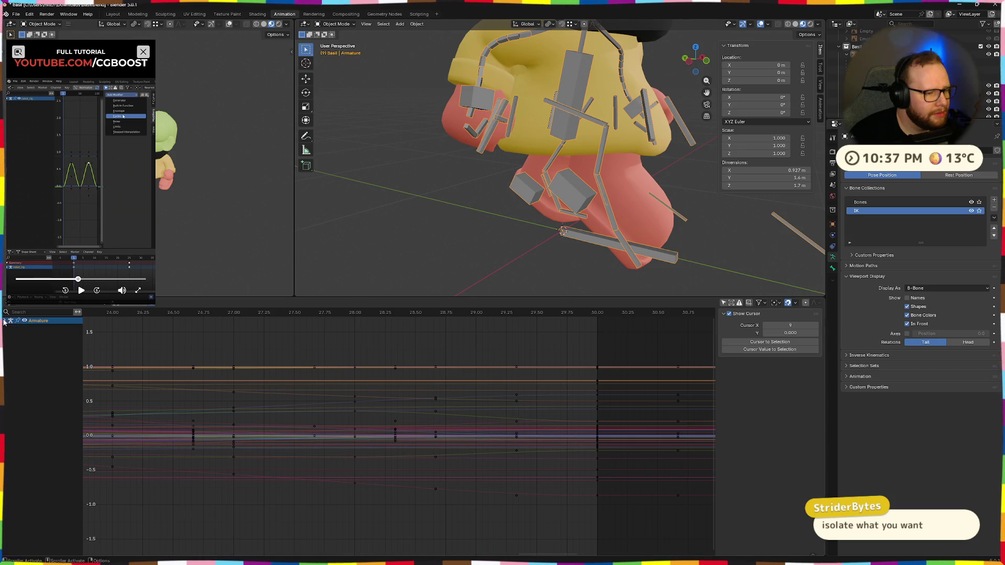
left_click(25, 322)
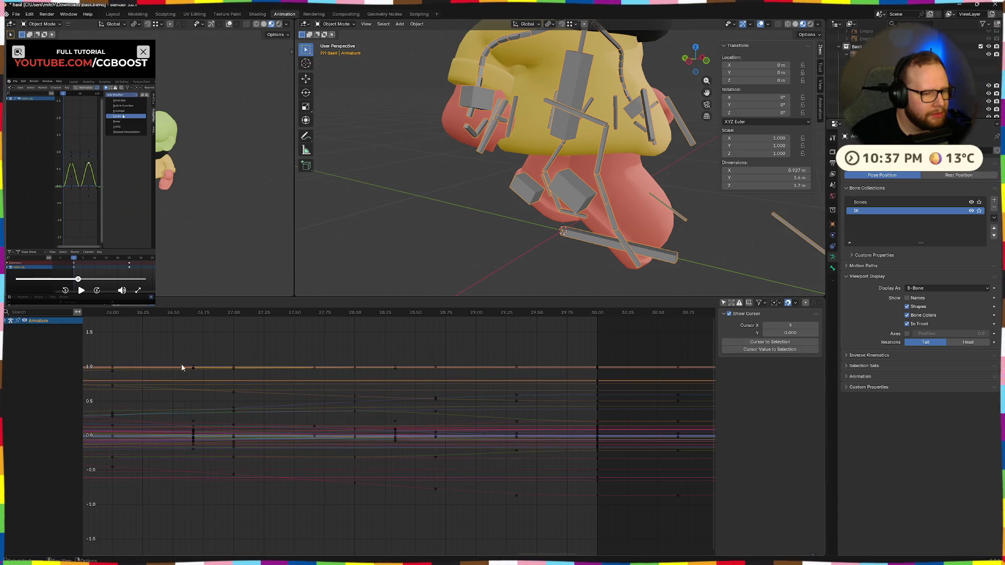
left_click(395, 367)
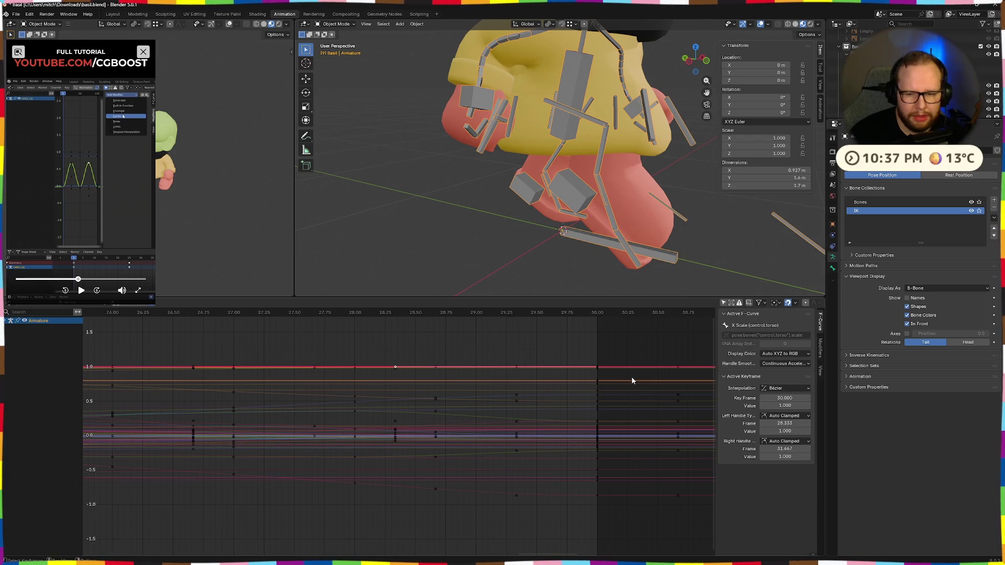
left_click(821, 347)
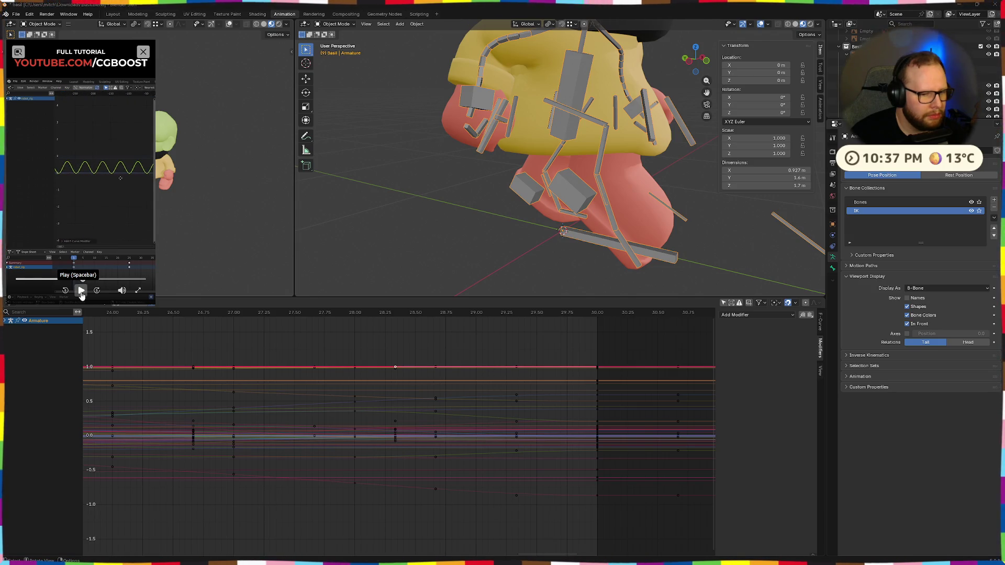
Add a Cycles modifier to the controlTorso X Scale curve, checking against the tutorial, then deselect the curve
left_click(81, 292)
left_click(781, 315)
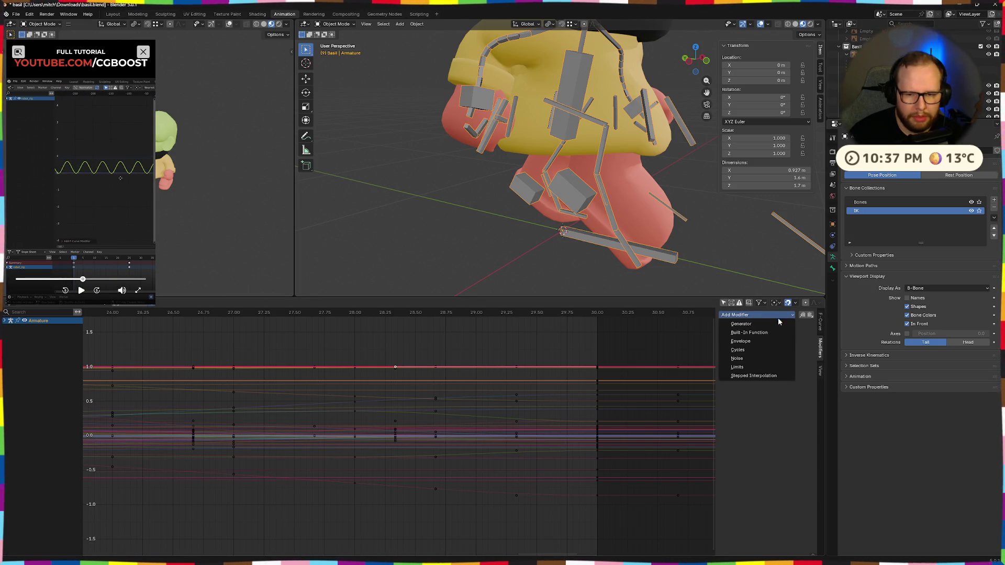
left_click(757, 350)
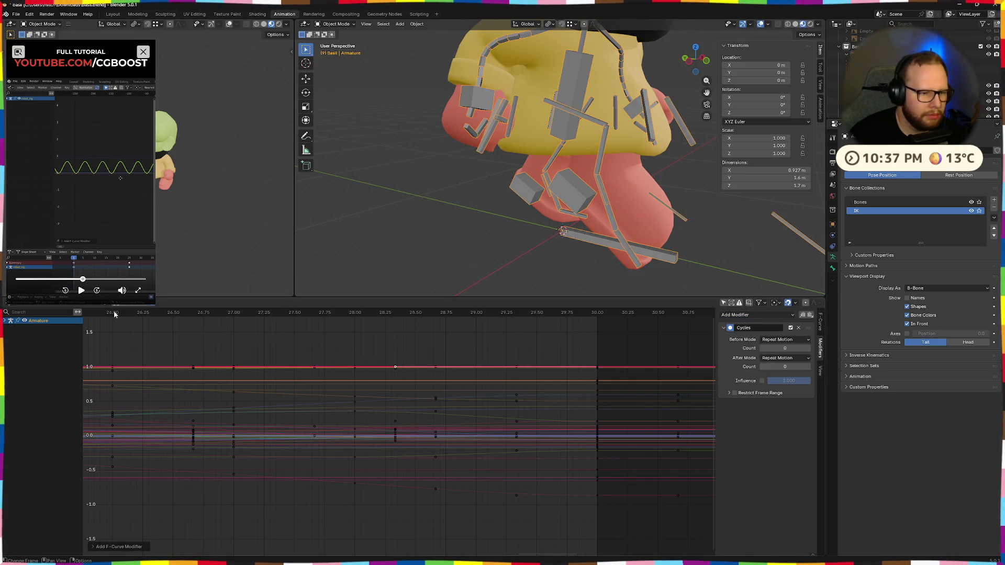
left_click(82, 291)
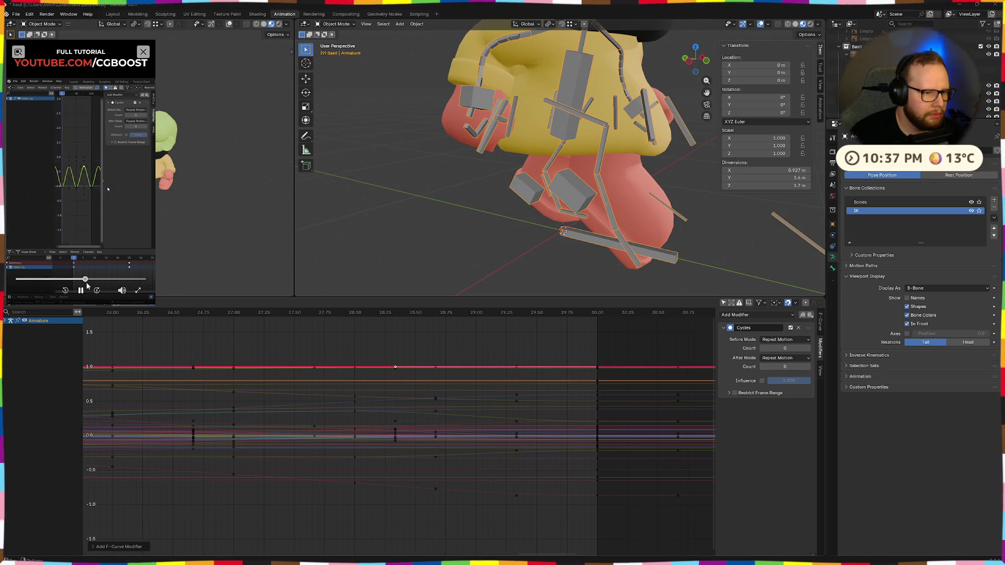
left_click_drag(85, 284, 80, 283)
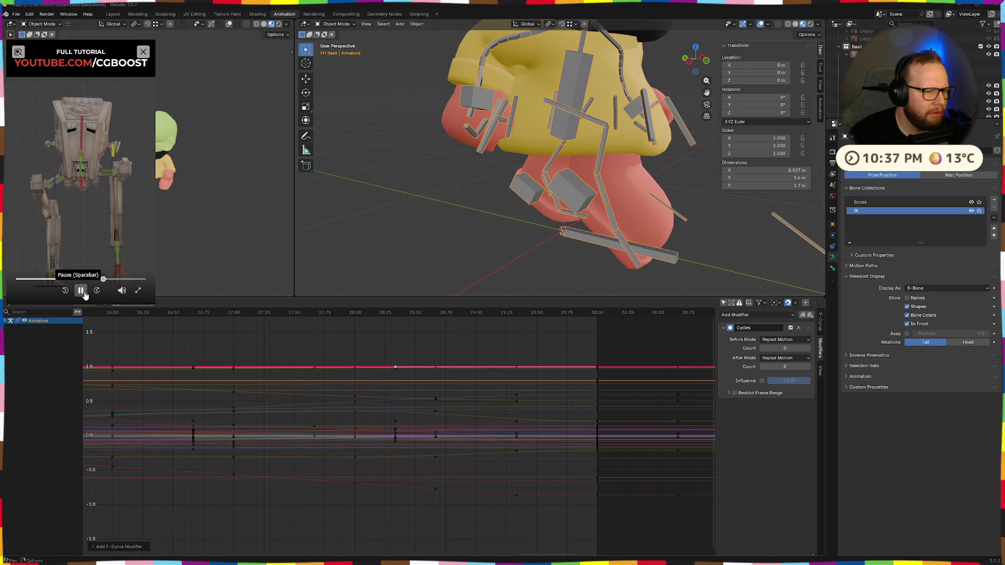
left_click(81, 291)
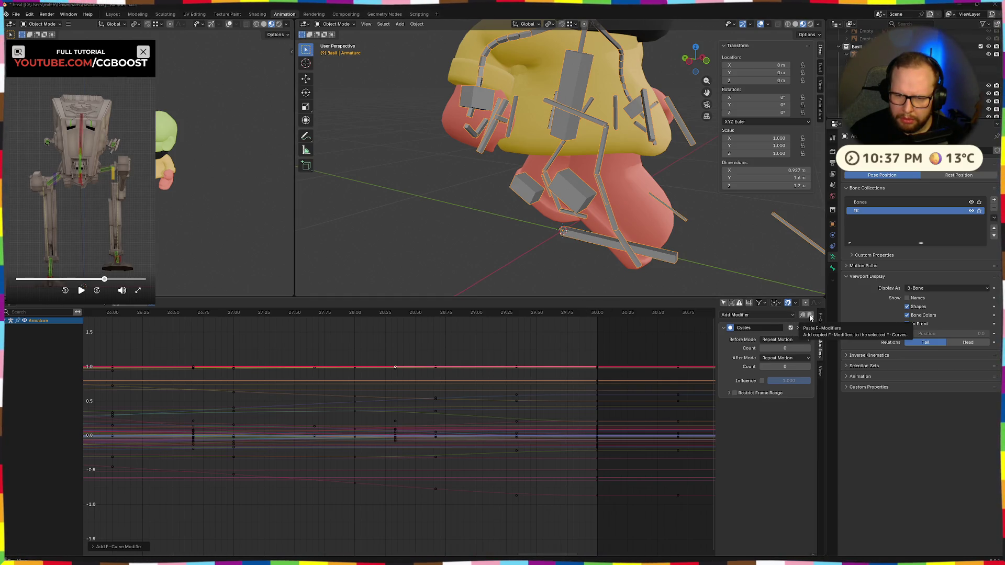
left_click(585, 348)
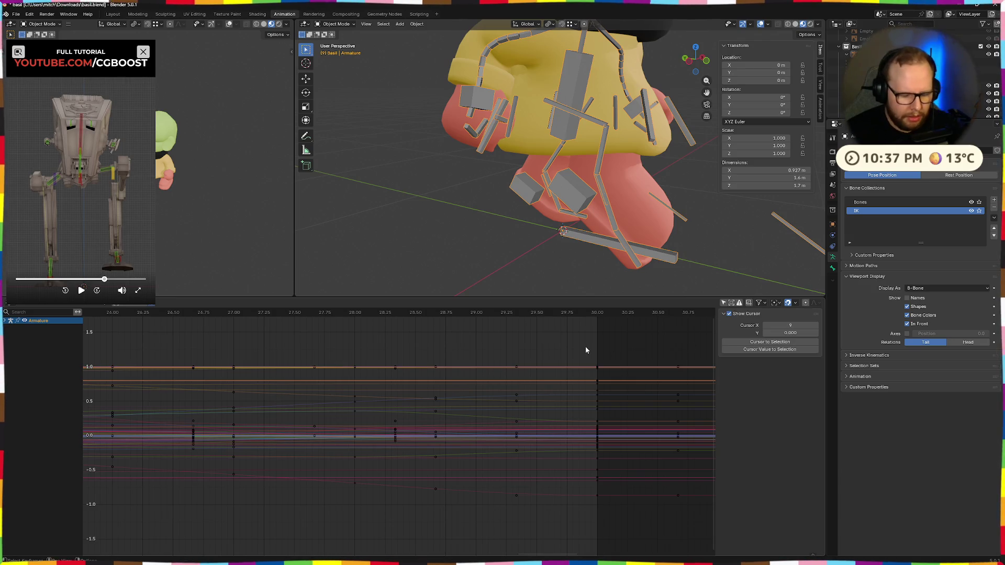
Select all Run keyframes while reviewing the tutorial, then restart Blender after its crash and close the tutorial window
key("a")
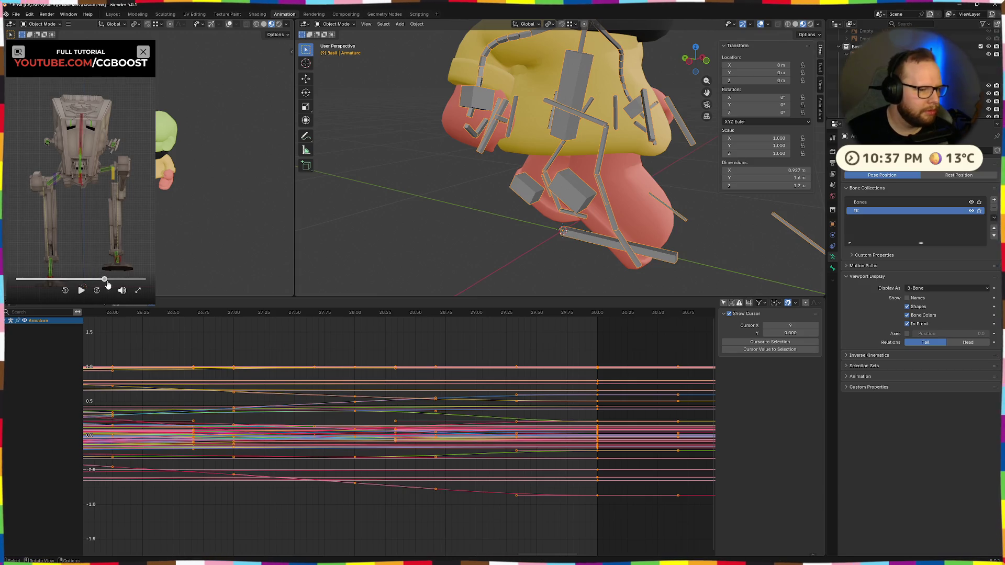
key("space")
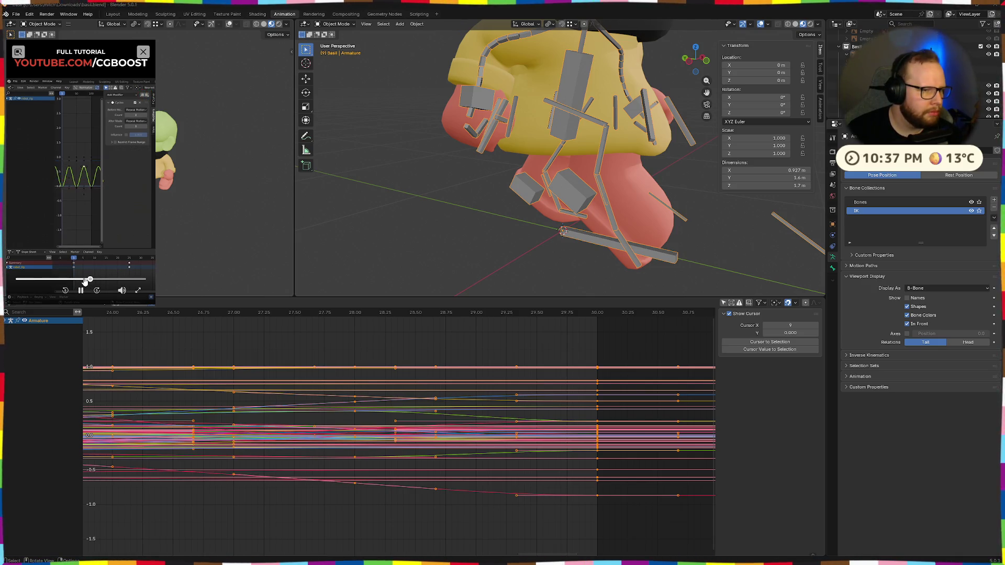
left_click(85, 280)
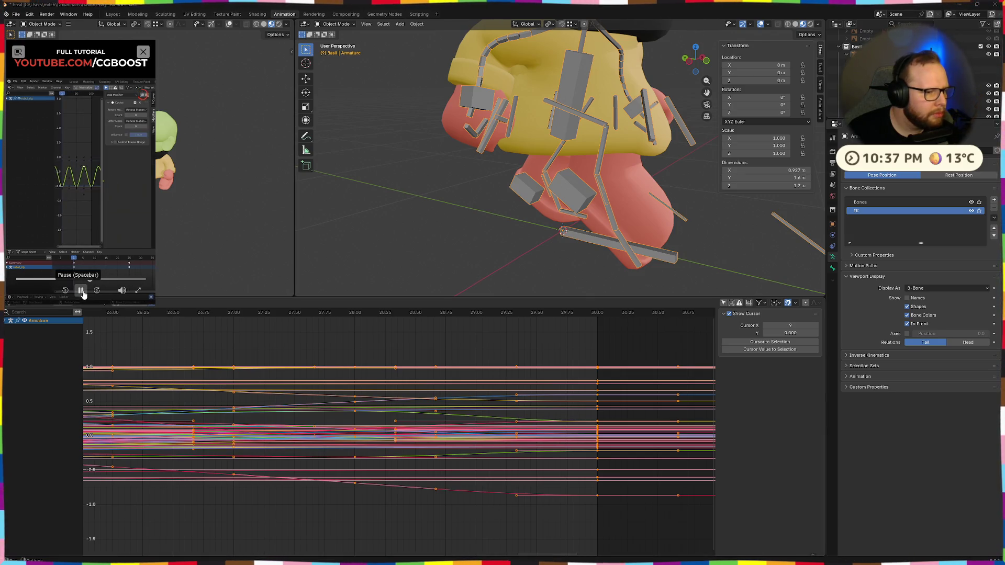
left_click(270, 334)
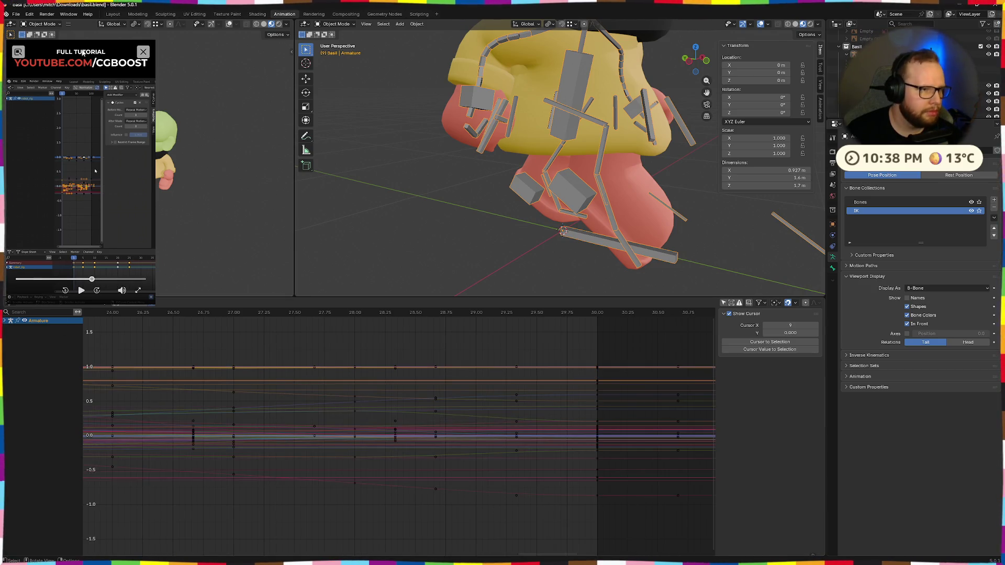
left_click_drag(81, 51, 93, 28)
key("a")
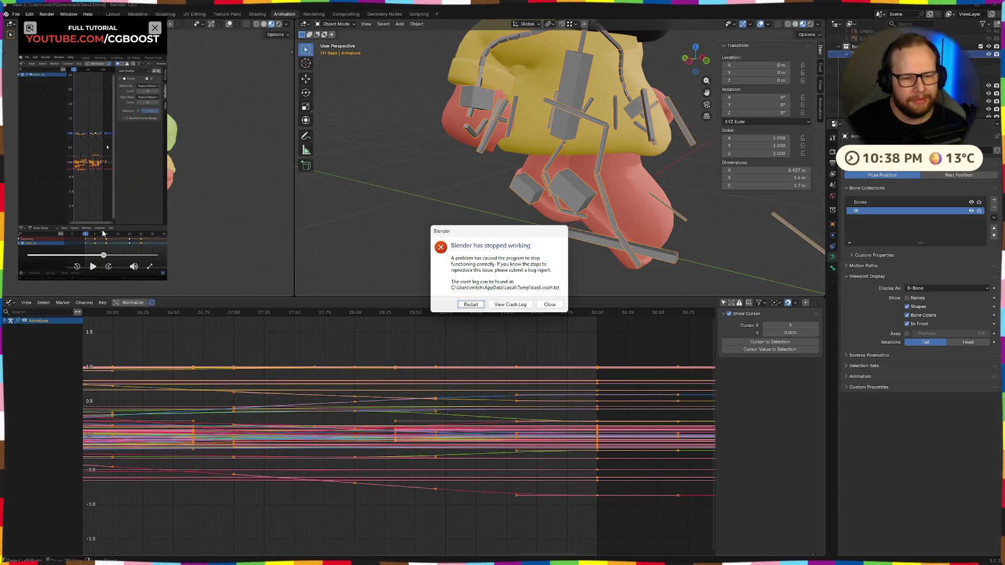
key("Return")
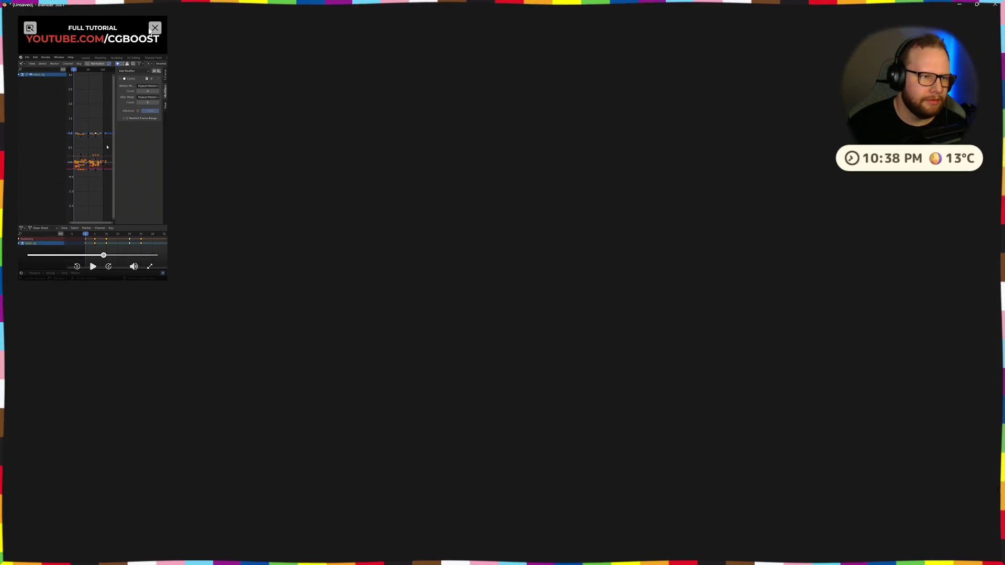
left_click(154, 28)
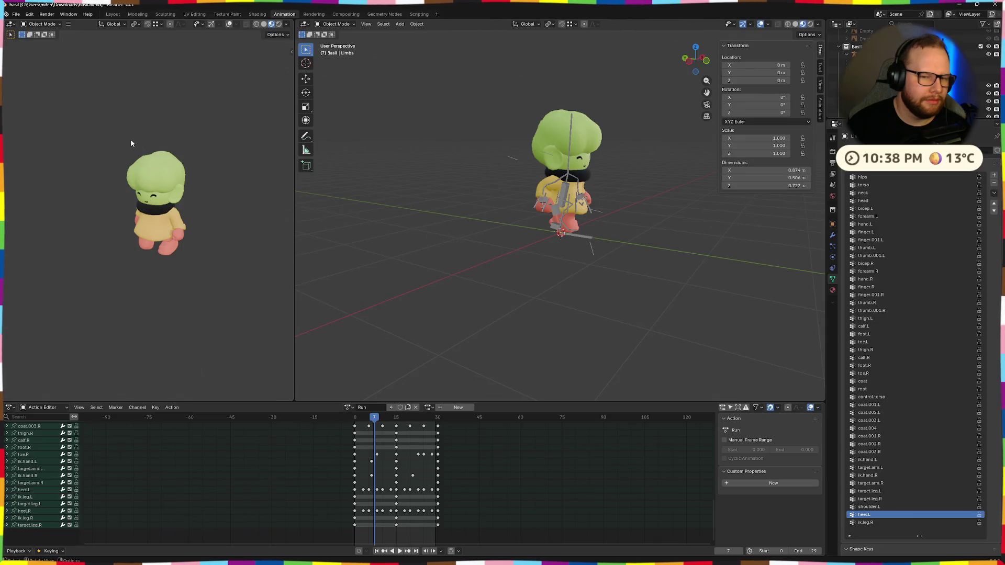
Play the Run action, then copy every bone's frame-0 keyframes and paste them at the end
key("space")
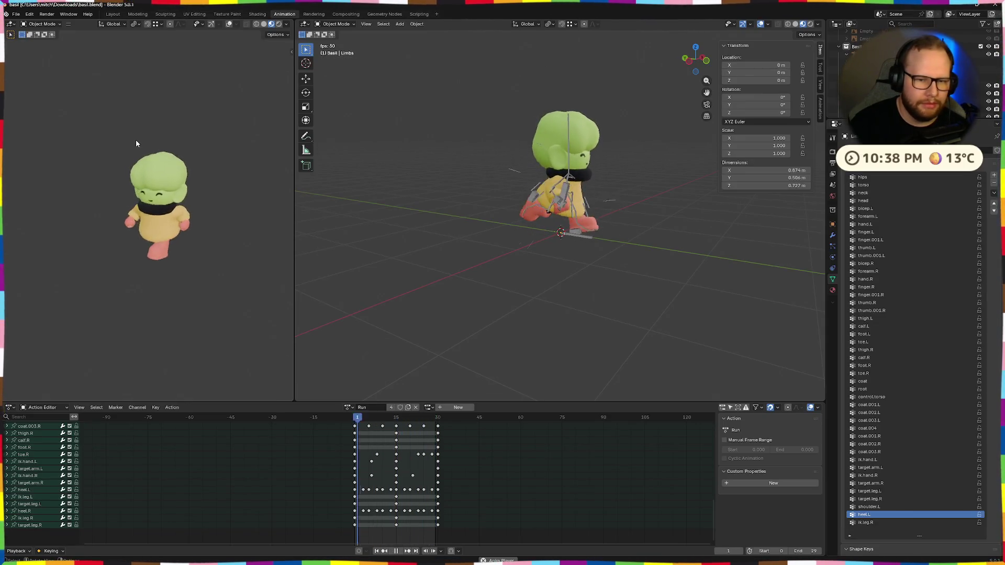
key("space")
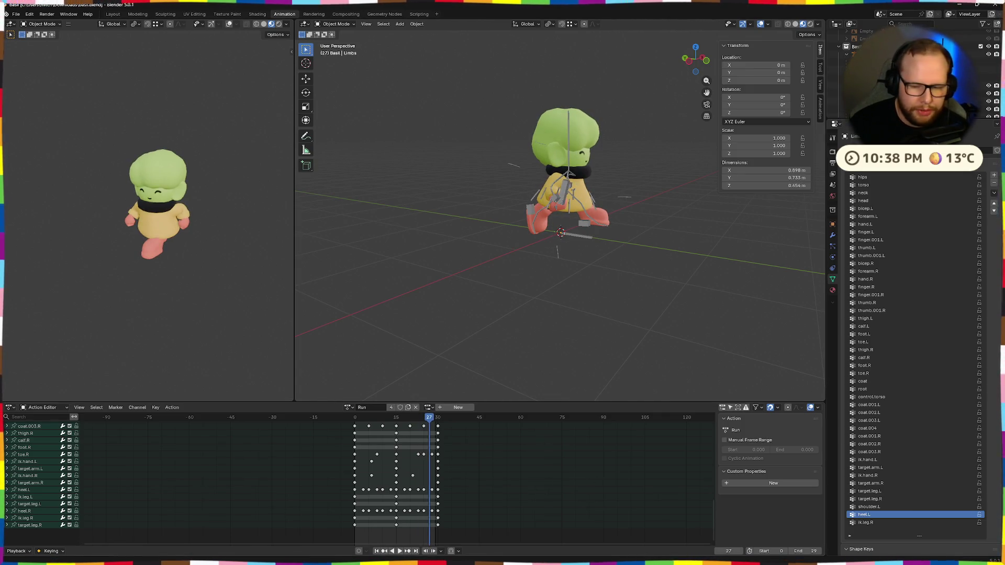
scroll(442, 440, "up", 1)
scroll(442, 439, "up", 2)
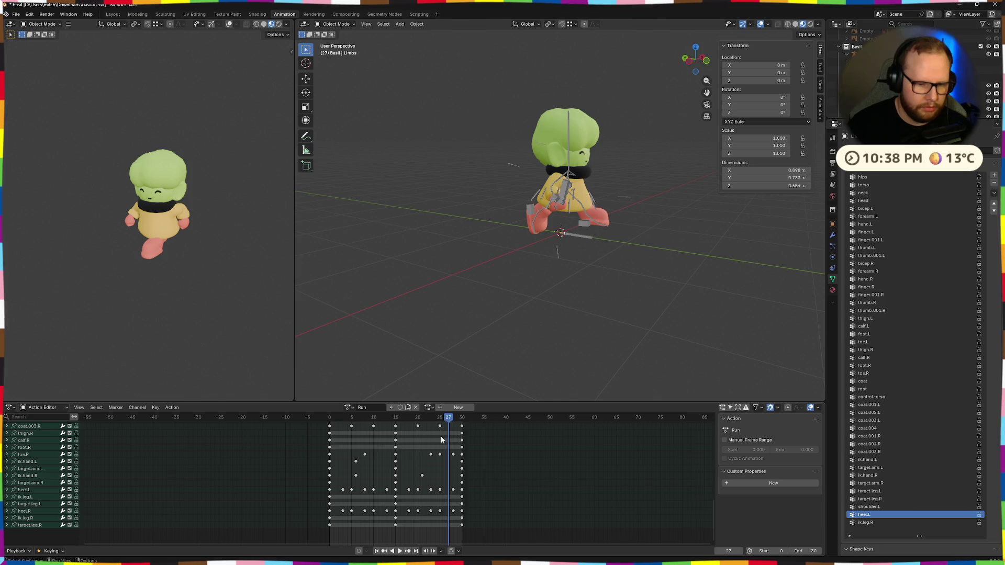
key("space")
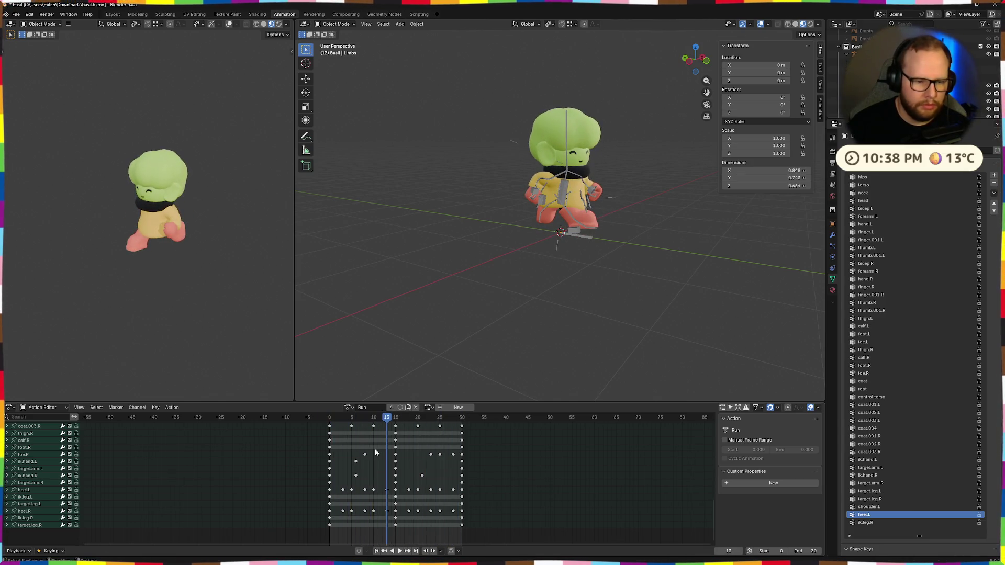
left_click(330, 419)
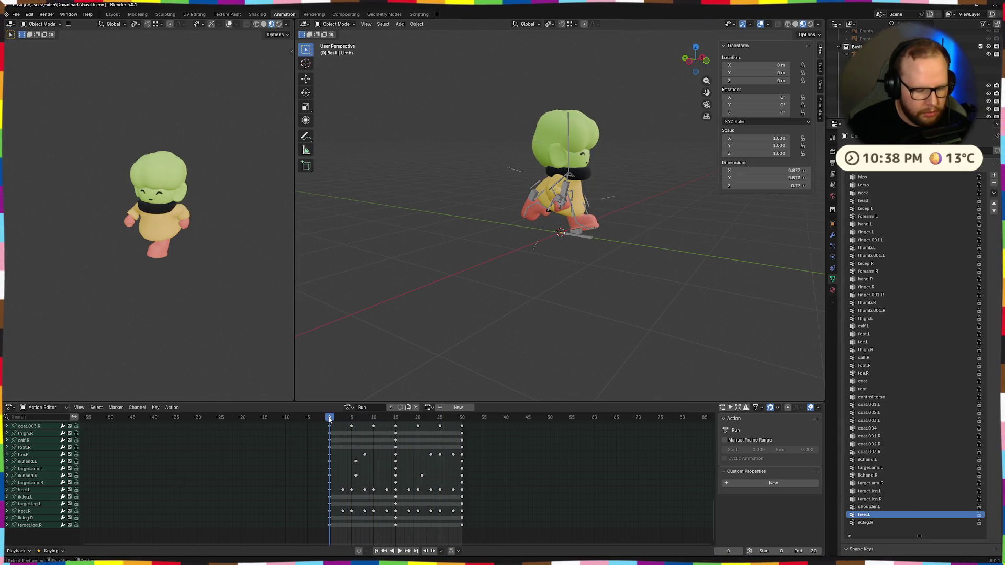
left_click_drag(323, 423, 331, 543)
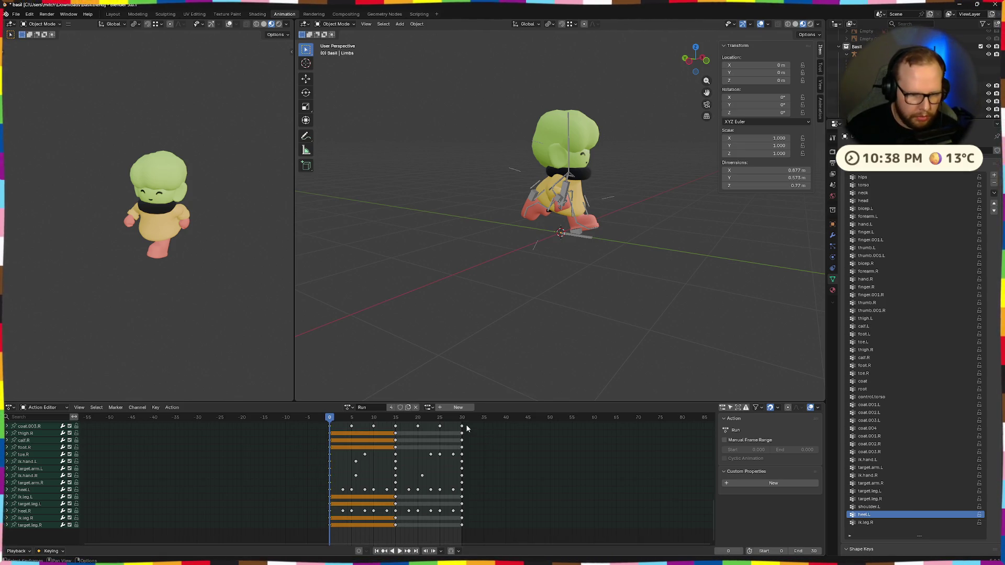
key("ctrl+v")
key("ctrl+shift+v")
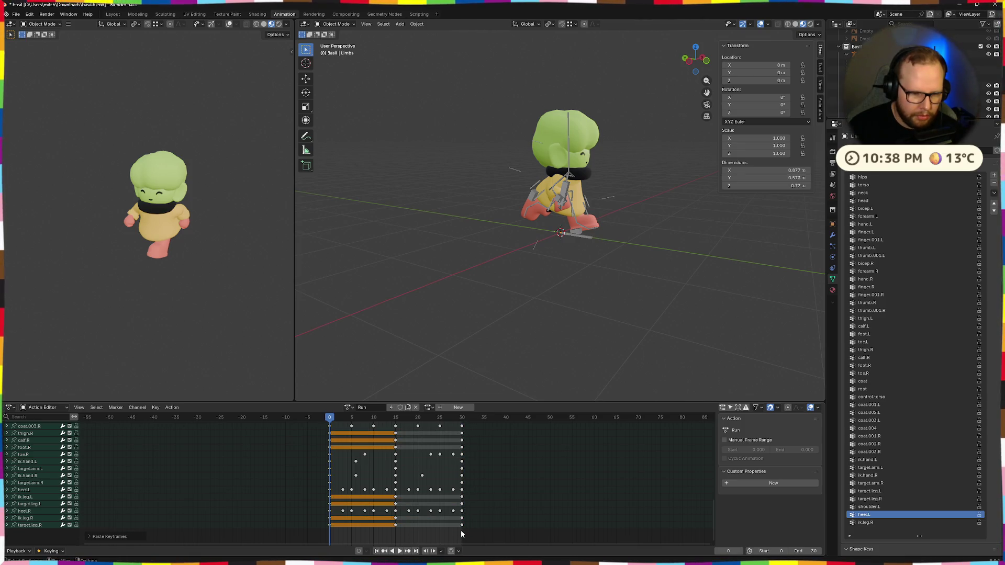
Play the action to check the loop and scrub from frame 30 back to frame 0
key("space")
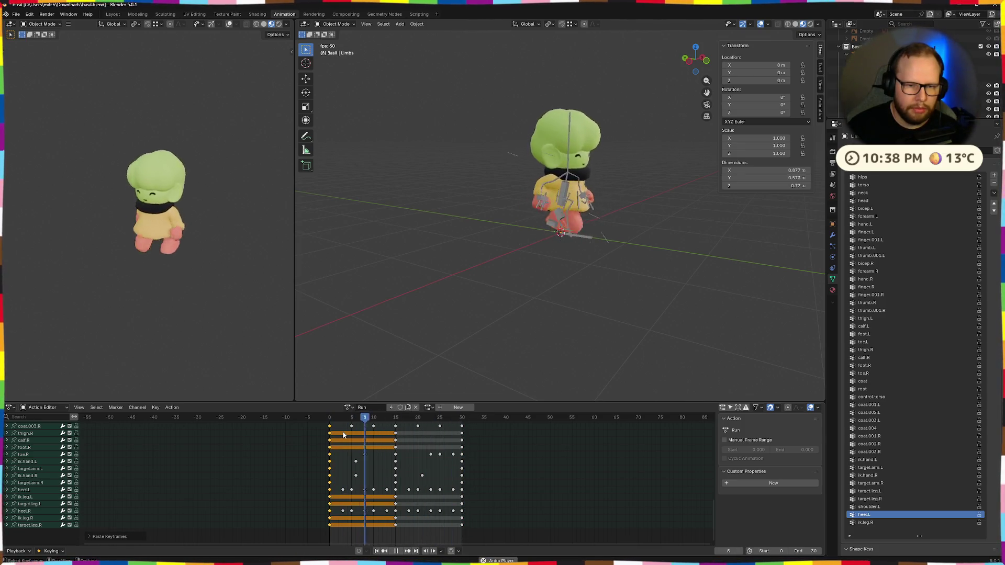
key("space")
left_click(463, 426)
left_click_drag(463, 426, 294, 472)
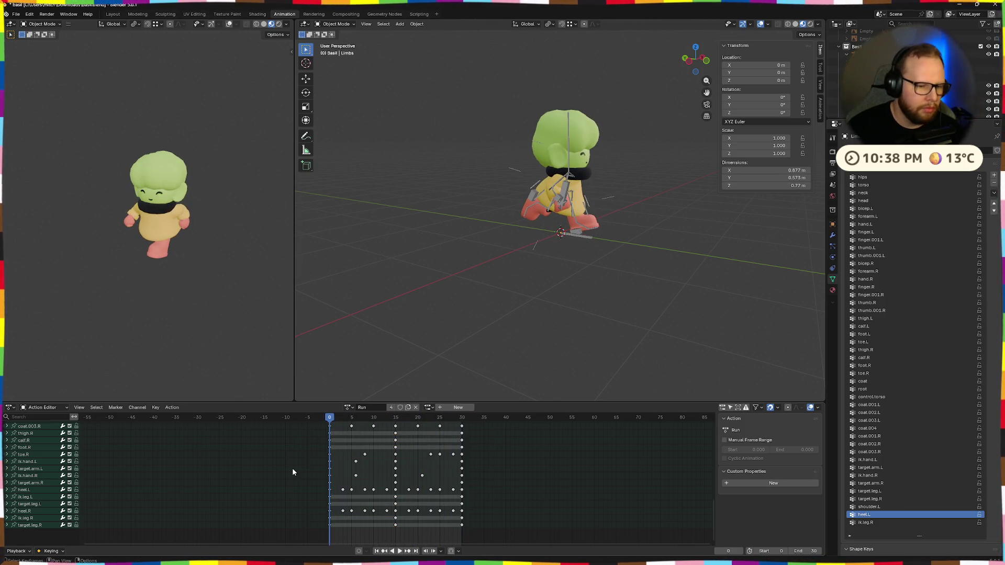
left_click(10, 406)
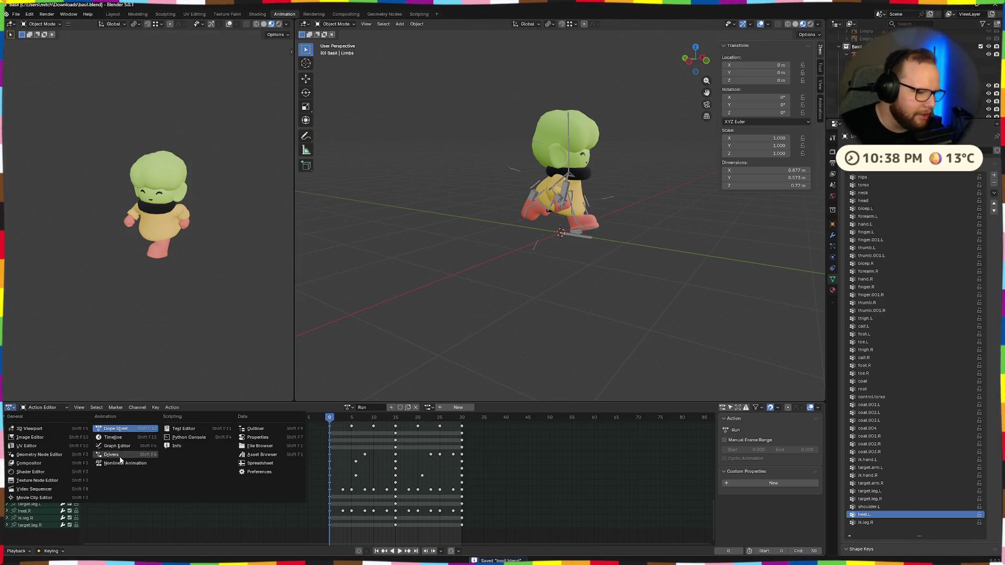
Switch the bottom area to the Graph Editor and select the armature to show its Run F-curves
left_click(110, 447)
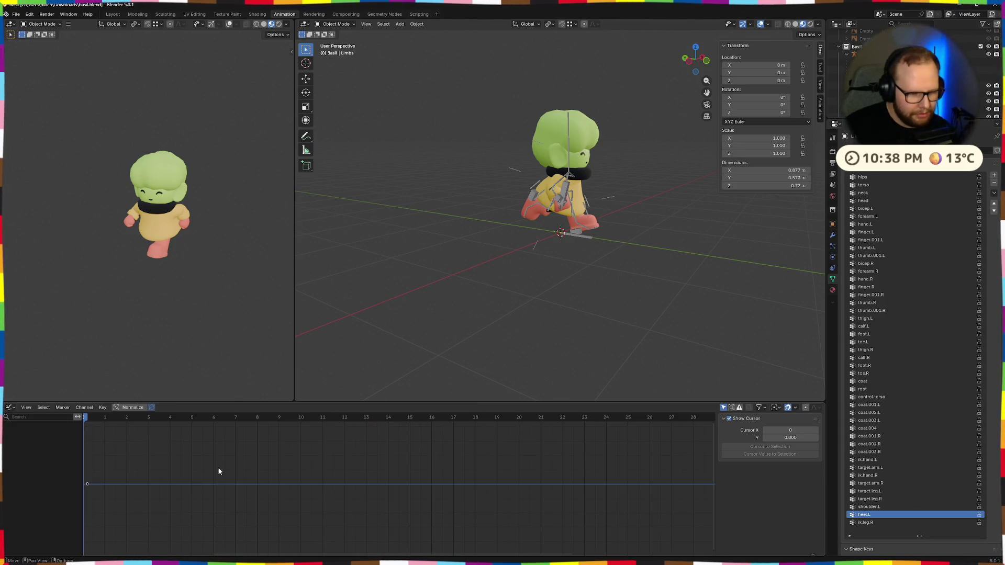
scroll(520, 204, "up", 4)
scroll(520, 203, "up", 4)
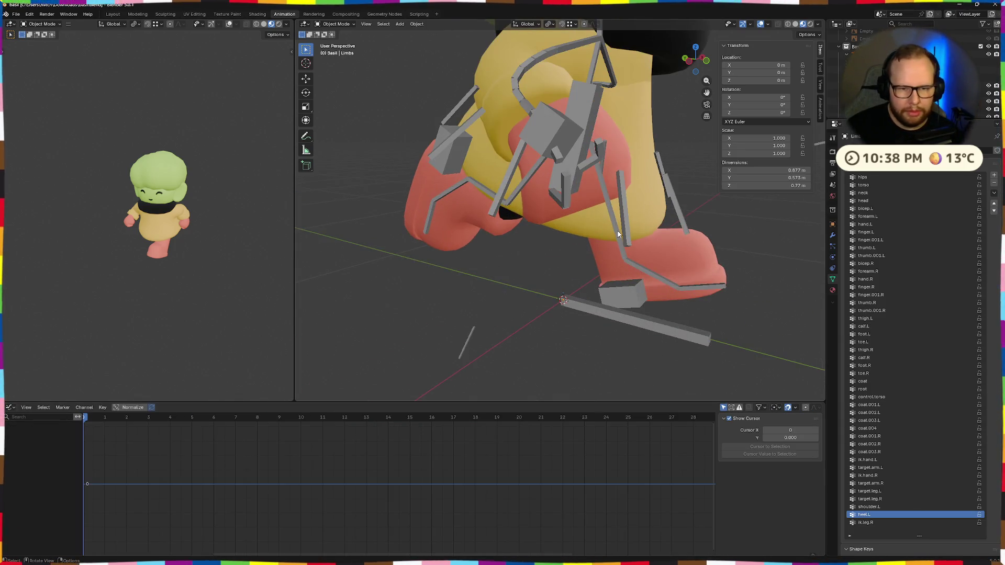
left_click(618, 233)
scroll(532, 299, "down", 5)
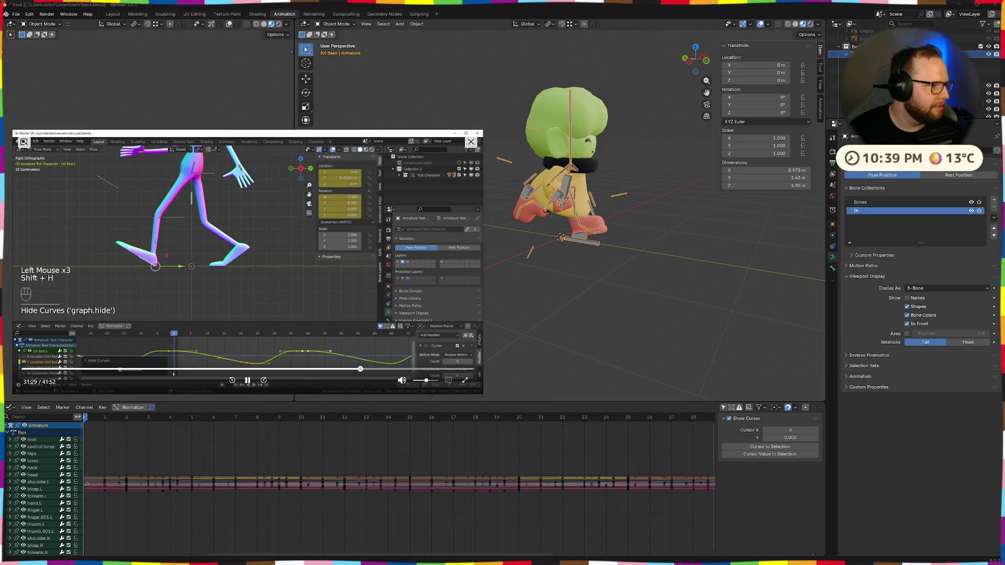
left_click(361, 368)
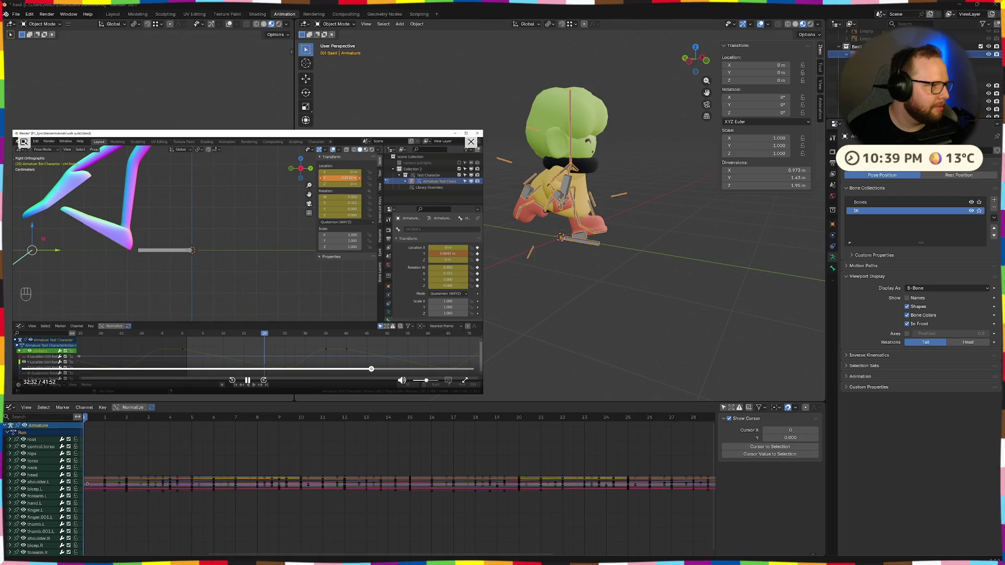
left_click(397, 368)
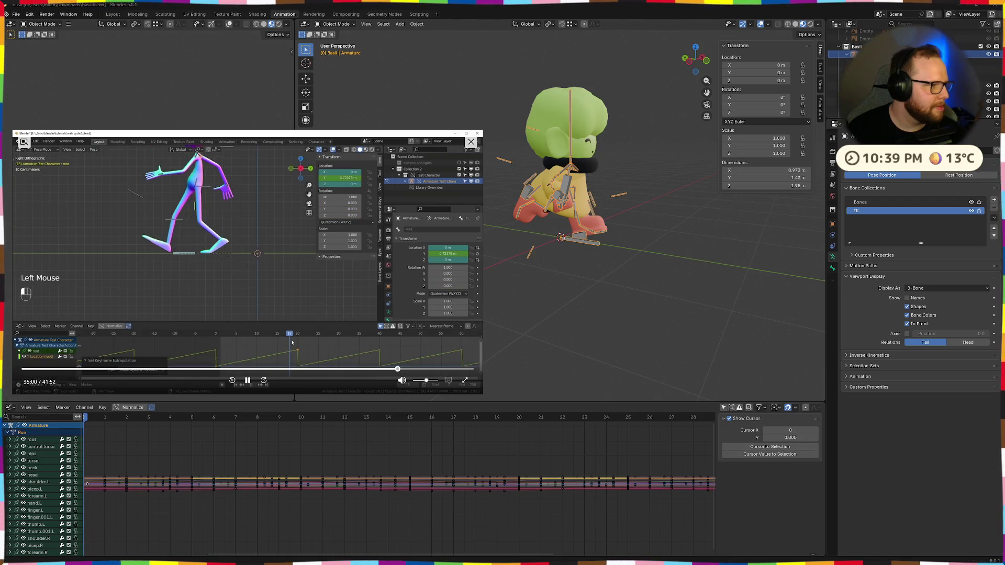
left_click(416, 368)
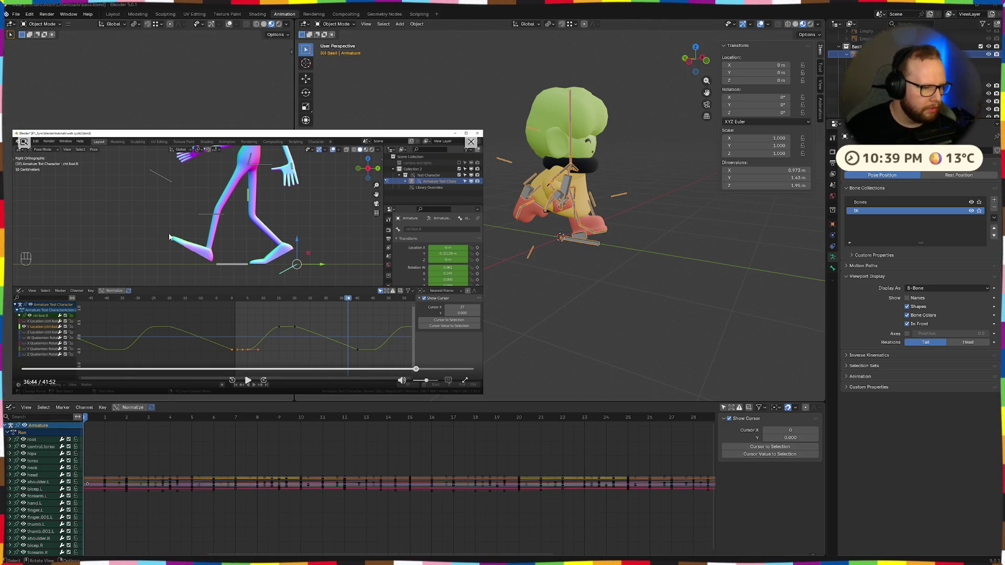
left_click(247, 380)
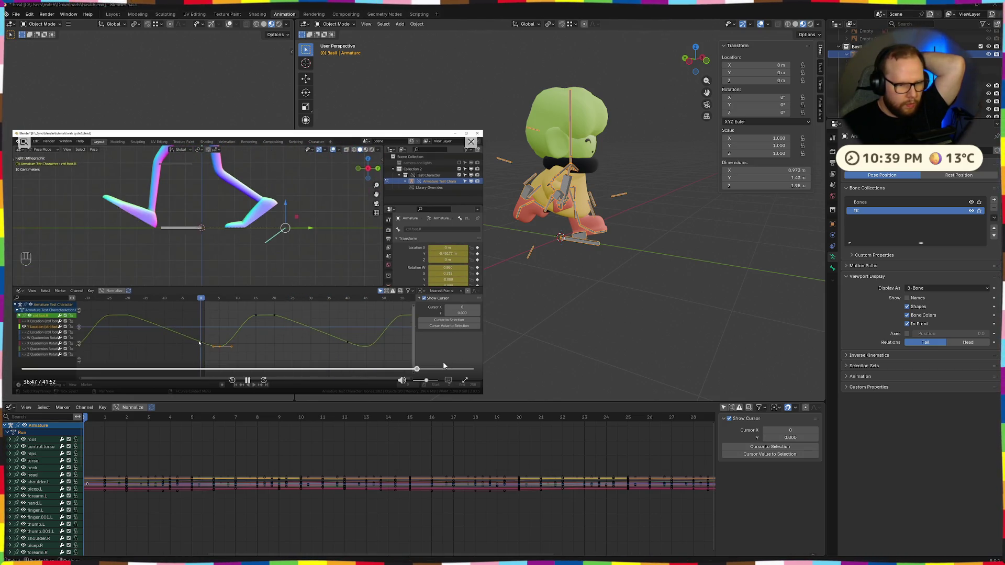
left_click_drag(416, 370, 436, 370)
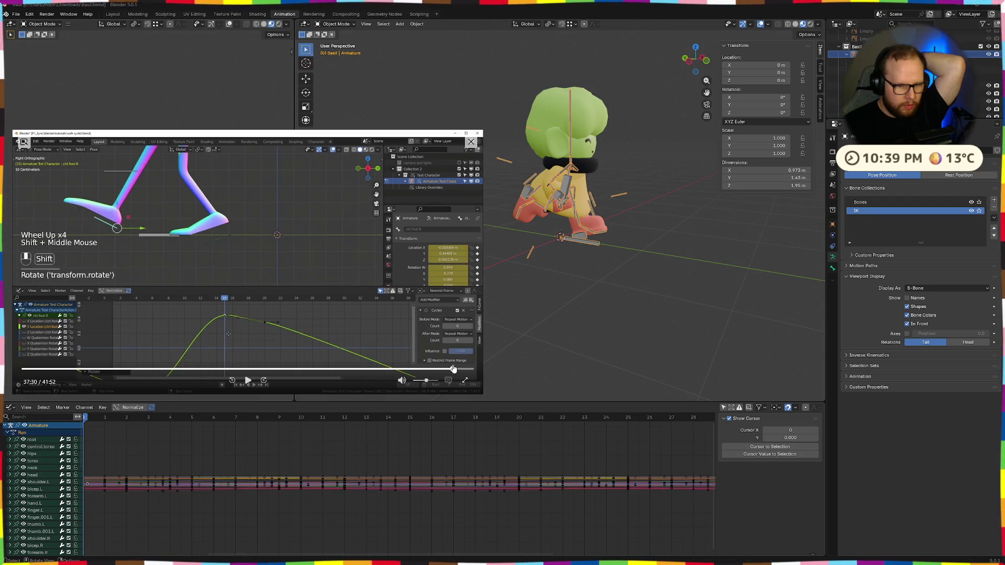
left_click(248, 380)
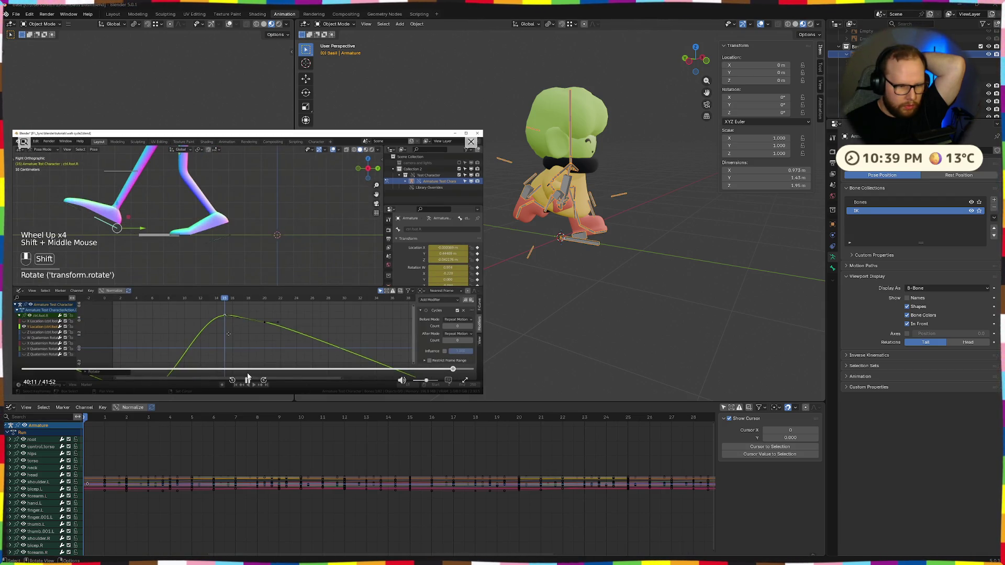
left_click(467, 372)
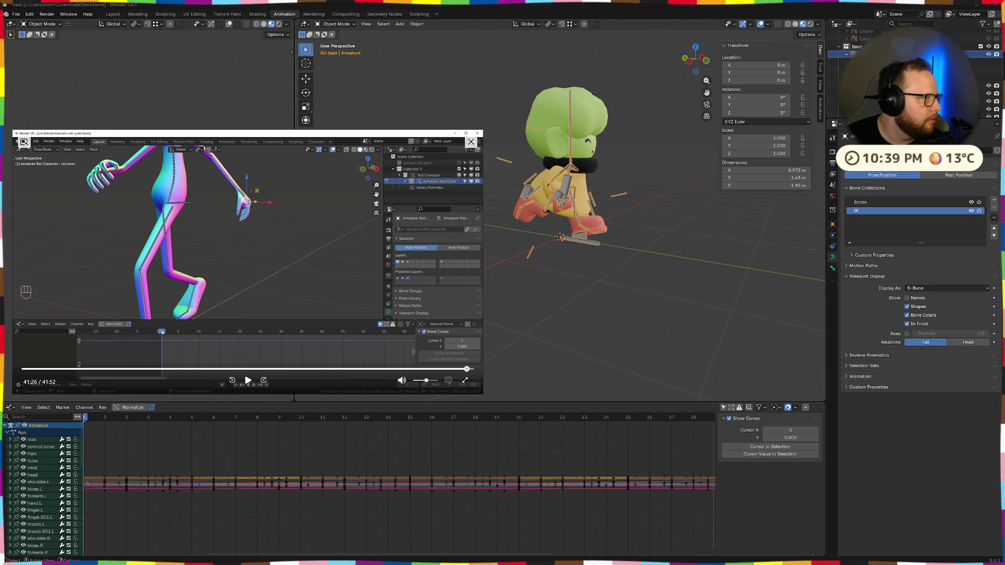
left_click(243, 370)
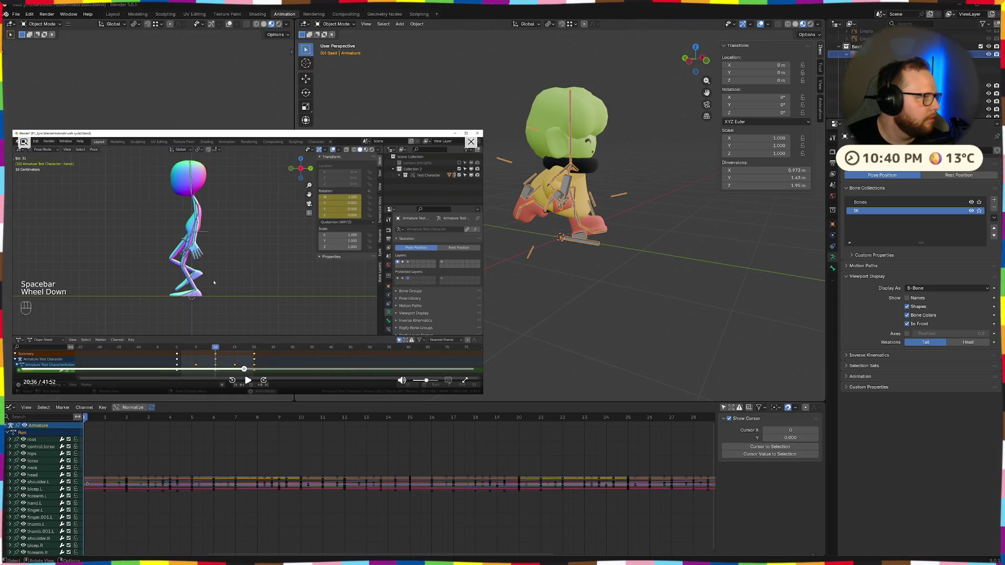
key("space")
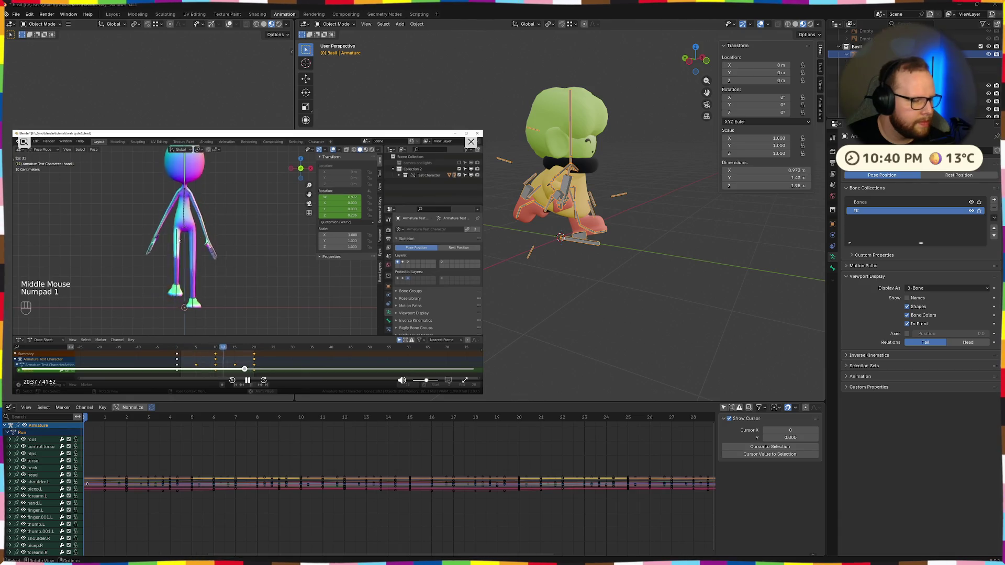
key("space")
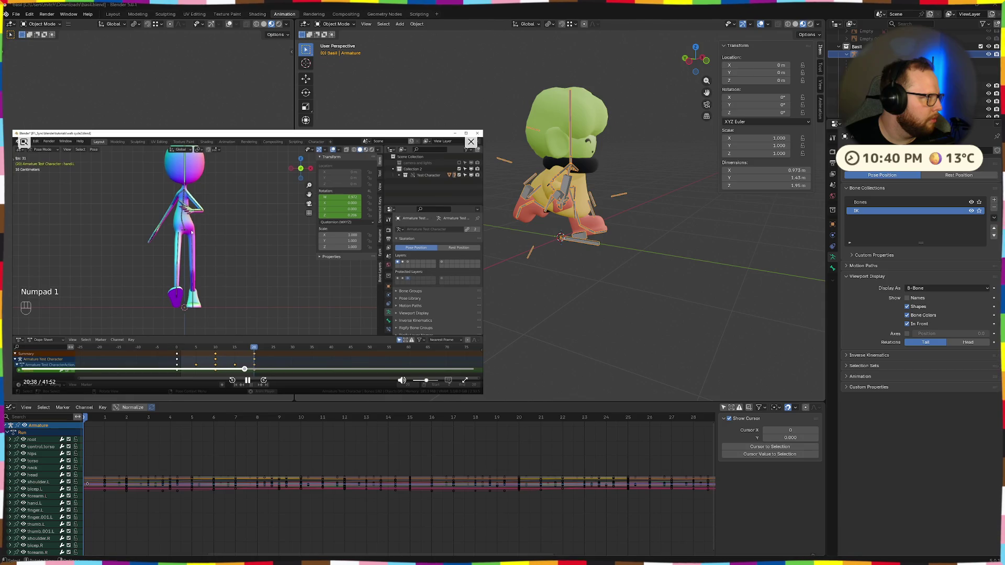
left_click(158, 370)
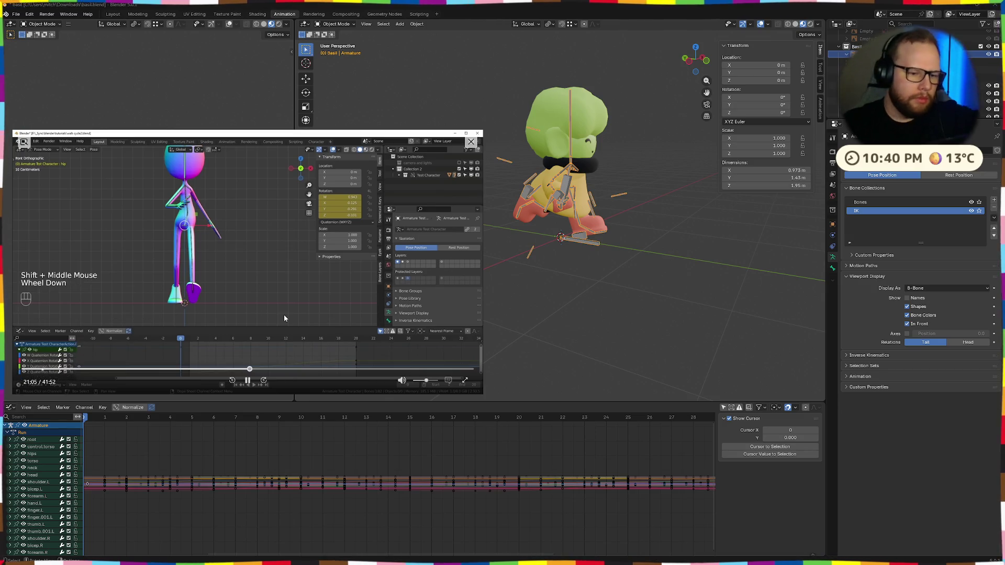
left_click(247, 382)
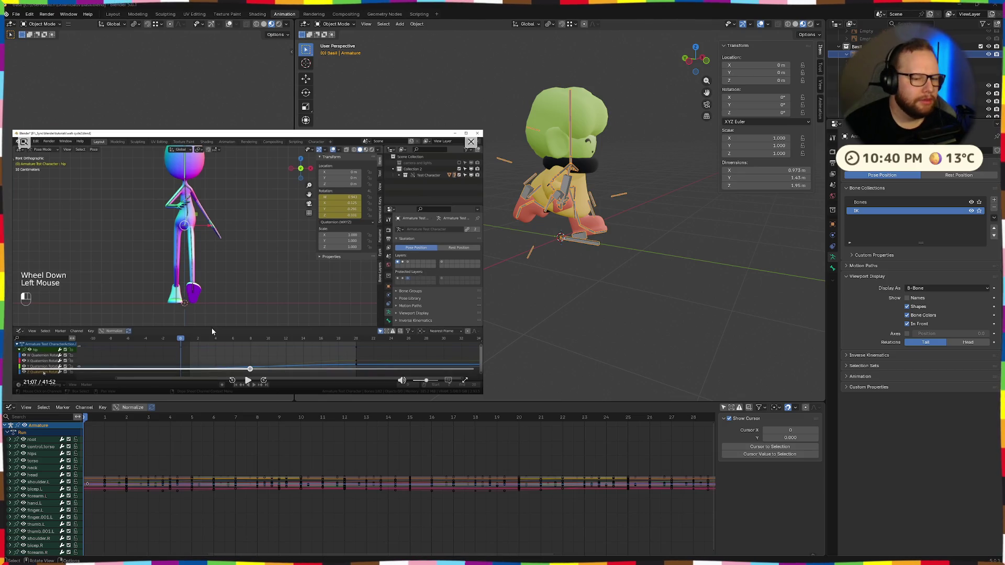
left_click(247, 381)
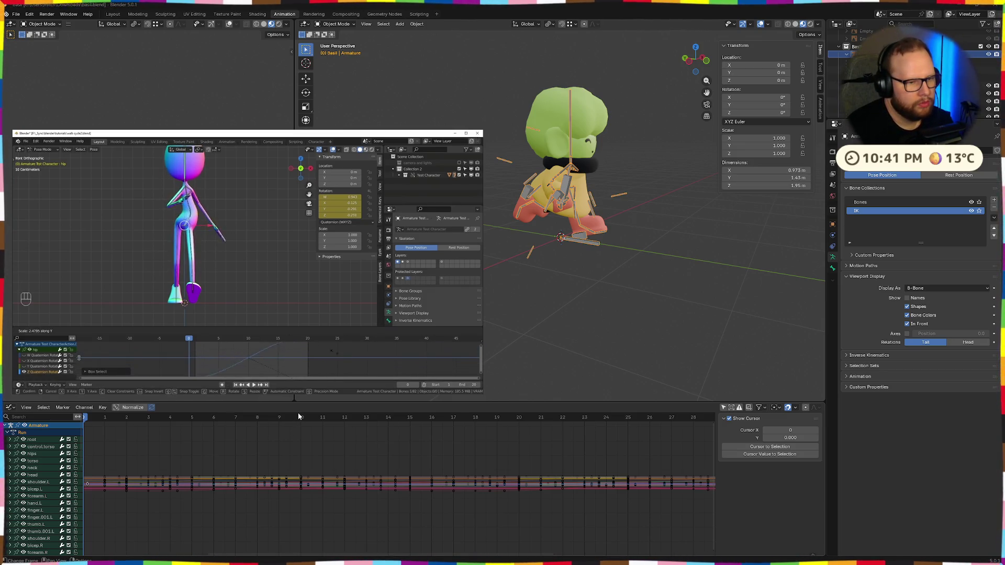
left_click(247, 383)
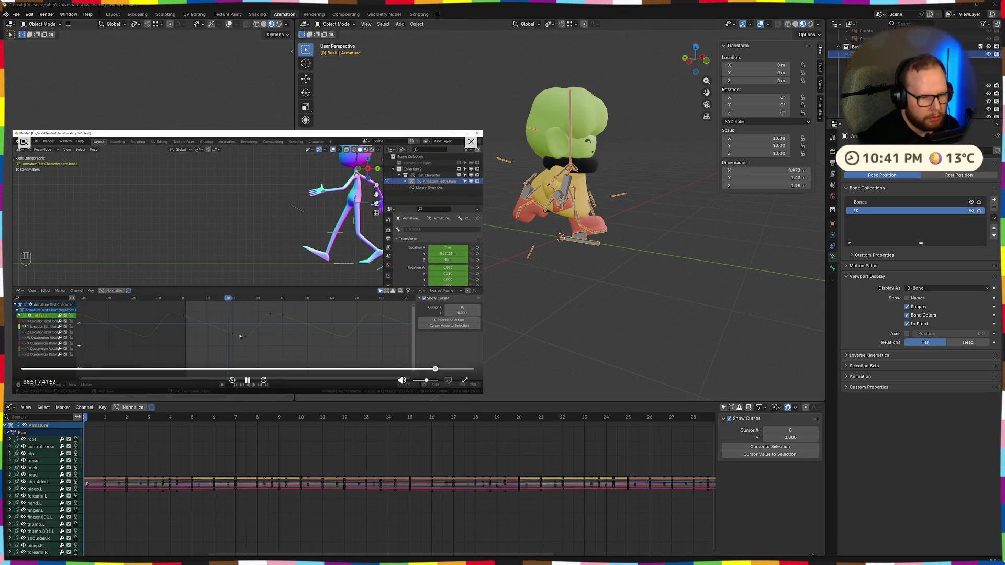
key("Right")
key("Right")
key("Right")
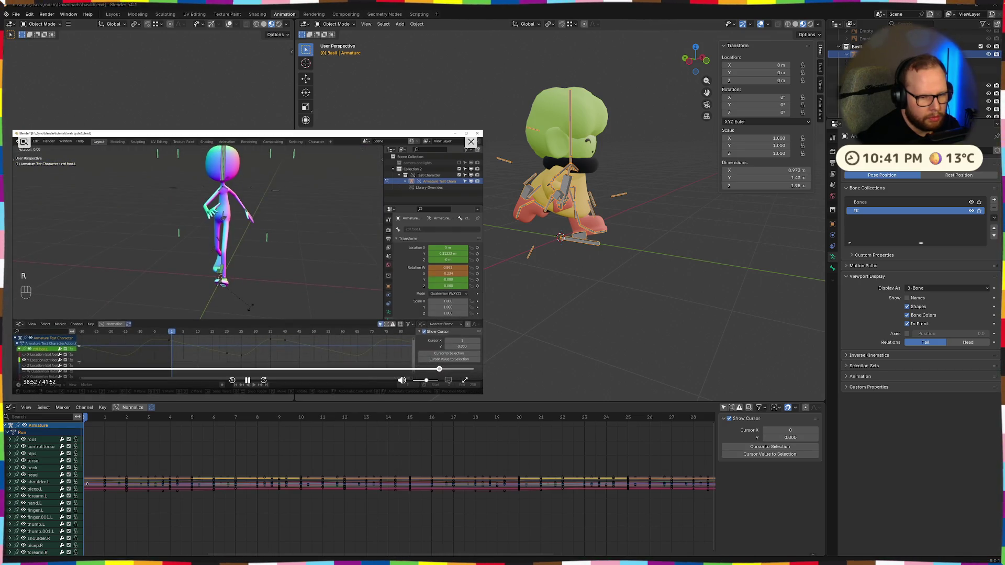
key("Right")
key("Right")
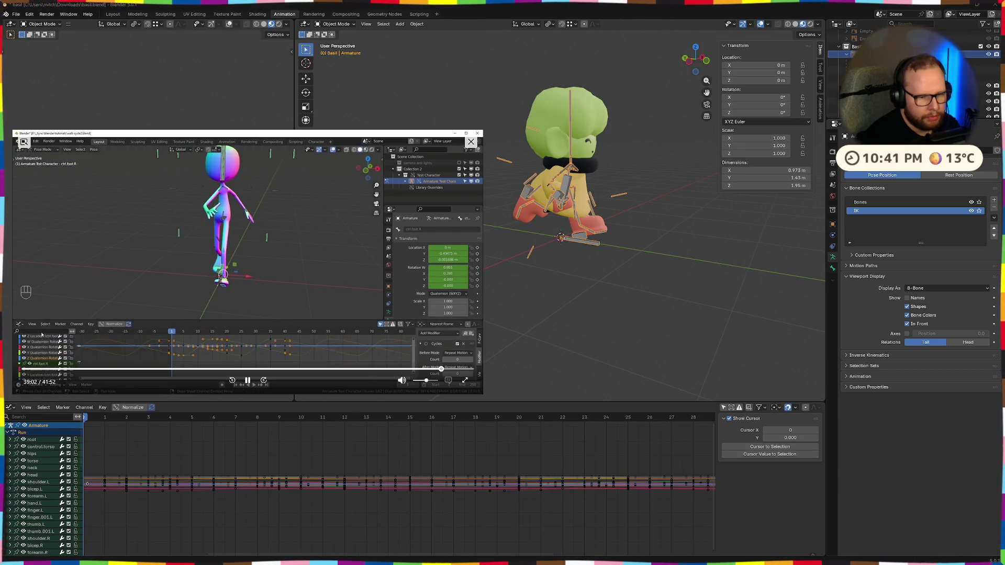
key("Right")
key("Right")
key("Right")
key("Right")
key("Right")
key("Right")
key("Right")
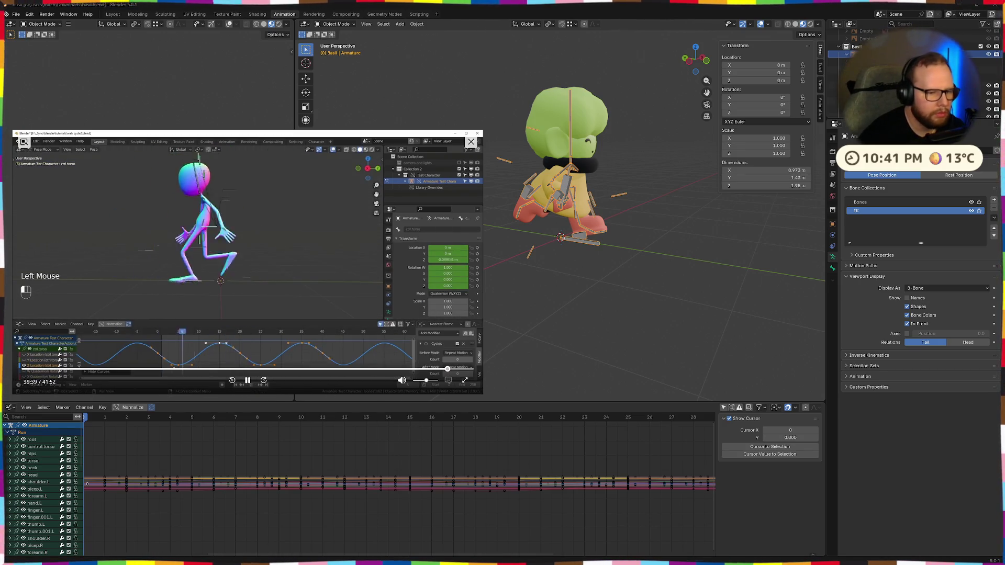
left_click(249, 385)
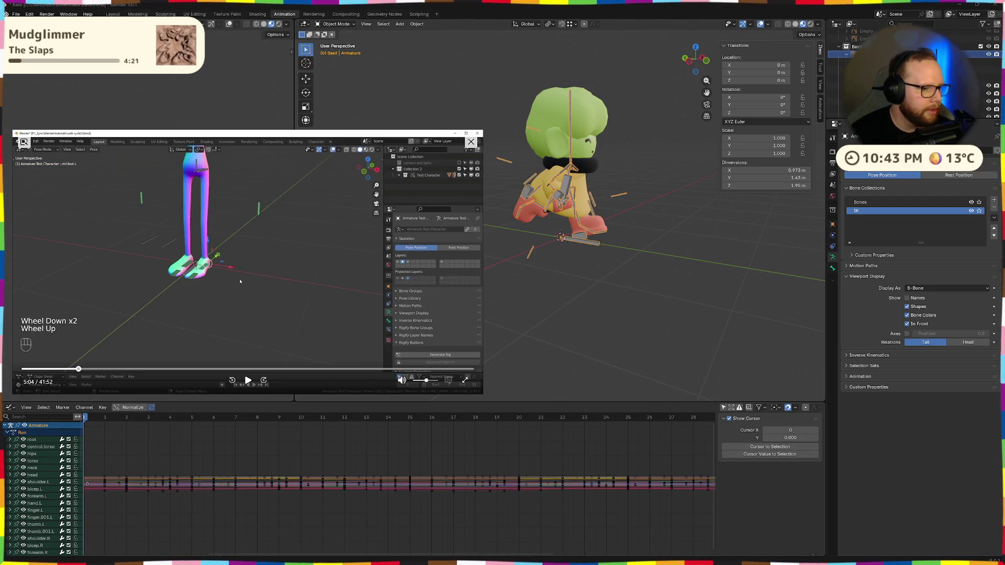
key("space")
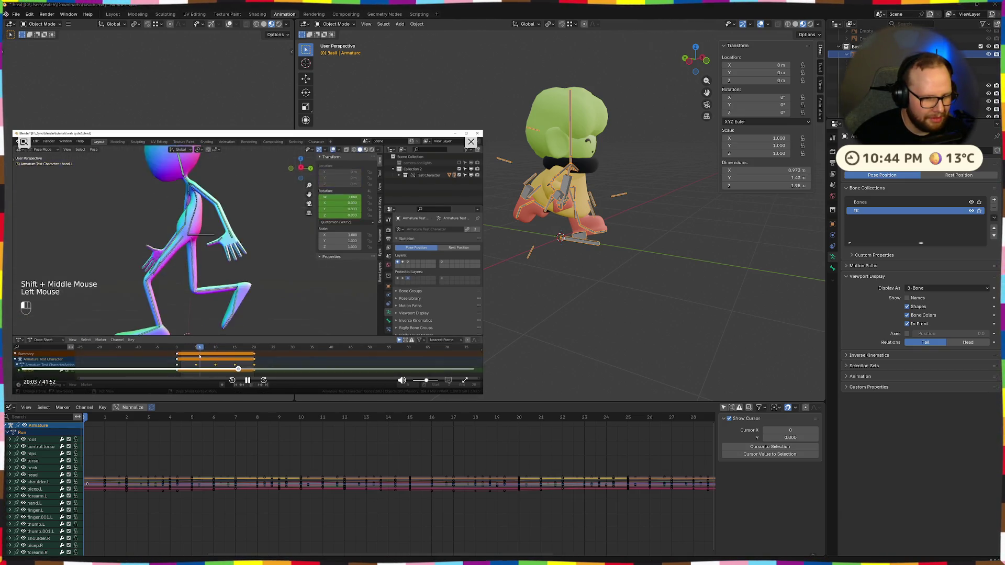
key("Left")
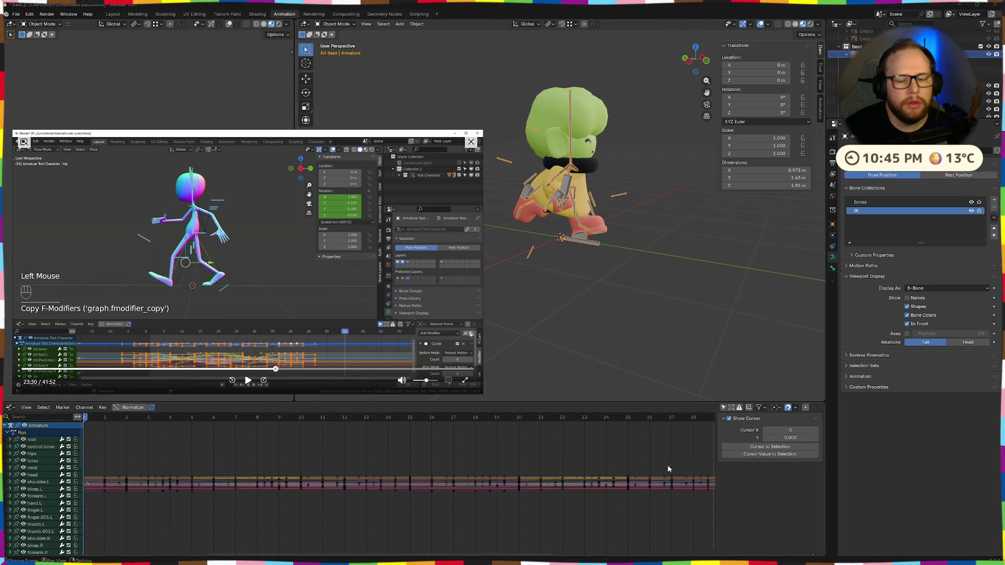
scroll(673, 467, "down", 2)
scroll(678, 492, "down", 2)
scroll(678, 495, "down", 2)
scroll(666, 490, "up", 1)
scroll(665, 490, "up", 3)
scroll(589, 475, "up", 2)
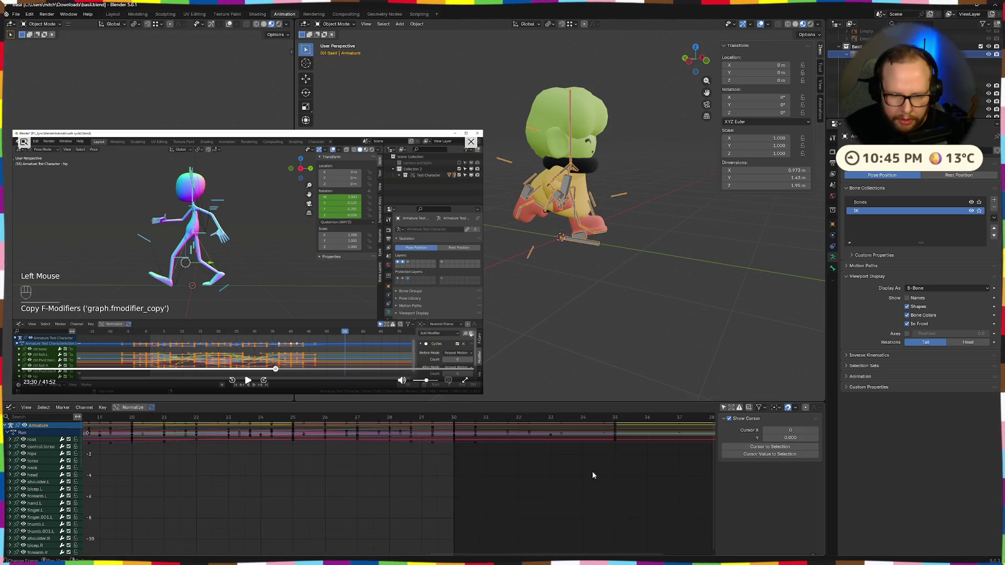
scroll(505, 510, "up", 2)
scroll(569, 491, "up", 2)
Select all Run curves, add a Cycles modifier to one and paste it onto every selected curve
left_click(572, 480)
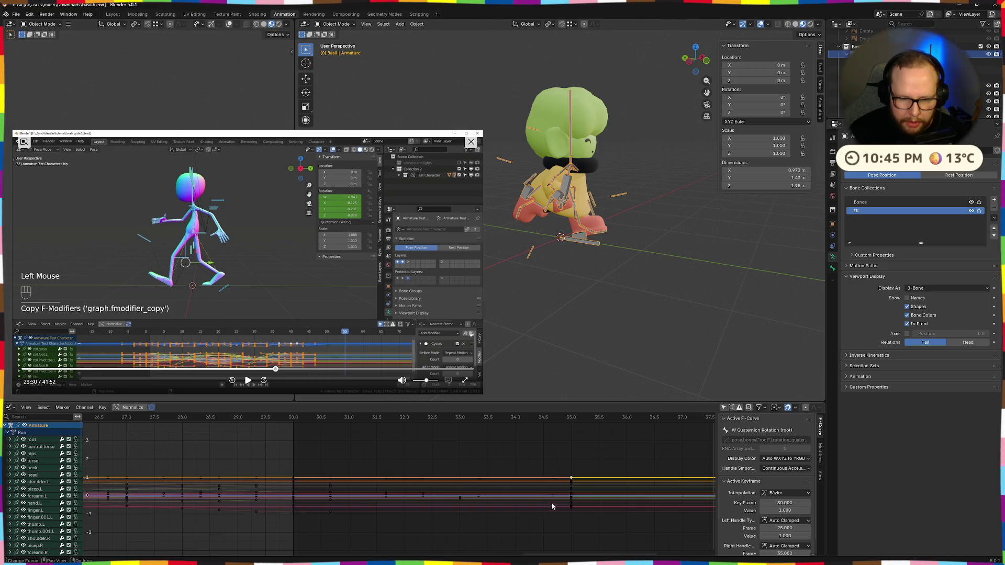
key("a")
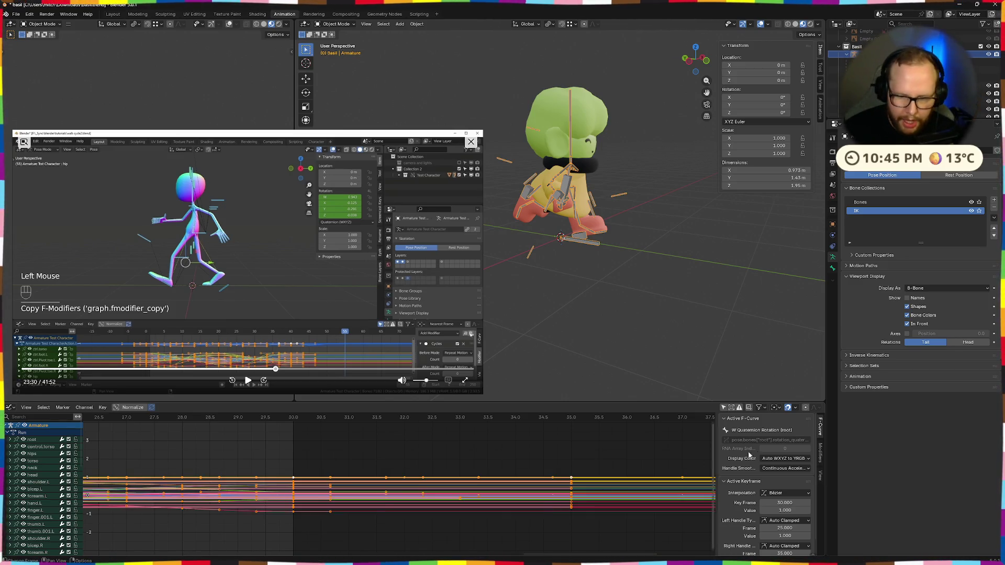
left_click(821, 451)
left_click(754, 421)
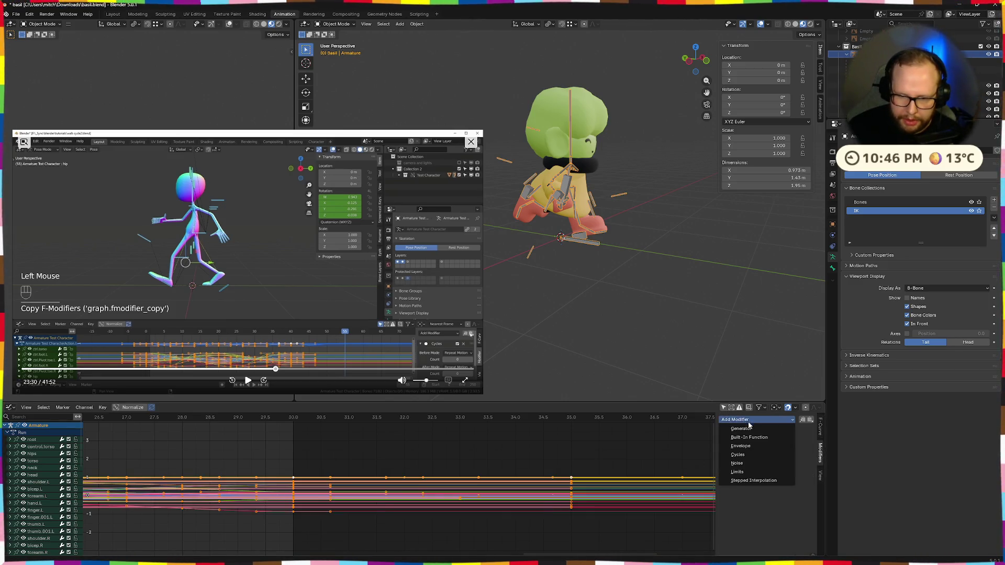
left_click(742, 456)
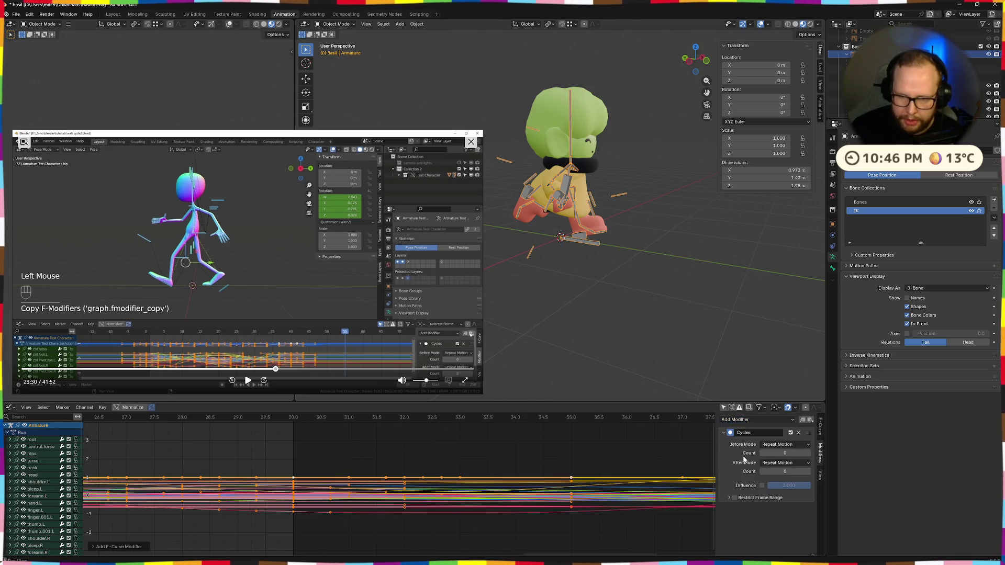
left_click(811, 421)
Remove the duplicated Cycles modifier and paste again with Replace Existing so each curve keeps one
left_click(248, 380)
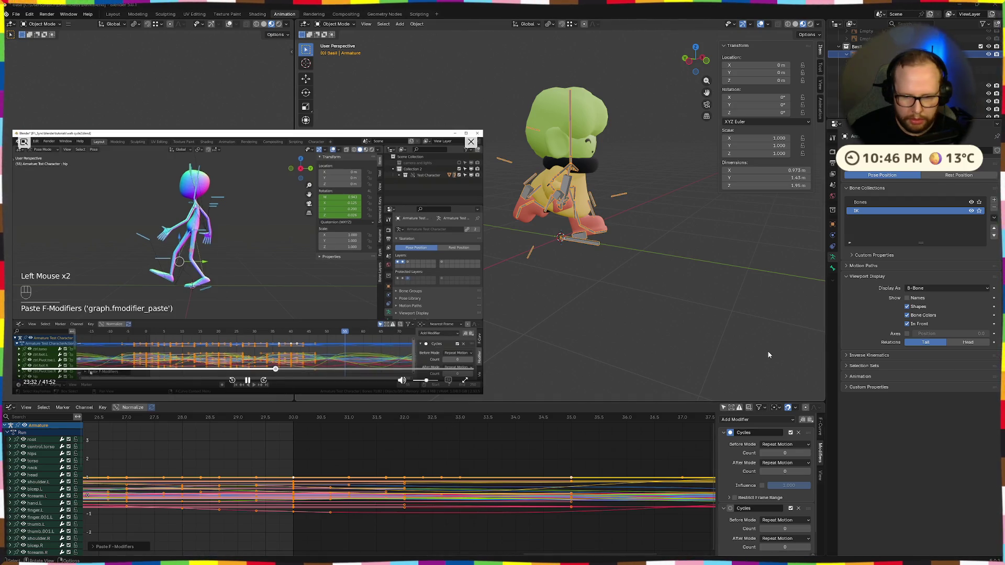
left_click(669, 446)
key("a")
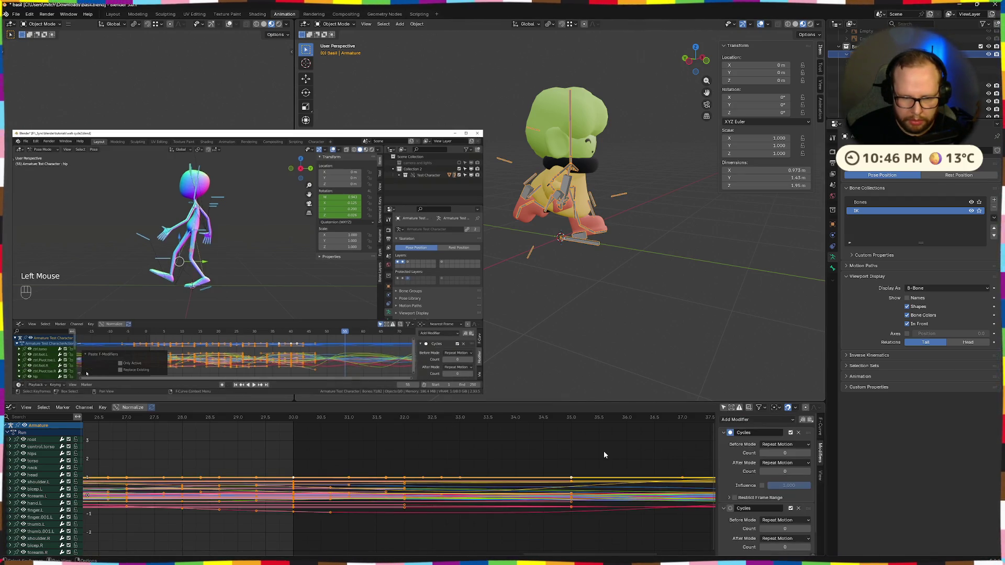
key("Delete")
left_click(810, 420)
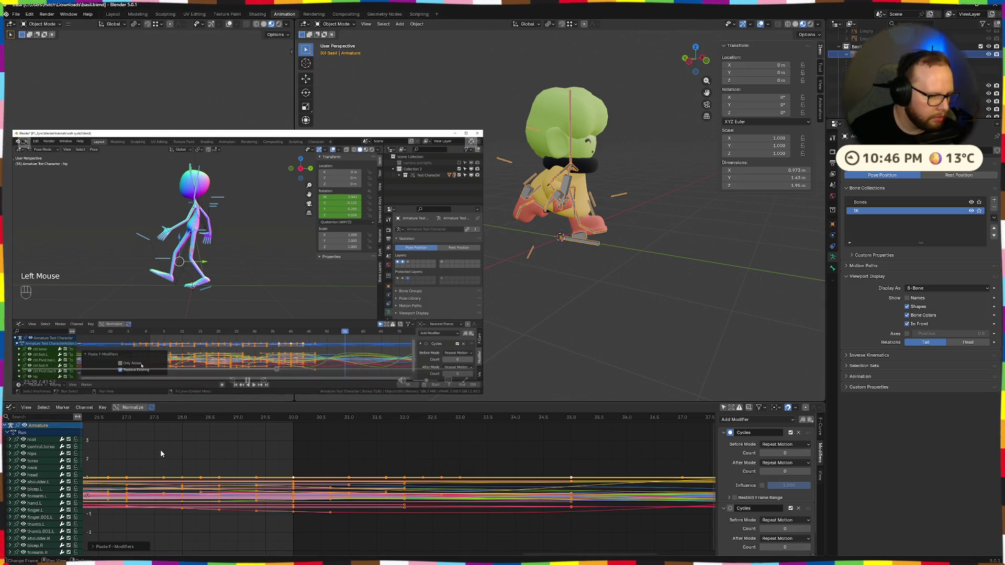
left_click(245, 381)
left_click(90, 546)
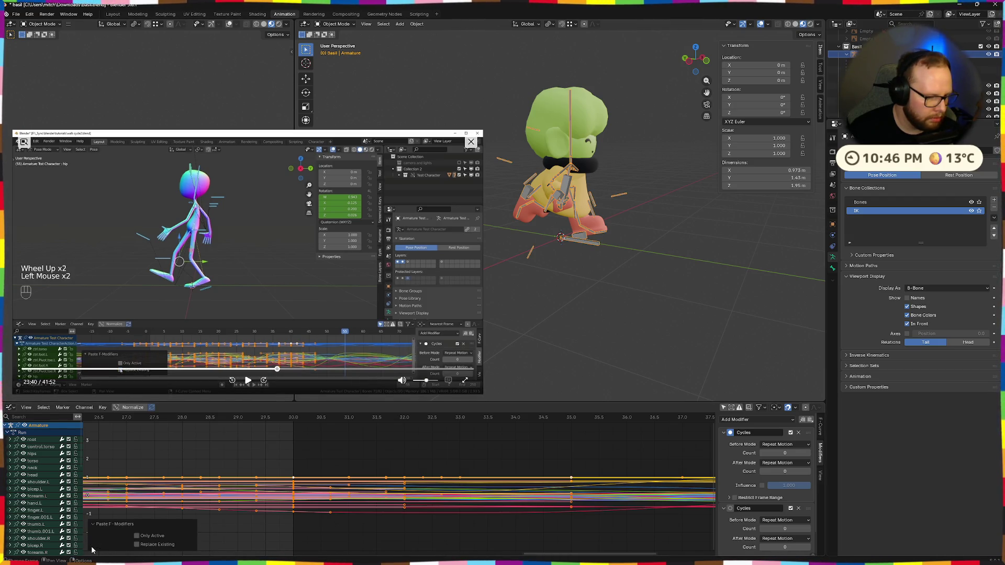
left_click(136, 544)
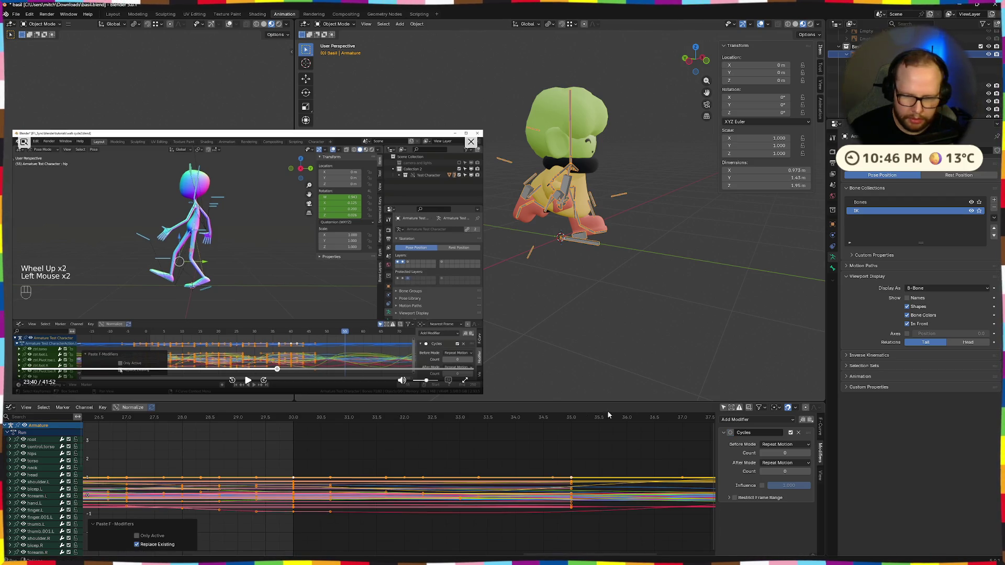
Reselect all curves and play the animation to confirm the run loops, shrinking the tutorial window
left_click(246, 381)
left_click(268, 443)
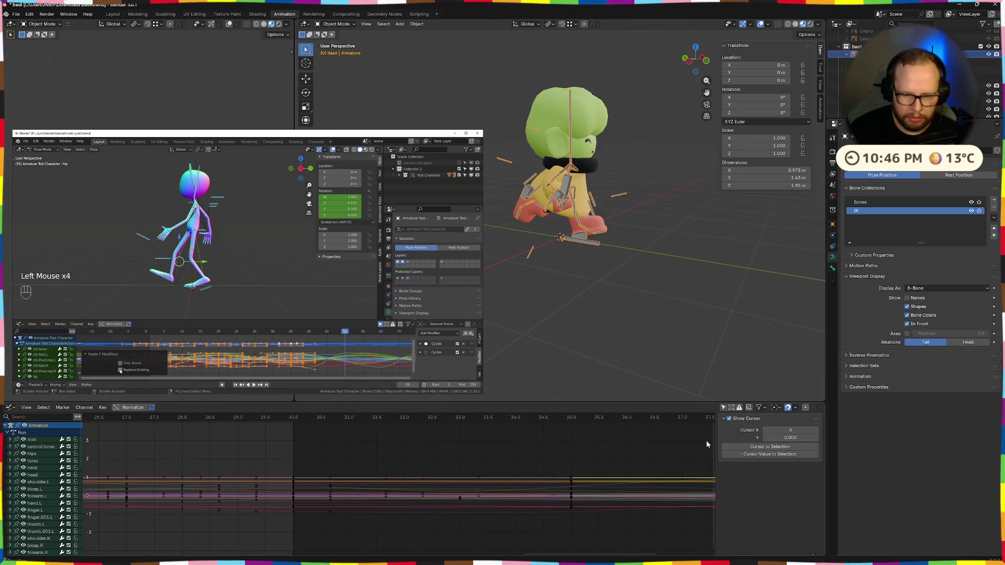
left_click(572, 477)
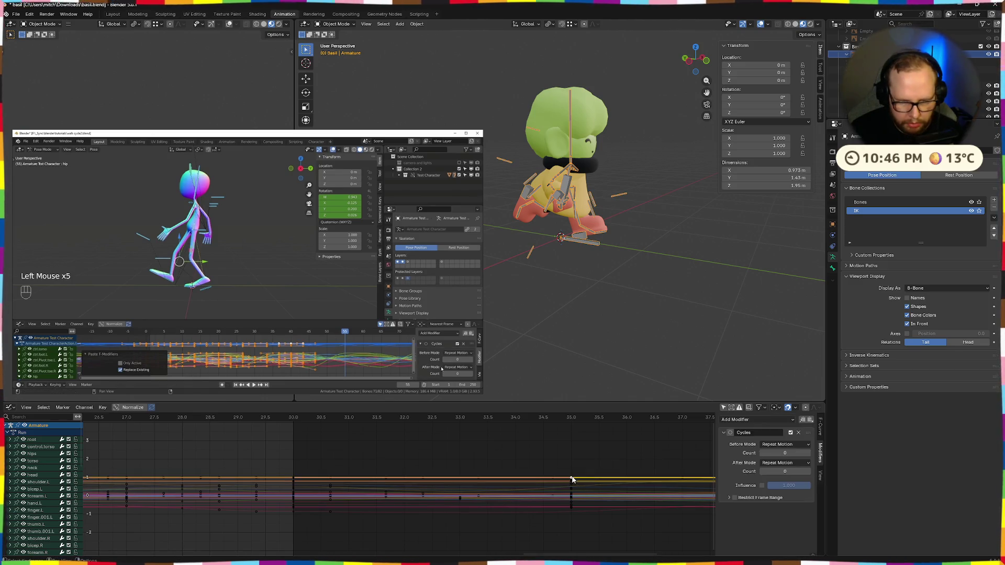
key("a")
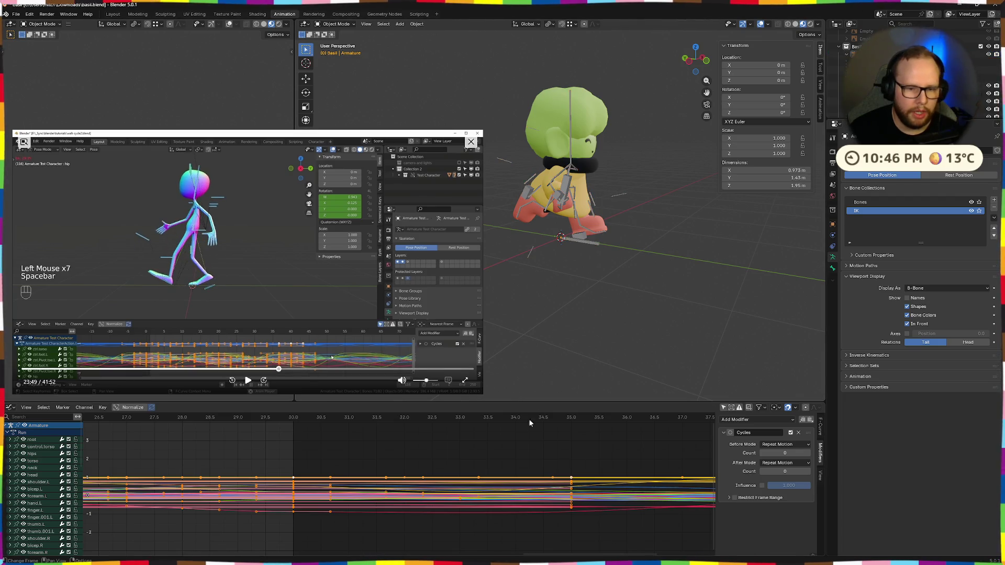
scroll(487, 443, "down", 2)
scroll(487, 443, "down", 4)
key("space")
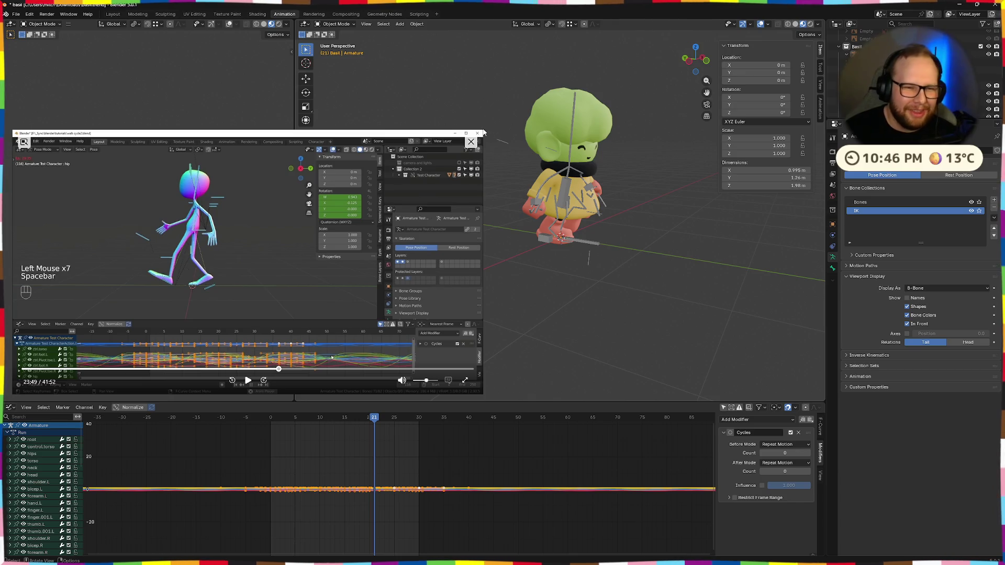
mouse_move(480, 132)
left_mouse_down()
mouse_move(249, 253)
mouse_move(173, 304)
left_mouse_up()
Switch the bottom area back to the Action Editor, play the Run action through and rewind to frame 0
left_click(10, 407)
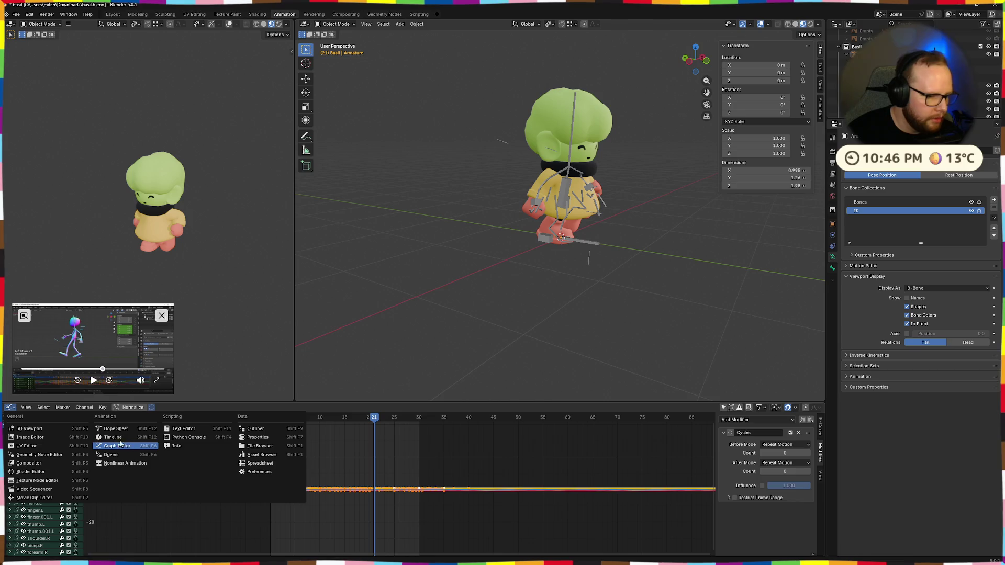
left_click(116, 428)
key("space")
left_click_drag(329, 426, 468, 426)
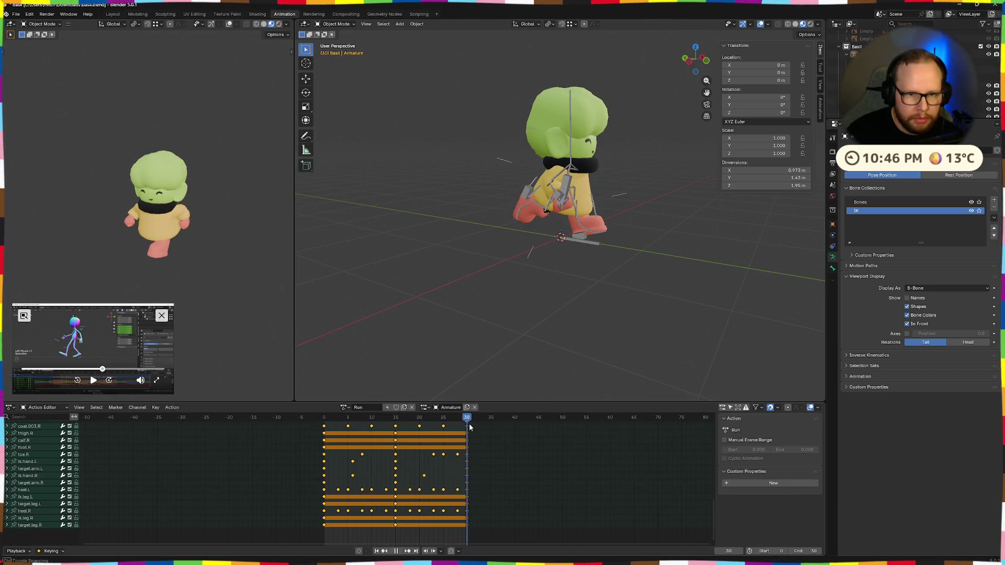
key("space")
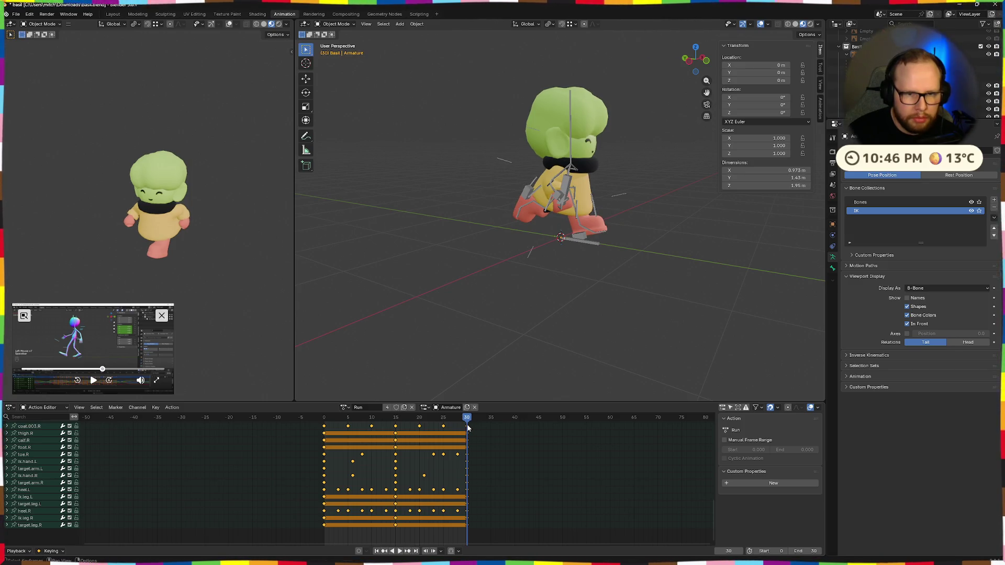
key("space")
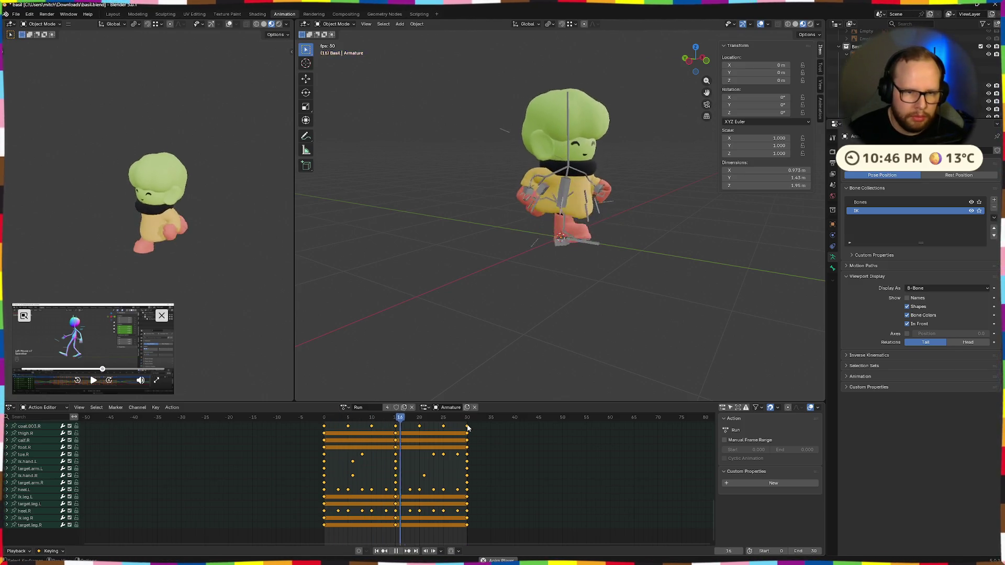
key("space")
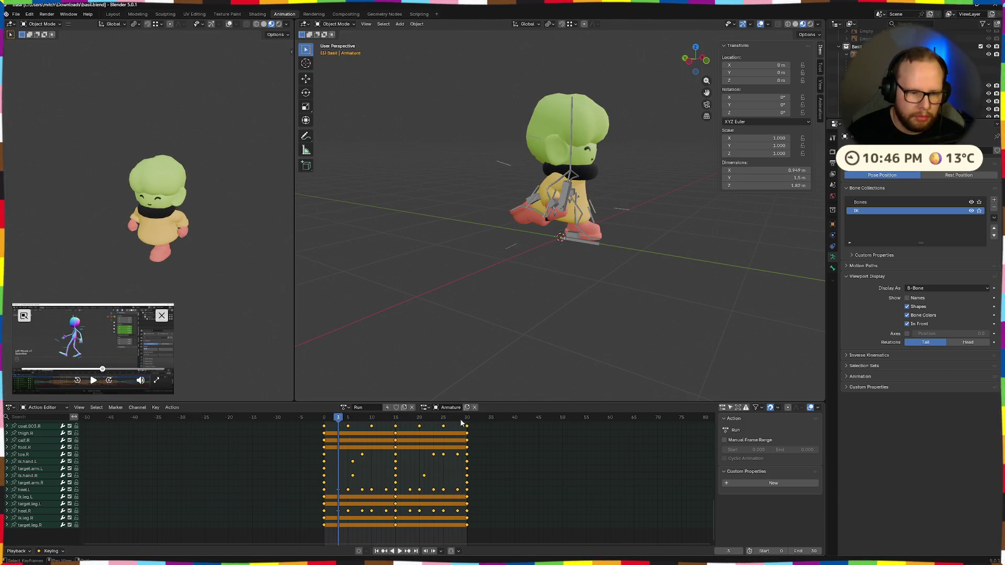
mouse_move(338, 424)
left_mouse_down()
mouse_move(323, 422)
mouse_move(469, 422)
left_mouse_up()
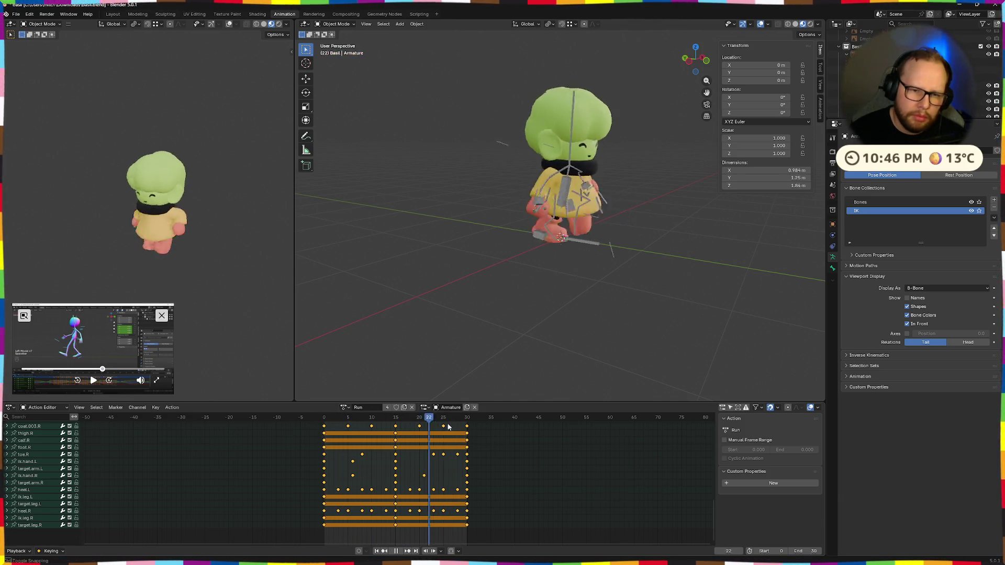
left_click(324, 418)
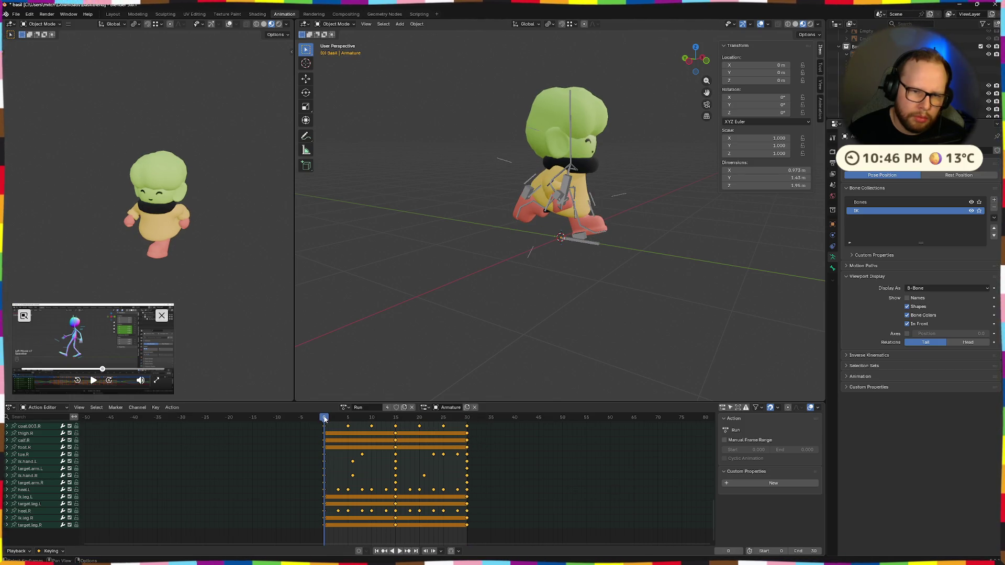
left_click(467, 419)
left_click(327, 417)
scroll(69, 491, "up", 5)
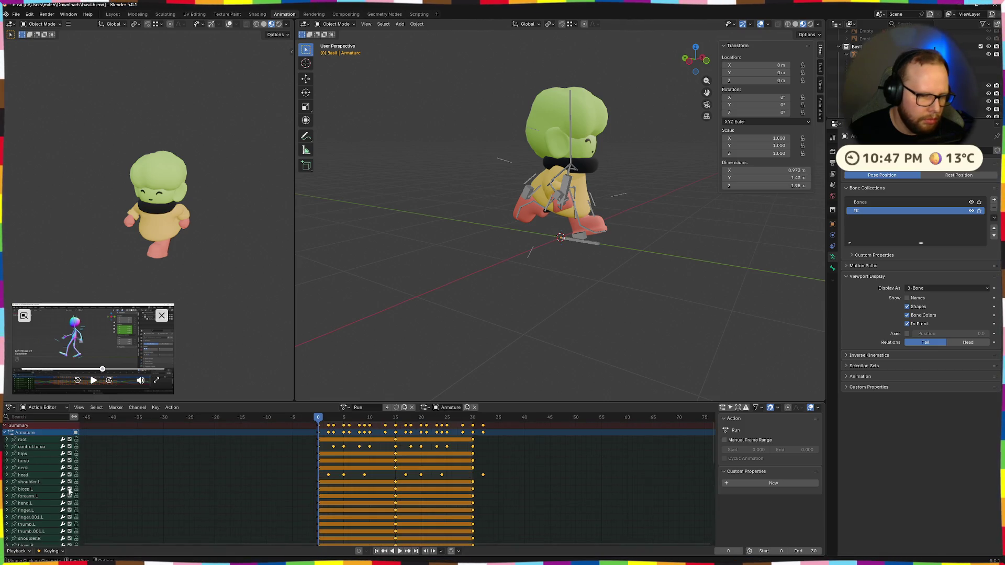
scroll(275, 443, "down", 3)
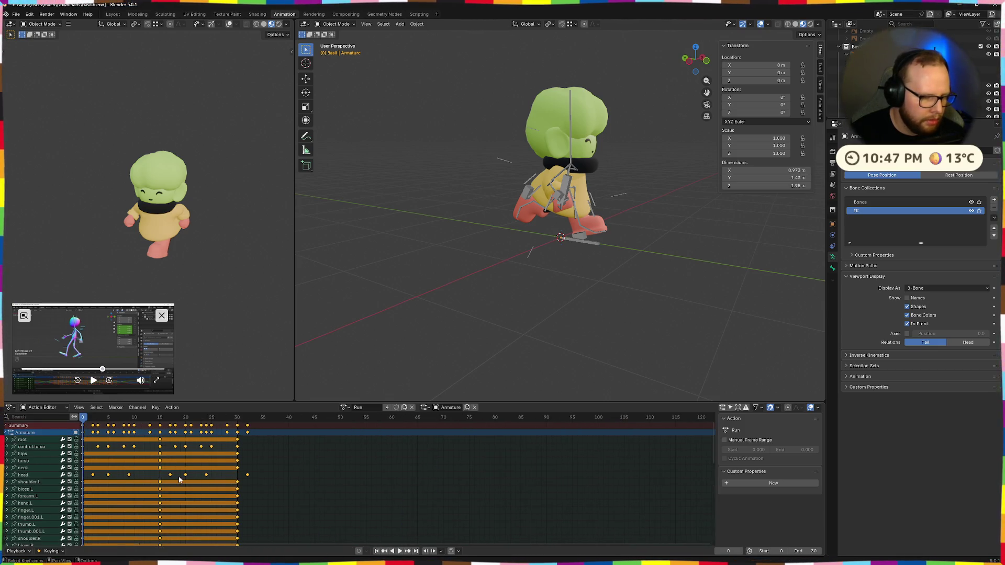
scroll(181, 475, "down", 5)
scroll(236, 476, "down", 3)
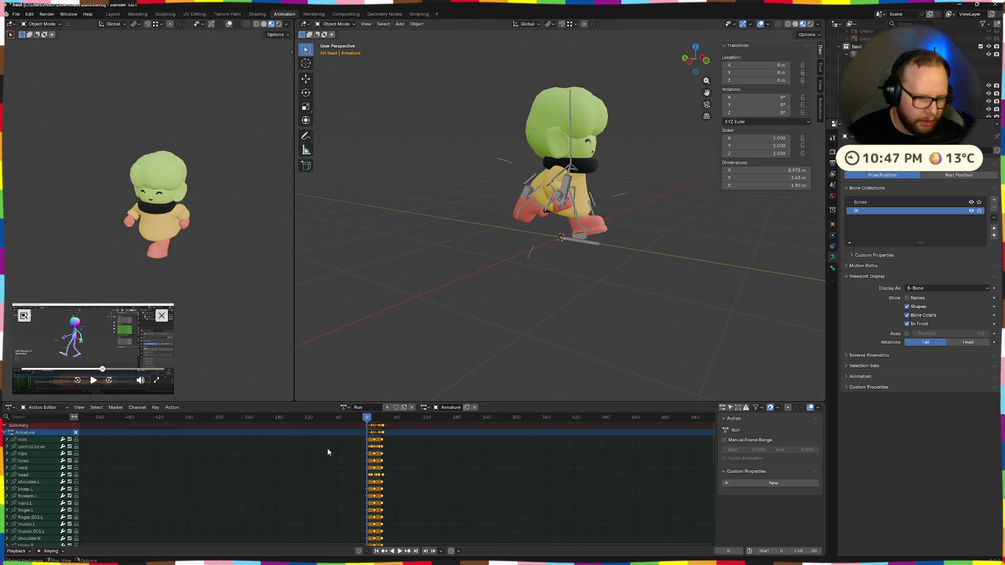
scroll(307, 479, "up", 3)
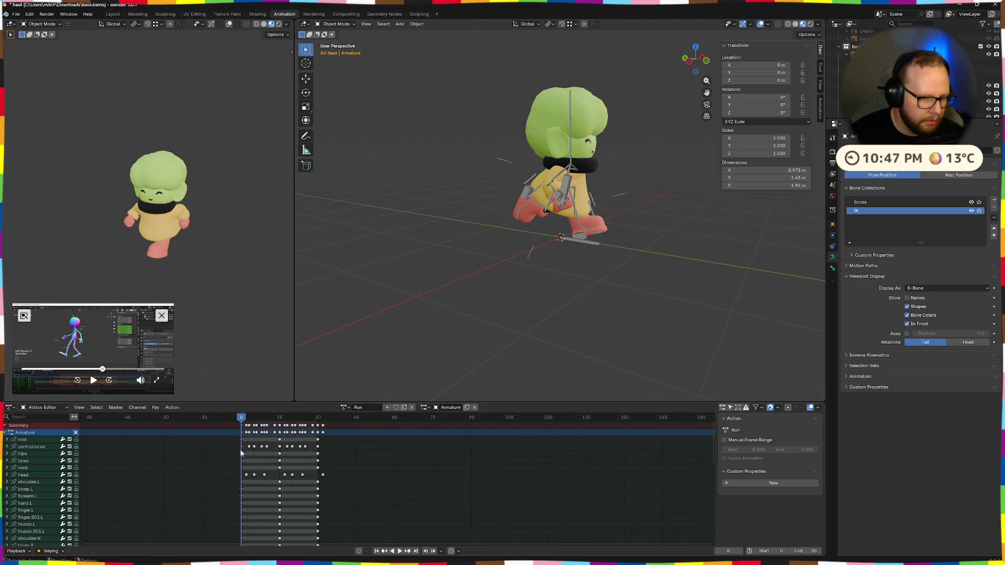
scroll(236, 471, "up", 4)
middle_click_drag(127, 453, 221, 455)
scroll(221, 454, "up", 2)
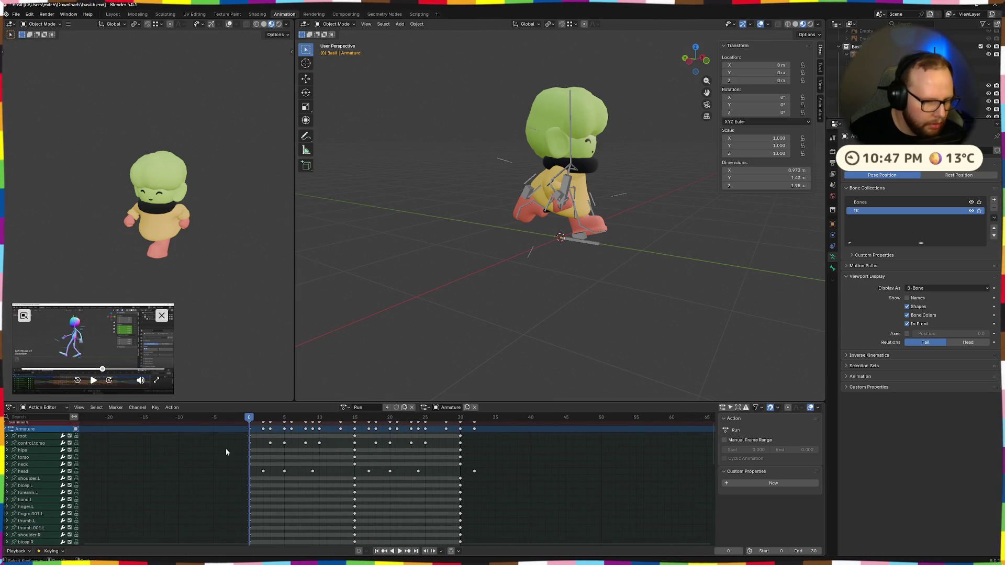
left_click(249, 430)
left_click(230, 482)
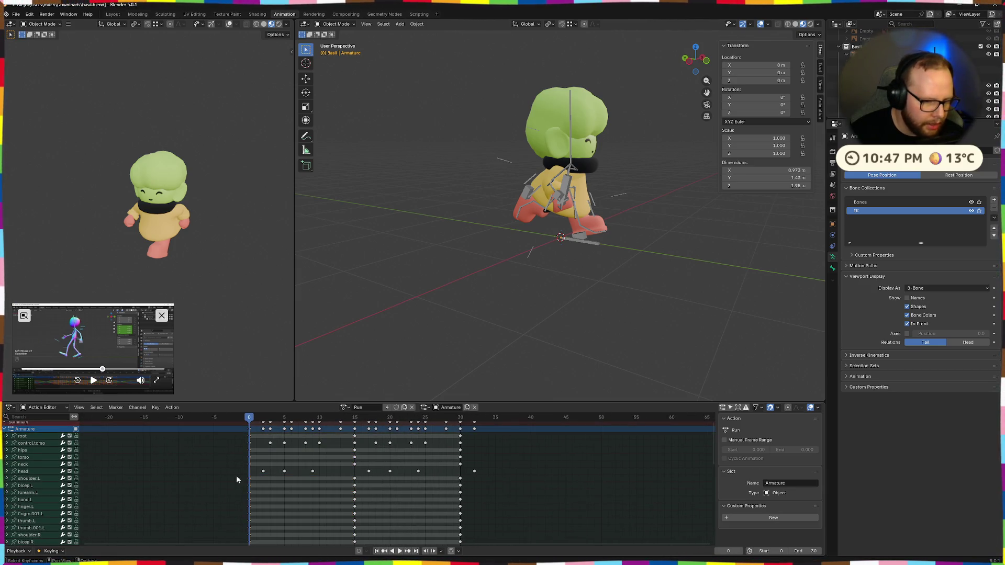
left_click(250, 457)
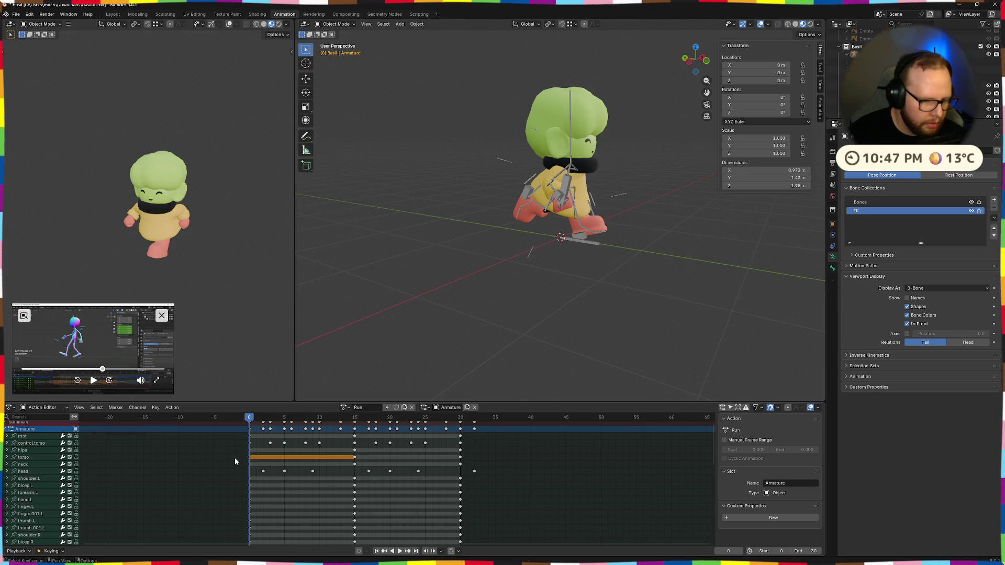
left_click(248, 432)
middle_click_drag(237, 466, 316, 541)
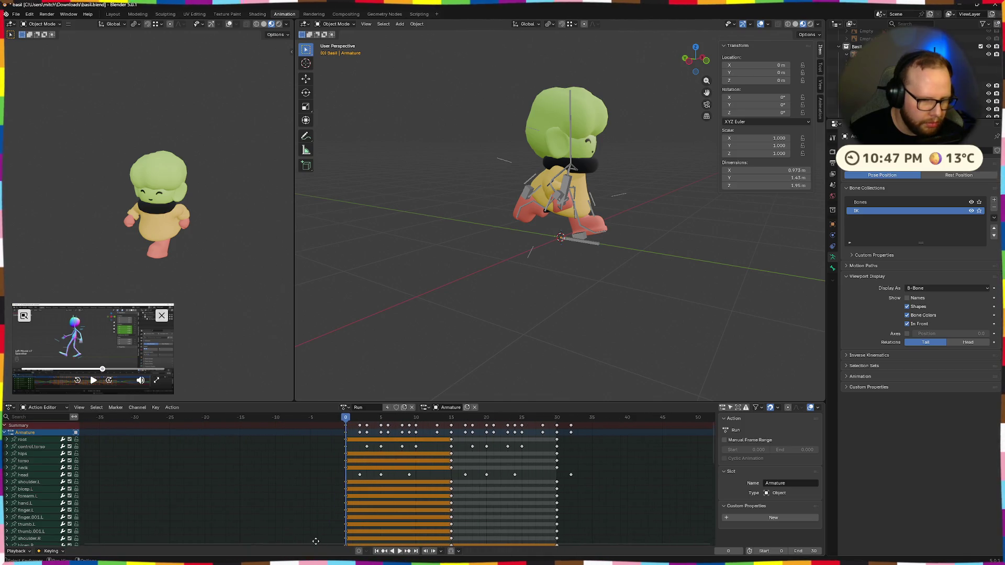
scroll(344, 446, "down", 4)
scroll(439, 472, "down", 3)
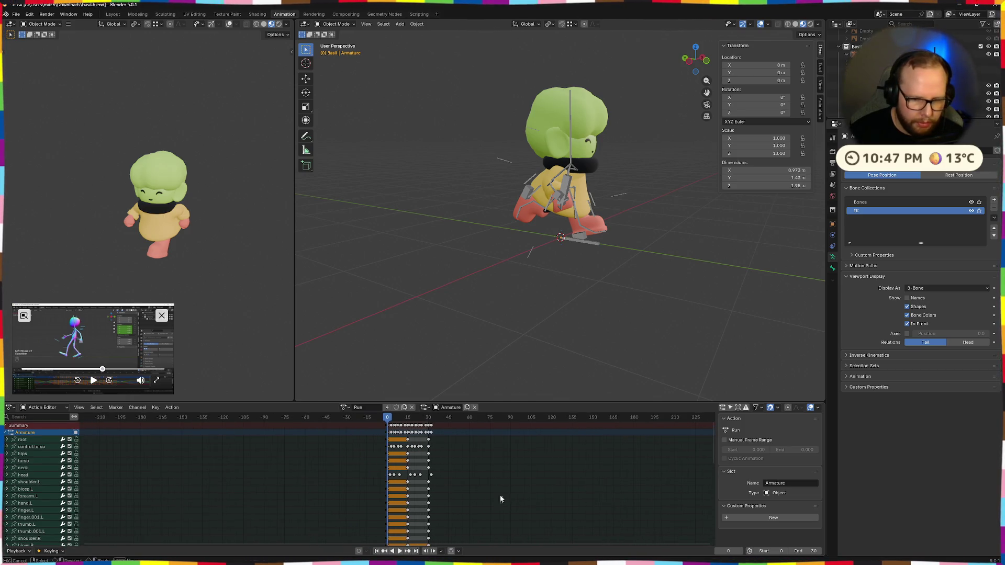
scroll(510, 481, "down", 2)
scroll(423, 499, "down", 2)
scroll(369, 494, "down", 2)
scroll(393, 502, "up", 1)
scroll(404, 517, "up", 4)
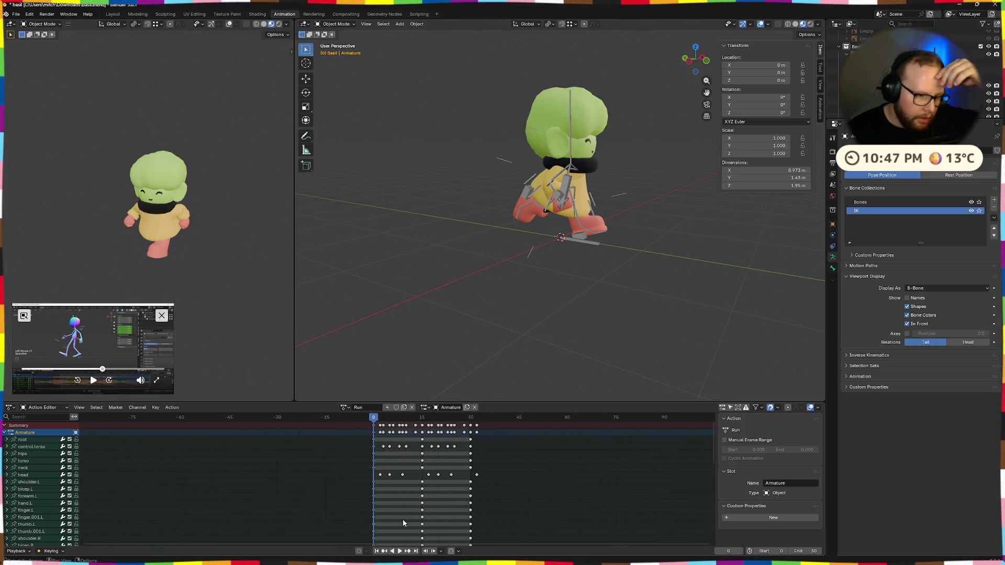
scroll(403, 524, "up", 4)
Collapse the Armature channel, delete the stray keyframe and play through to the last frame
left_click(6, 433)
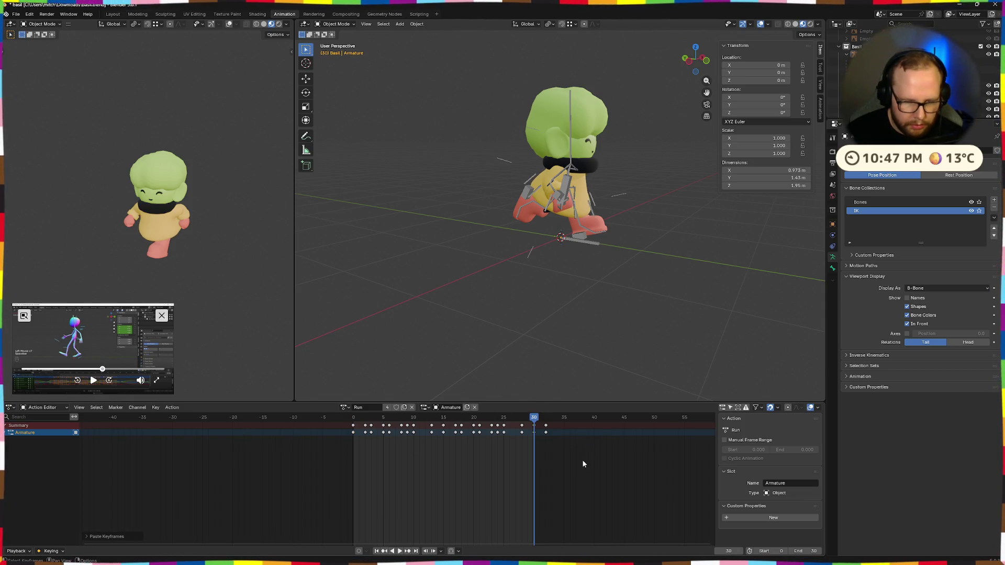
left_click(551, 430)
key("space")
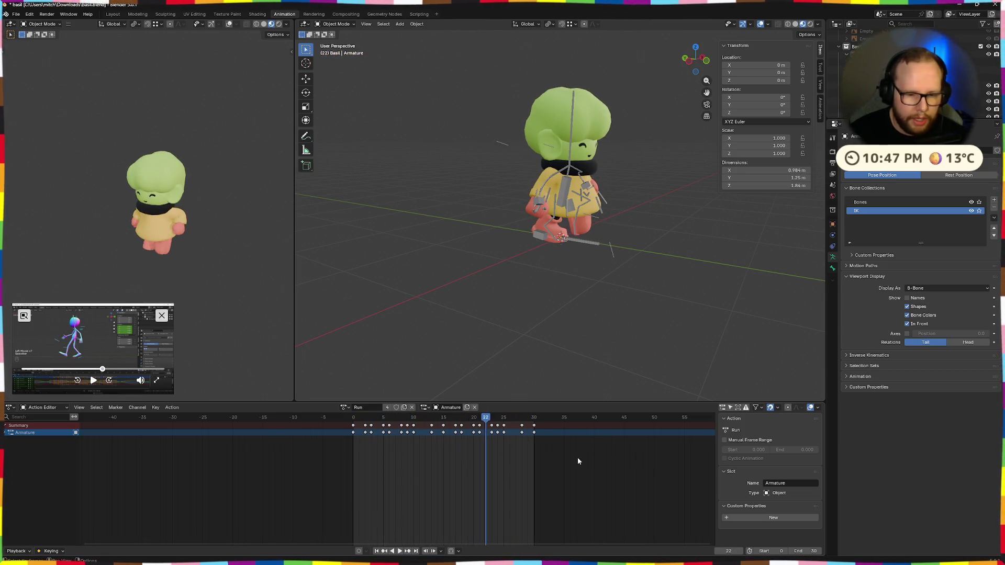
key("Escape")
key("shift+Right")
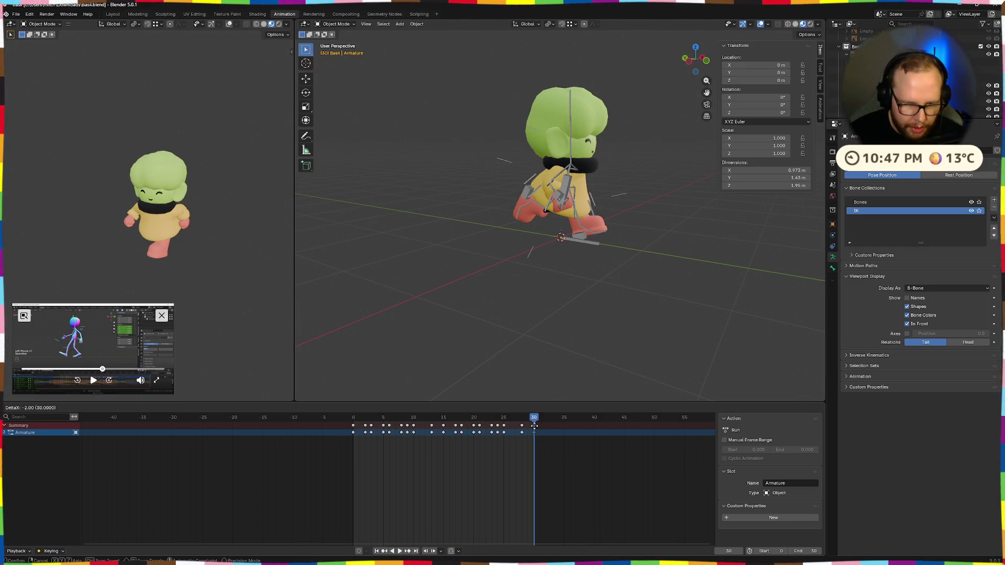
Move the final keyframes earlier with G and replay the run to check the loop
key("space")
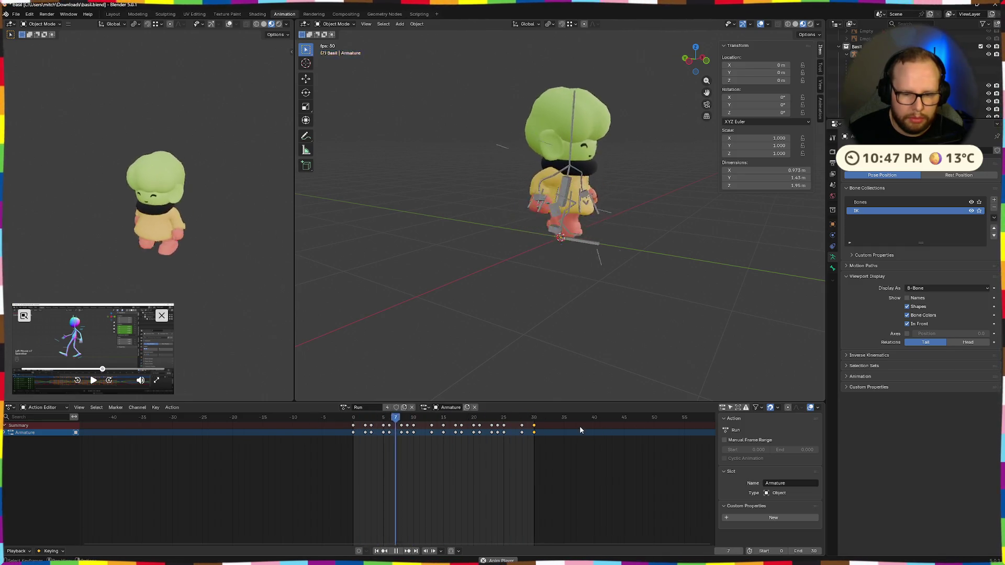
key("space")
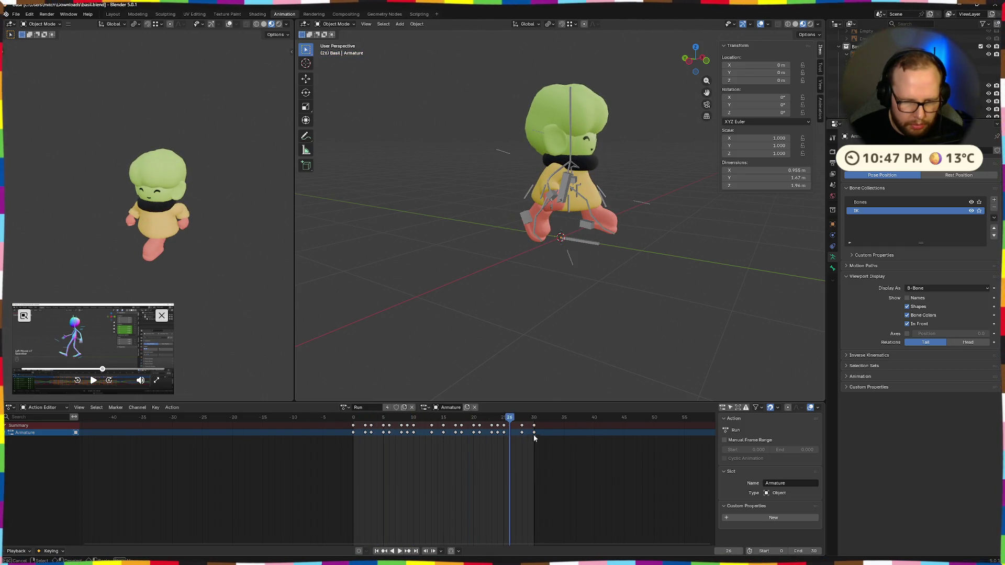
key("g")
left_click(580, 444)
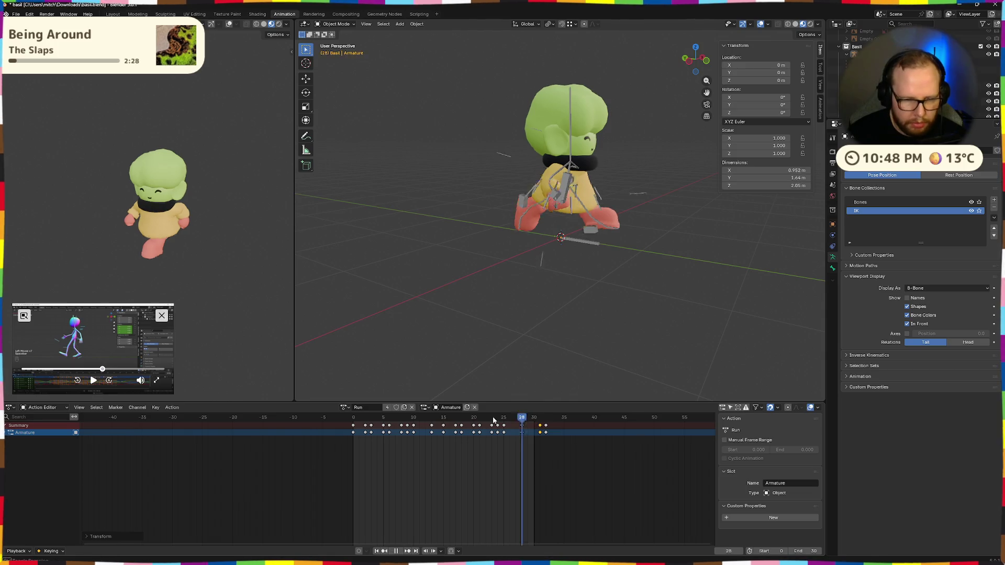
key("space")
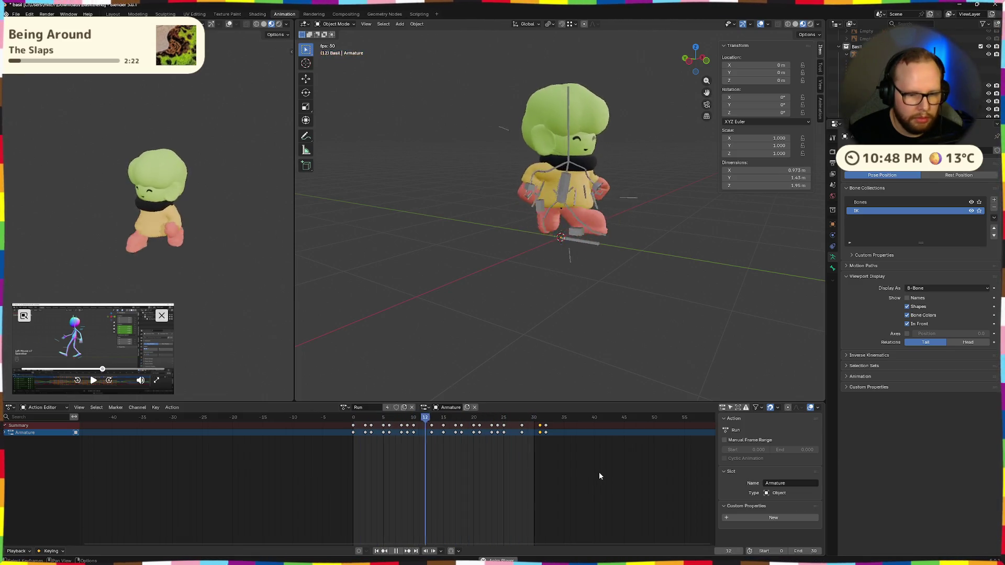
scroll(563, 479, "up", 1)
scroll(611, 449, "up", 1)
Key the frame-30 pose, save basil.blend and export the character as basil.glb via glTF 2.0
key("space")
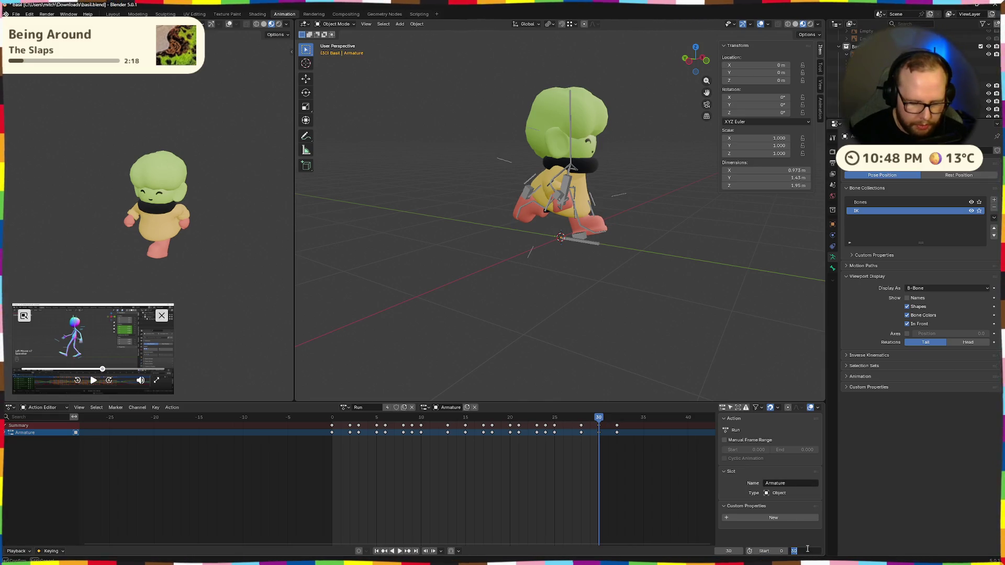
key("i")
key("space")
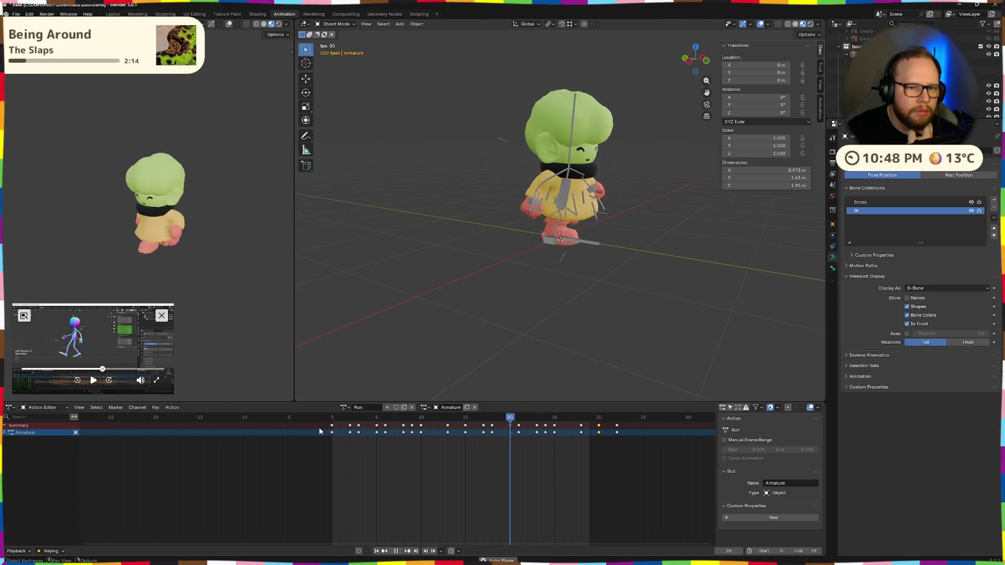
key("ctrl+s")
left_click(16, 13)
mouse_move(29, 134)
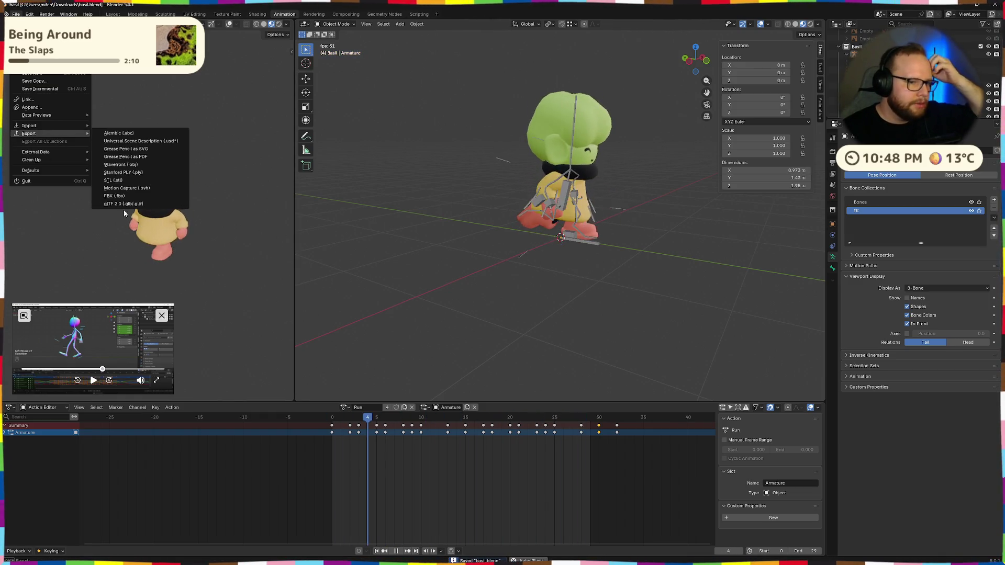
left_click(117, 204)
left_click(714, 403)
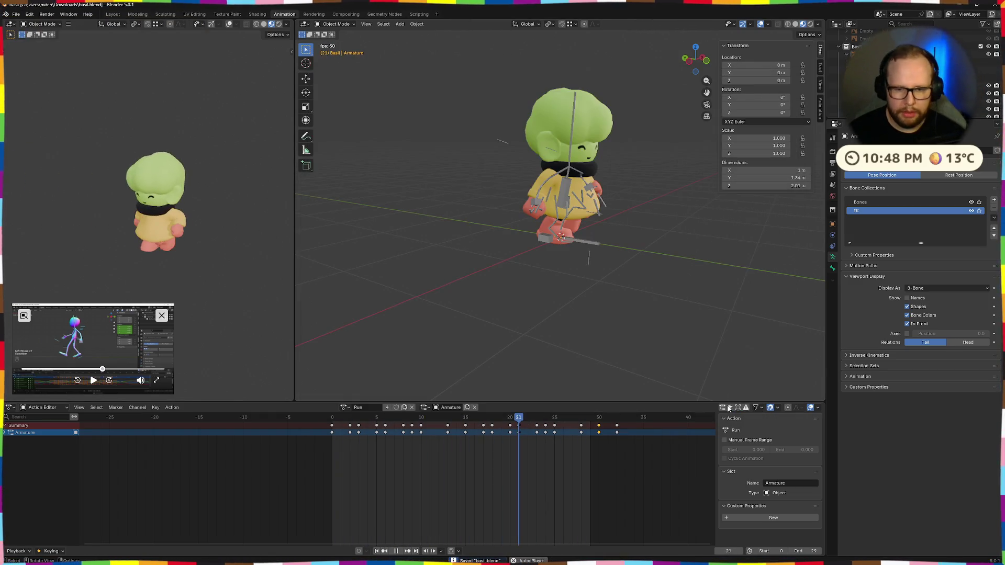
Switch to Godot, pick basil.glb in the Downloads folder and open its Advanced Import Settings
key("alt+Tab")
key("super+e")
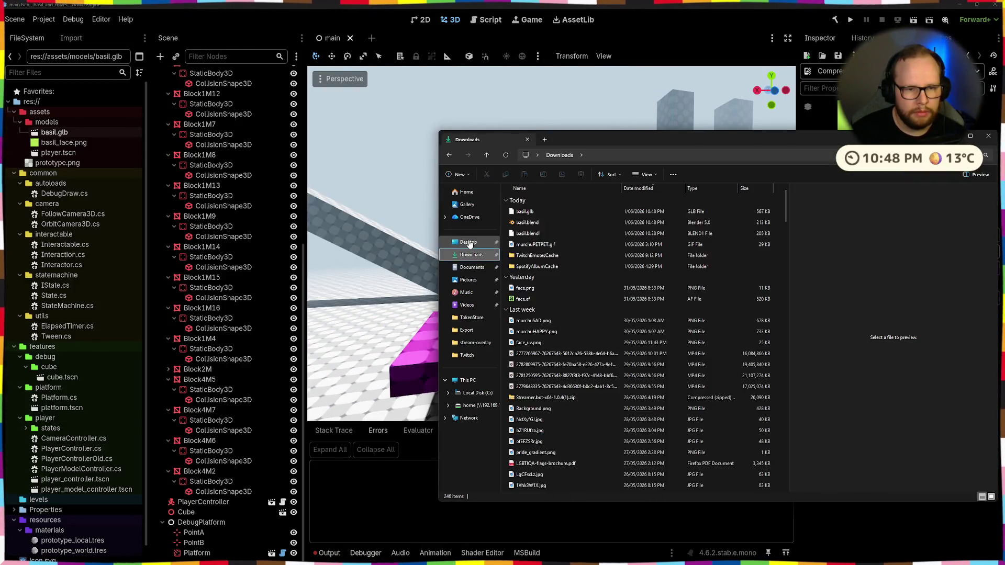
left_click(472, 254)
left_click(538, 214)
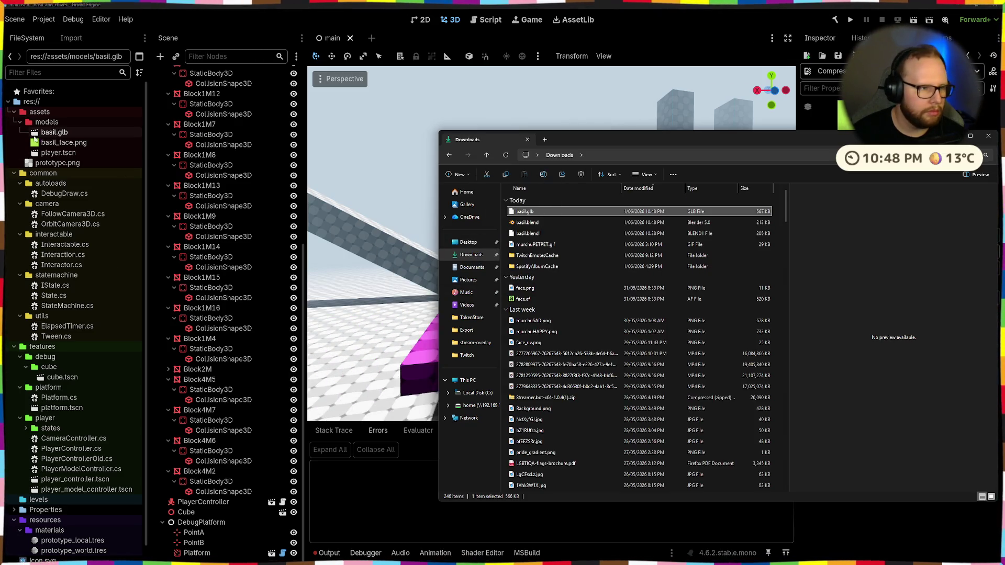
double_click(55, 132)
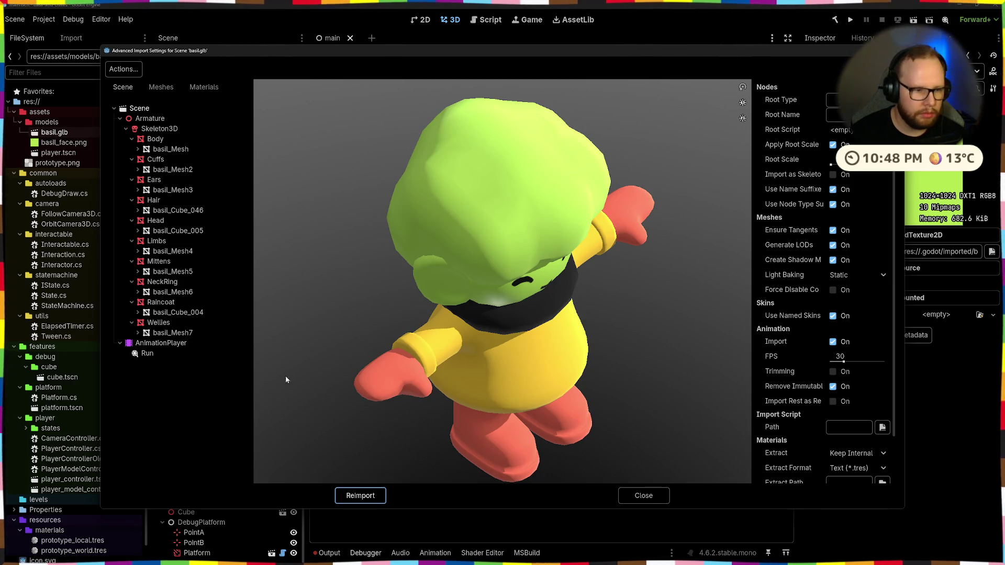
Preview the Run animation under AnimationPlayer, then close the import settings
left_click(164, 357)
left_click(264, 475)
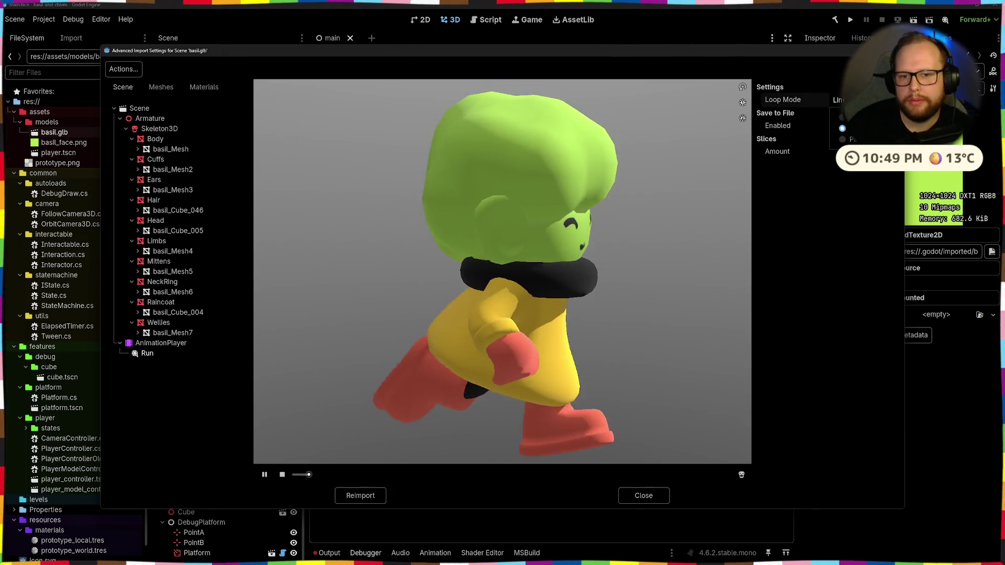
left_click(643, 495)
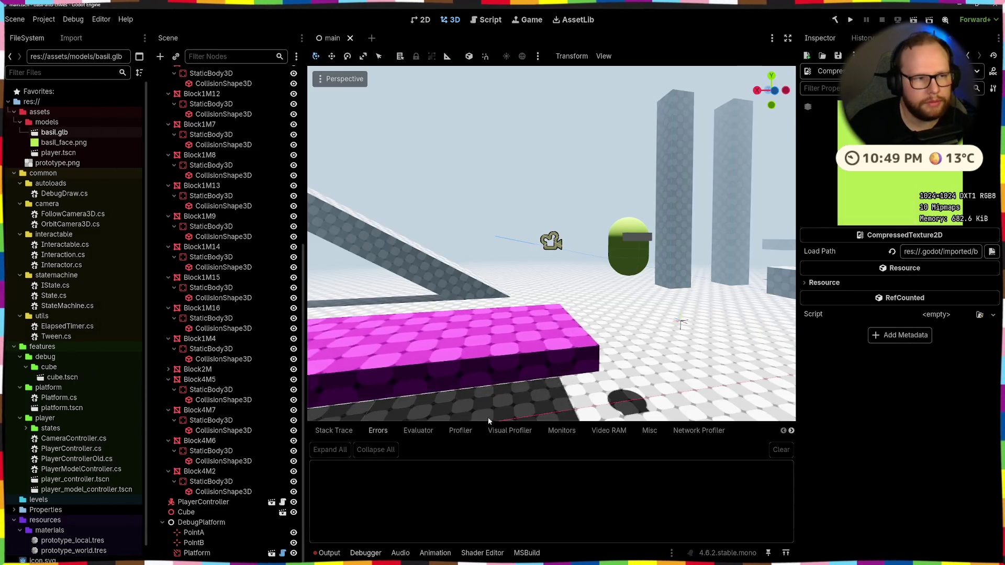
scroll(507, 253, "down", 3)
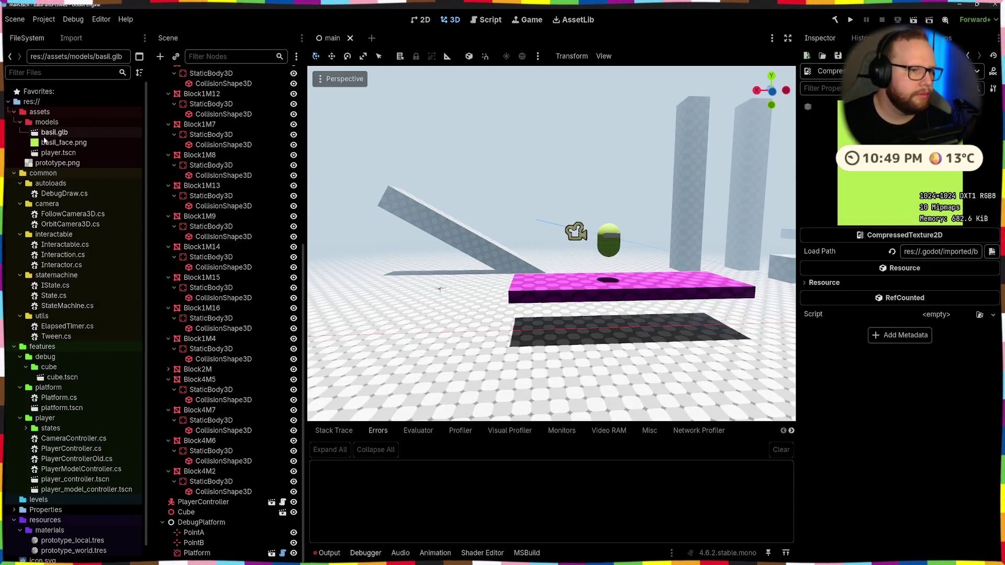
Create a new inherited scene from basil.glb and select its AnimationPlayer, enlarging the timeline
right_click(55, 132)
left_click(91, 150)
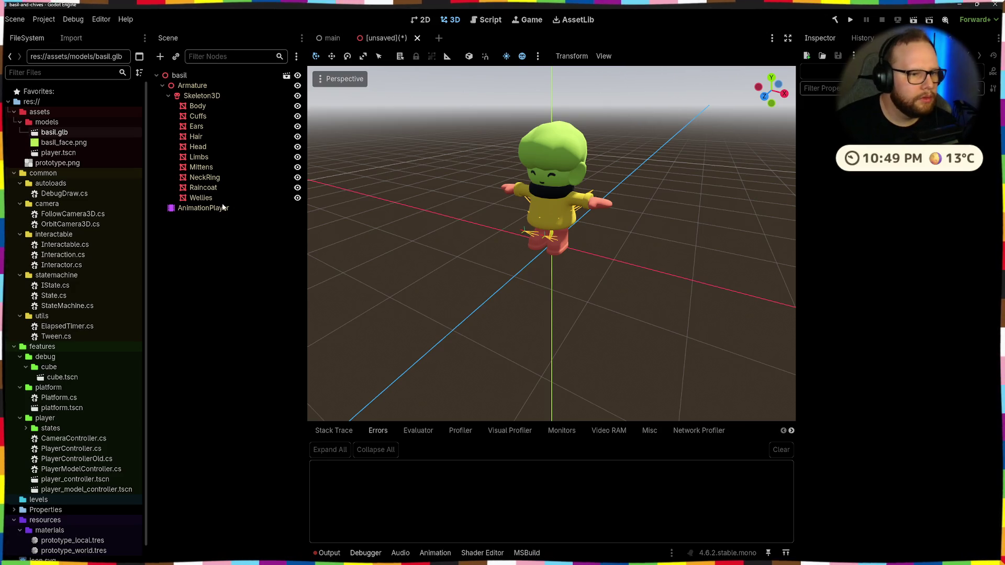
left_click(224, 207)
left_click_drag(460, 406, 376, 331)
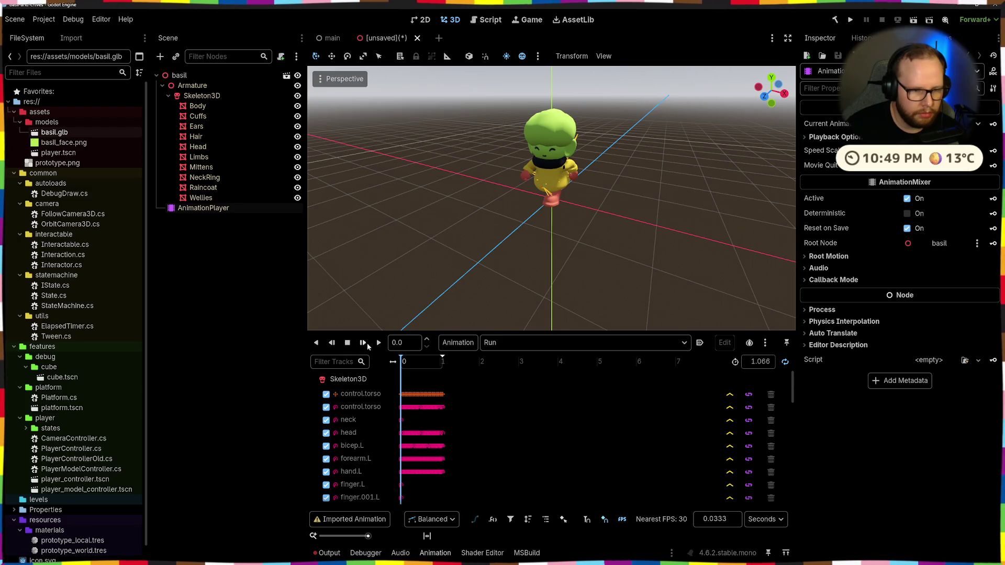
Attempt to loop the Run animation, dismiss the warning, and watch it from several angles
left_click(785, 361)
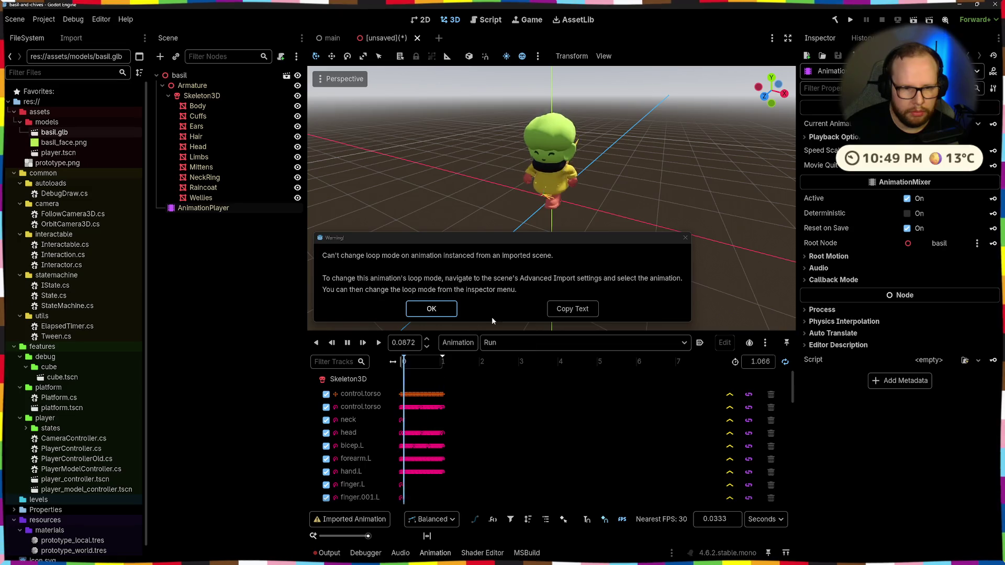
left_click(683, 238)
mouse_move(725, 258)
middle_mouse_down()
mouse_move(667, 233)
mouse_move(617, 235)
middle_mouse_up()
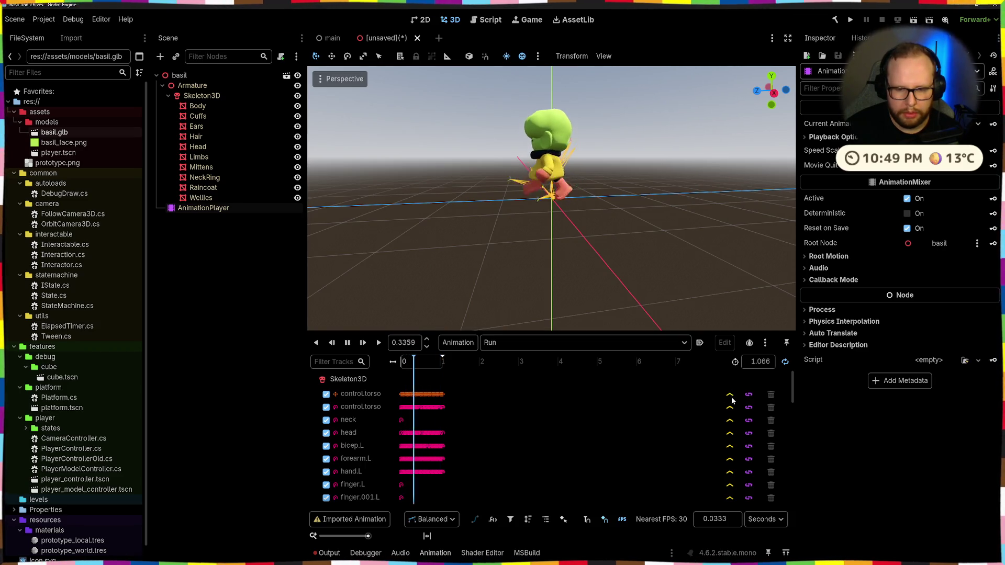
scroll(726, 405, "down", 5)
scroll(722, 410, "down", 5)
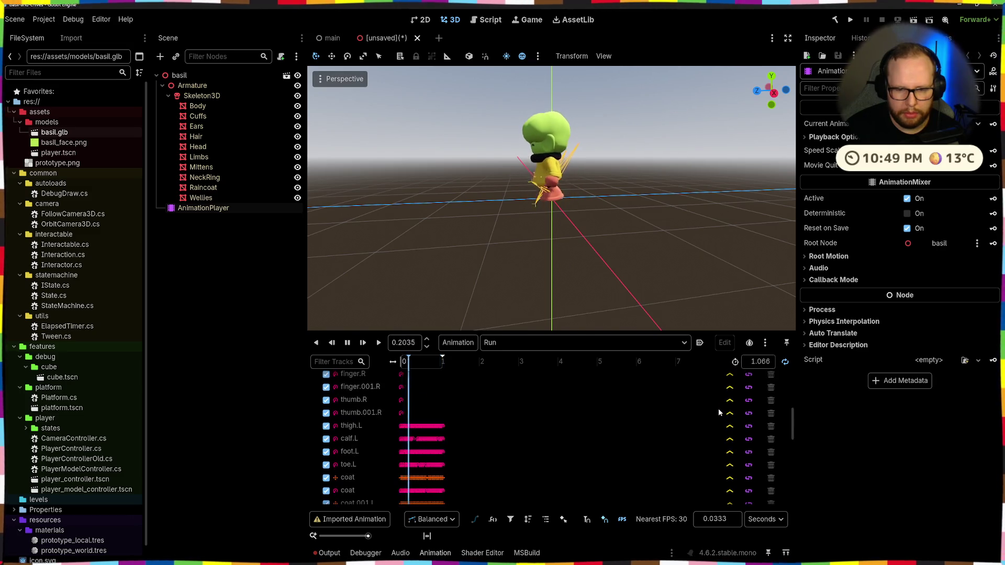
scroll(719, 408, "up", 5)
scroll(718, 408, "up", 5)
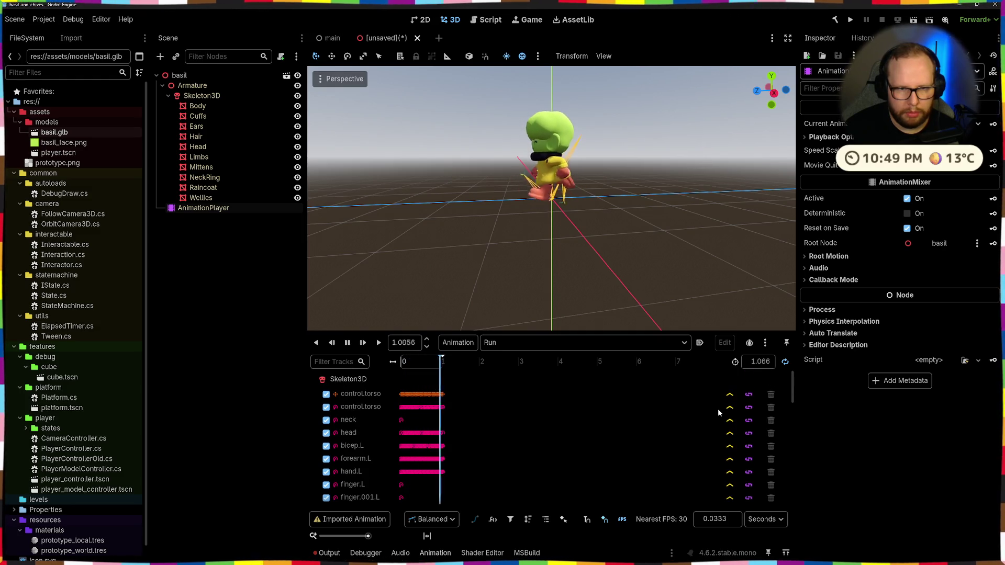
middle_click_drag(678, 318, 679, 291)
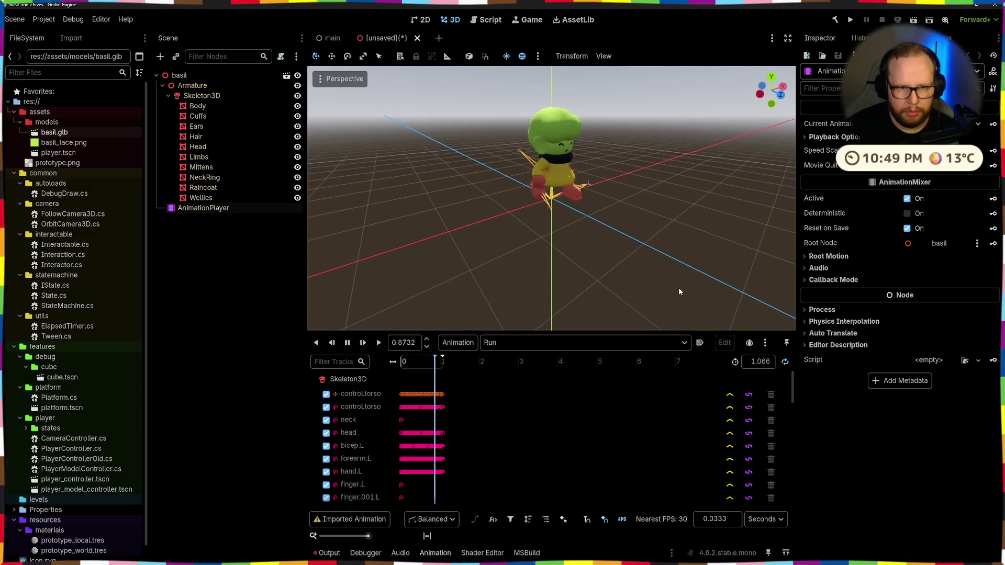
mouse_move(561, 250)
middle_mouse_down()
mouse_move(614, 231)
mouse_move(512, 226)
middle_mouse_up()
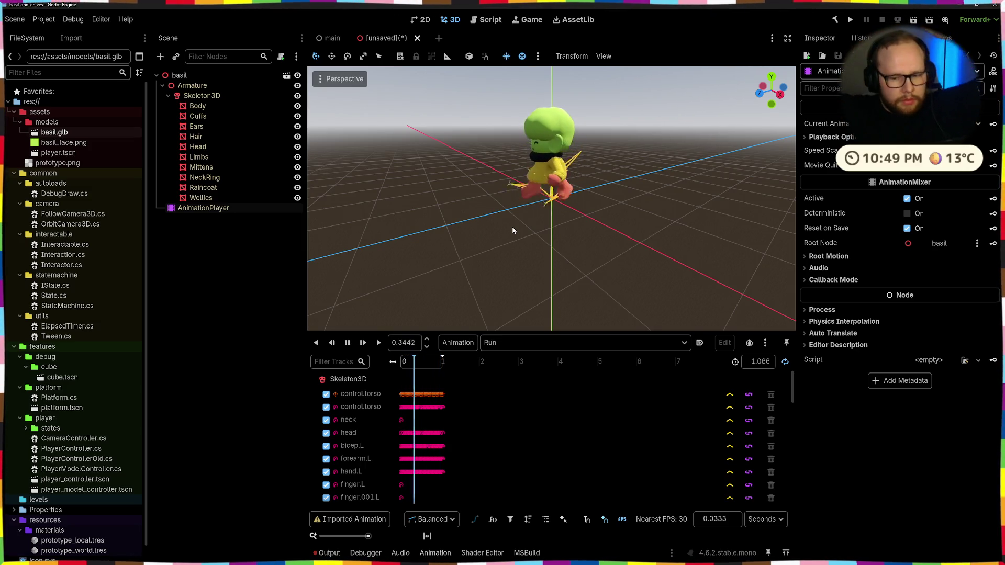
Check the Output log, then return to the animation timeline
key("alt+o")
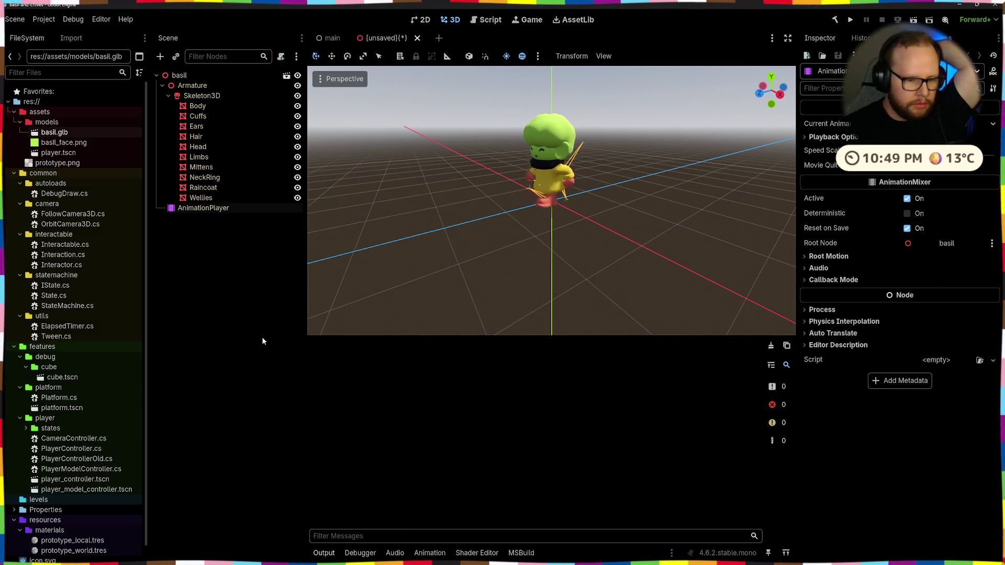
left_click(215, 207)
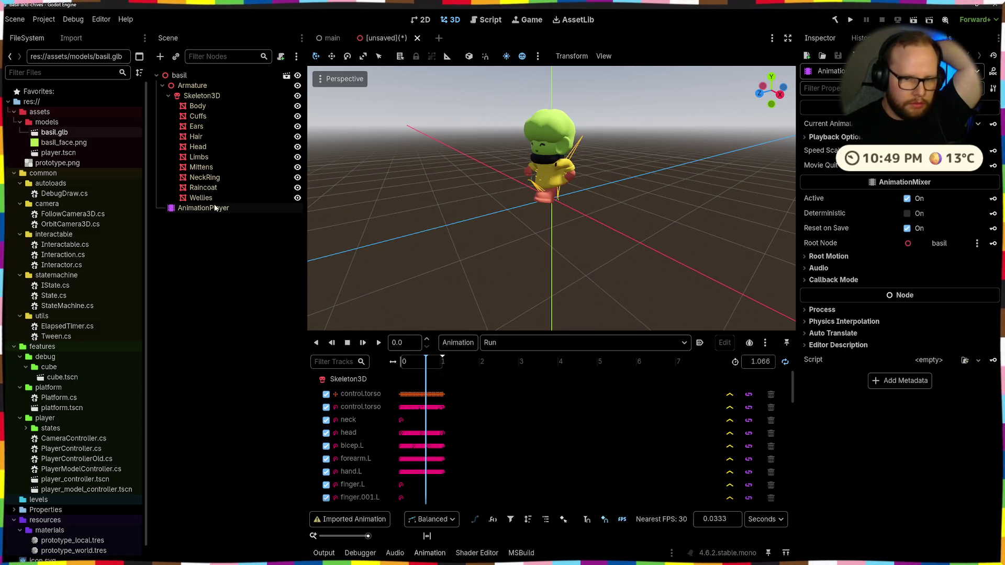
Try onion skinning, rewind to 0 and replay Run, then switch to Blender
left_click(750, 344)
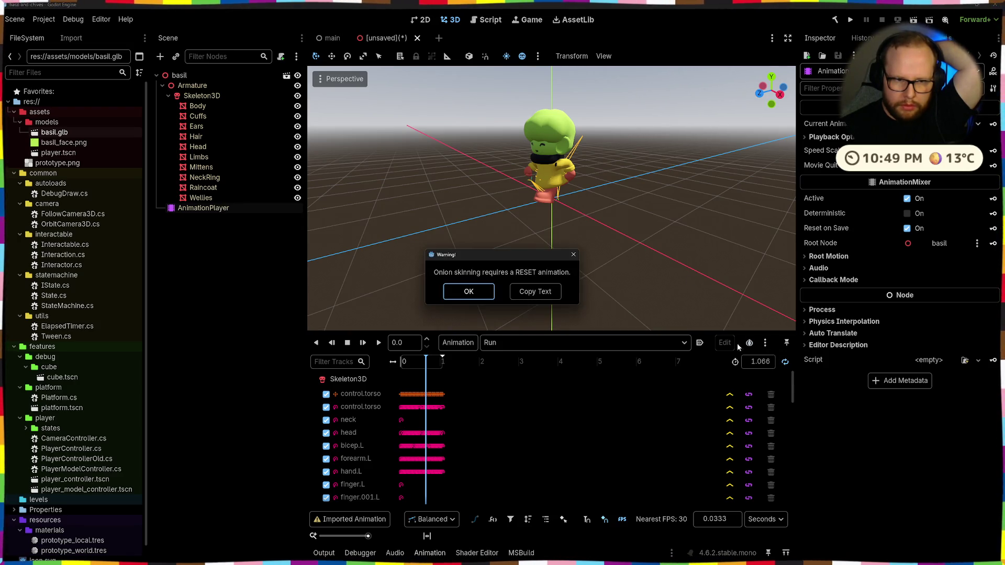
left_click(573, 257)
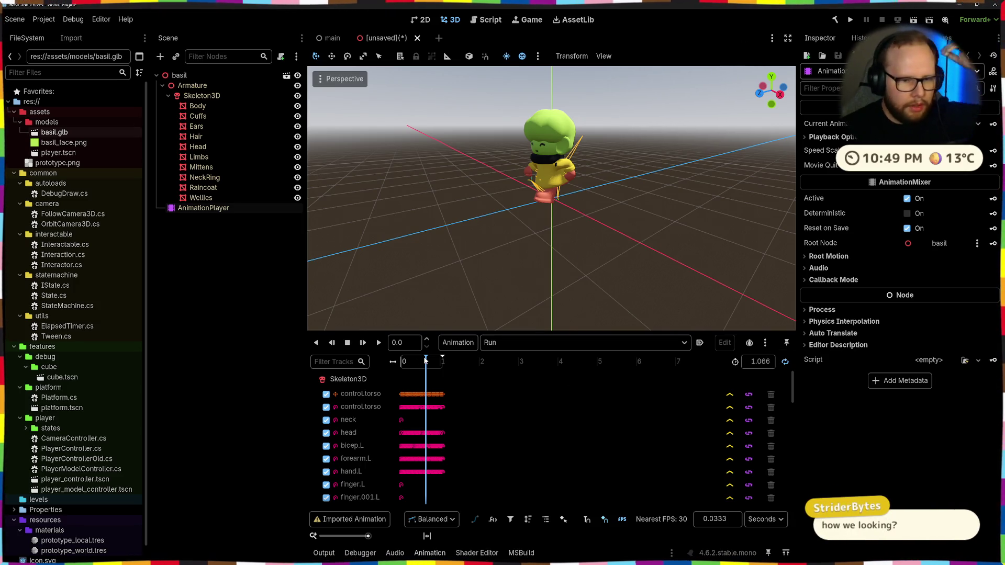
left_click_drag(426, 360, 400, 361)
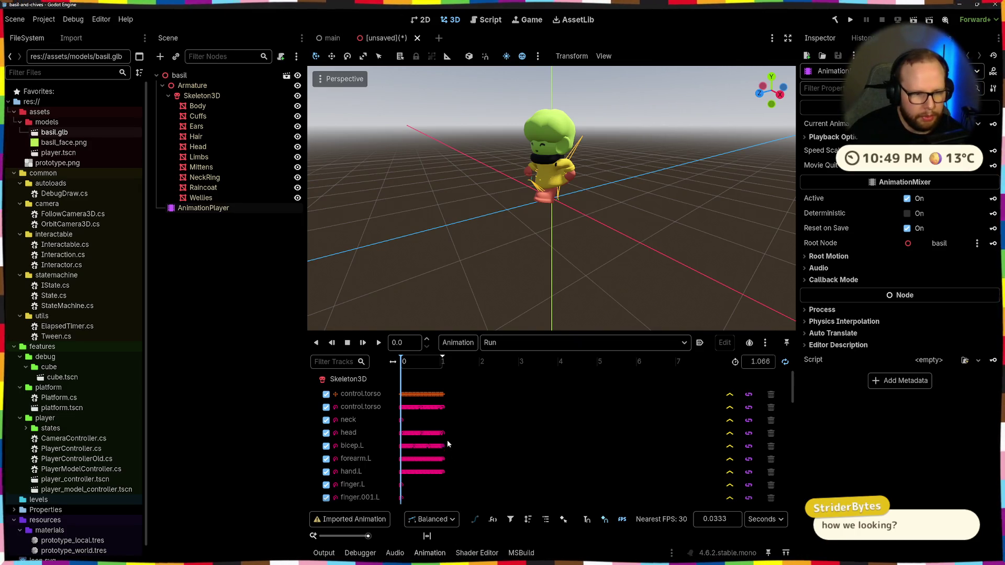
left_click(376, 343)
middle_click_drag(685, 147, 650, 145)
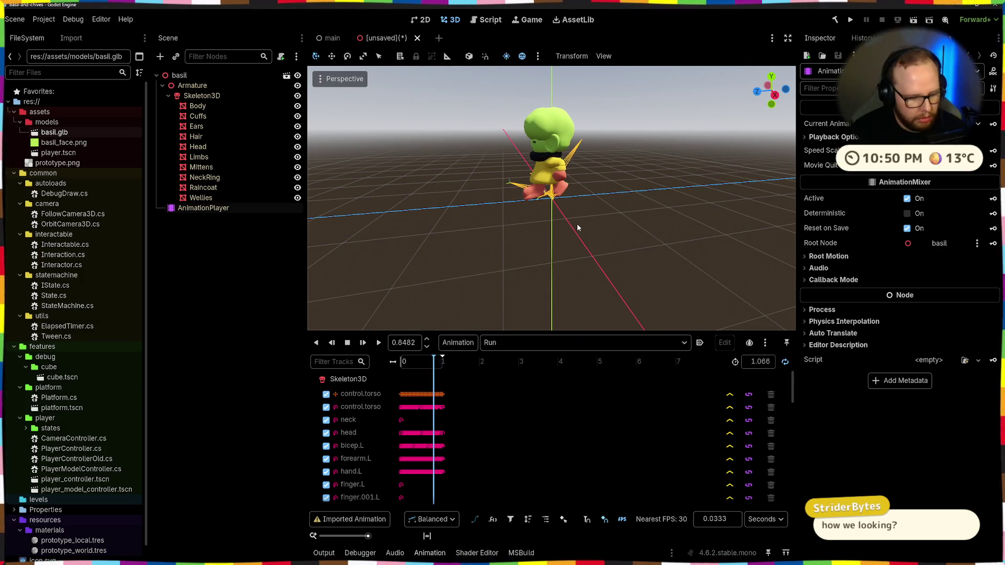
key("alt+Tab")
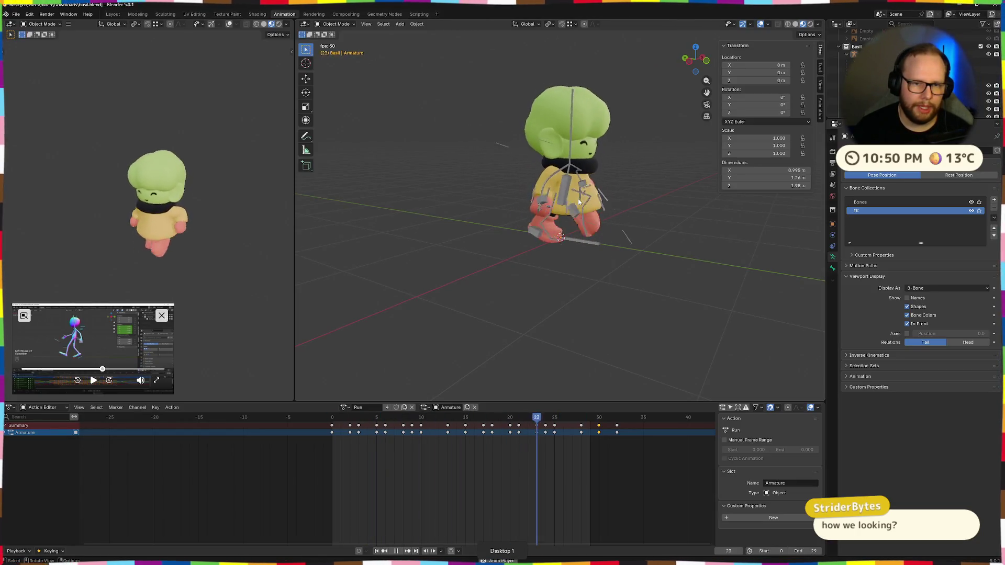
Review Basil's run from a rear angle and save basil.blend with Ctrl+S
middle_click_drag(578, 199, 476, 220)
mouse_move(165, 224)
middle_mouse_down()
mouse_move(16, 218)
mouse_move(204, 227)
middle_mouse_up()
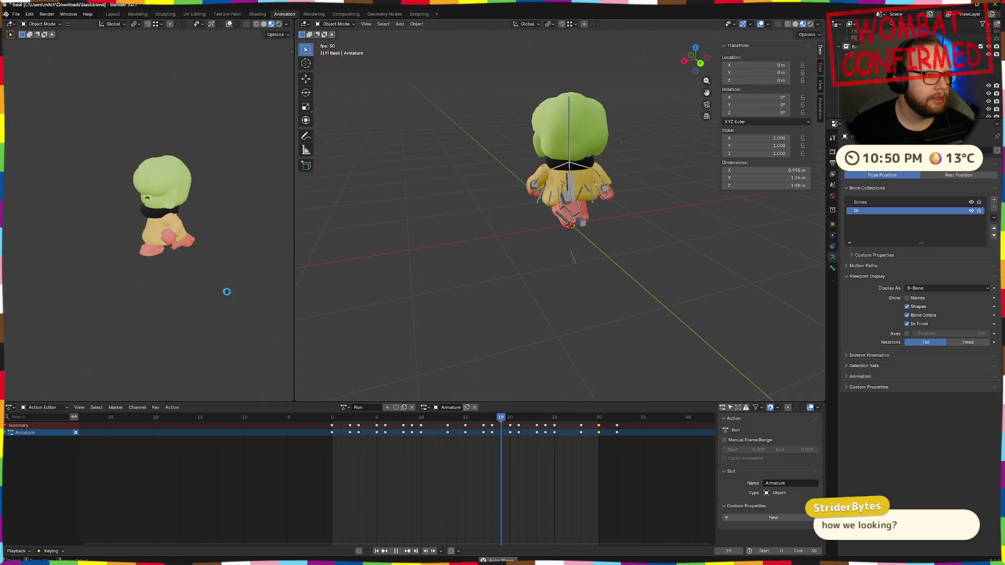
key("ctrl+s")
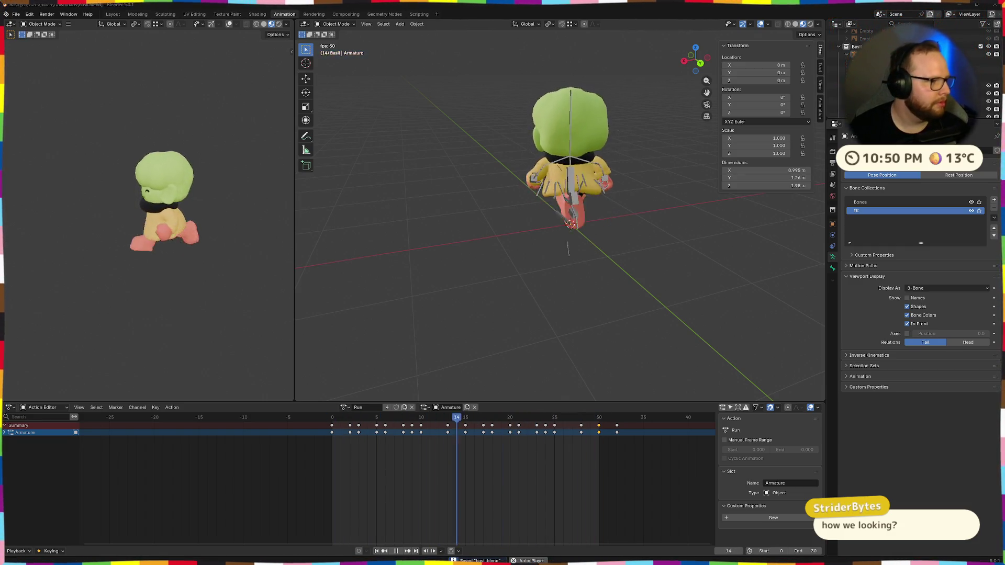
left_click(16, 14)
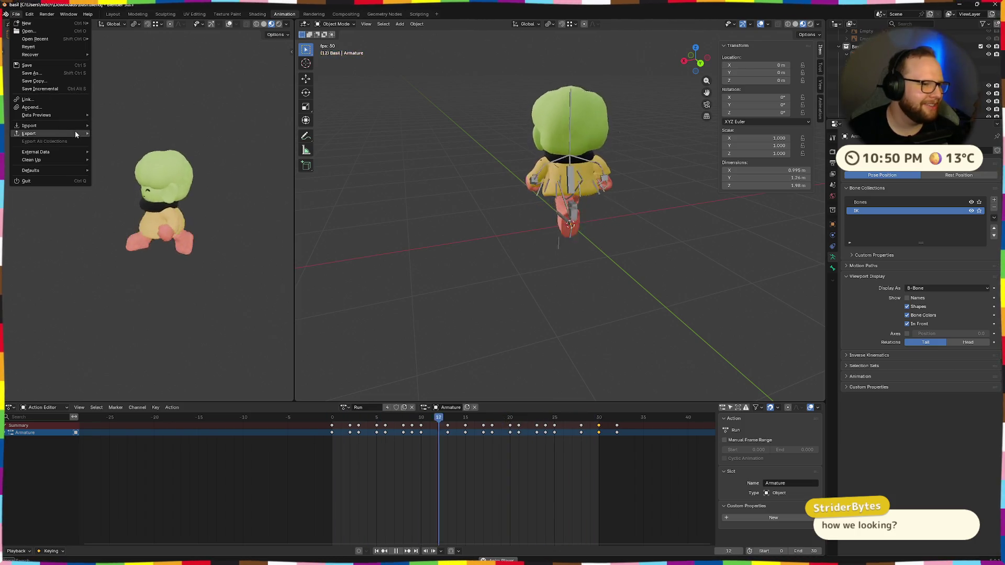
Export glTF 2.0 over the existing basil.glb in Downloads, then return to Godot
mouse_move(31, 133)
left_click(109, 202)
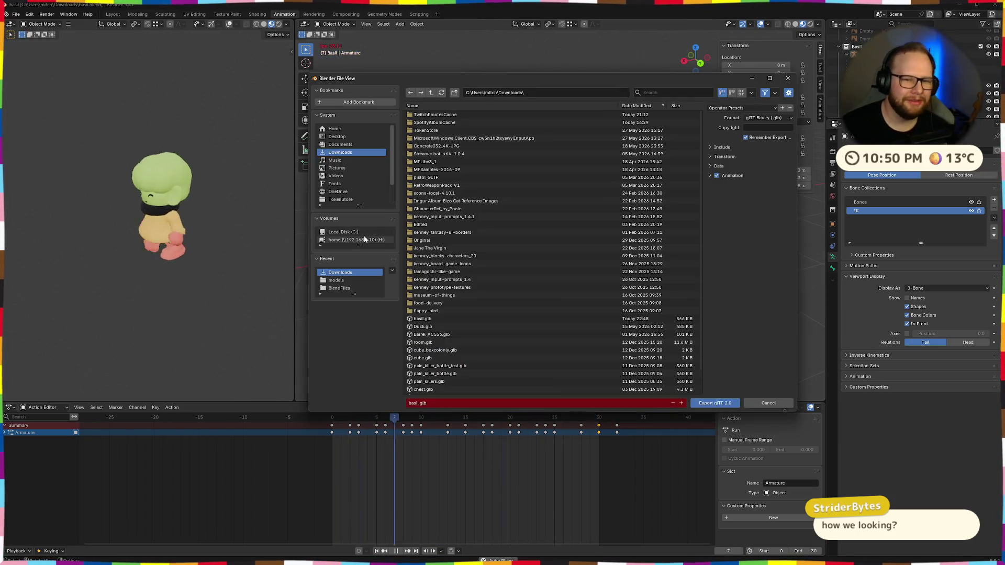
scroll(428, 380, "down", 3)
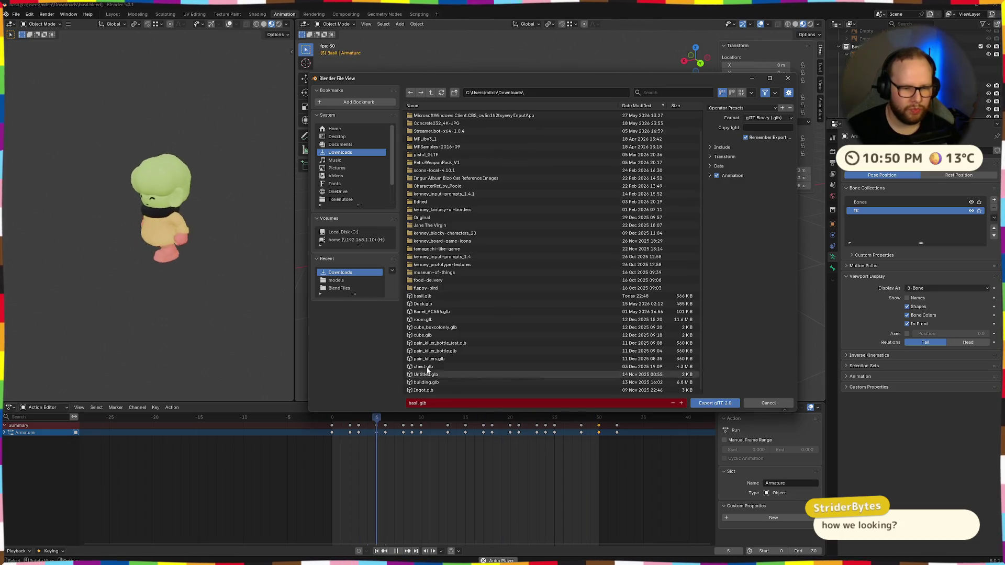
double_click(421, 296)
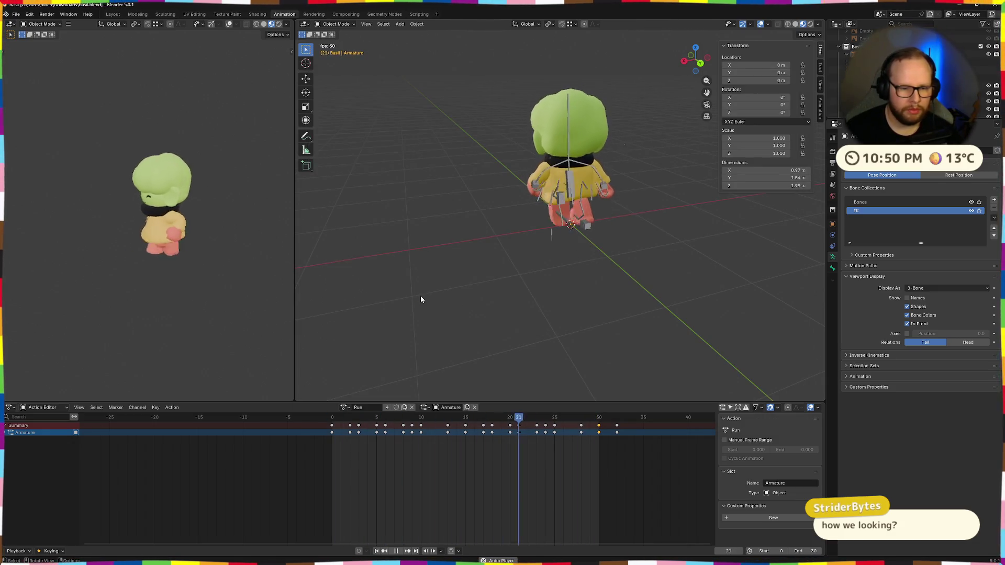
key("ctrl+F2")
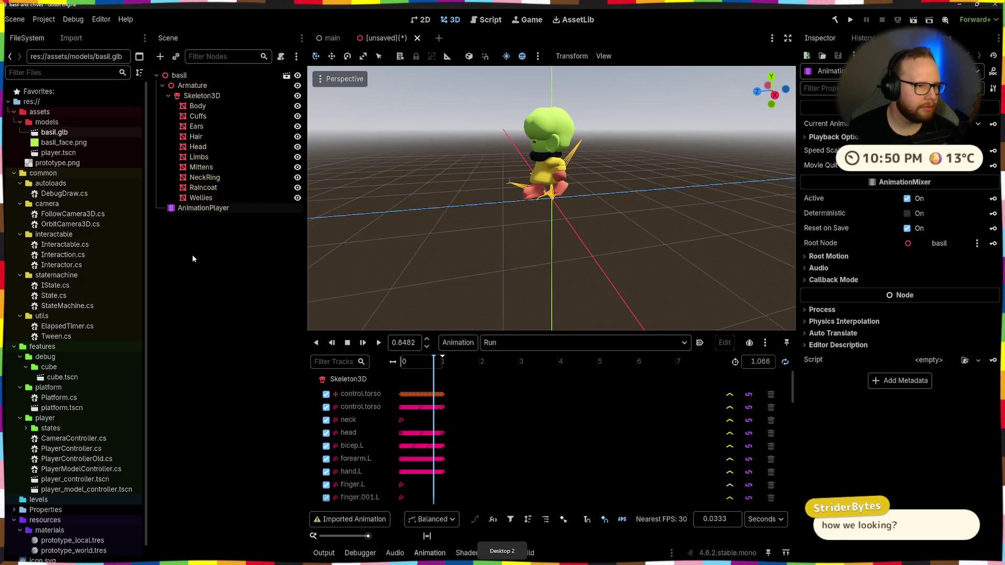
Open File Explorer to Downloads and select the freshly exported basil.glb
key("super+e")
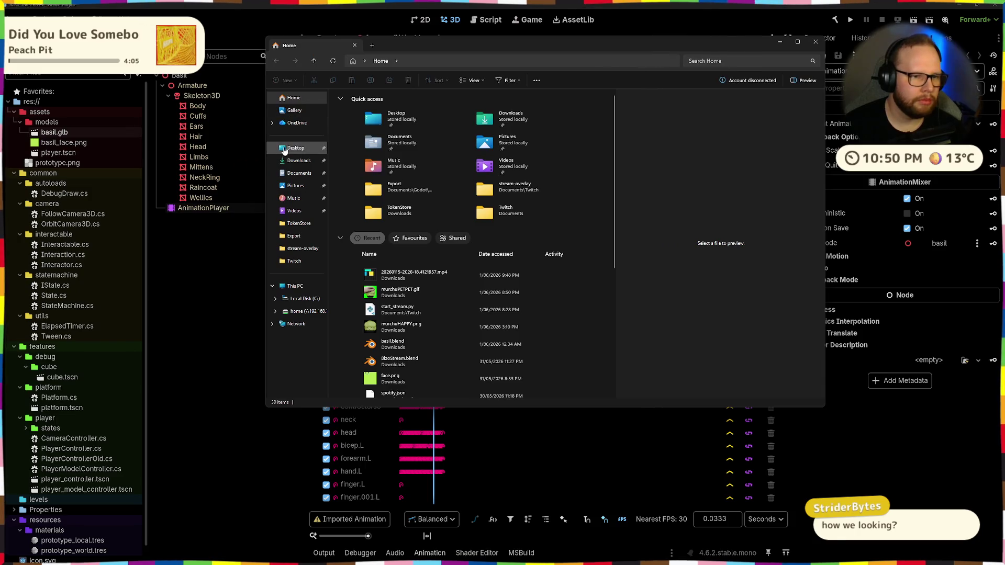
left_click(295, 148)
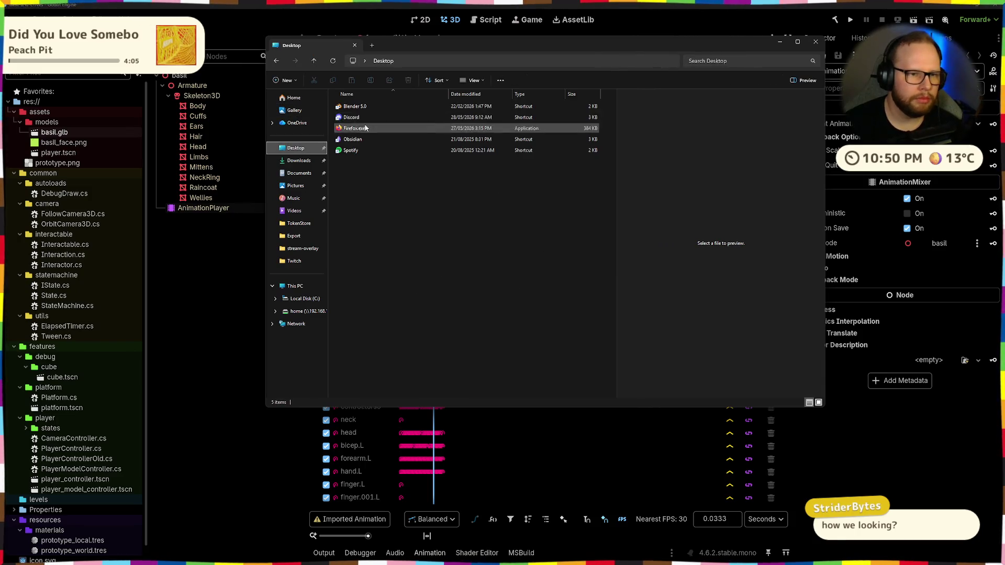
left_click(299, 160)
left_click(358, 119)
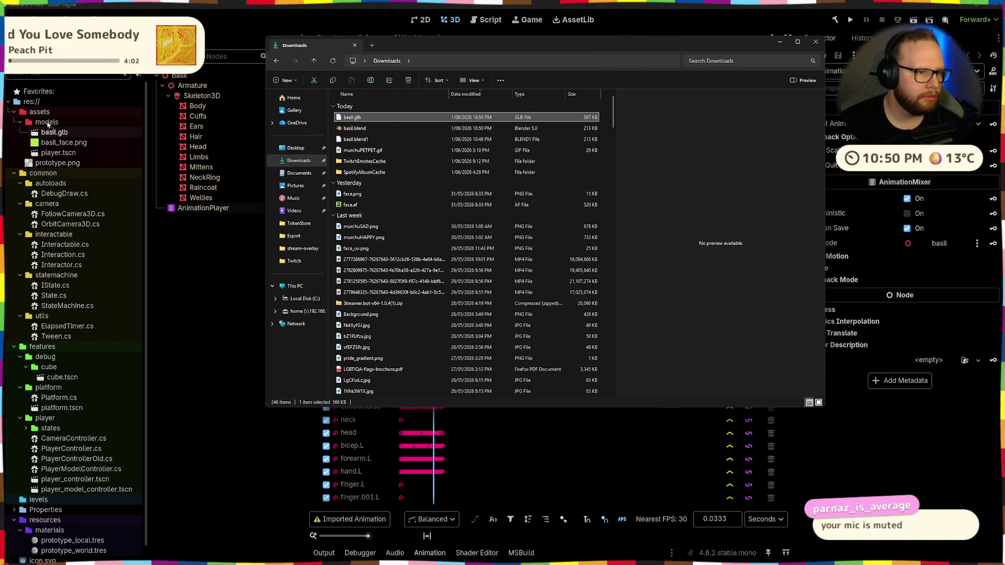
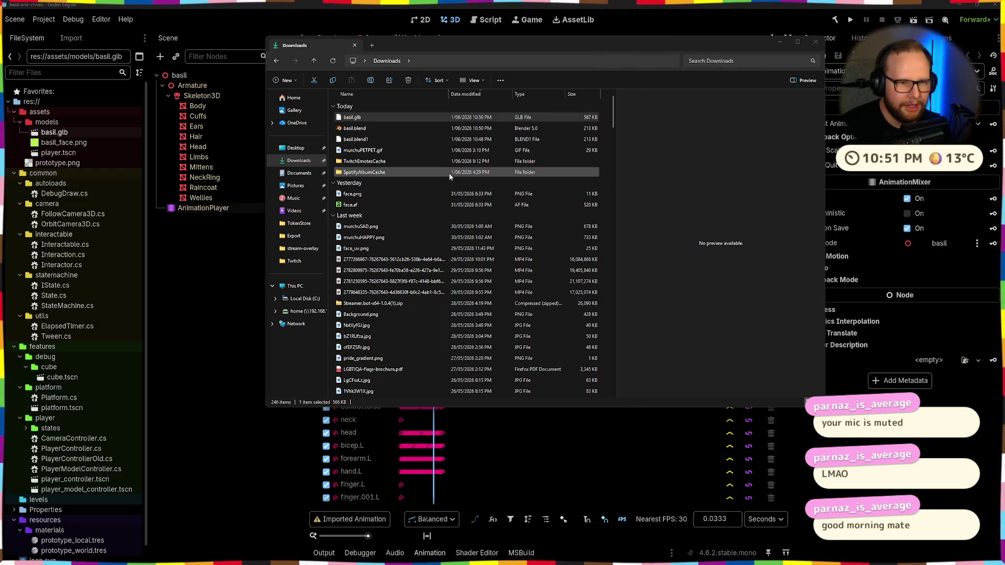
Dismiss the file explorer window and bring up basil.glb's Advanced Import Settings from the FileSystem dock
left_click_drag(479, 46, 626, 254)
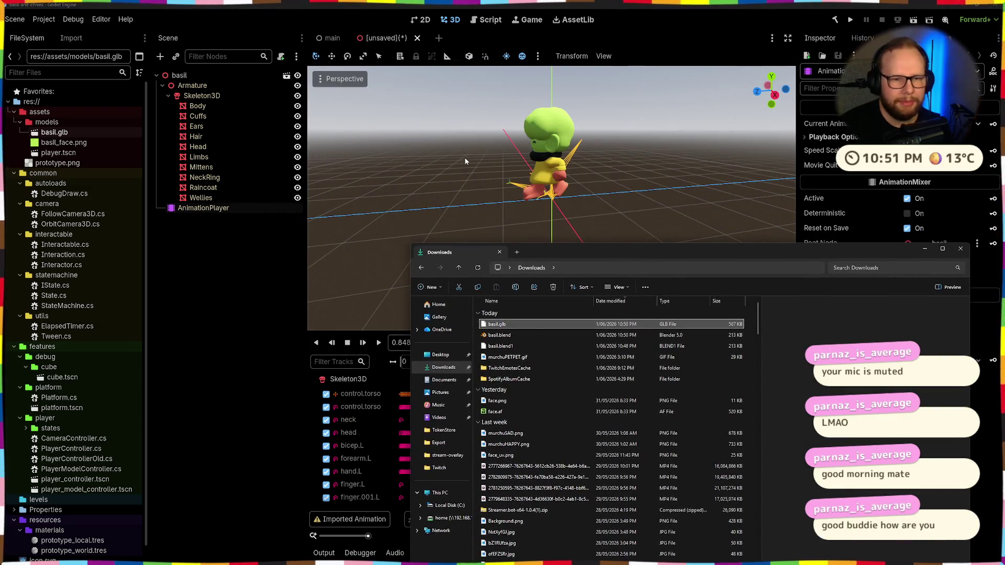
left_click_drag(514, 250, 398, 74)
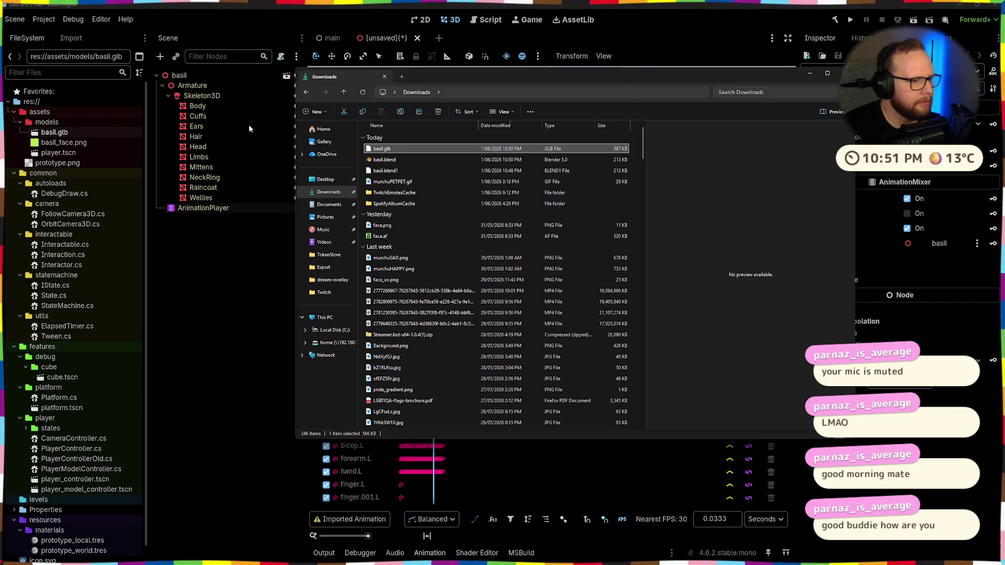
key("alt+Tab")
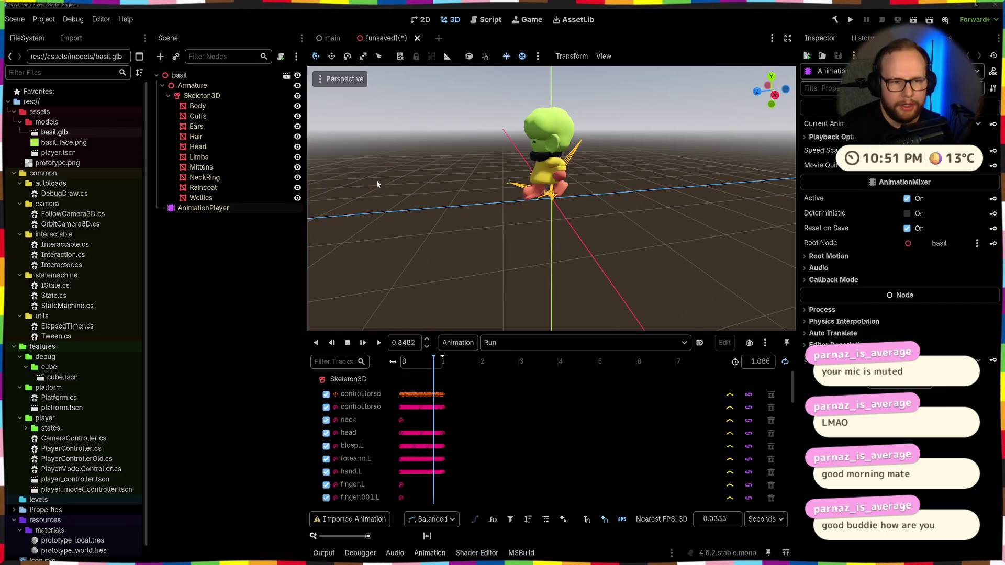
scroll(544, 154, "up", 3)
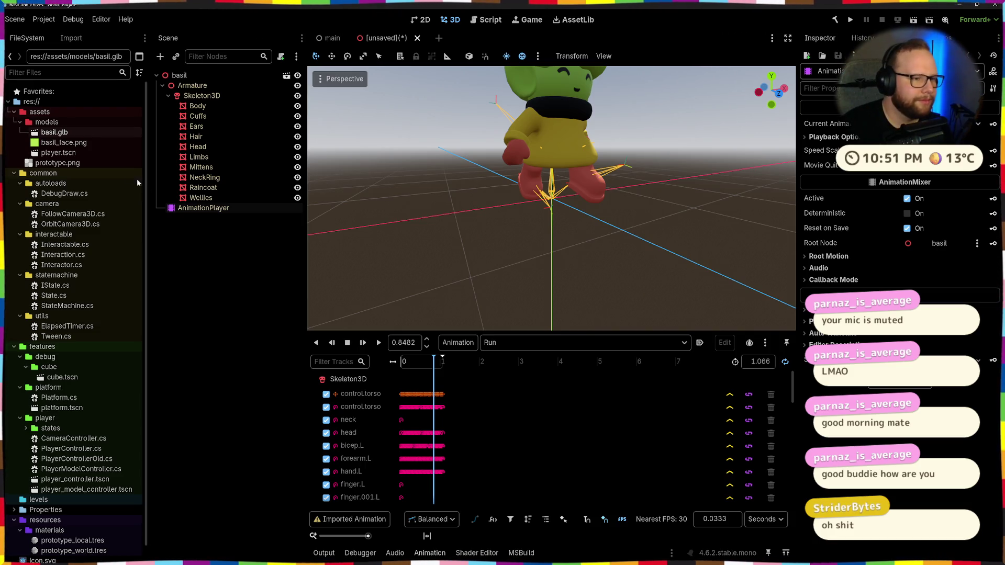
double_click(68, 134)
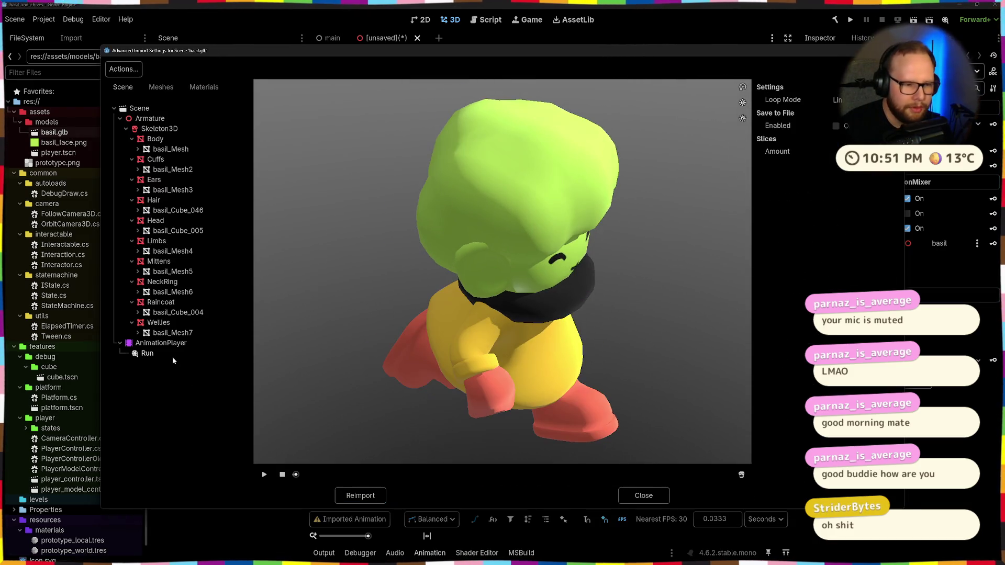
Preview the Run animation from a side view, close the import settings, and switch to Blender
left_click(264, 474)
left_click_drag(312, 375, 562, 328)
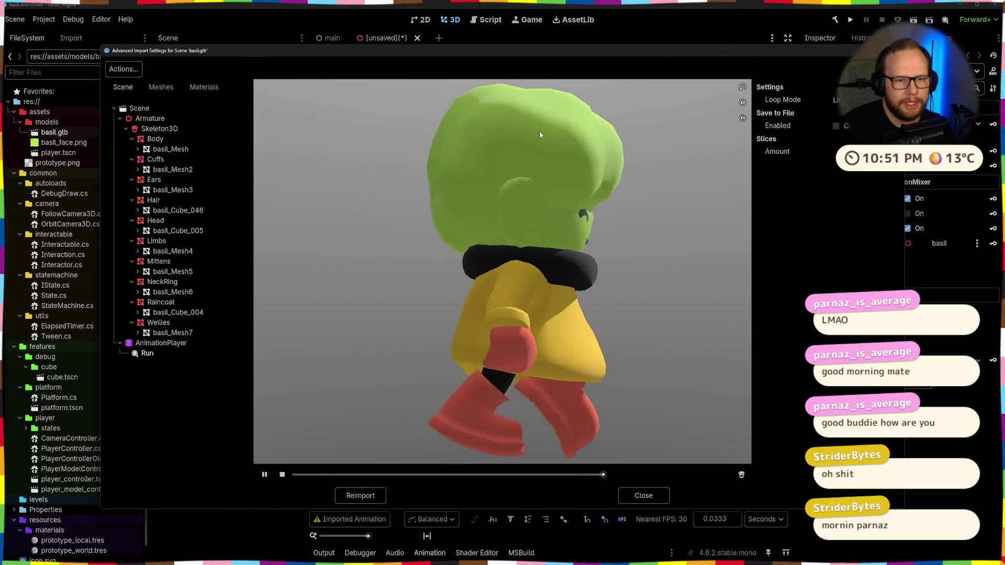
scroll(561, 196, "down", 5)
scroll(561, 196, "up", 5)
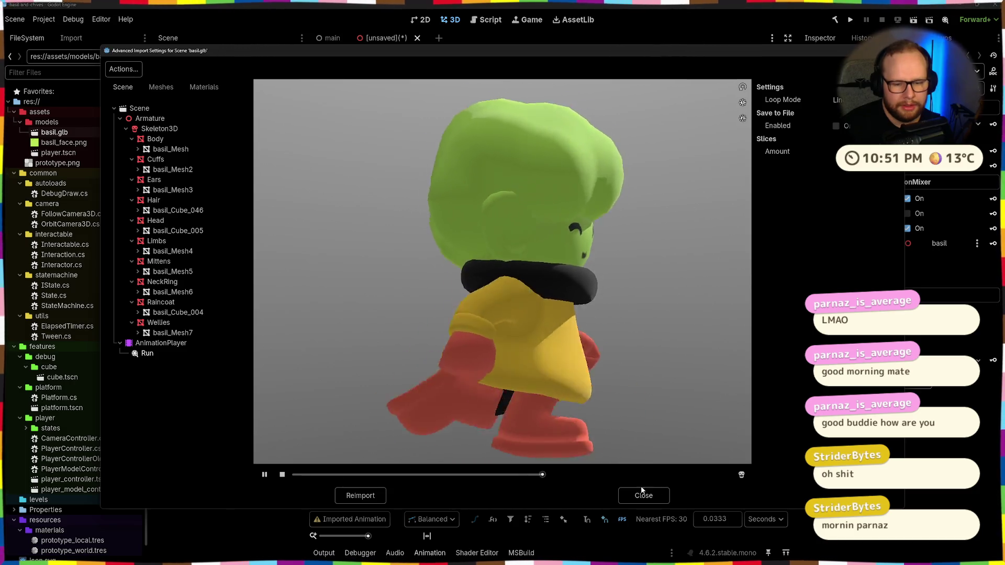
left_click(658, 494)
key("alt+Tab")
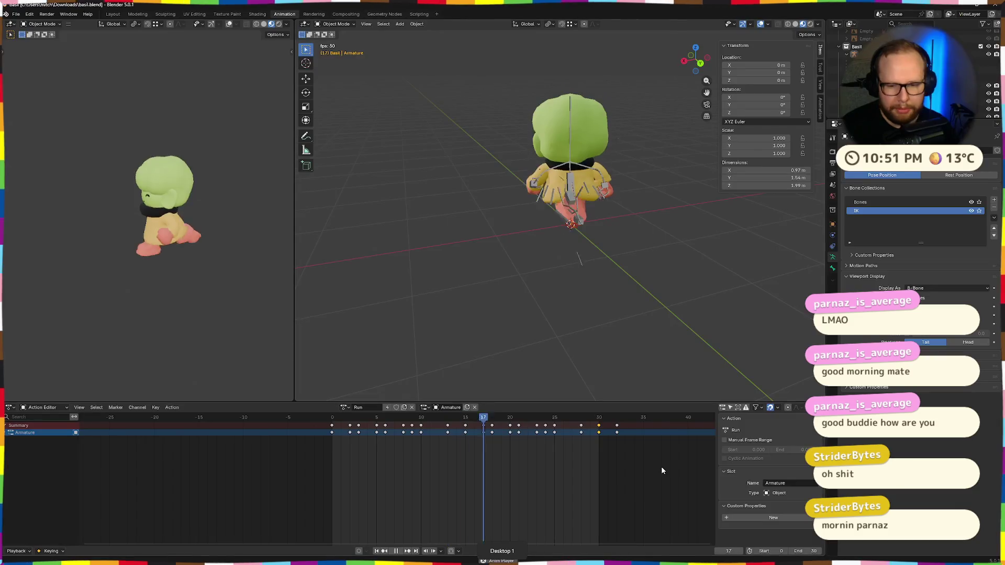
Play the Run action and shorten its end frame so the cycle stops two frames earlier
key("space")
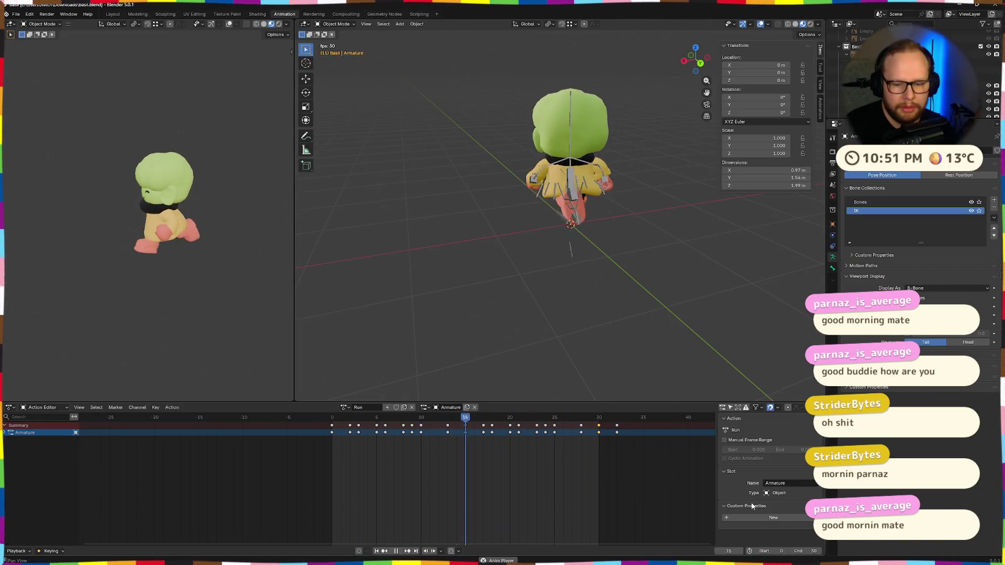
left_click(813, 551)
type("7")
key("Return")
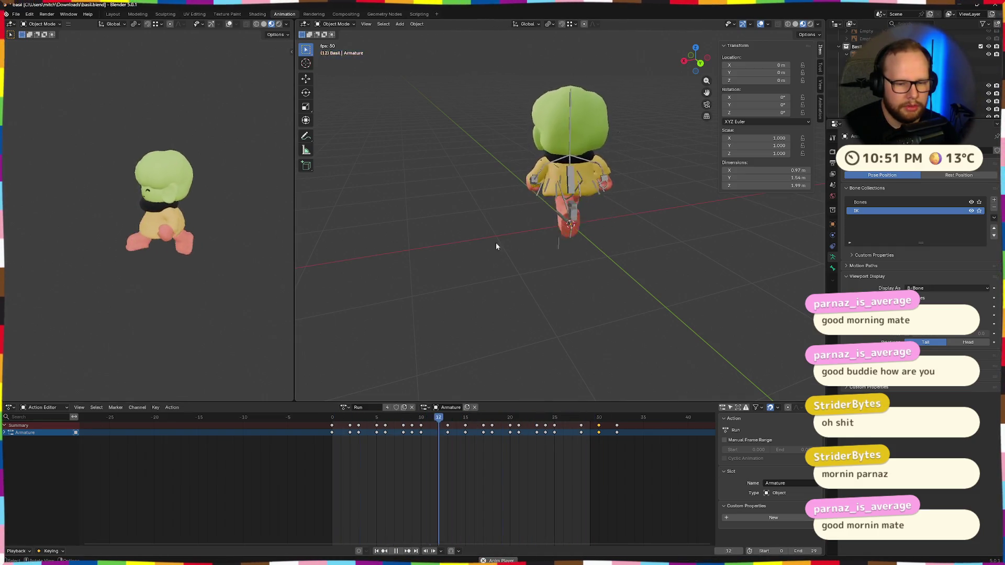
middle_click_drag(491, 245, 630, 237)
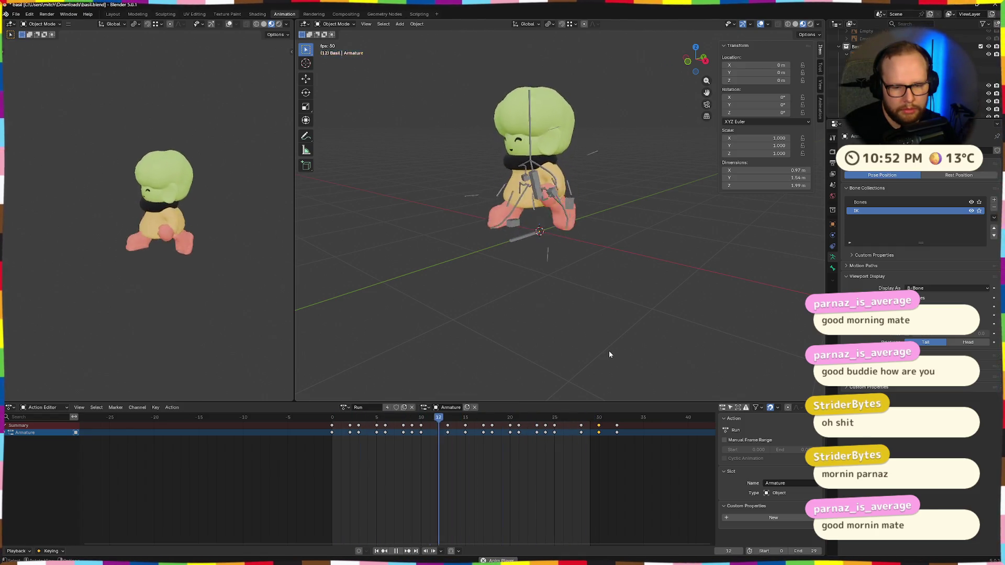
scroll(666, 433, "up", 2)
scroll(675, 438, "down", 3, "ctrl")
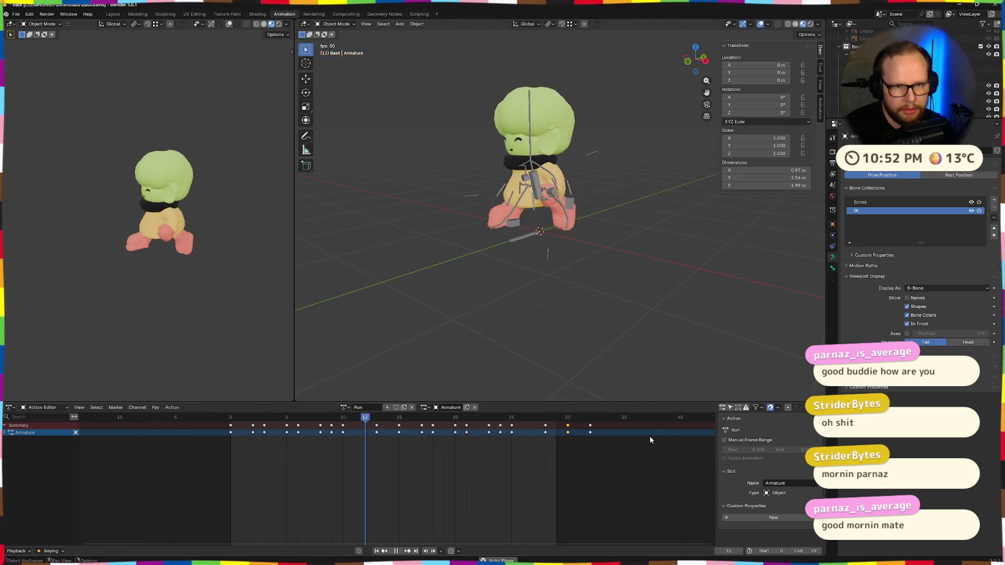
Stop playback and move the final keyframes back around frame 32 in the Action Editor
key("space")
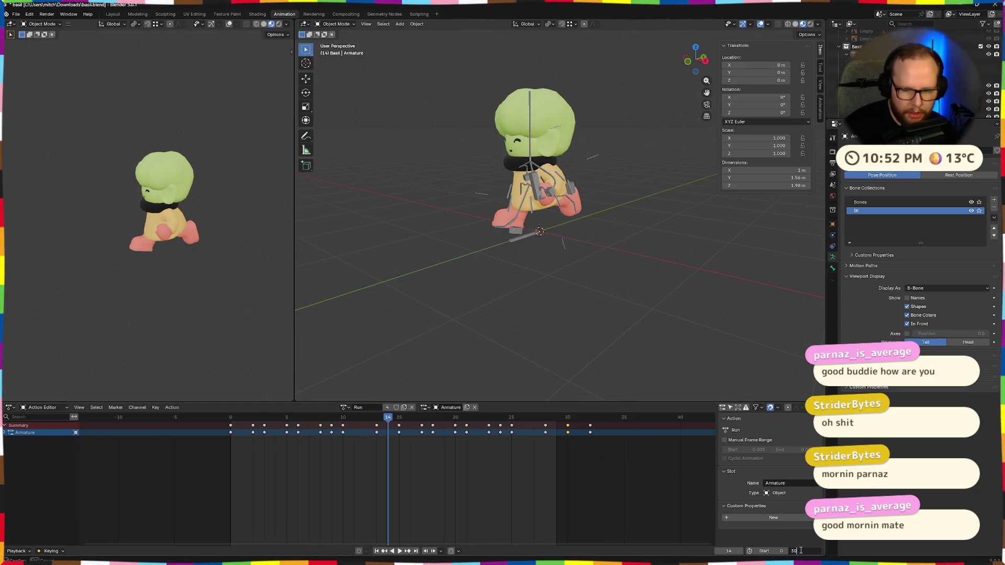
left_click(588, 427)
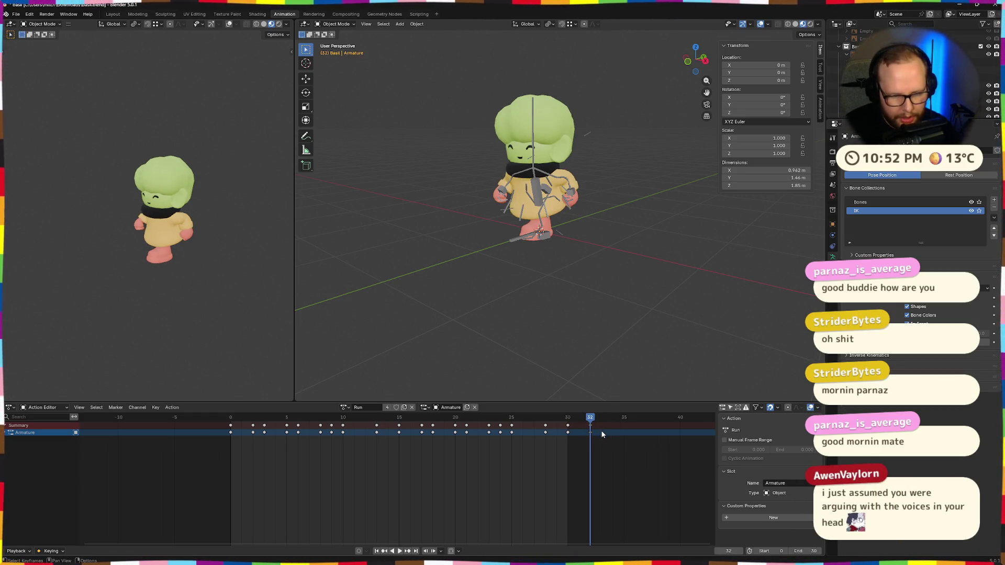
key("g")
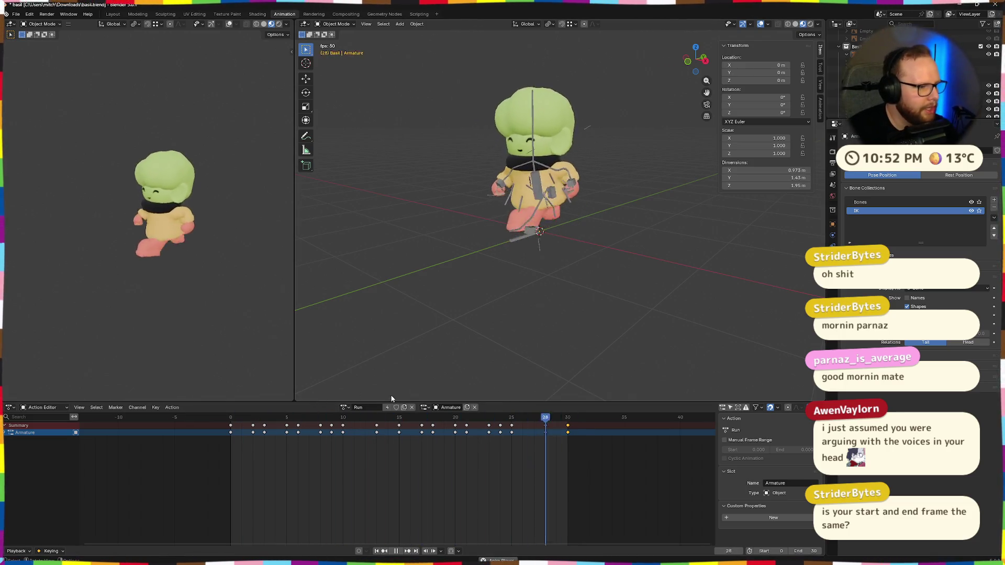
Return playback to frame 0 and stop it after reviewing the closed Run loop
left_click(228, 421)
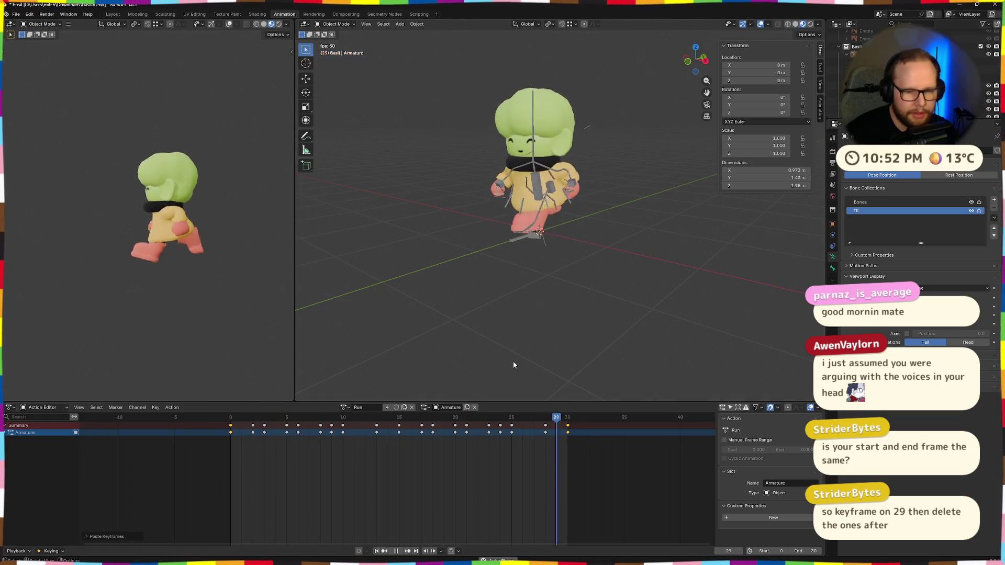
scroll(550, 455, "up", 2)
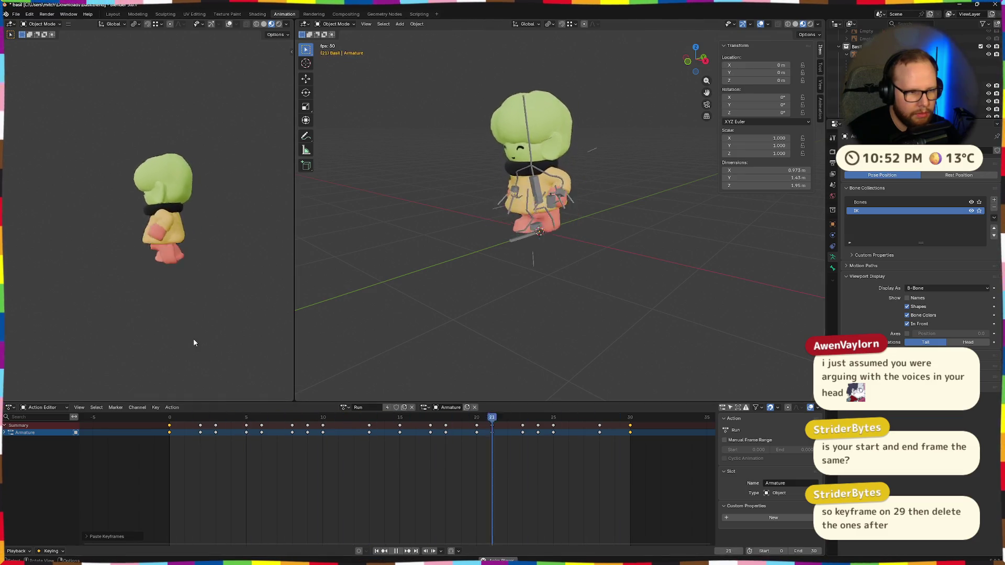
key("space")
Re-export basil as glTF 2.0 from Blender and switch back to the Godot desktop
left_click(14, 14)
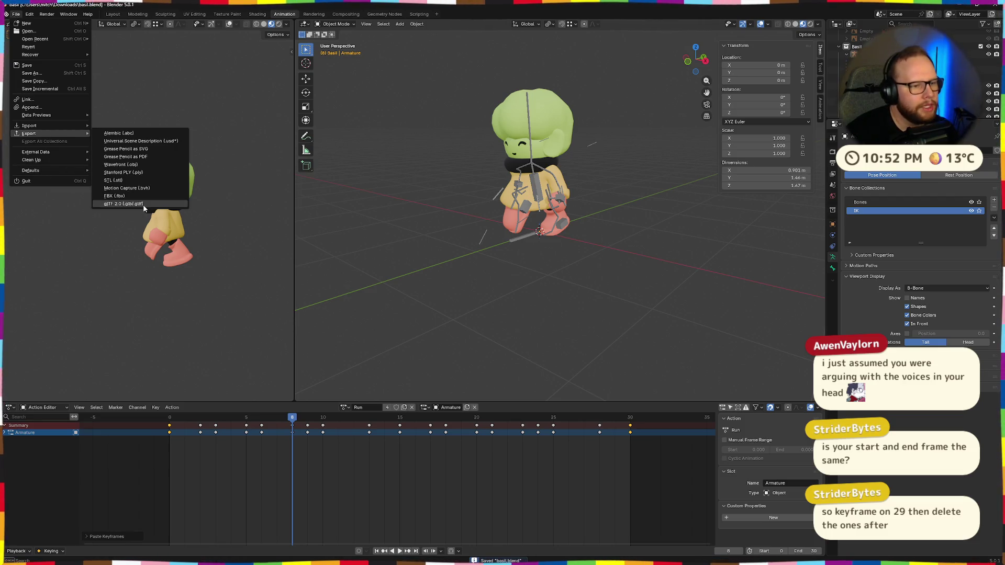
mouse_move(30, 133)
left_click(143, 204)
left_click(713, 402)
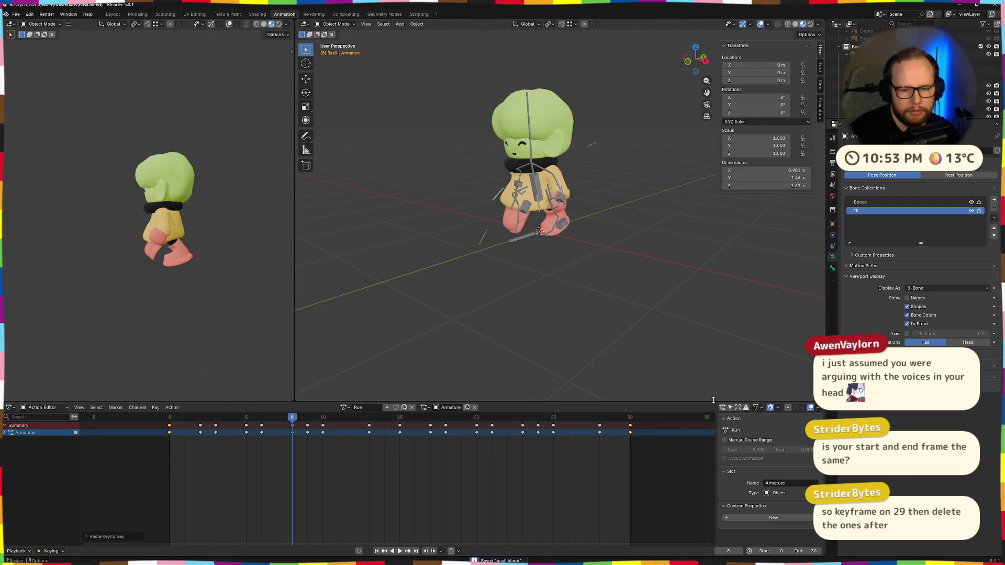
key("ctrl+super+Right")
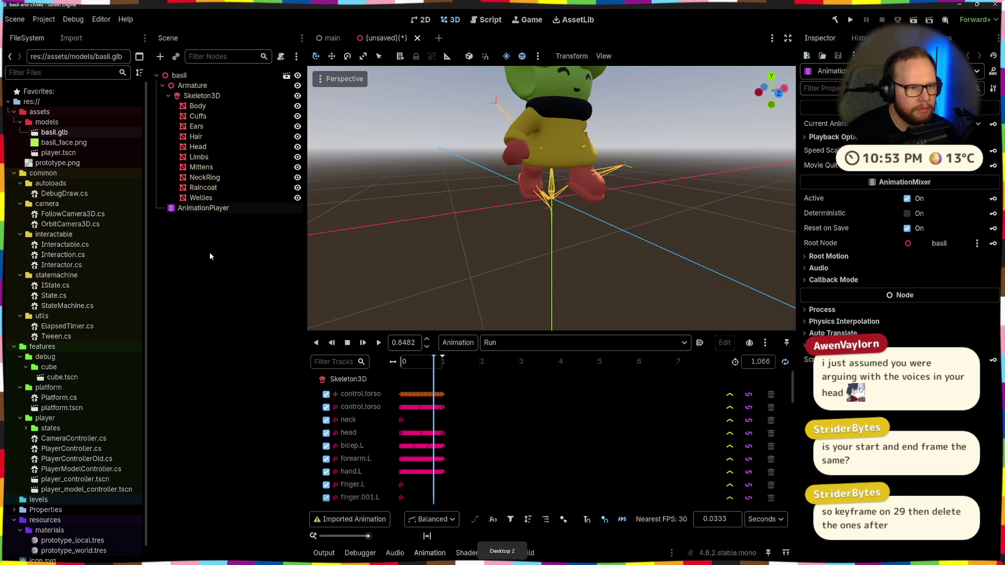
Browse to Downloads in File Explorer, then reopen basil.glb's import settings with the preview facing front
key("super+e")
left_click(326, 179)
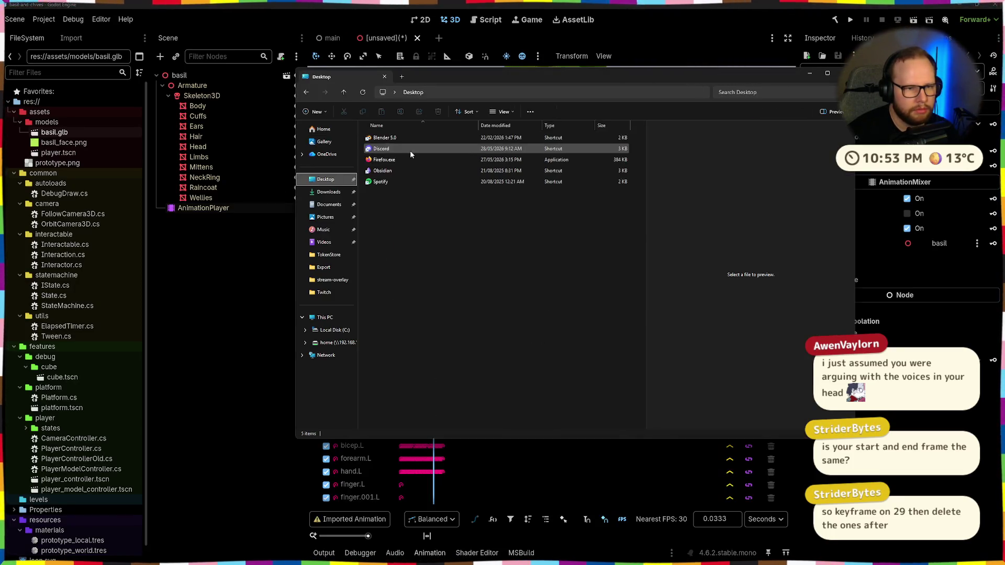
left_click(328, 191)
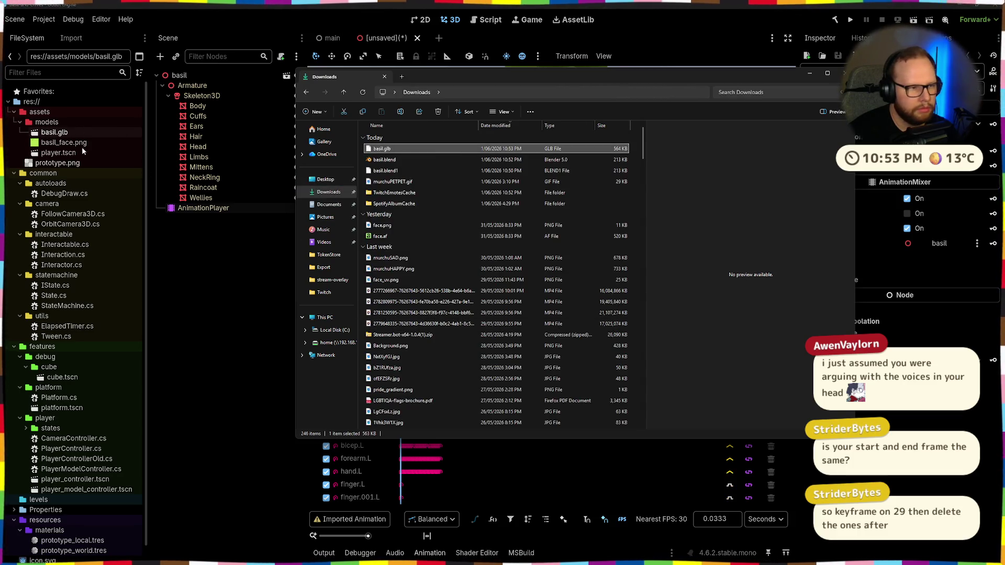
double_click(55, 133)
mouse_move(462, 233)
left_mouse_down()
mouse_move(593, 283)
mouse_move(605, 328)
left_mouse_up()
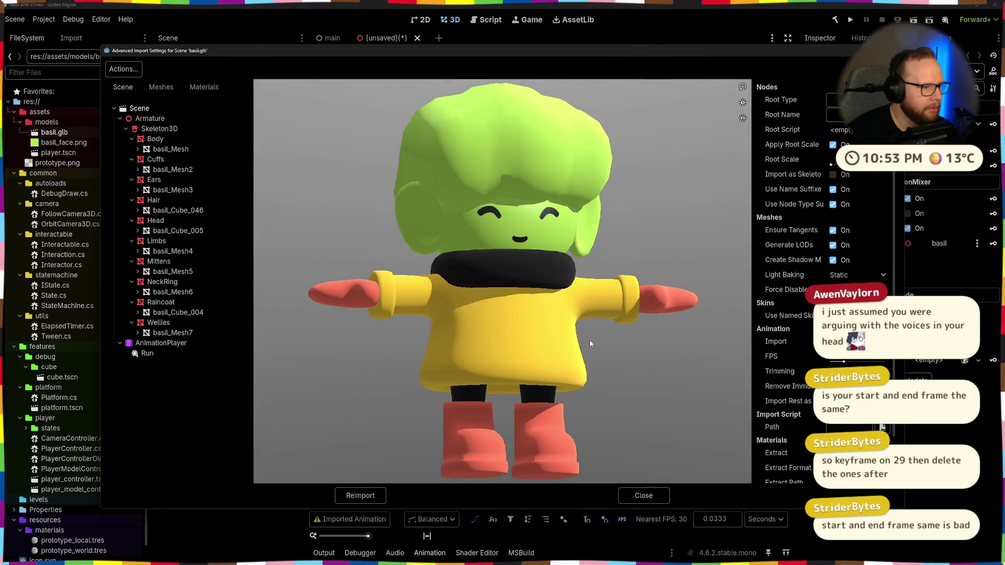
Play the Run animation in the preview, reimport the model and reopen basil.glb's import settings
left_click(160, 355)
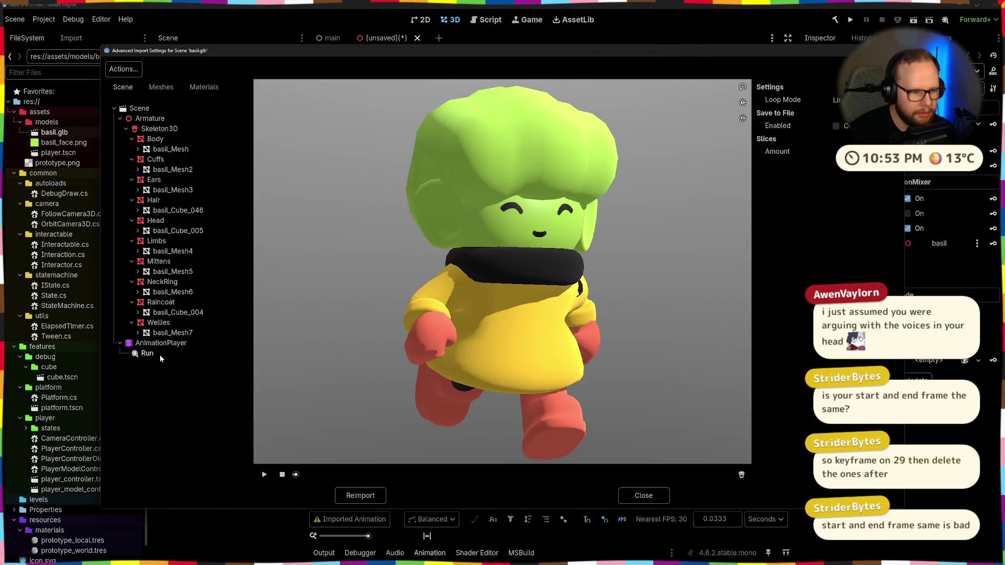
left_click(264, 476)
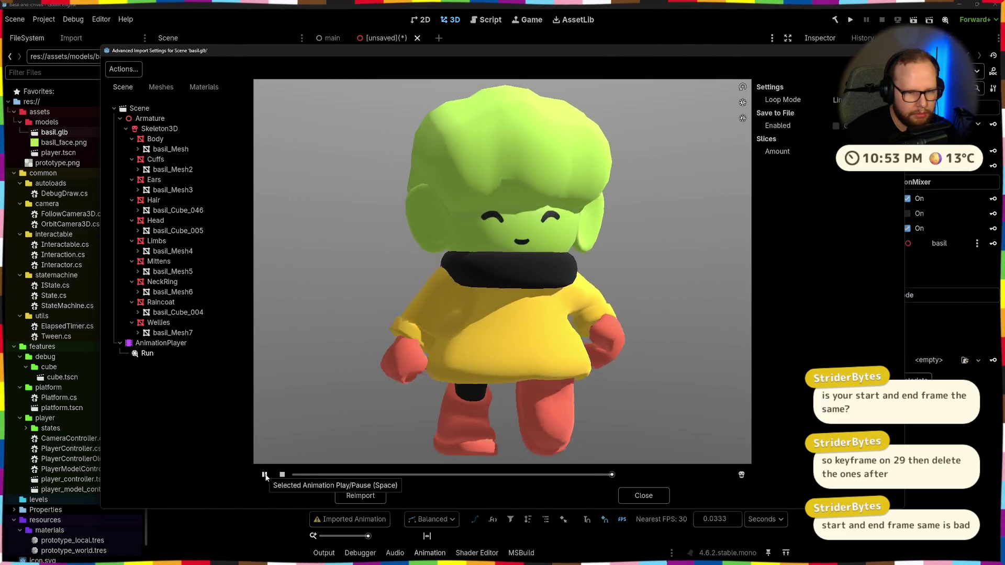
mouse_move(440, 392)
left_mouse_down()
mouse_move(512, 393)
mouse_move(468, 385)
left_mouse_up()
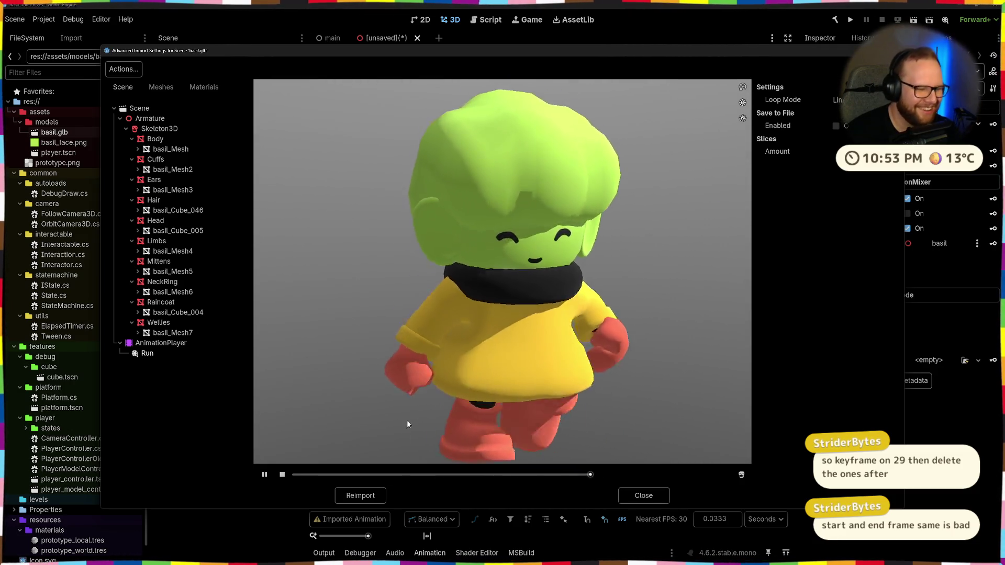
left_click(360, 495)
double_click(70, 136)
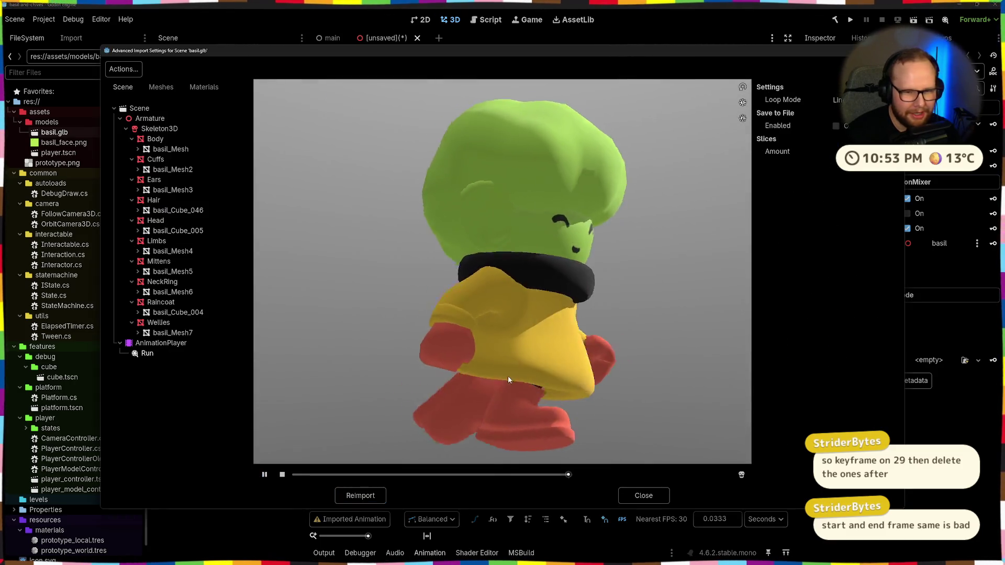
Orbit the preview around the running character from back to front, then close the import settings
mouse_move(508, 375)
left_mouse_down()
mouse_move(458, 351)
mouse_move(511, 342)
left_mouse_up()
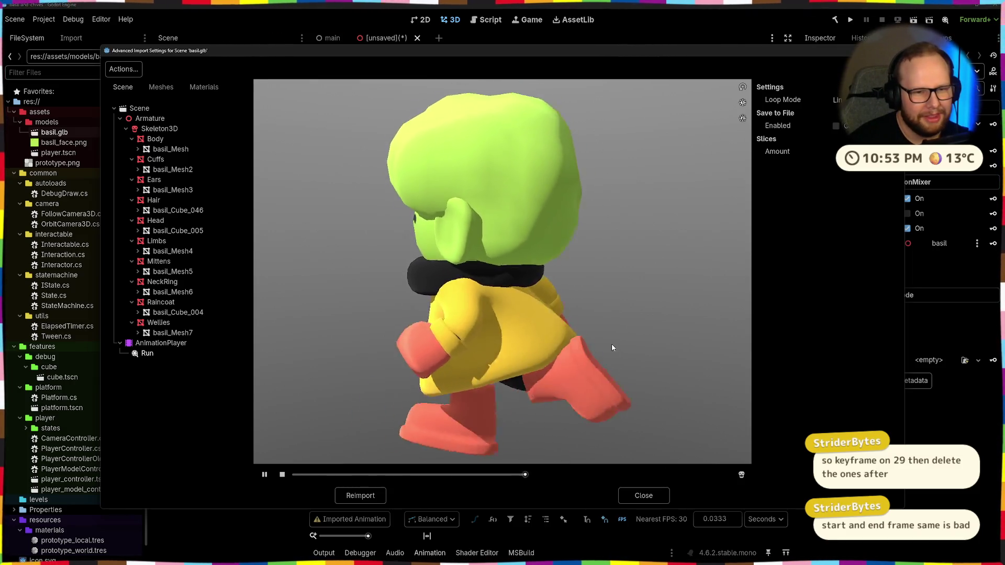
left_click_drag(479, 334, 551, 322)
scroll(550, 322, "down", 5)
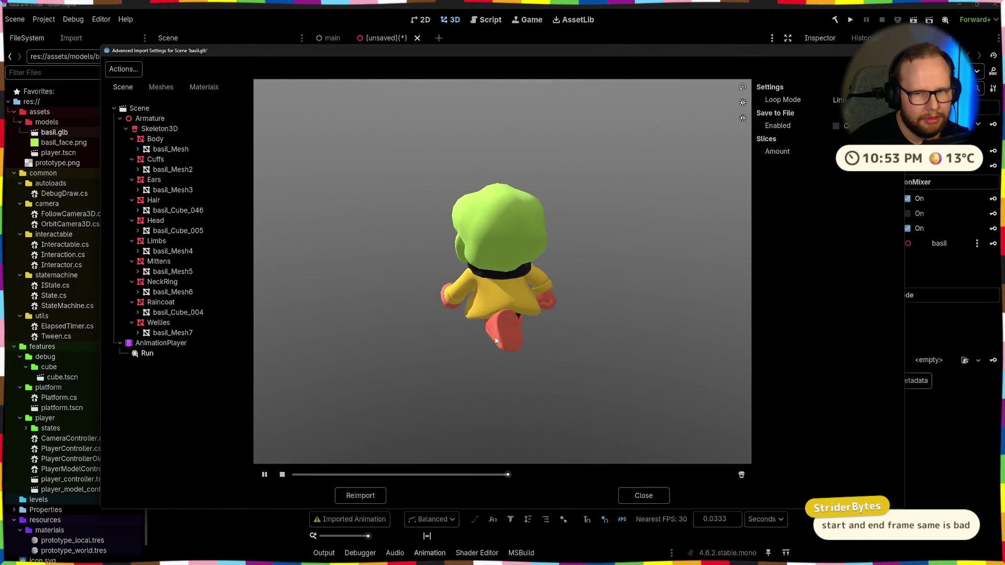
left_click_drag(495, 340, 596, 340)
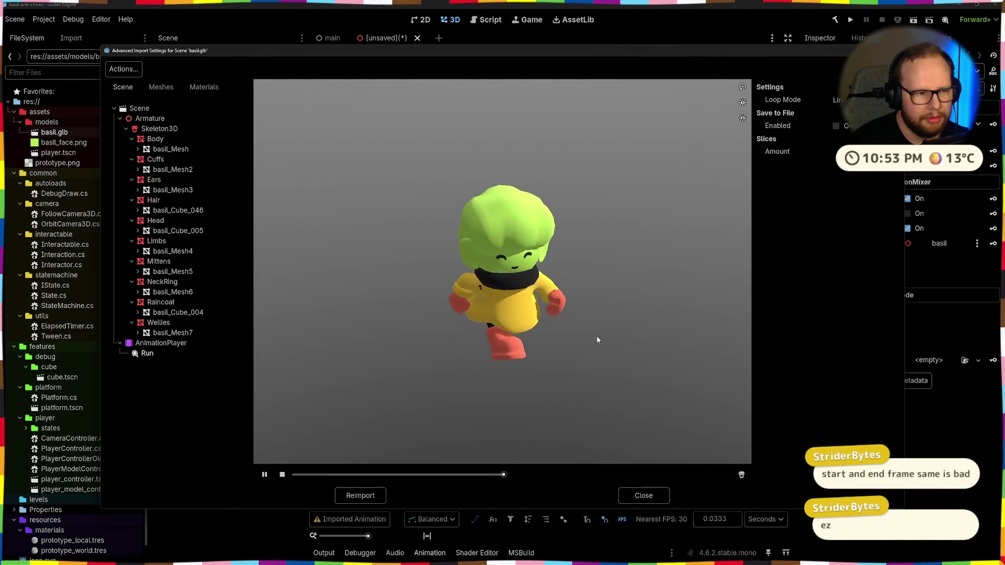
mouse_move(597, 340)
left_mouse_down()
mouse_move(526, 322)
mouse_move(554, 287)
mouse_move(569, 323)
mouse_move(537, 346)
left_mouse_up()
scroll(556, 329, "up", 3)
scroll(557, 329, "down", 3)
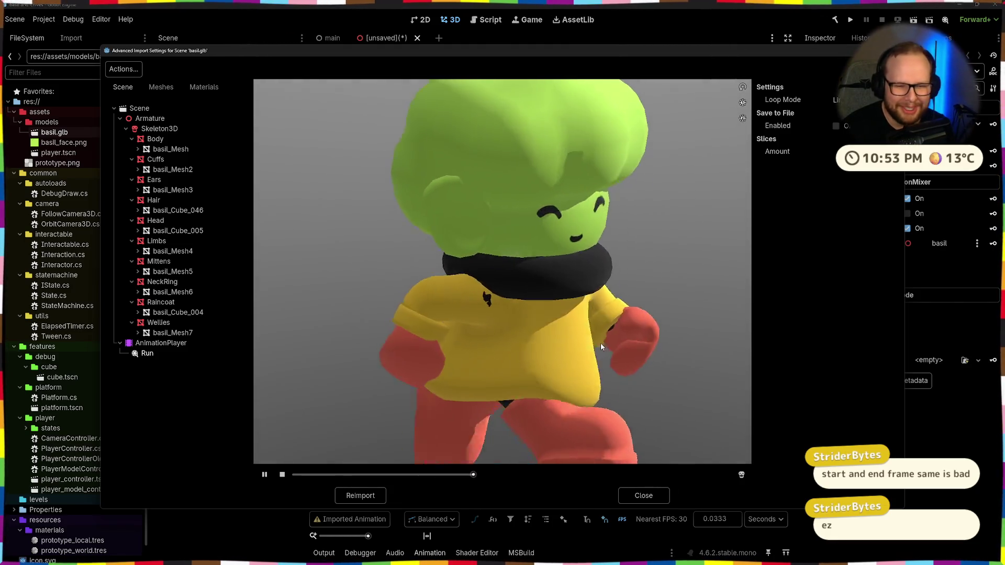
left_click(645, 495)
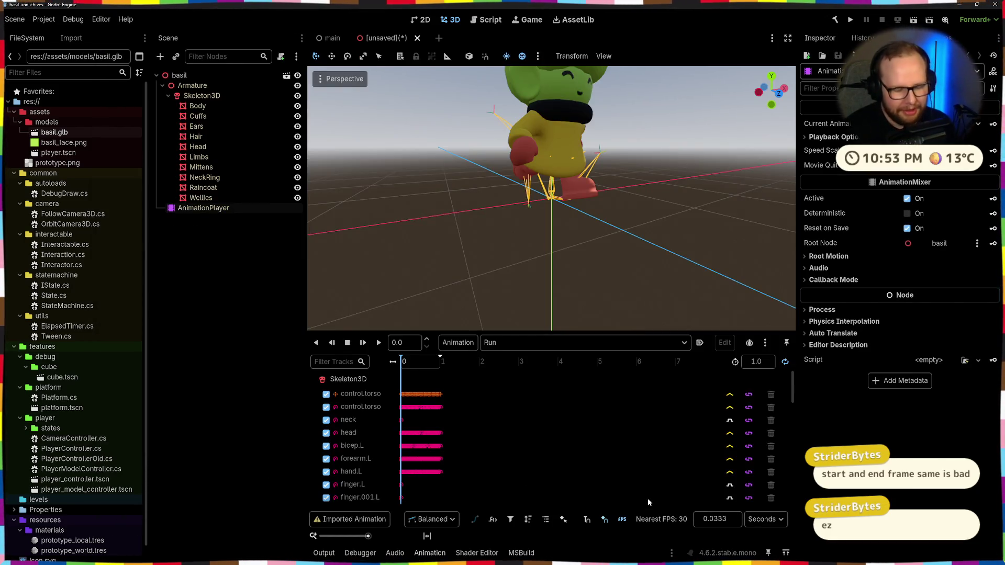
key("alt+Tab")
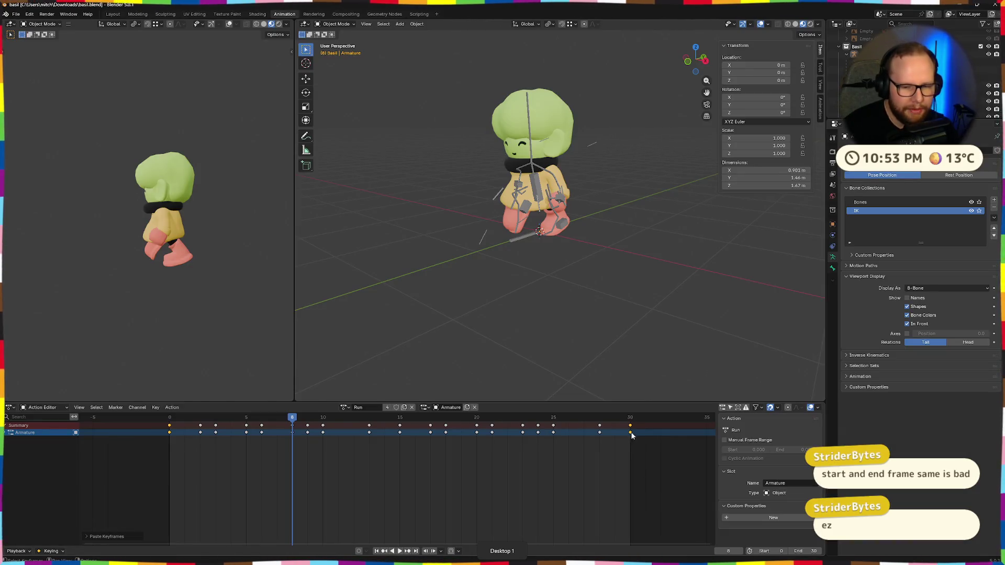
key("space")
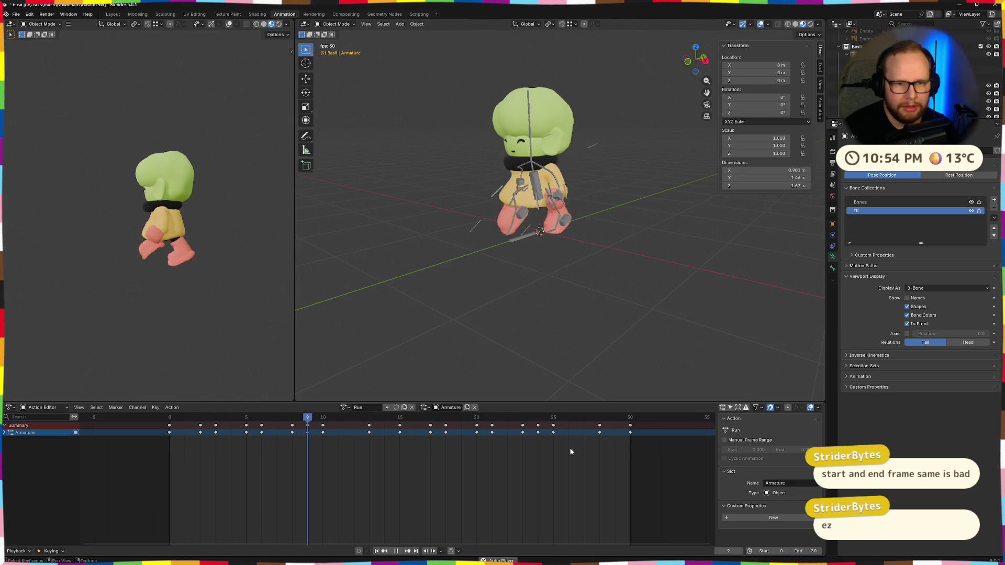
key("space")
key("ctrl+super+Right")
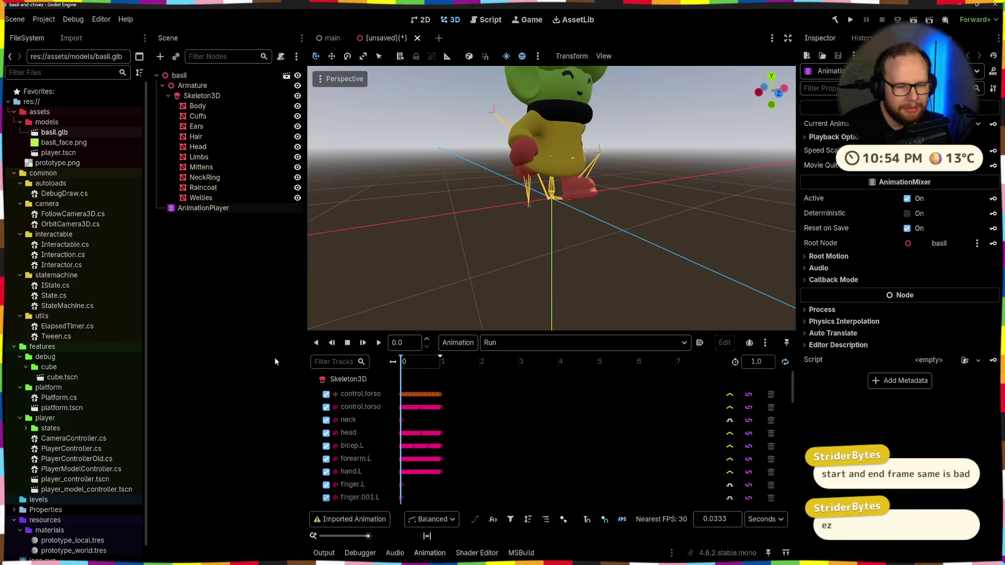
left_click(229, 237)
left_click(218, 199)
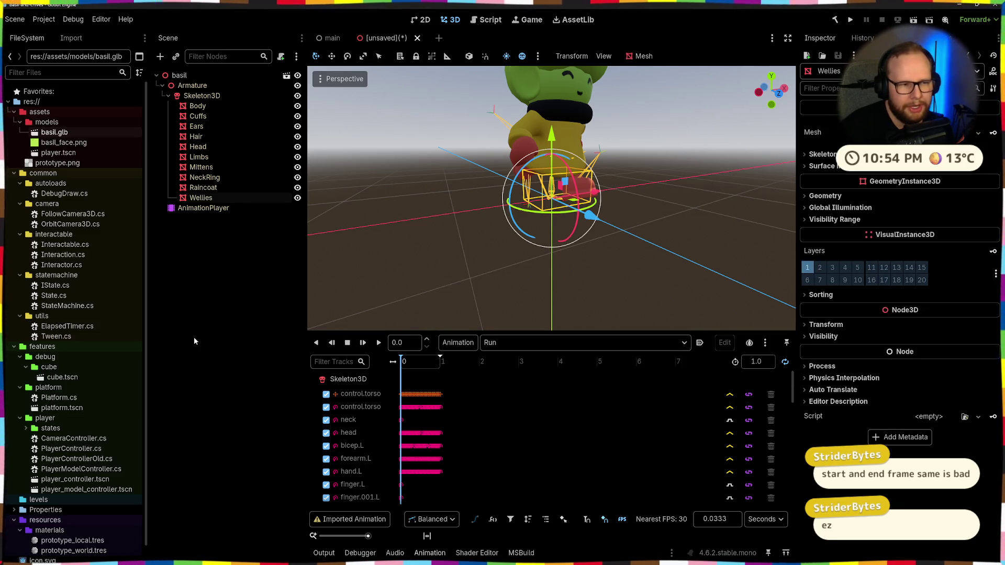
left_click(206, 219)
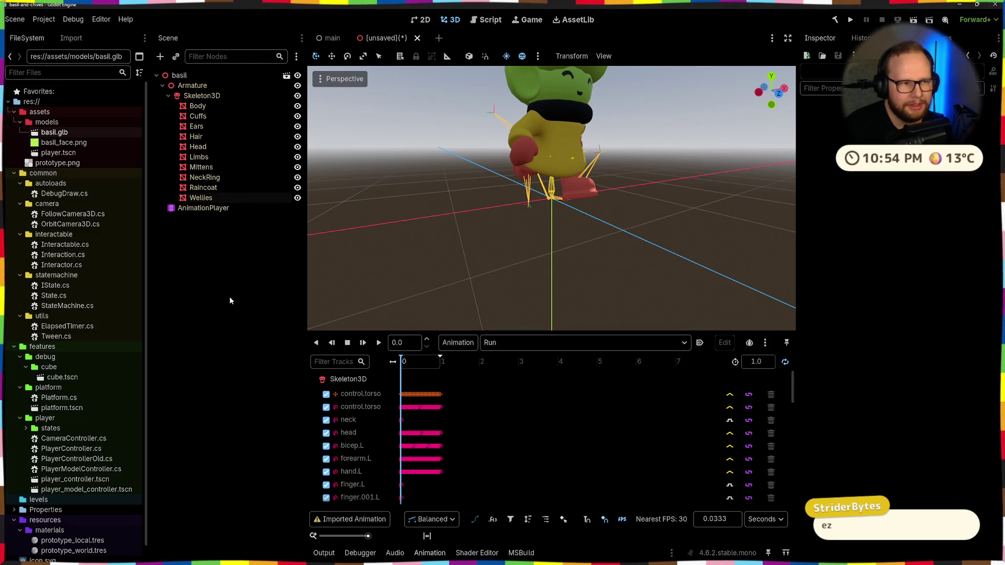
left_click(181, 85)
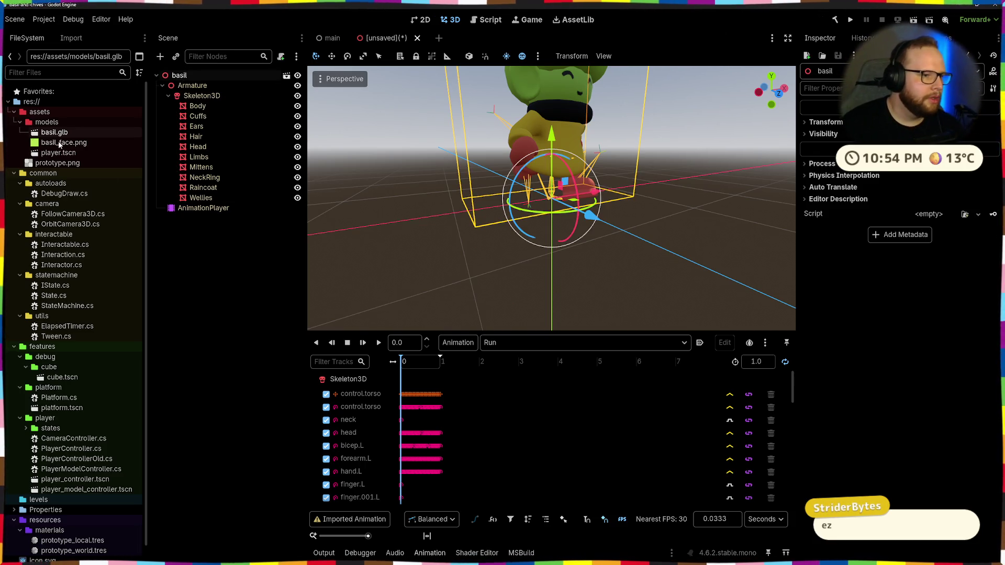
left_click(69, 154)
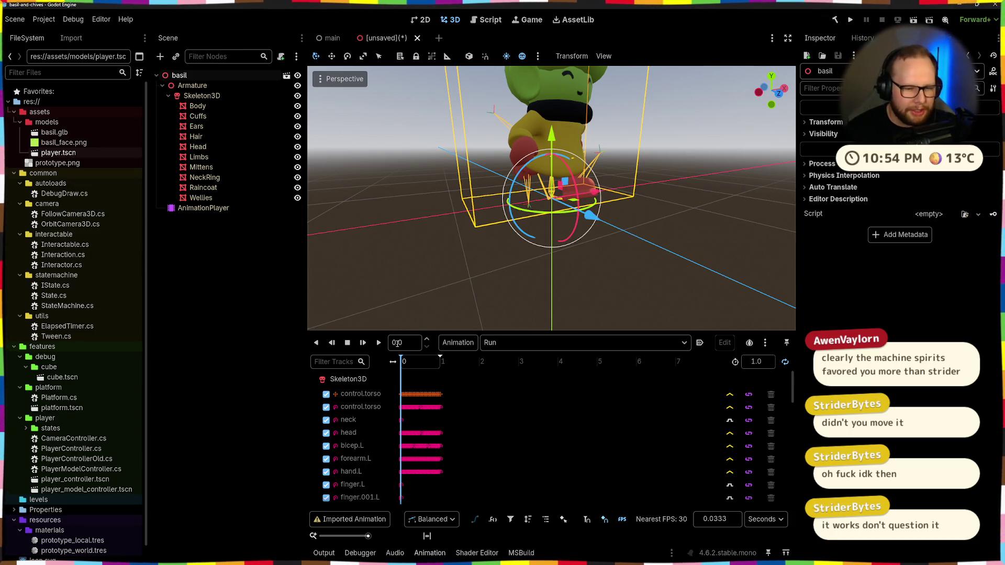
left_click(315, 390)
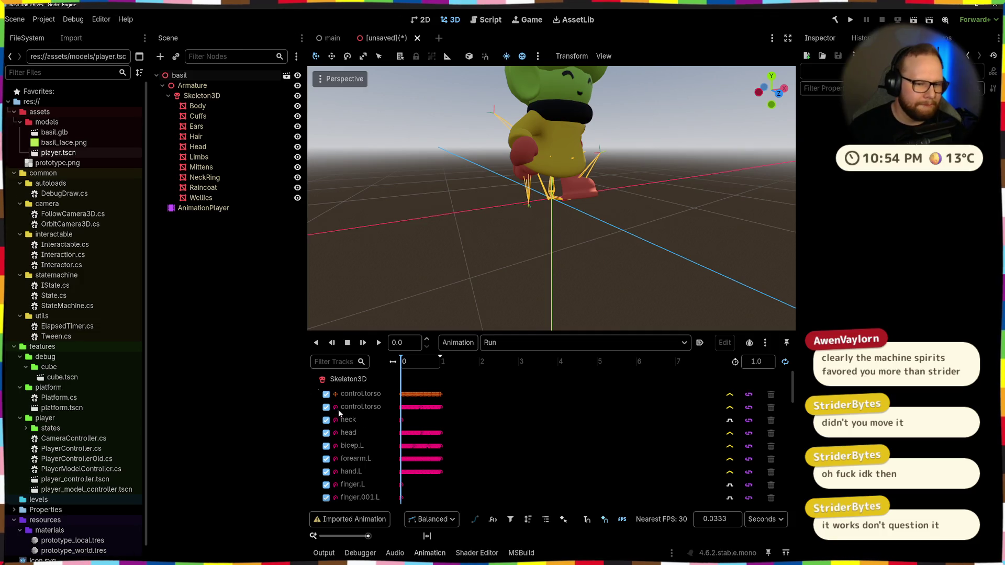
Play the Run animation in the editor, then open player.tscn and inspect its MeshInstance3D node
left_click(362, 343)
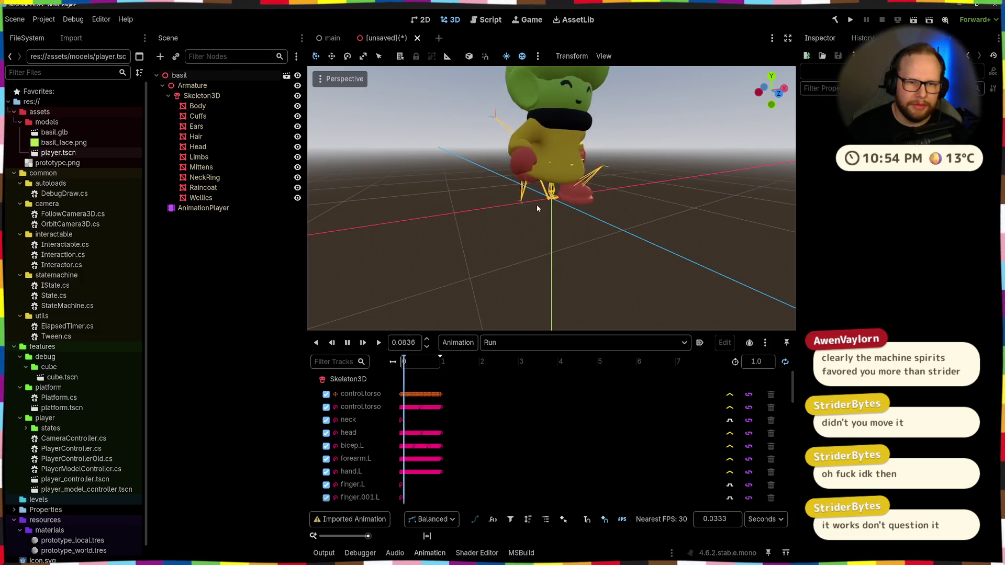
scroll(536, 207, "down", 3)
scroll(549, 193, "up", 5)
mouse_move(617, 178)
middle_mouse_down()
mouse_move(638, 143)
mouse_move(581, 260)
middle_mouse_up()
scroll(618, 204, "down", 3)
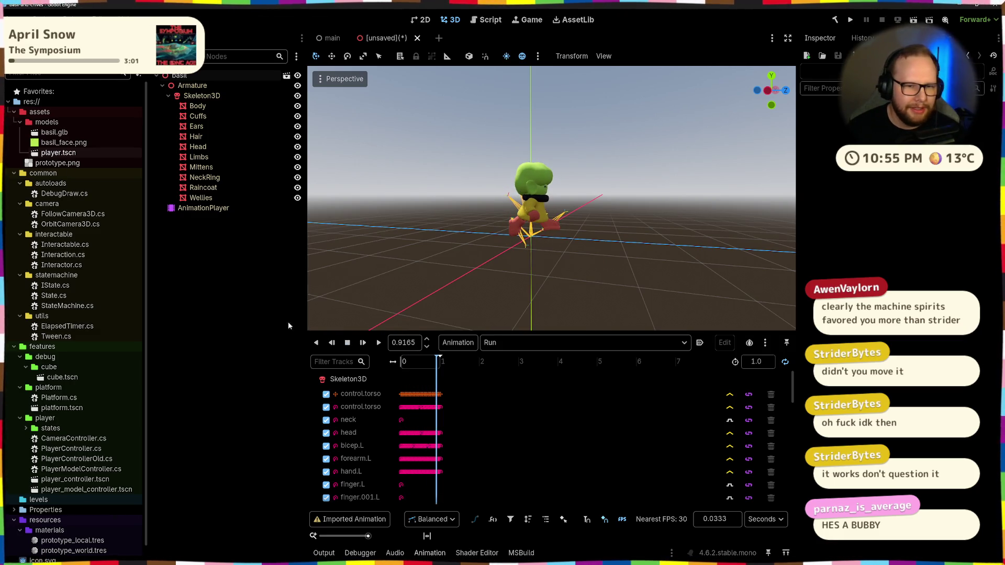
left_click(49, 132)
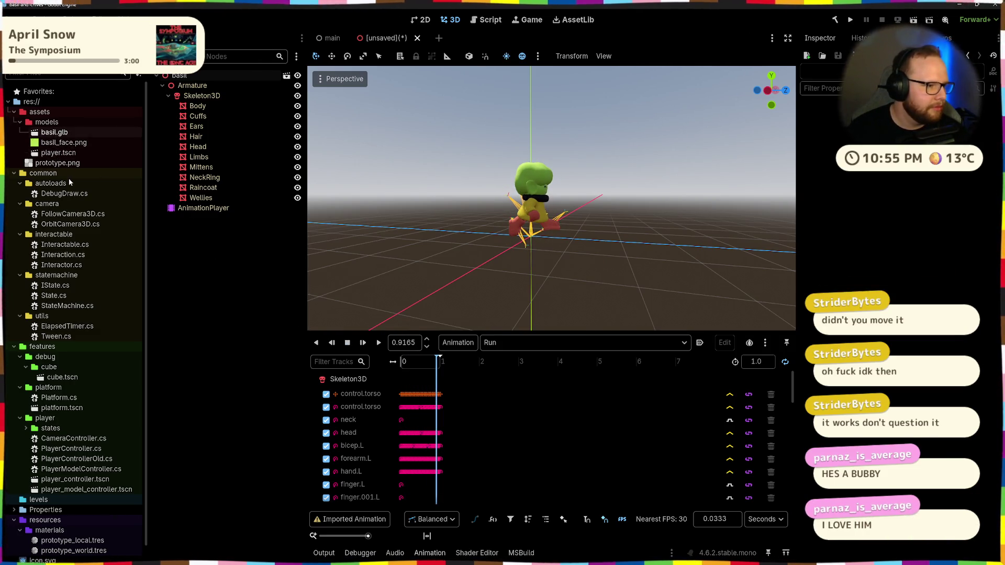
double_click(58, 152)
left_click(206, 96)
left_click(212, 157)
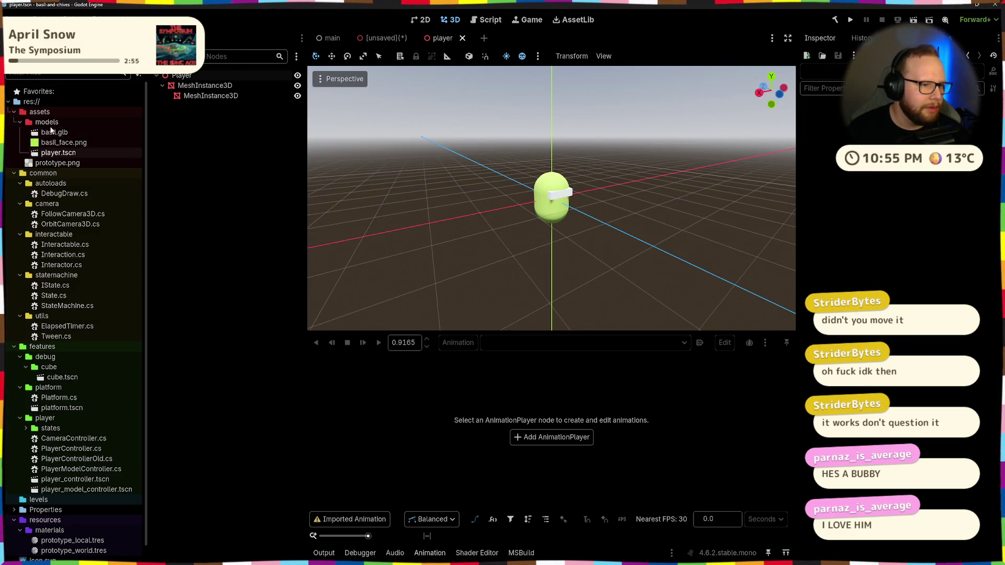
Return to the unsaved basil scene and rename its root node to Basil
double_click(54, 132)
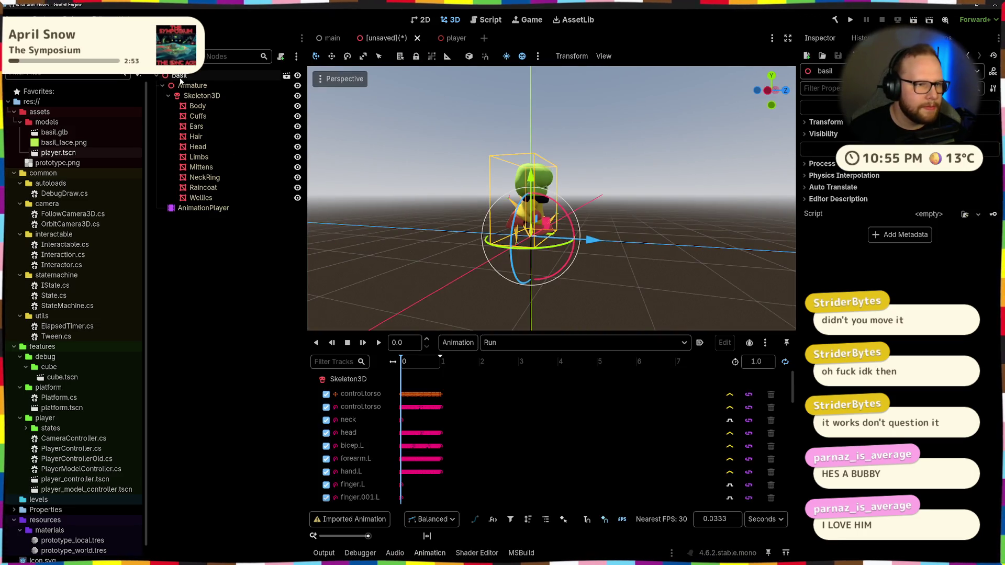
double_click(180, 75)
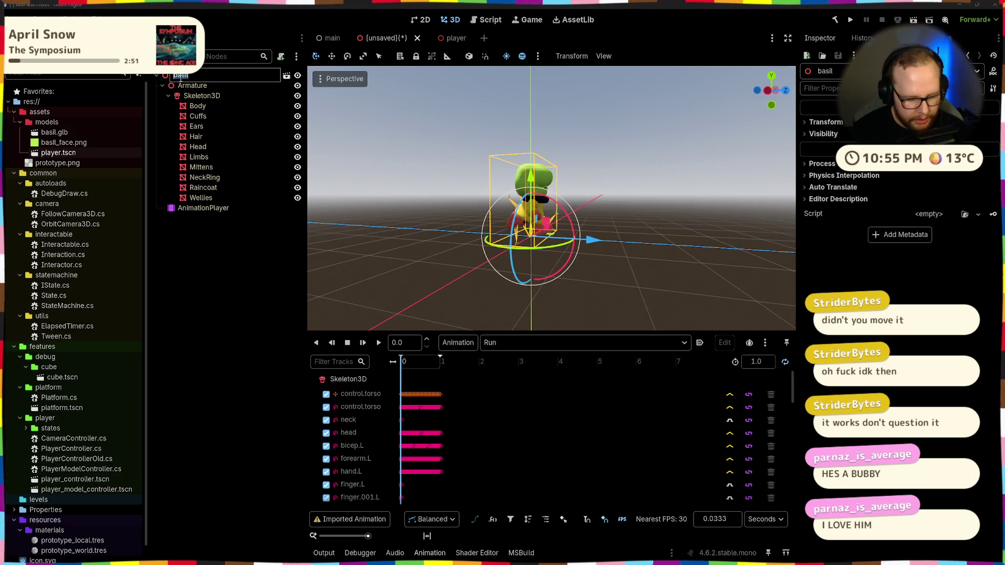
key("Return")
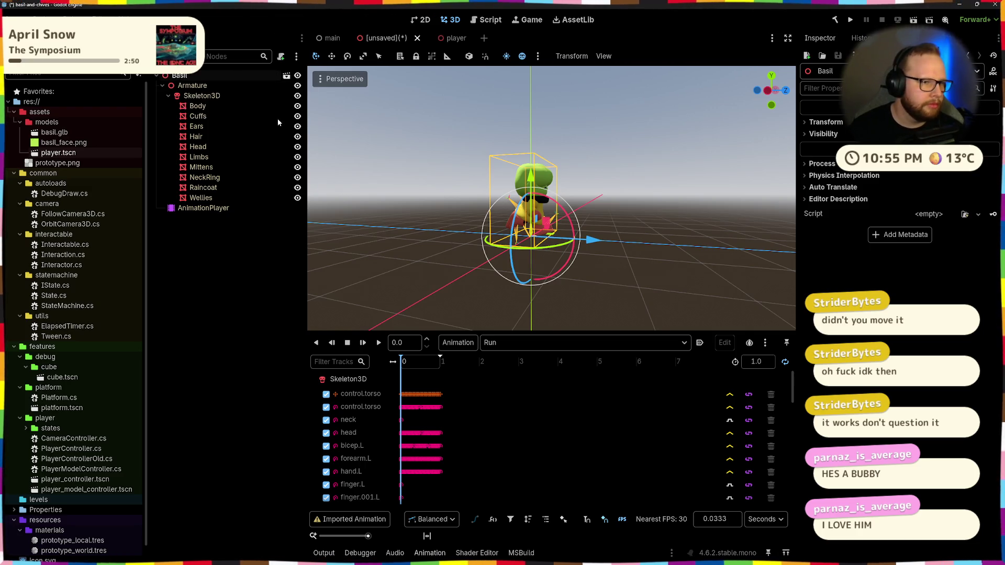
Save the scene as basil.tscn inside the assets/models folder
key("ctrl+s")
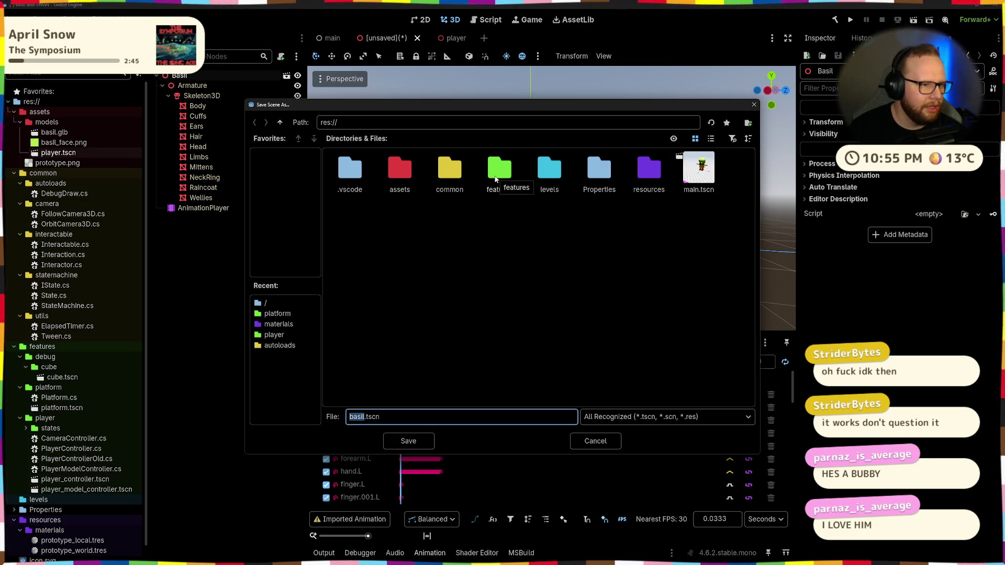
double_click(395, 176)
double_click(345, 169)
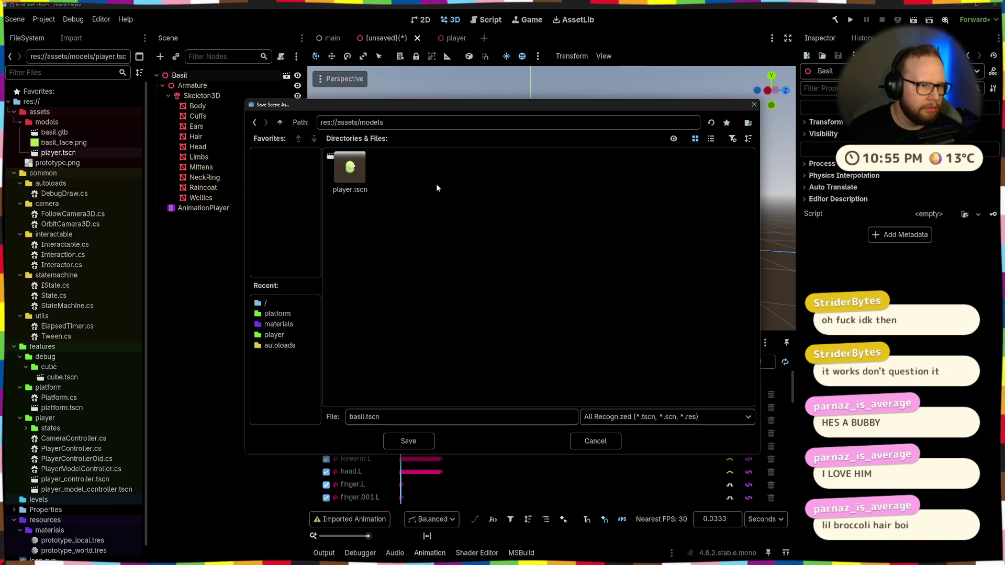
left_click(409, 440)
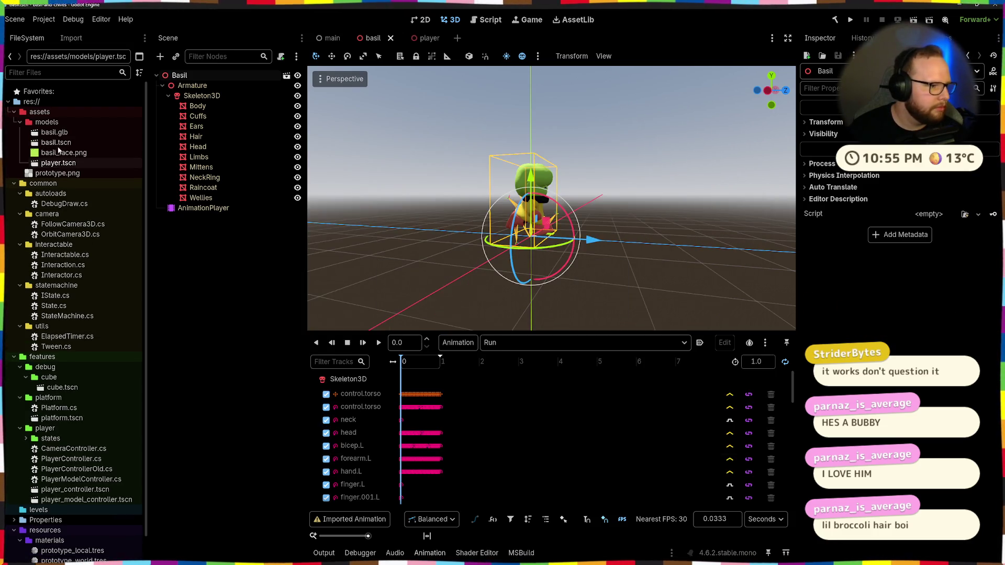
Orbit the viewport to look the character in the face and down onto its head
middle_click_drag(588, 233, 652, 214)
left_click(650, 211)
scroll(537, 161, "up", 3)
scroll(537, 158, "up", 2)
scroll(639, 206, "up", 3)
mouse_move(509, 133)
middle_mouse_down()
mouse_move(638, 207)
mouse_move(605, 233)
mouse_move(586, 193)
mouse_move(625, 149)
mouse_move(544, 186)
mouse_move(610, 205)
mouse_move(481, 77)
mouse_move(542, 211)
mouse_move(478, 192)
mouse_move(535, 196)
middle_mouse_up()
scroll(605, 233, "down", 3)
scroll(628, 150, "down", 2)
scroll(610, 206, "up", 2)
scroll(610, 204, "up", 2)
scroll(610, 205, "up", 2)
scroll(517, 177, "up", 2)
scroll(526, 185, "up", 2)
scroll(589, 201, "down", 5)
scroll(644, 205, "up", 5)
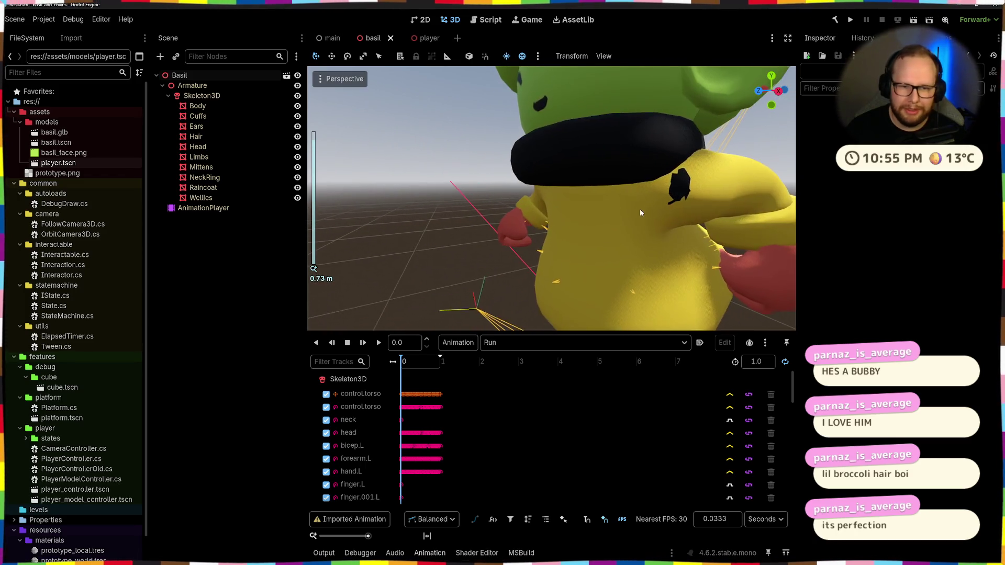
scroll(698, 210, "up", 2)
scroll(691, 210, "down", 3)
scroll(679, 208, "down", 5)
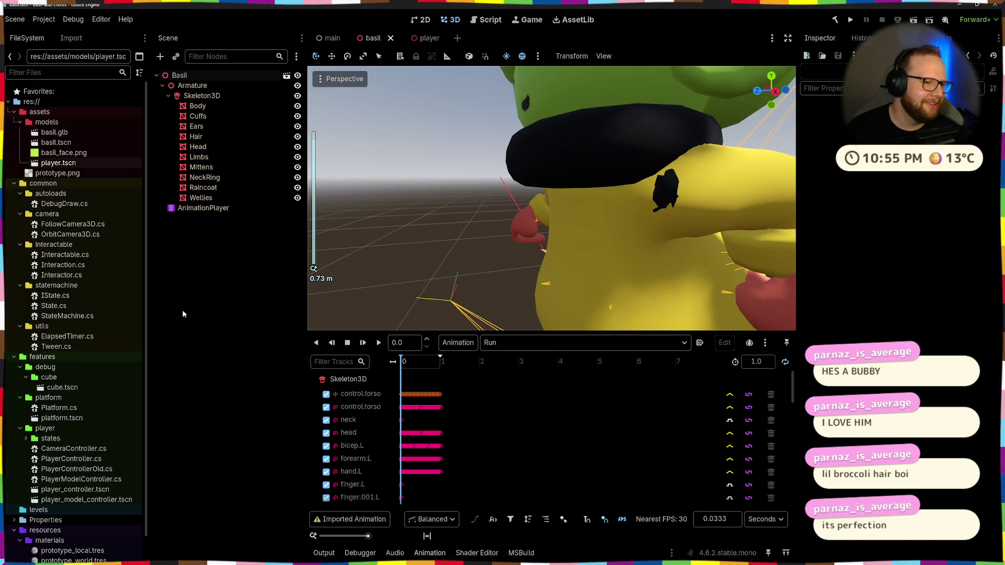
Close the old player scene tab and open player_controller.tscn from the FileSystem dock
left_click(428, 38)
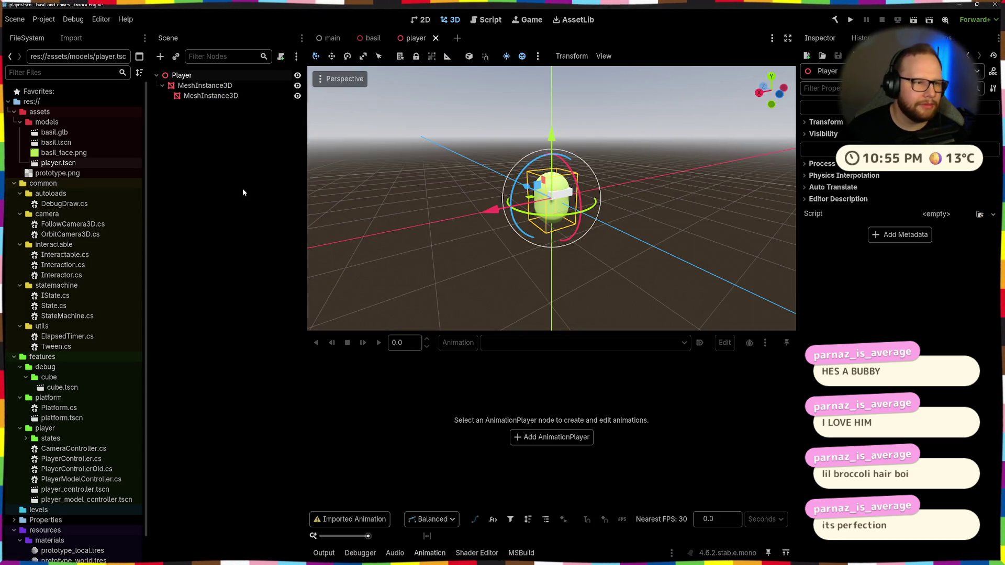
left_click(435, 38)
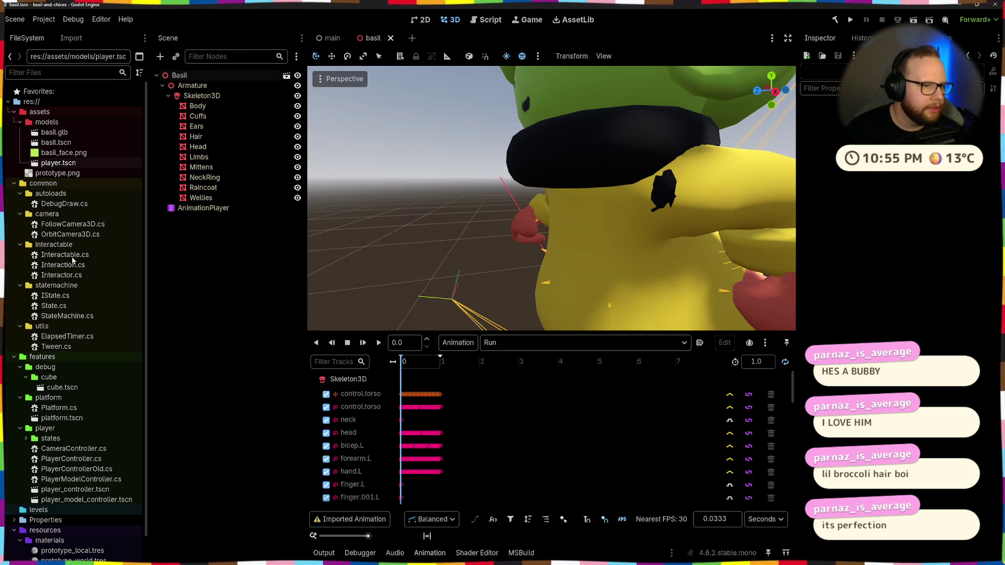
scroll(36, 410, "down", 2)
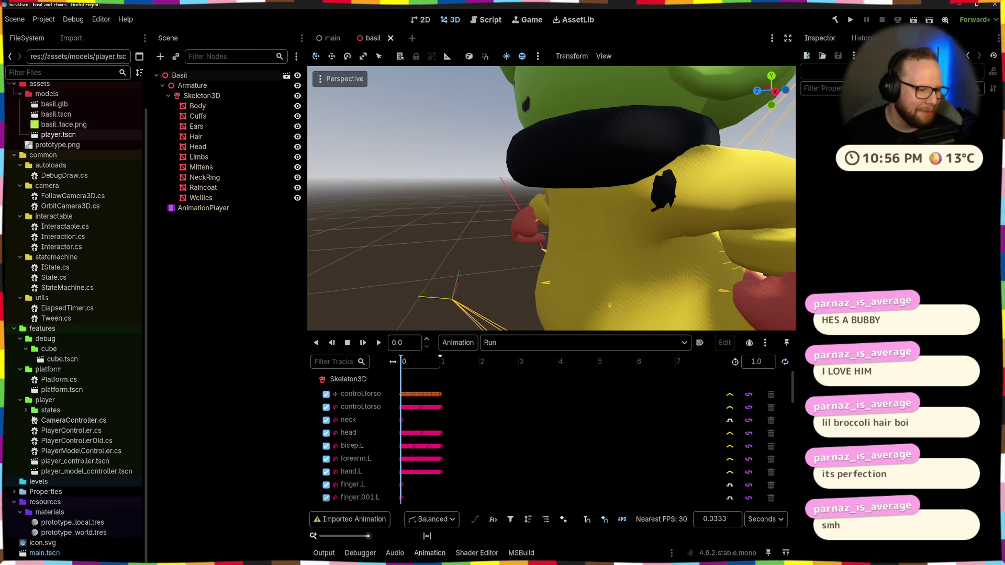
left_click(93, 462)
double_click(94, 464)
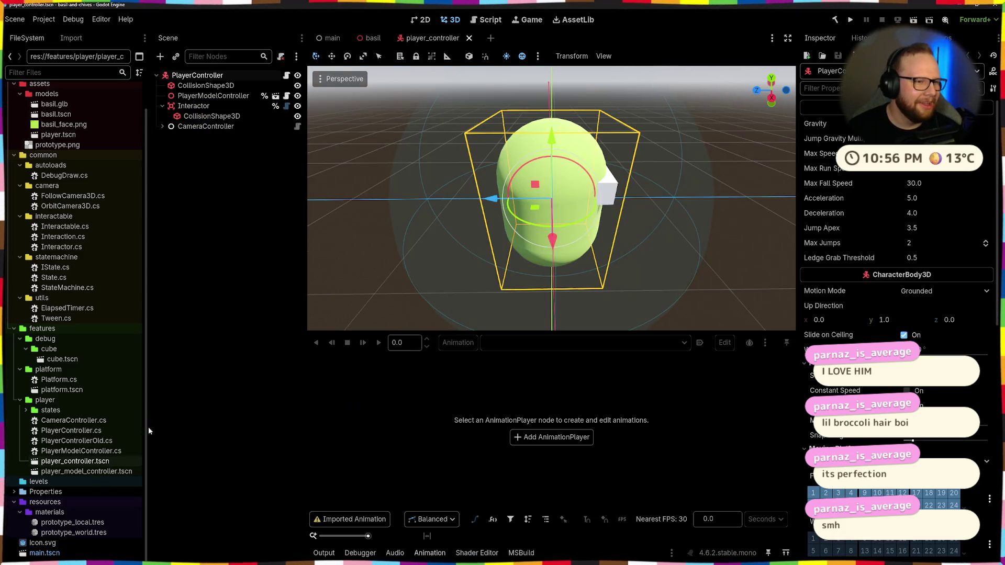
Open player_model_controller.tscn, try deleting its MeshInstance3D and dismiss the cannot-operate warning
double_click(91, 471)
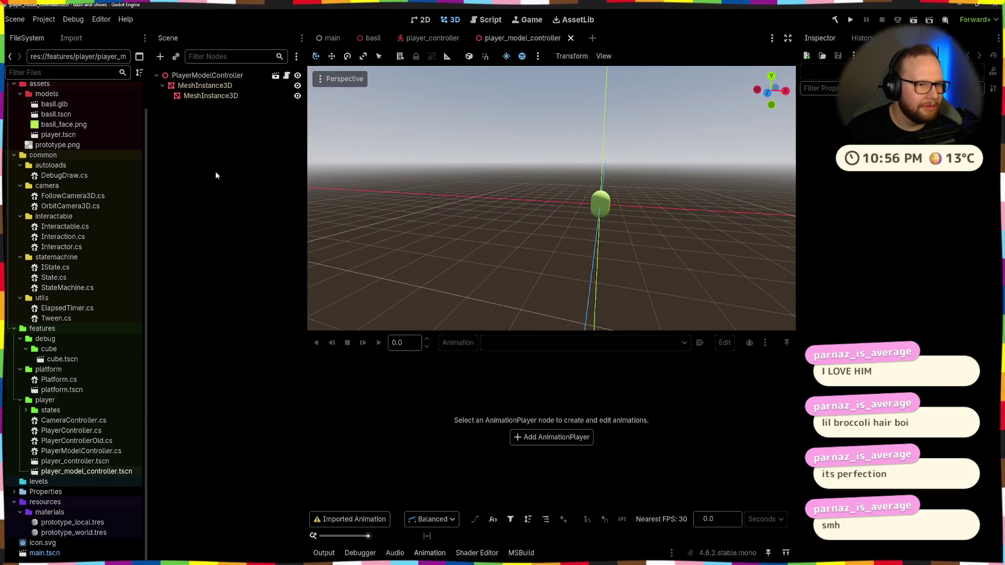
left_click(204, 85)
scroll(505, 205, "up", 2)
mouse_move(505, 201)
middle_mouse_down()
mouse_move(634, 199)
mouse_move(340, 202)
middle_mouse_up()
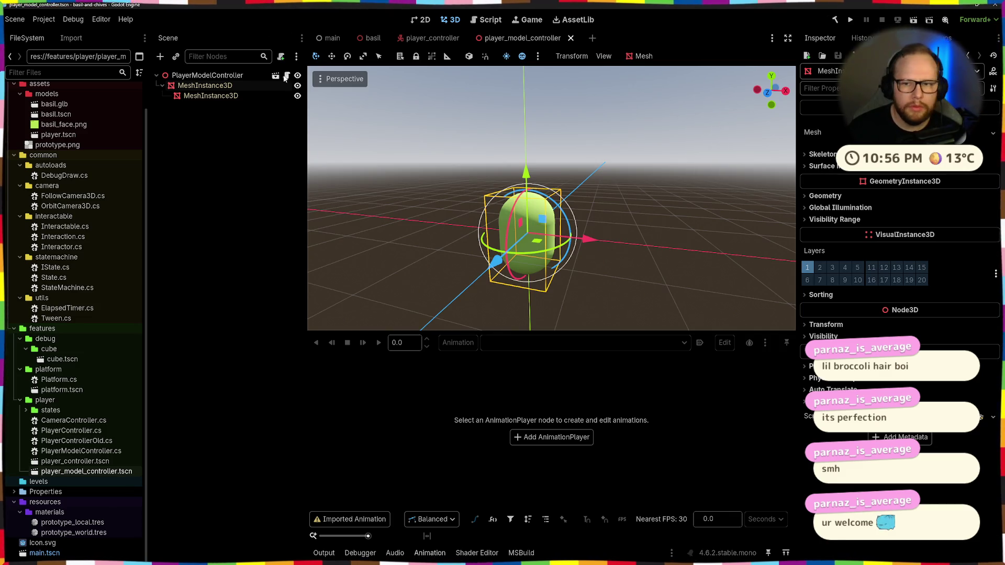
left_click(204, 121)
left_click(208, 75)
left_click(196, 75)
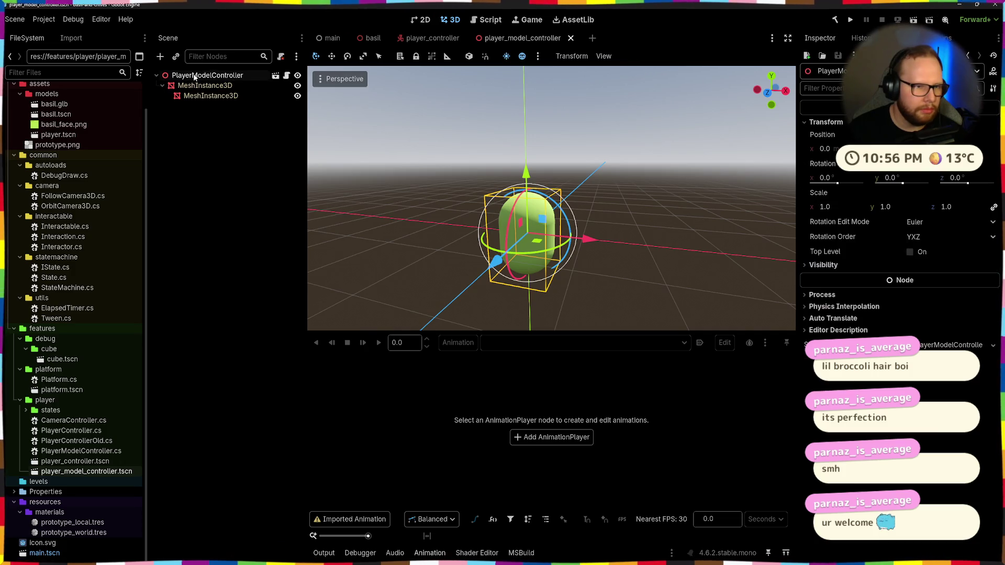
key("Delete")
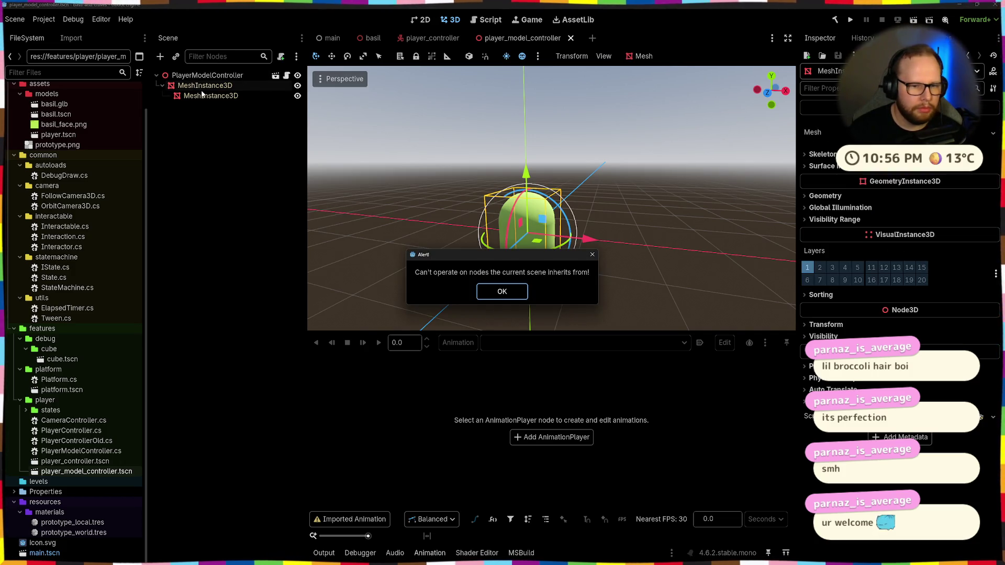
key("Return")
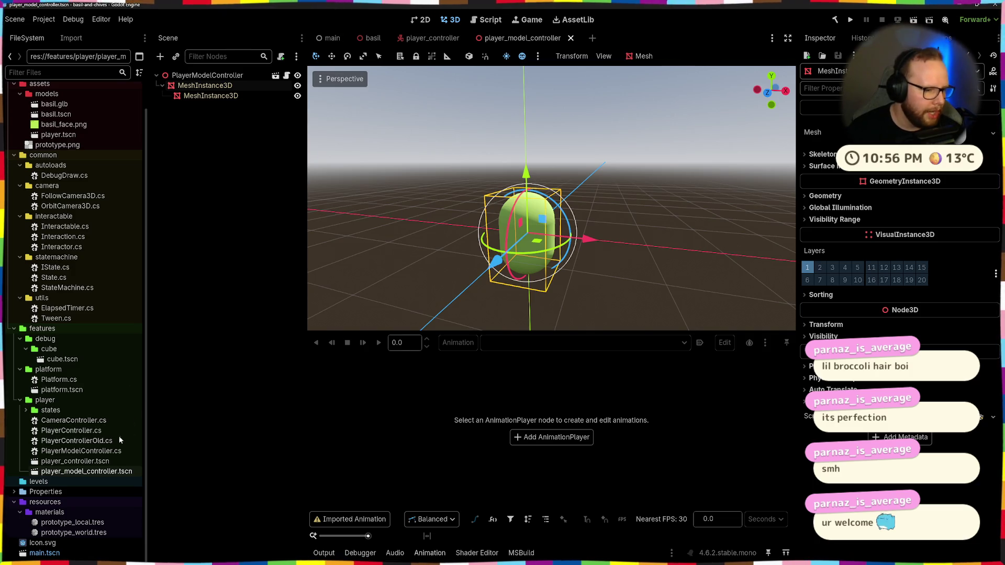
Check the PlayerModelController child in player_controller, then cancel deleting the model scene's root node
double_click(79, 461)
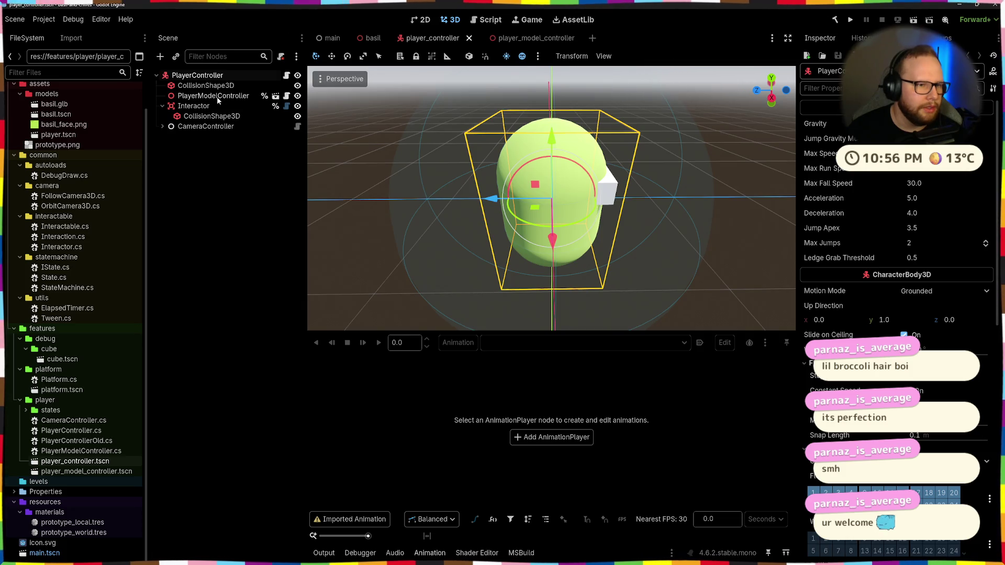
left_click(218, 97)
left_click(238, 207)
double_click(65, 471)
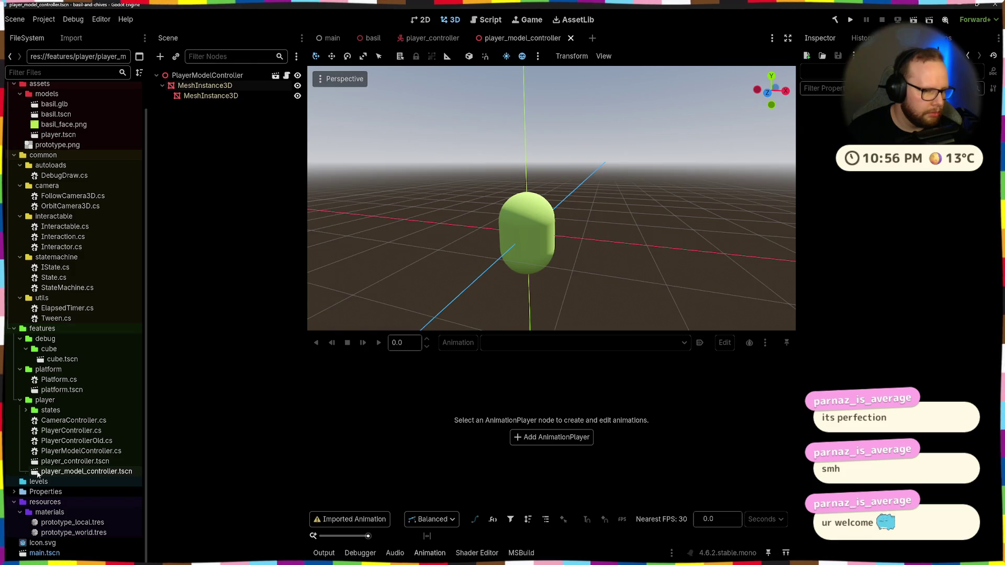
left_click(275, 75)
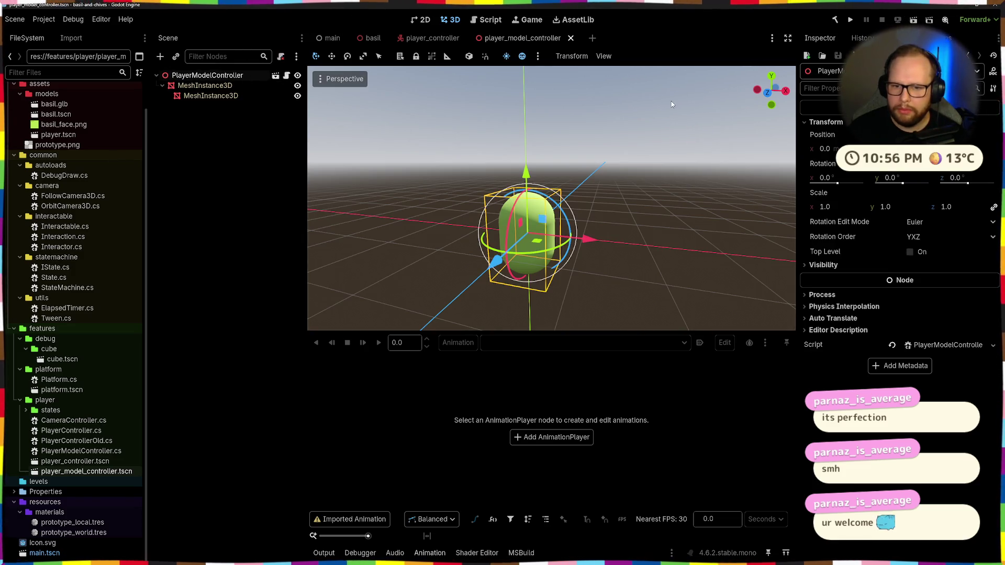
left_click(231, 125)
left_click(208, 75)
key("Delete")
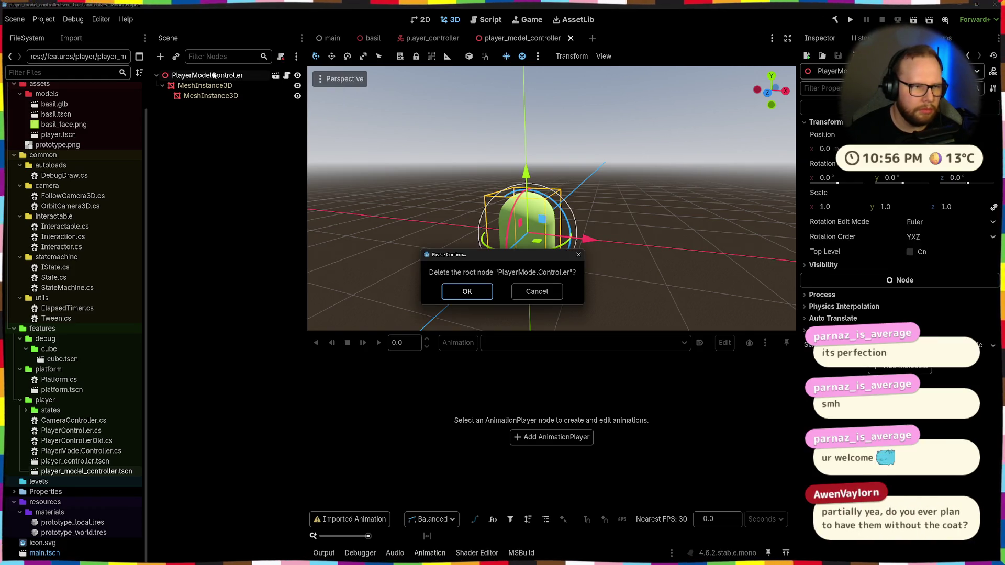
key("Escape")
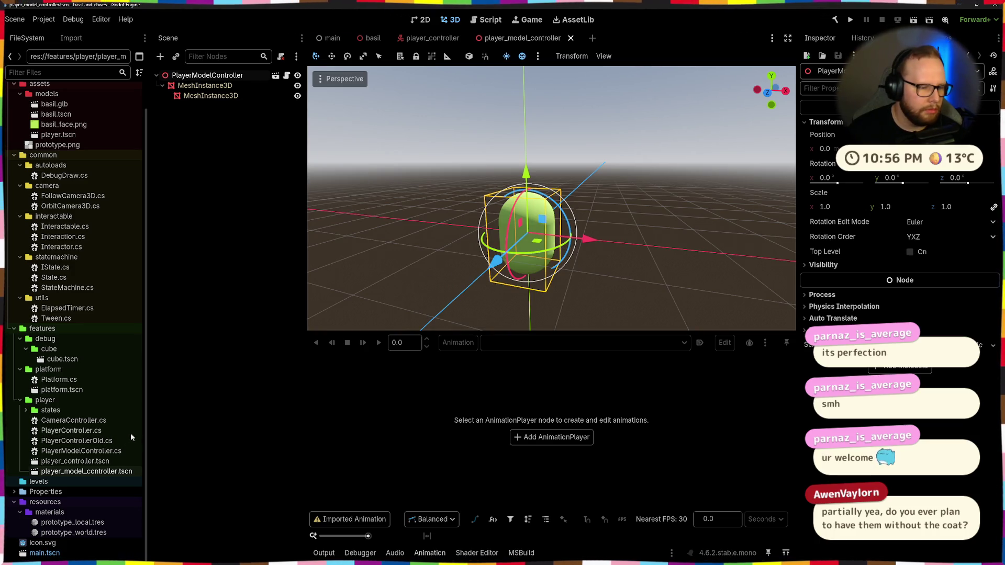
scroll(108, 387, "up", 2)
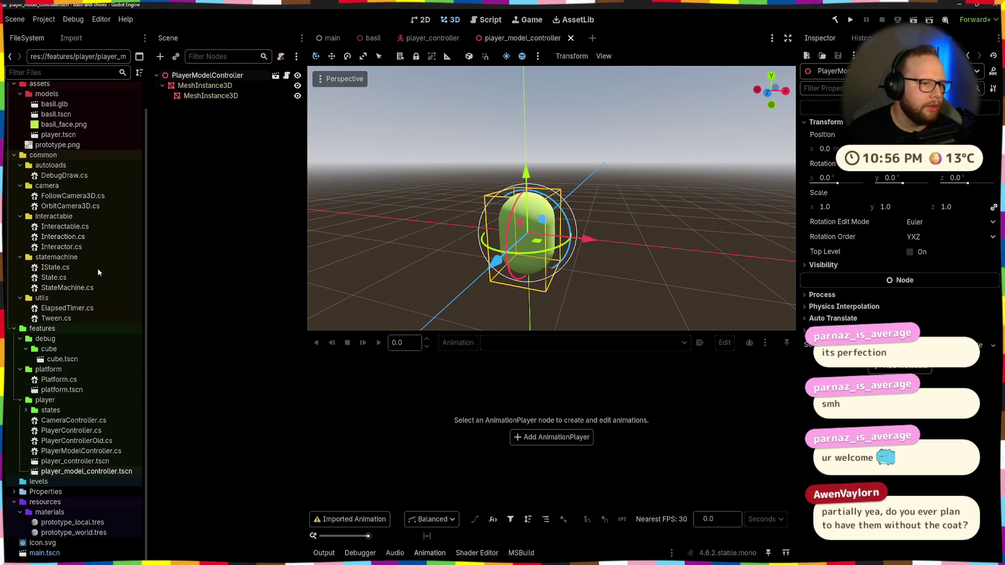
Leave the model scene's nodes unchanged and switch back to the player_controller scene tab
left_click(212, 85)
left_click(213, 75)
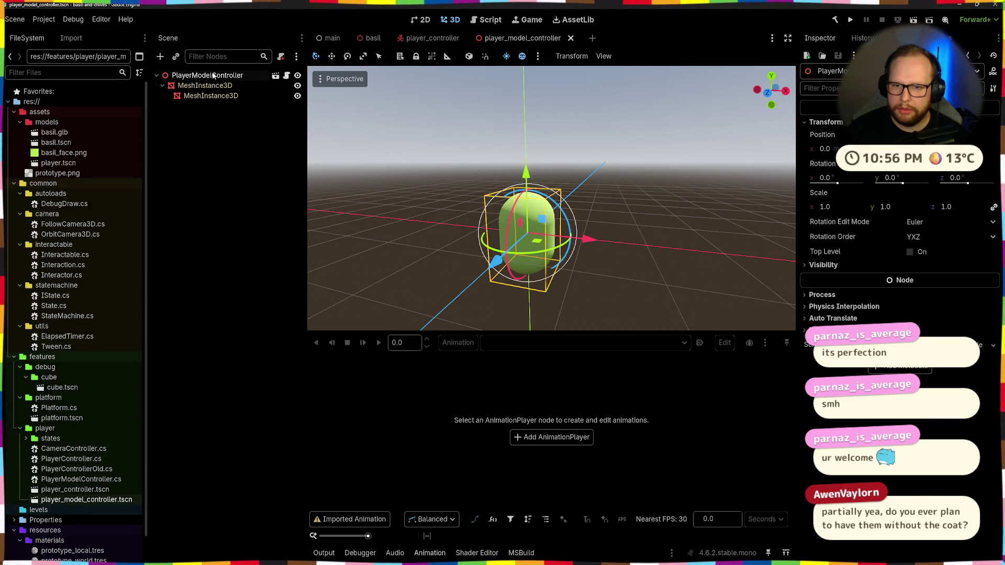
left_click(180, 186)
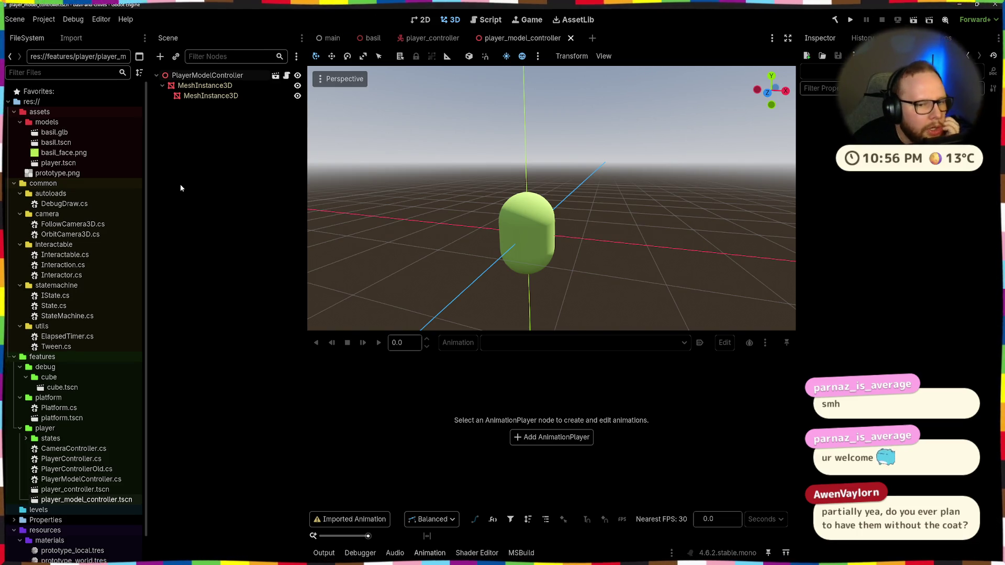
left_click(432, 38)
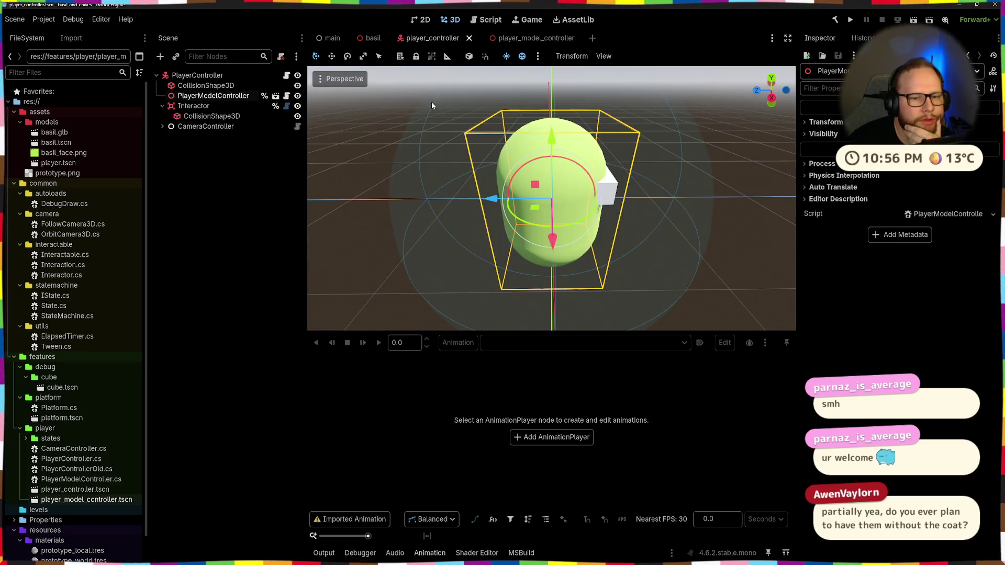
Inspect the Basil scene in the 3D viewport, then open PlayerModelController.cs in Visual Studio
left_click(372, 38)
mouse_move(429, 152)
middle_mouse_down()
mouse_move(680, 197)
mouse_move(459, 186)
middle_mouse_up()
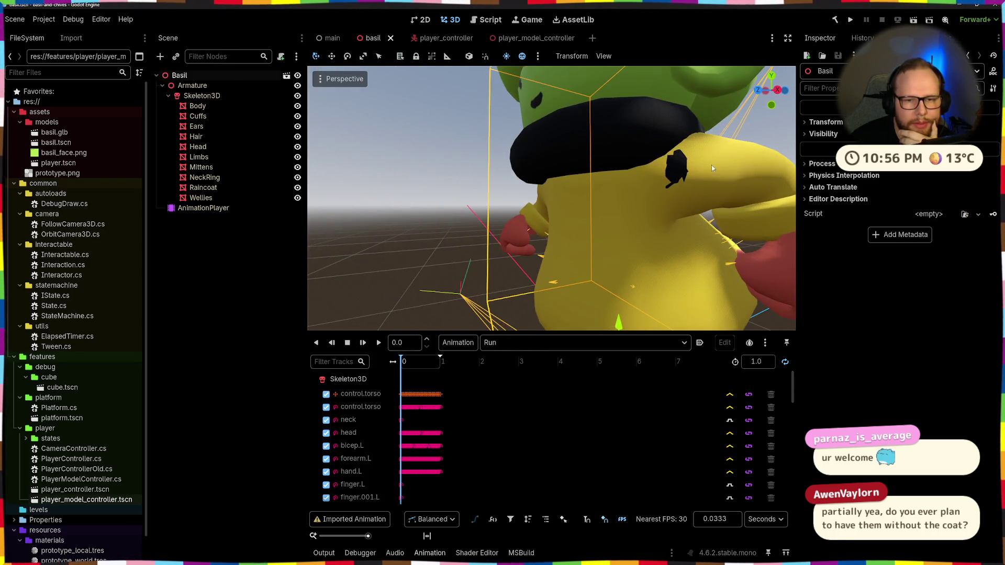
scroll(667, 169, "down", 5)
scroll(624, 179, "up", 5)
scroll(621, 177, "down", 5)
mouse_move(613, 173)
middle_mouse_down()
mouse_move(566, 156)
mouse_move(606, 238)
mouse_move(655, 236)
mouse_move(555, 232)
mouse_move(483, 249)
mouse_move(589, 236)
mouse_move(548, 252)
middle_mouse_up()
scroll(589, 235, "down", 3)
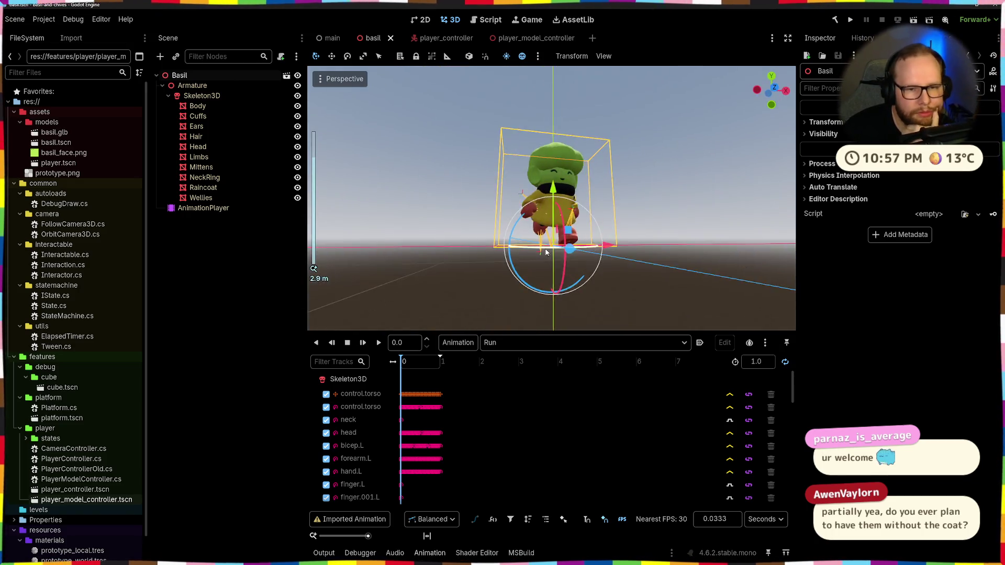
scroll(610, 197, "up", 3)
scroll(610, 197, "up", 3)
scroll(617, 197, "up", 4)
scroll(622, 195, "up", 5)
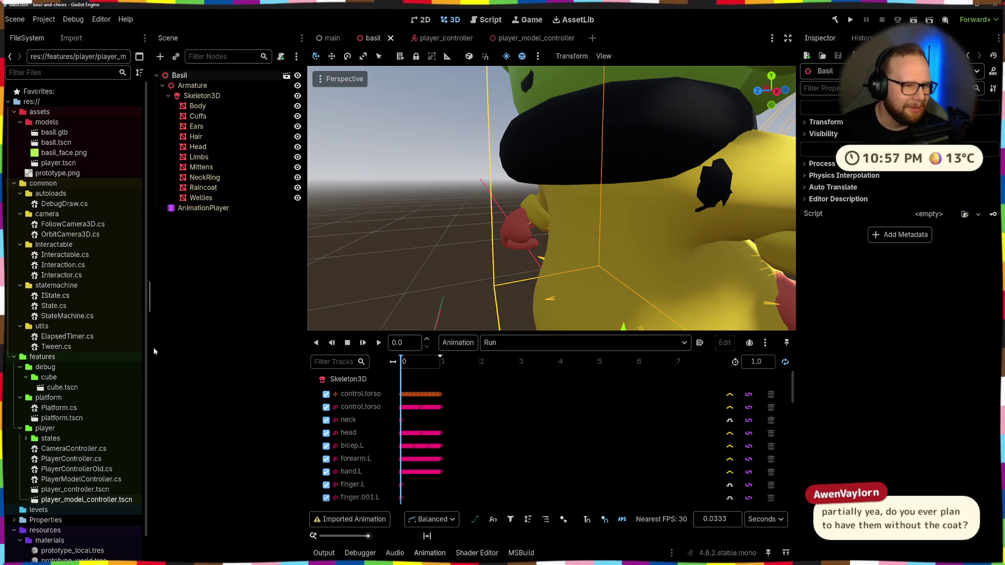
scroll(107, 331, "down", 2)
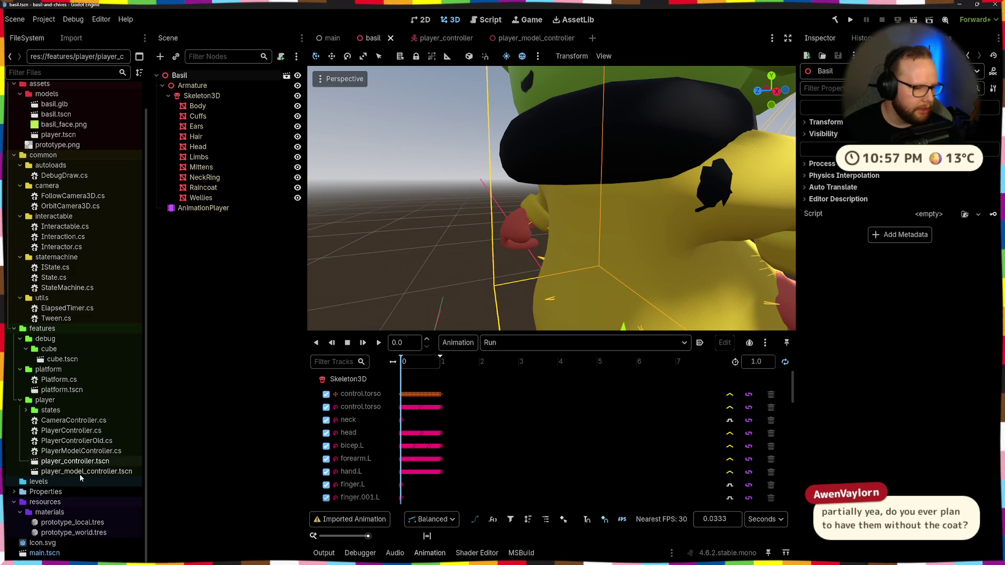
left_click(77, 451)
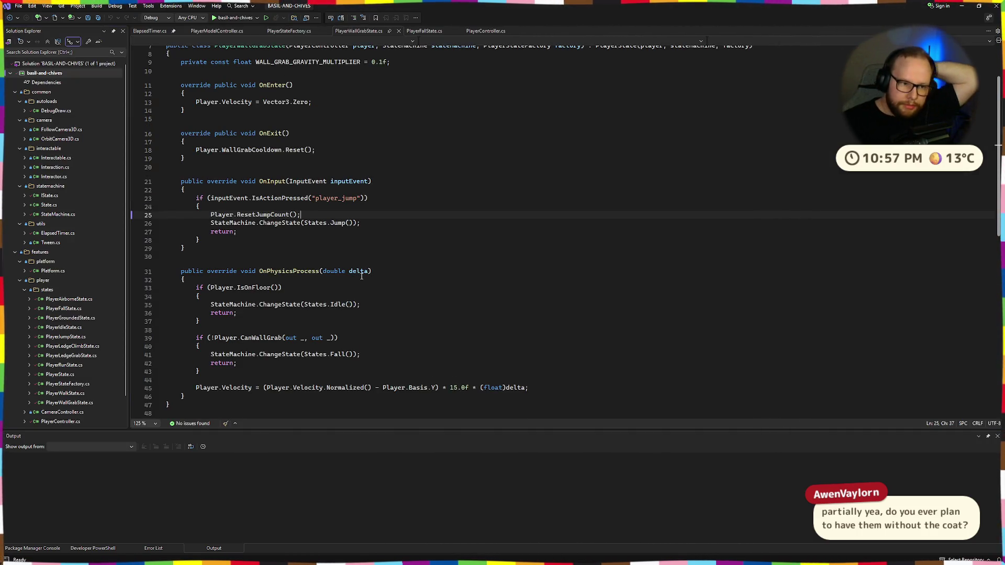
scroll(361, 274, "up", 3)
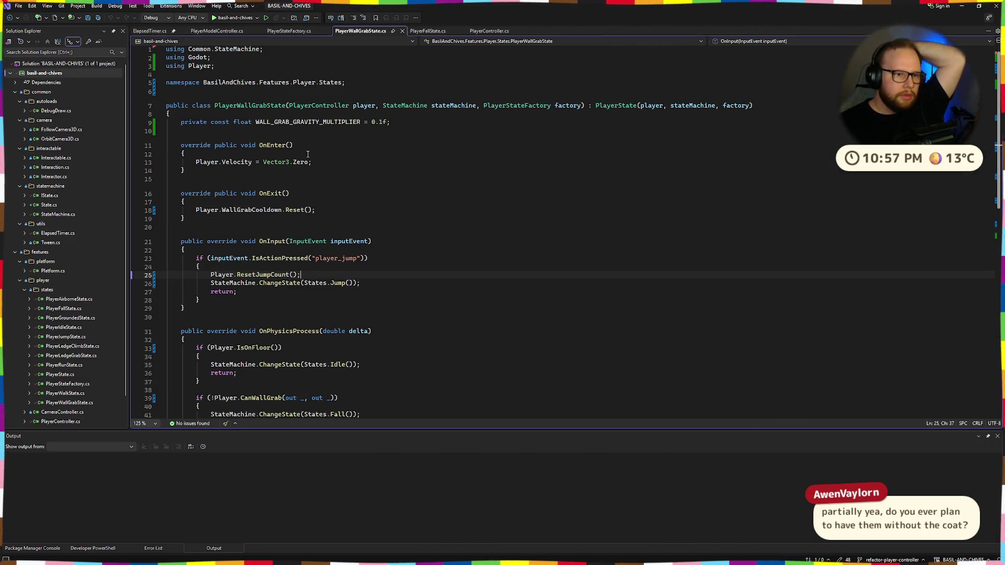
Close ElapsedTimer, PlayerWallGrabState, PlayerStateFactory, PlayerFallState and PlayerController, leaving PlayerModelController.cs
left_click(151, 30)
middle_click(150, 31)
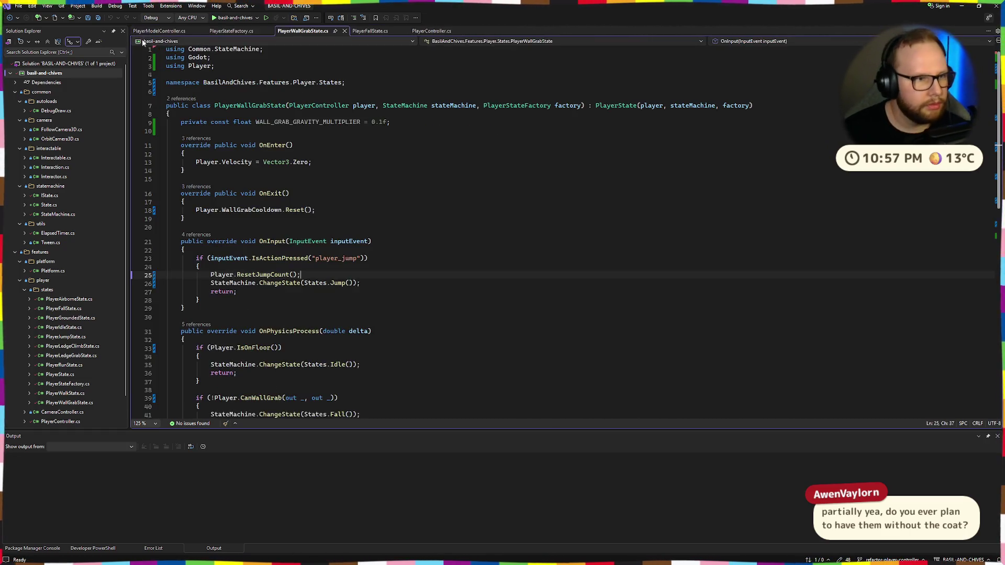
middle_click(302, 31)
middle_click(243, 30)
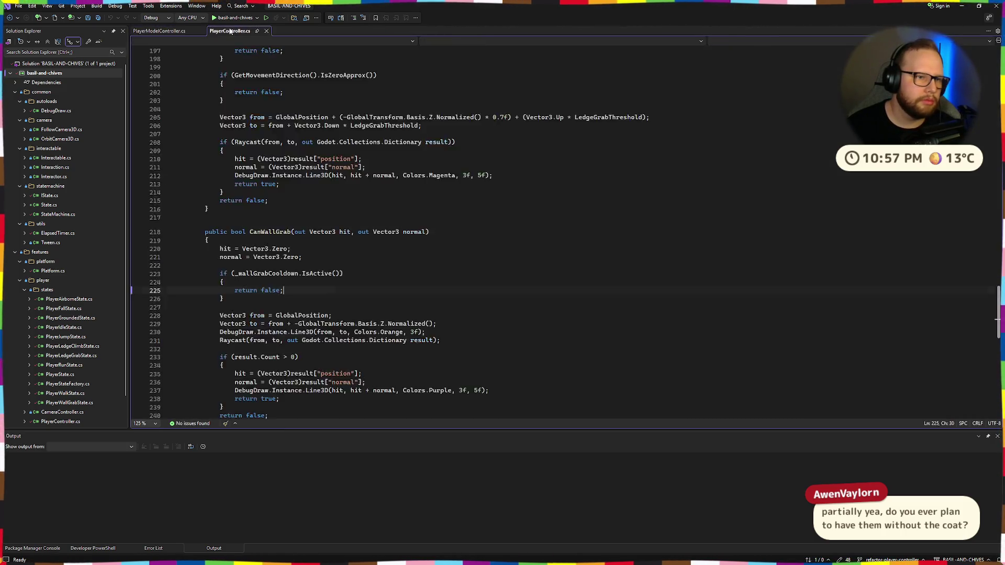
middle_click(235, 31)
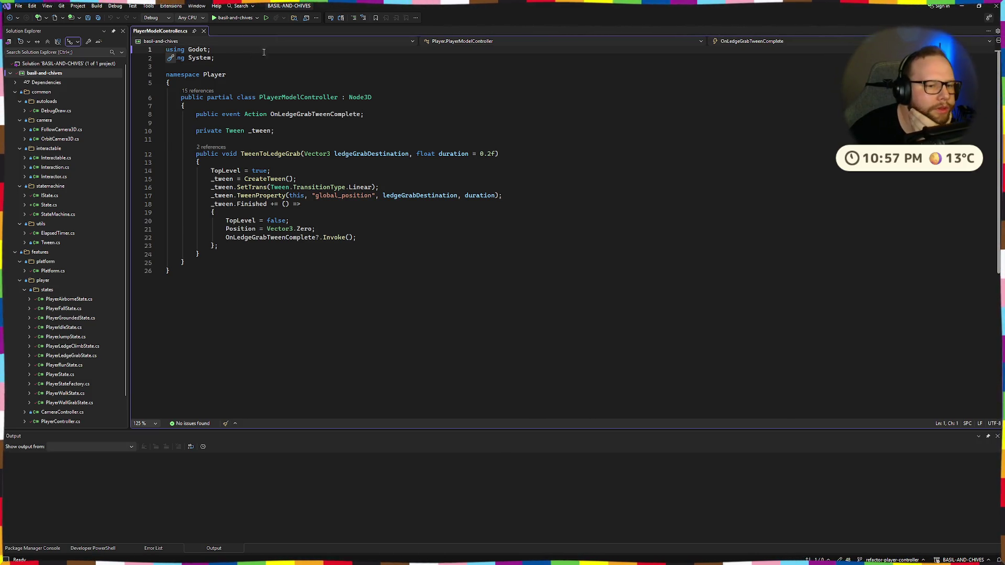
Review the PlayerModelController class body unchanged, then switch to Blender
left_click(254, 278)
left_click_drag(254, 278, 178, 96)
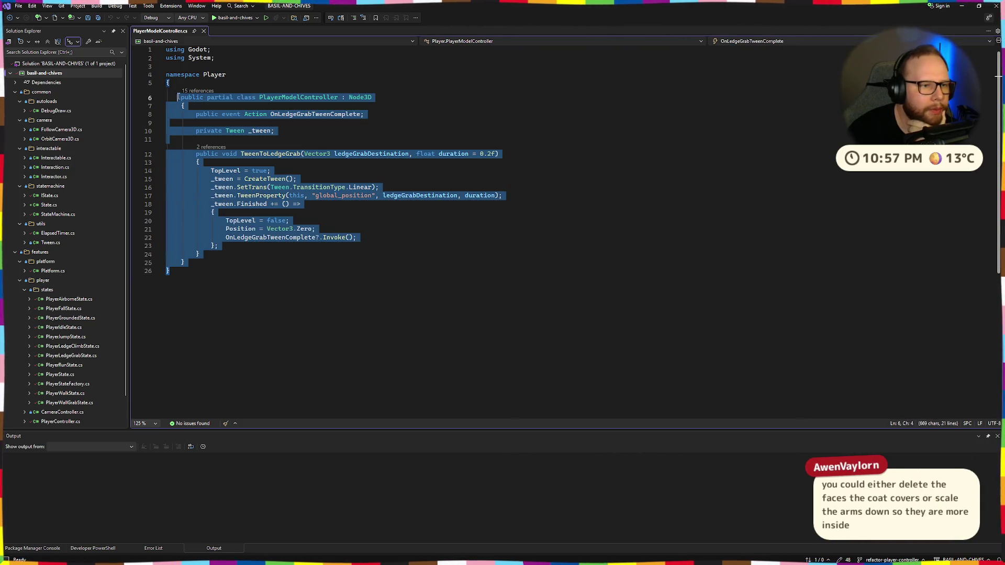
left_click(258, 85)
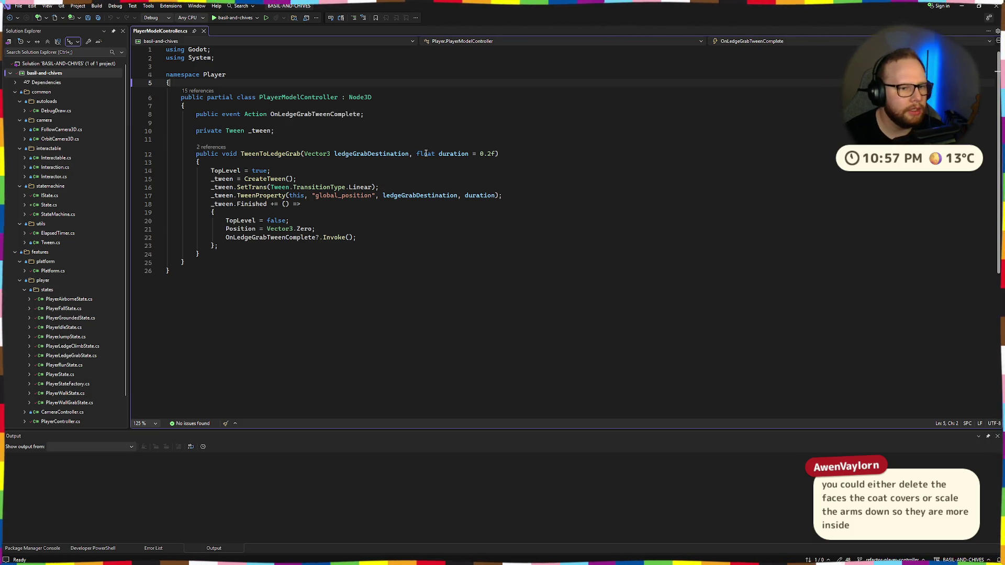
key("alt+Tab")
Scrub and play Basil's Run action from several angles, resetting to frame 0
middle_click_drag(425, 155, 474, 158)
scroll(599, 146, "up", 3)
scroll(576, 158, "up", 3)
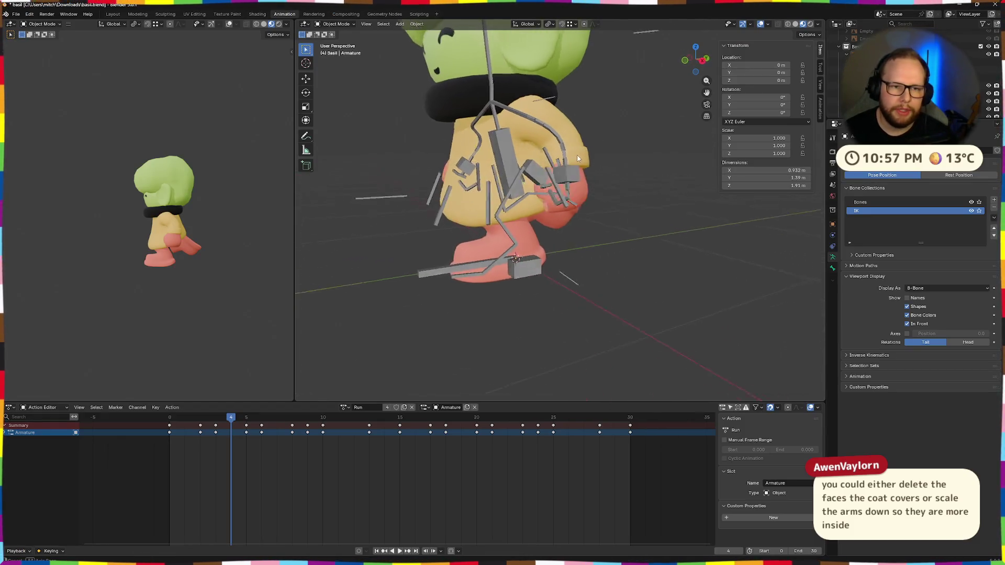
middle_click_drag(576, 158, 337, 373)
mouse_move(231, 420)
left_mouse_down()
mouse_move(628, 419)
mouse_move(168, 419)
mouse_move(569, 418)
left_mouse_up()
key("Escape")
mouse_move(524, 219)
middle_mouse_down()
mouse_move(629, 197)
mouse_move(516, 221)
mouse_move(477, 208)
mouse_move(522, 157)
mouse_move(584, 132)
mouse_move(621, 170)
mouse_move(446, 200)
mouse_move(483, 179)
mouse_move(487, 191)
mouse_move(650, 207)
mouse_move(609, 182)
middle_mouse_up()
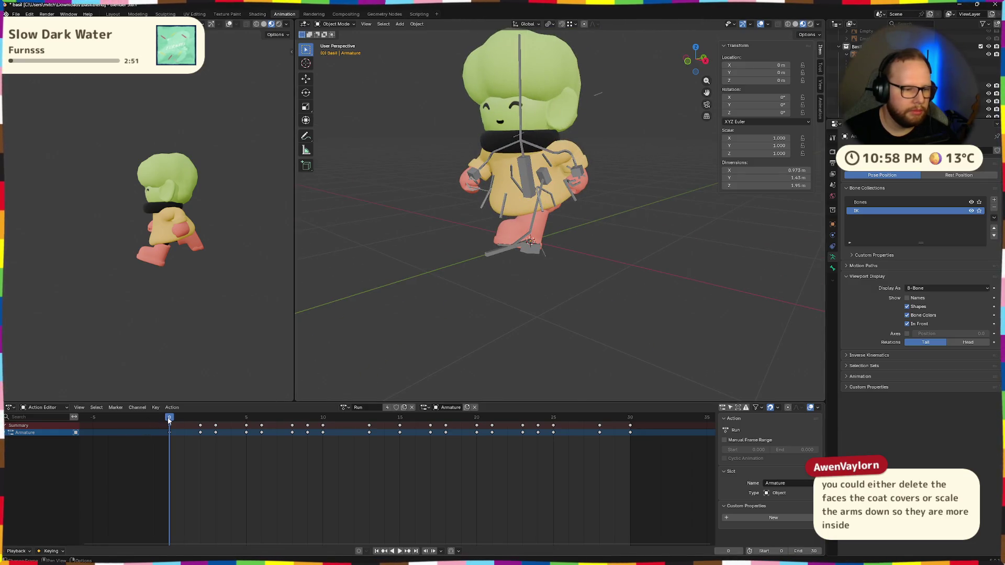
key("space")
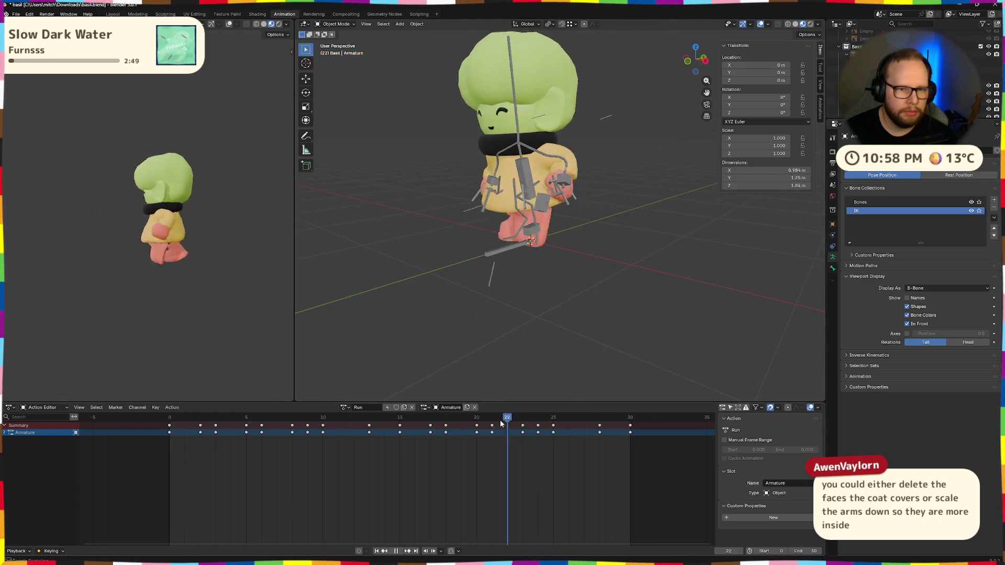
key("Escape")
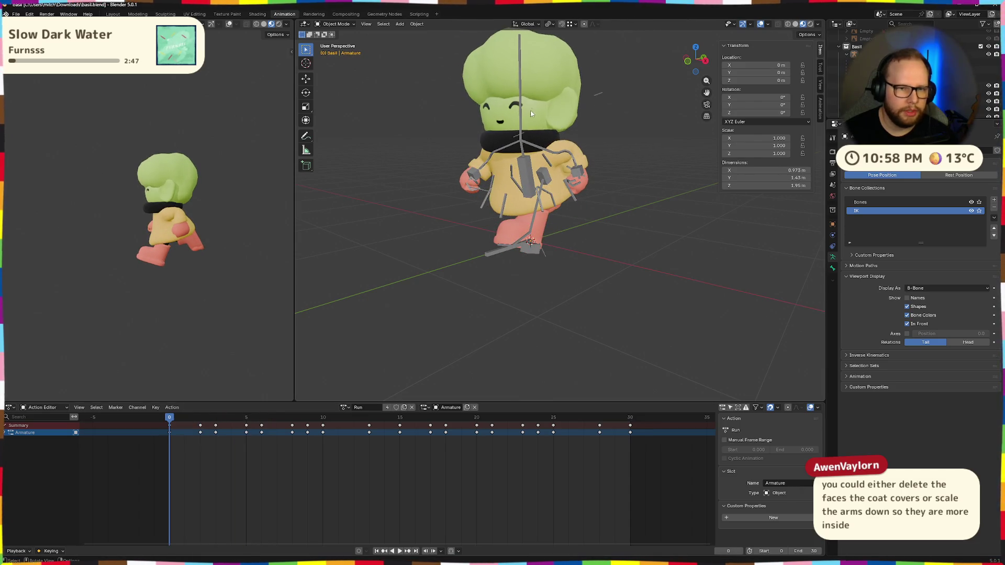
Select the NeckRing object and enter Weight Paint mode via the mode pie
middle_click_drag(532, 111, 494, 133)
left_click(505, 123)
middle_click_drag(585, 106, 533, 206)
scroll(533, 206, "up", 4)
middle_click_drag(480, 236, 444, 218)
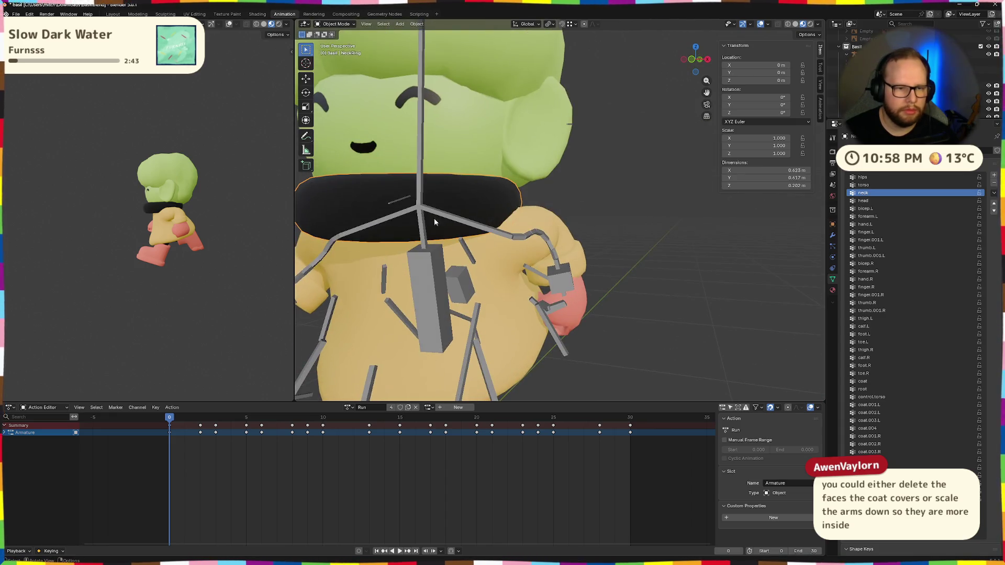
scroll(512, 179, "up", 2)
left_click(529, 189)
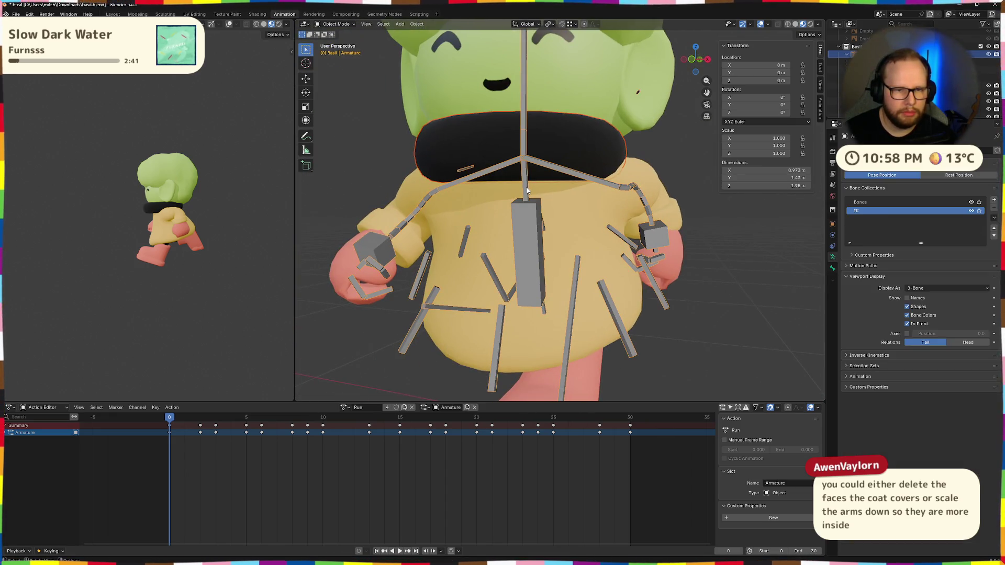
left_click(491, 147)
left_click(525, 185)
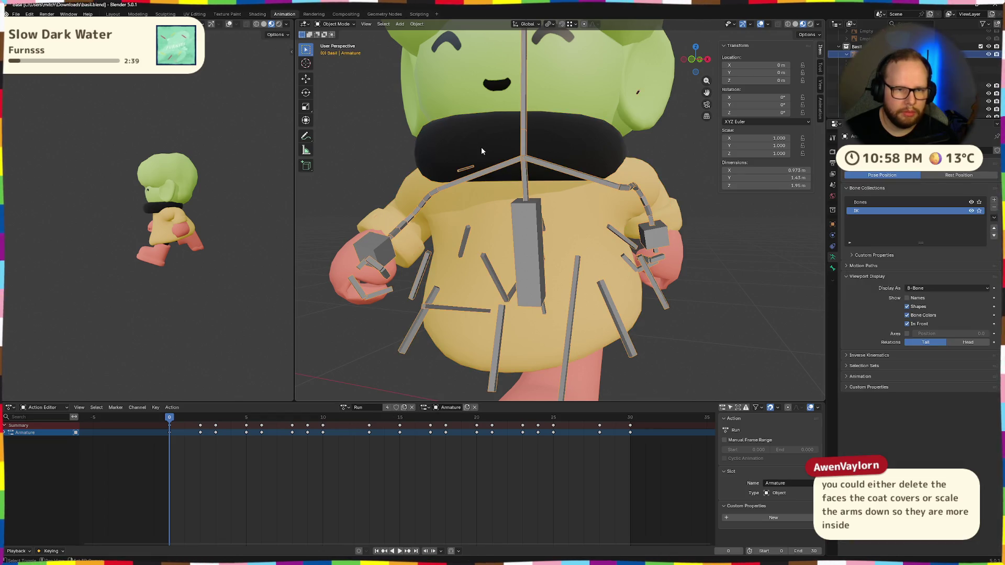
left_click(482, 148, "shift")
key("ctrl+Tab")
left_click(428, 121)
Check the neck ring's weights for the head, control.torso, bicep.L, hips and torso bones
mouse_move(554, 172)
middle_mouse_down()
mouse_move(528, 182)
mouse_move(460, 147)
mouse_move(495, 170)
mouse_move(520, 212)
mouse_move(552, 175)
mouse_move(511, 157)
mouse_move(600, 160)
mouse_move(523, 220)
mouse_move(548, 217)
mouse_move(535, 179)
mouse_move(391, 61)
middle_mouse_up()
left_click(464, 141, "ctrl")
scroll(507, 168, "up", 3)
left_click(553, 176, "ctrl")
left_click(558, 166, "ctrl")
left_click(526, 217, "ctrl")
left_click(538, 189, "ctrl")
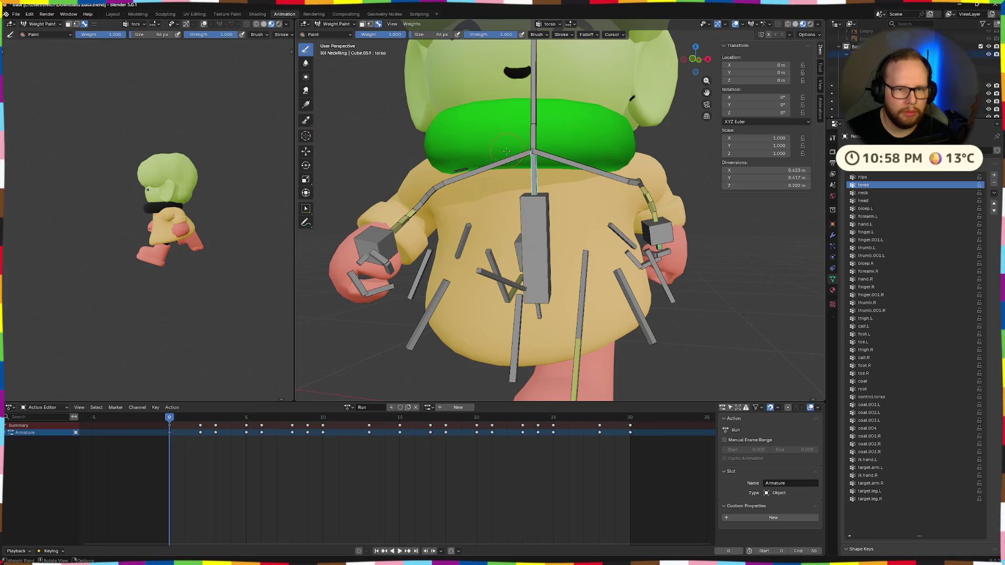
middle_click_drag(544, 174, 502, 104)
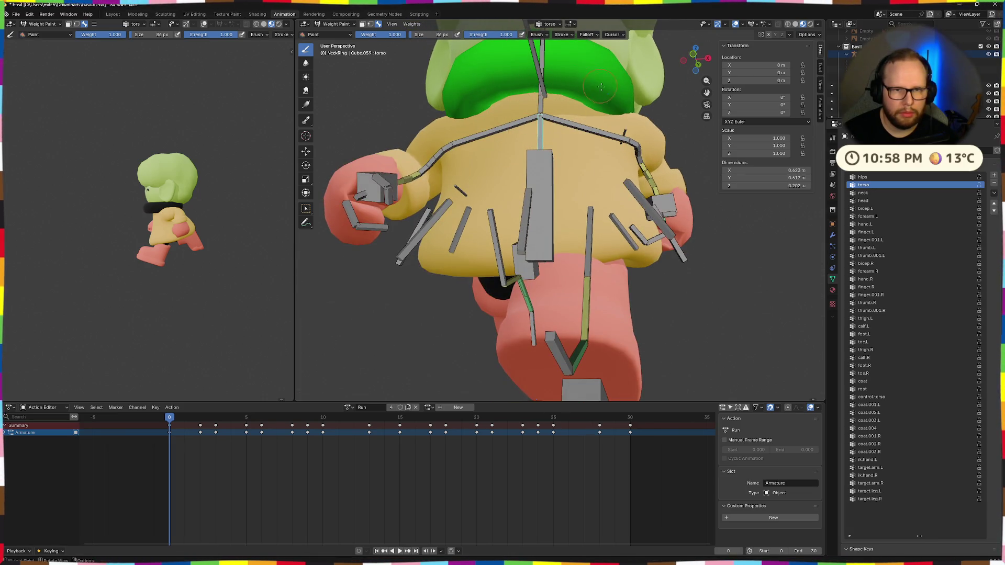
middle_click_drag(607, 114, 572, 131)
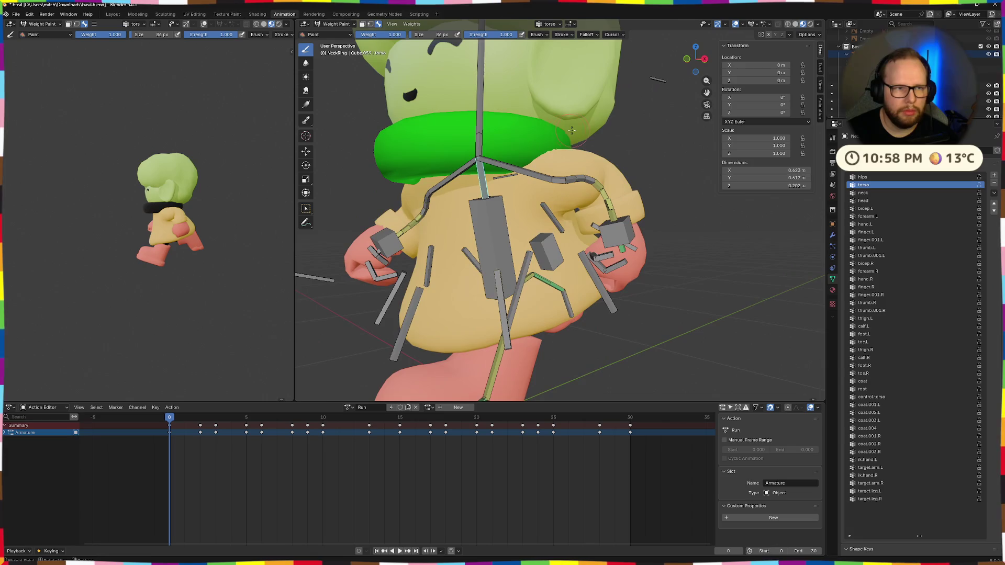
Return the neck ring to Object Mode and jump to the Visual Studio desktop
left_click(336, 23)
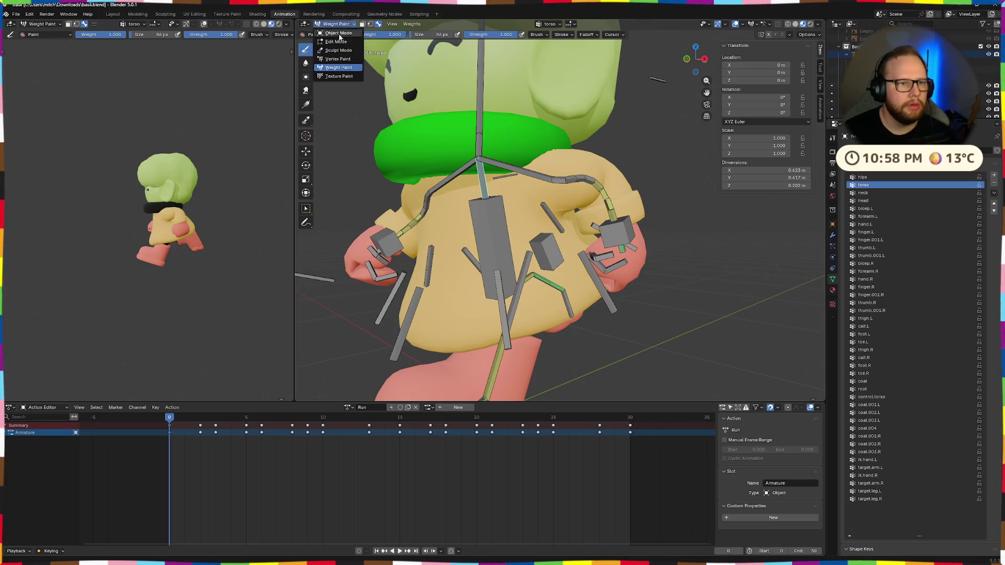
left_click(336, 33)
scroll(659, 209, "down", 3)
mouse_move(659, 209)
middle_mouse_down()
mouse_move(695, 248)
mouse_move(593, 247)
mouse_move(648, 242)
middle_mouse_up()
scroll(593, 248, "up", 4)
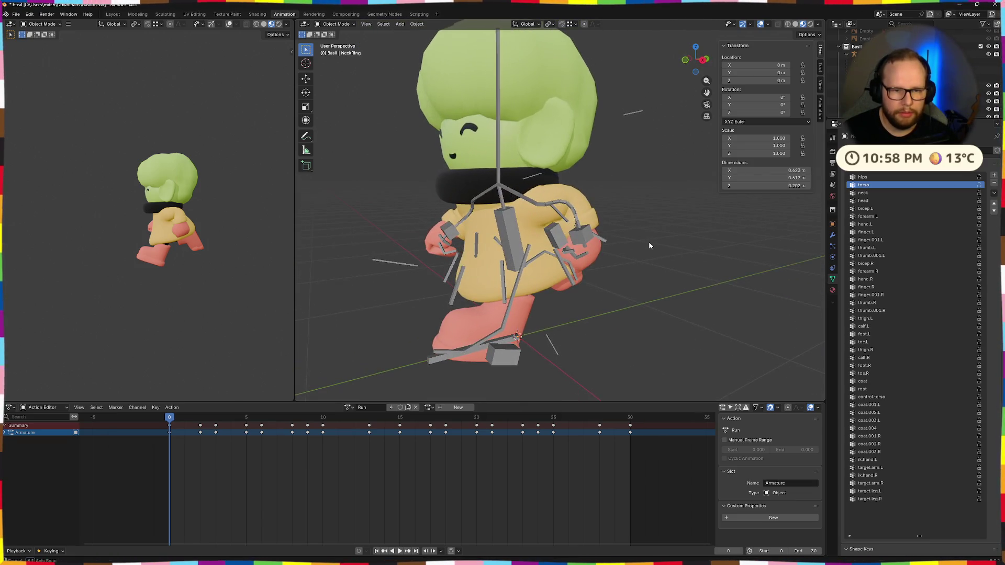
key("ctrl+super+Right")
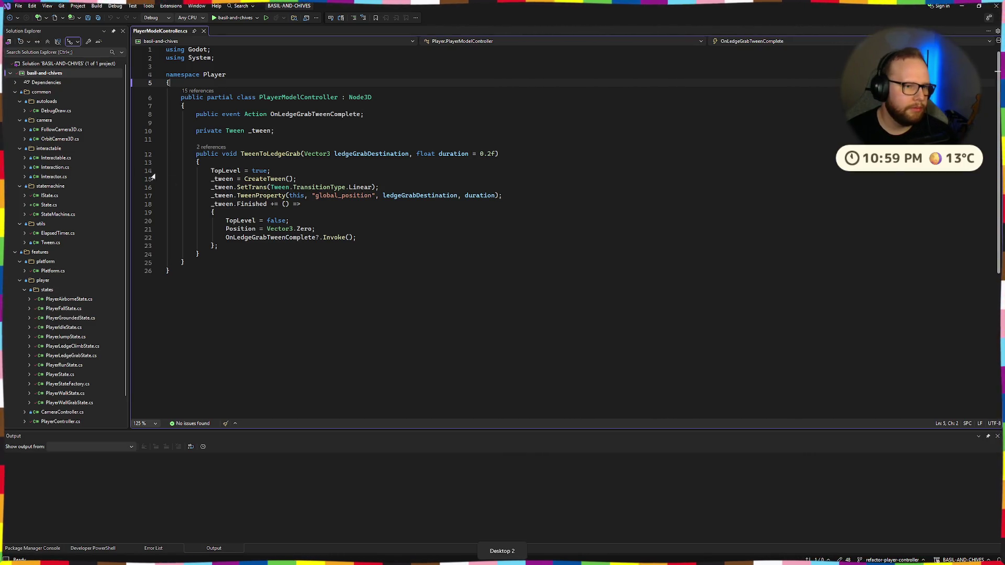
Close every duplicate Downloads File Explorer window from the Alt+Tab overview
key("ctrl+super+Left")
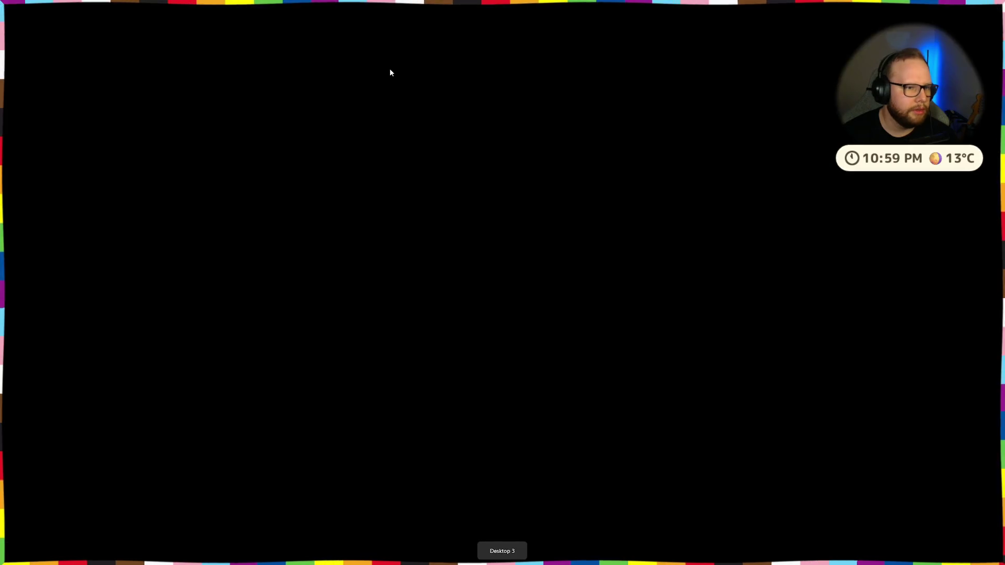
key("ctrl+super+Right")
key("alt+Tab")
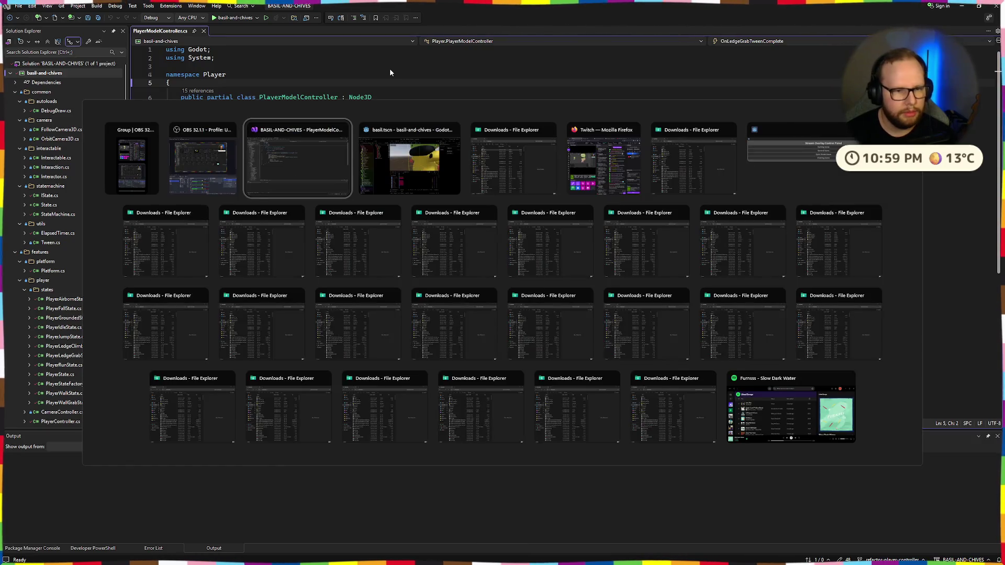
left_click(546, 128)
left_click(201, 213)
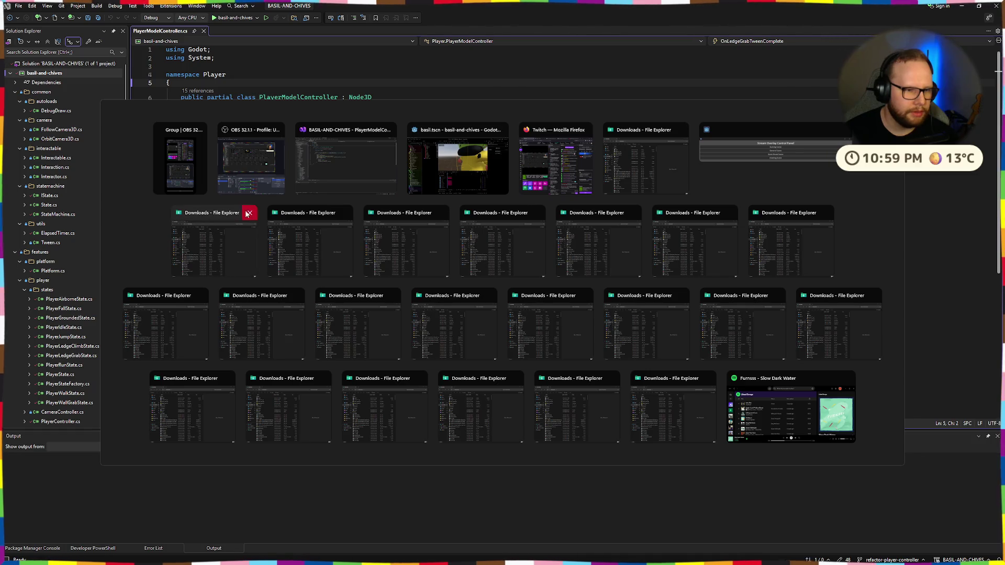
left_click(298, 213)
left_click(347, 213)
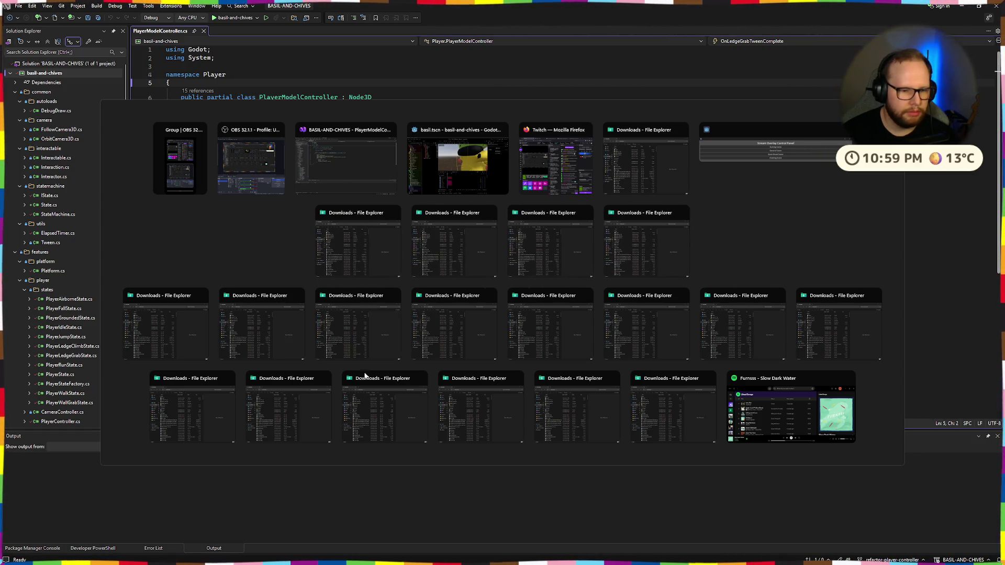
left_click(420, 378)
left_click(468, 378)
left_click(515, 377)
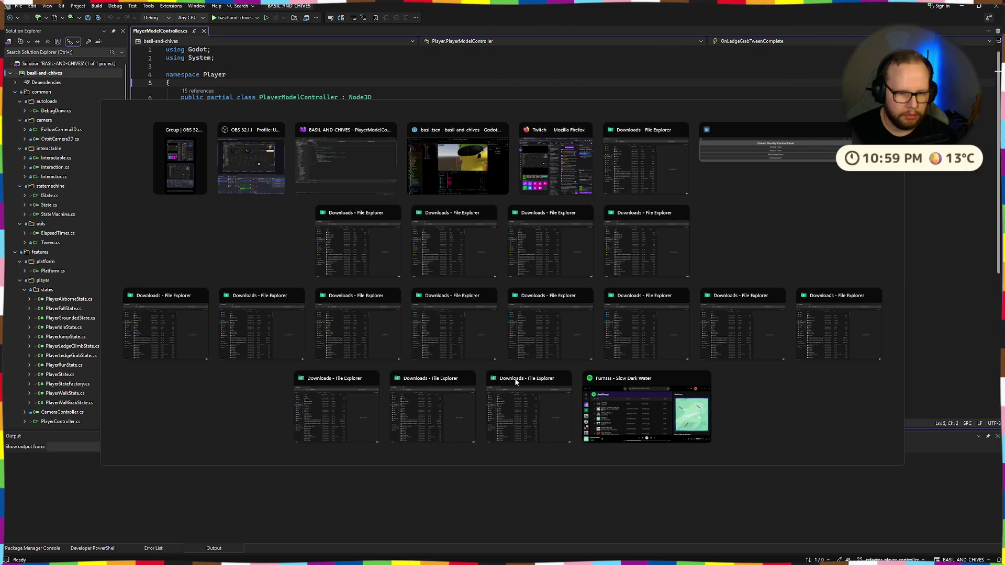
left_click(565, 378)
left_click(517, 378)
left_click(466, 378)
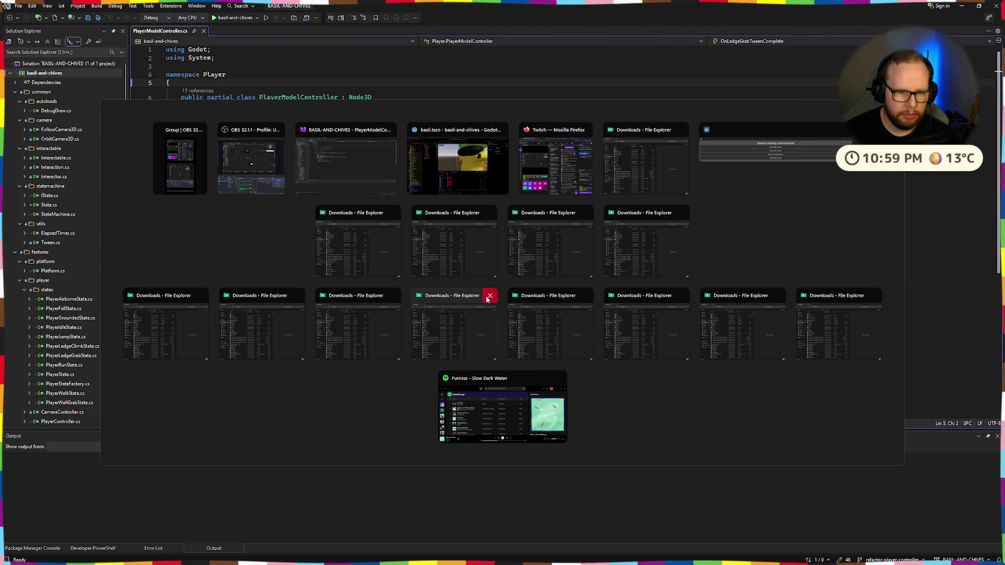
left_click(490, 295)
left_click(538, 295)
left_click(489, 295)
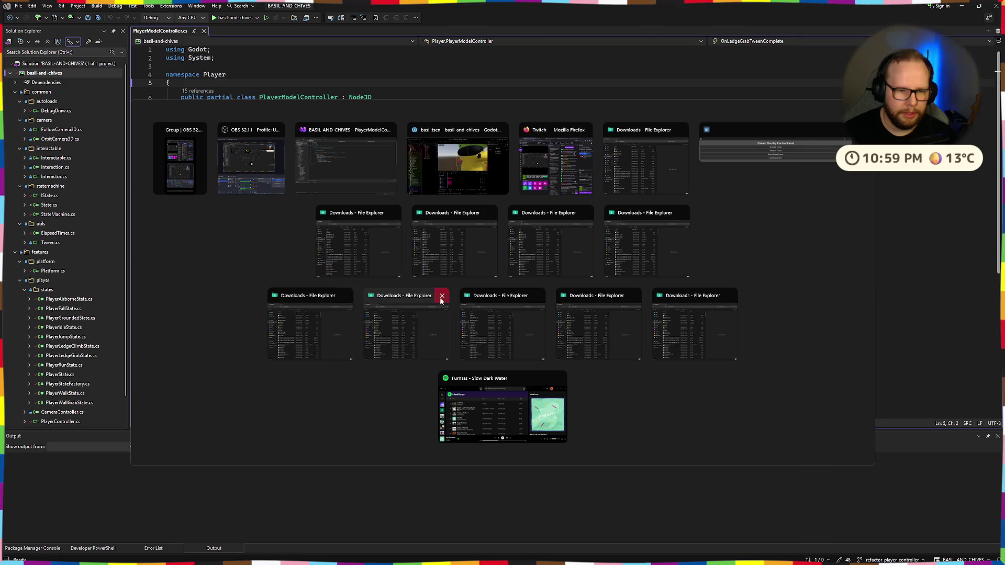
left_click(442, 295)
left_click(396, 295)
left_click(395, 214)
left_click(442, 213)
left_click(491, 213)
left_click(538, 213)
left_click(539, 253)
left_click(489, 254)
left_click(538, 255)
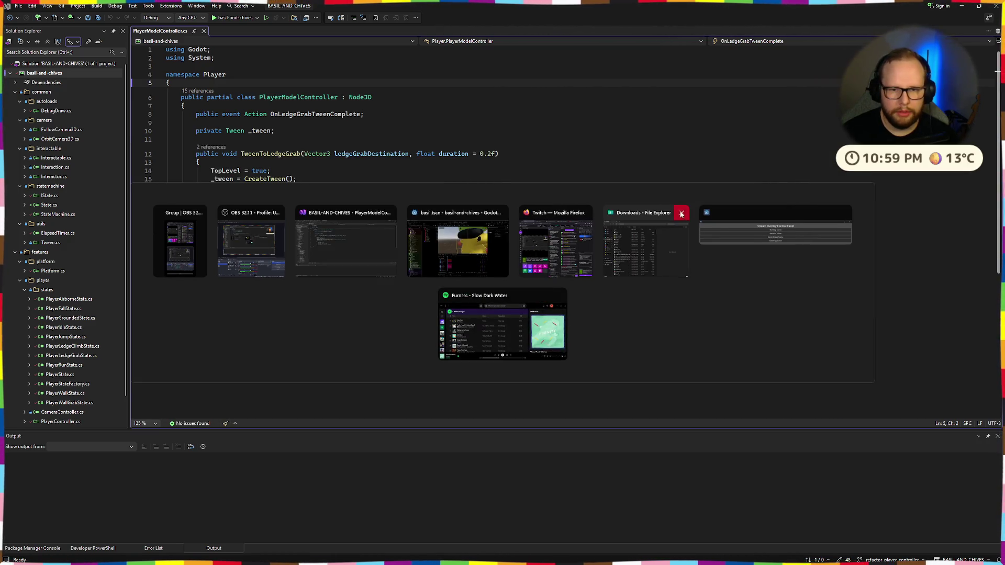
left_click(680, 212)
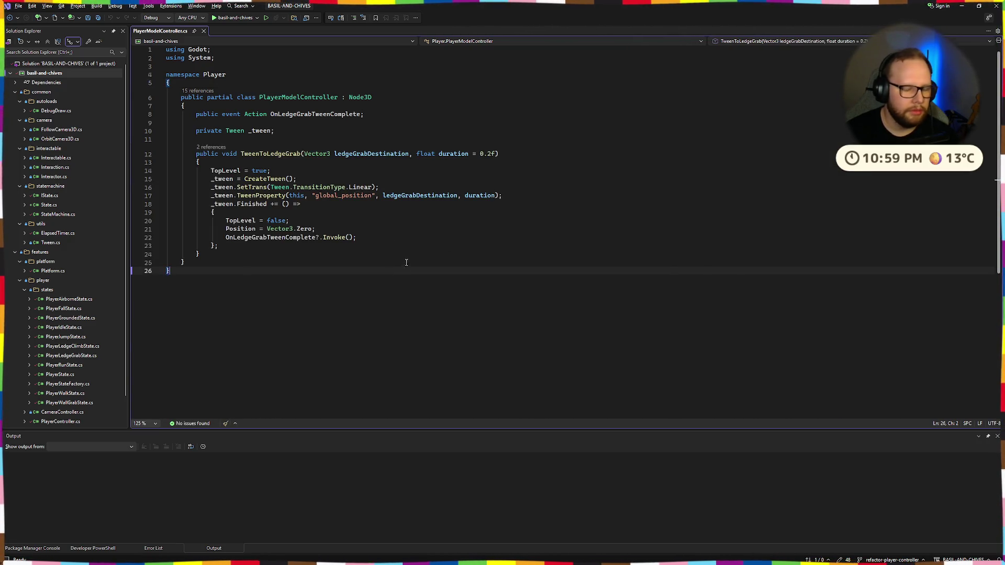
Move the Visual Studio window onto Desktop 3 in Task View, then go to the Godot desktop
key("alt+Tab")
key("alt+Tab")
key("alt+Tab")
key("alt+Tab")
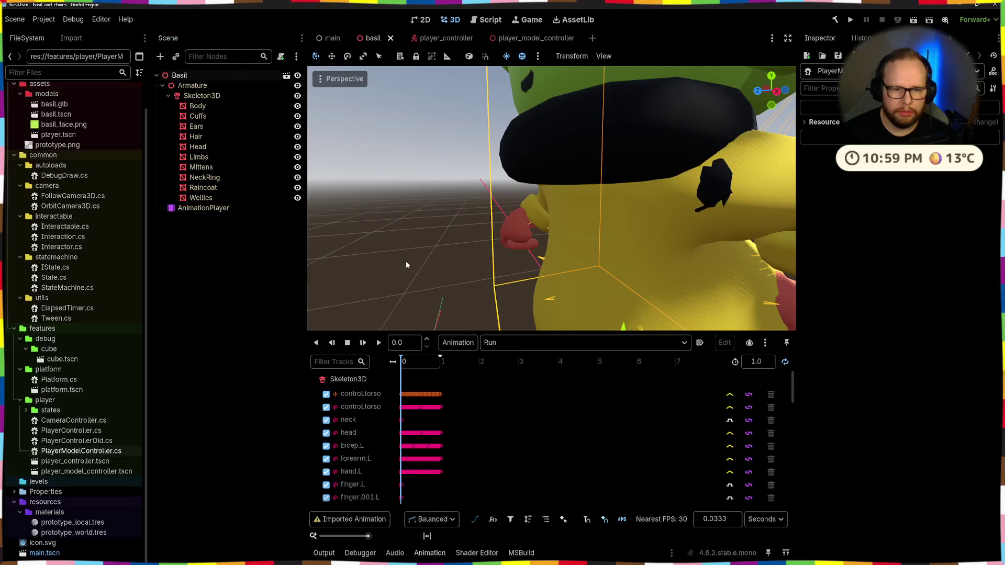
key("alt+Tab")
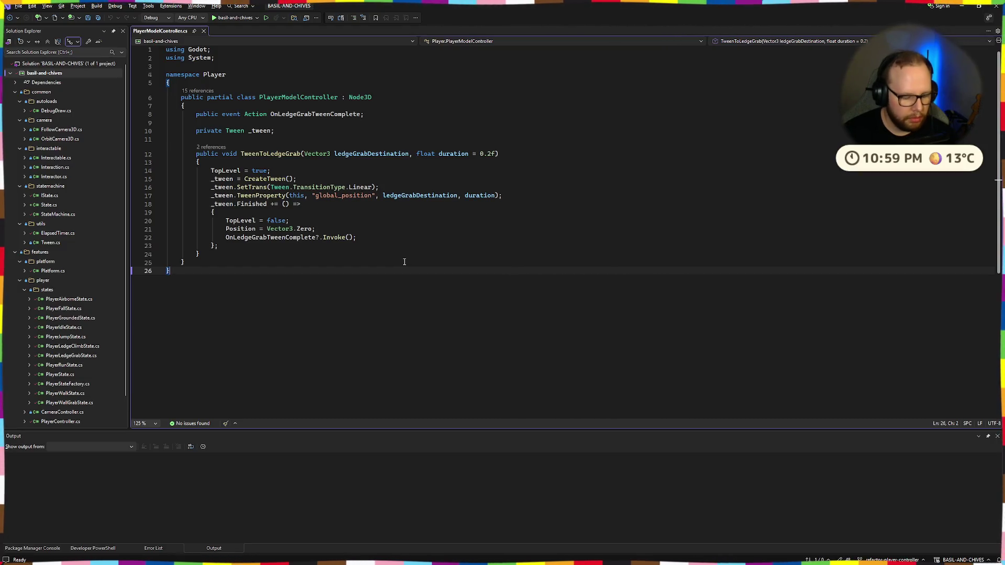
key("super+Tab")
left_click_drag(404, 264, 493, 501)
left_click(494, 501)
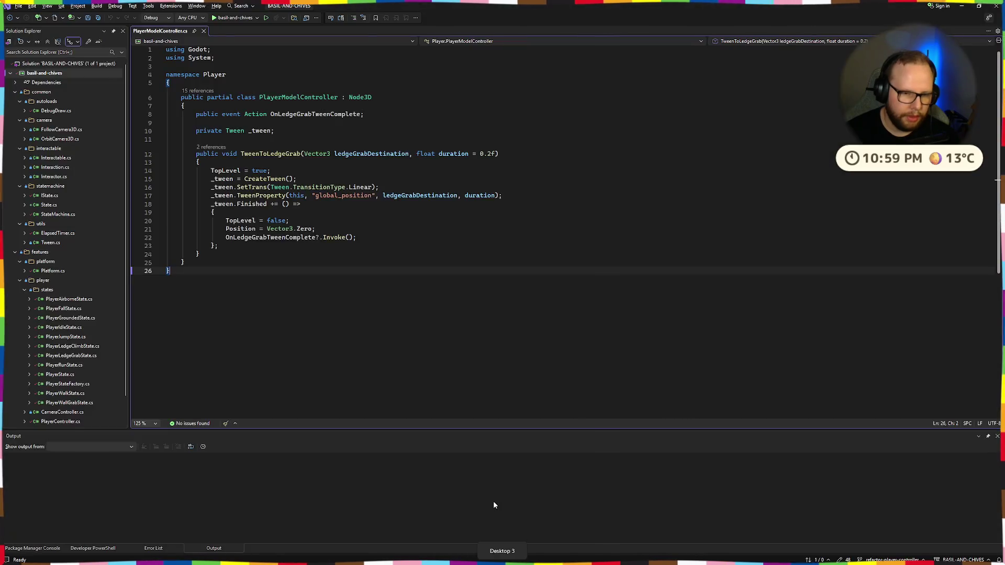
key("ctrl+super+Left")
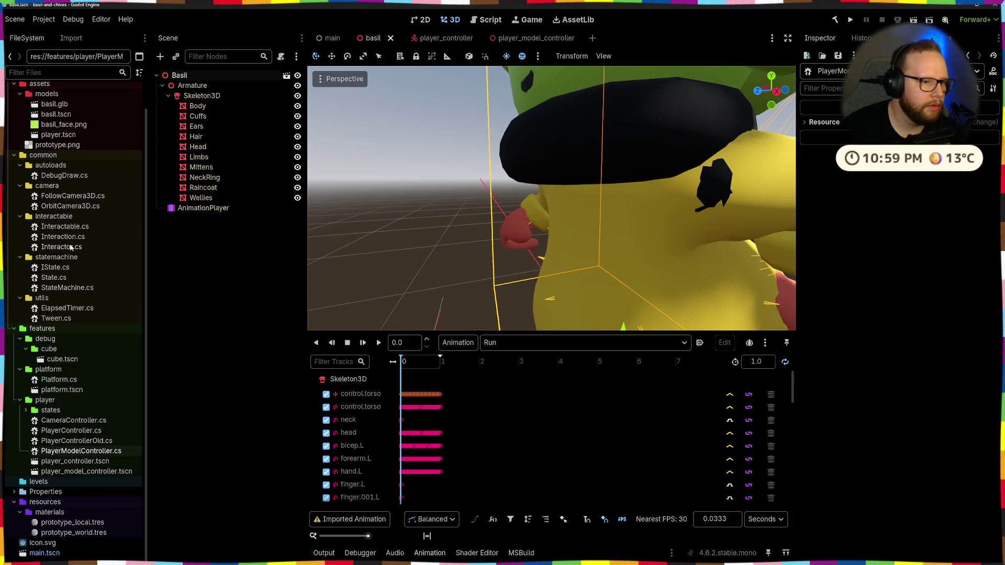
scroll(112, 272, "up", 2)
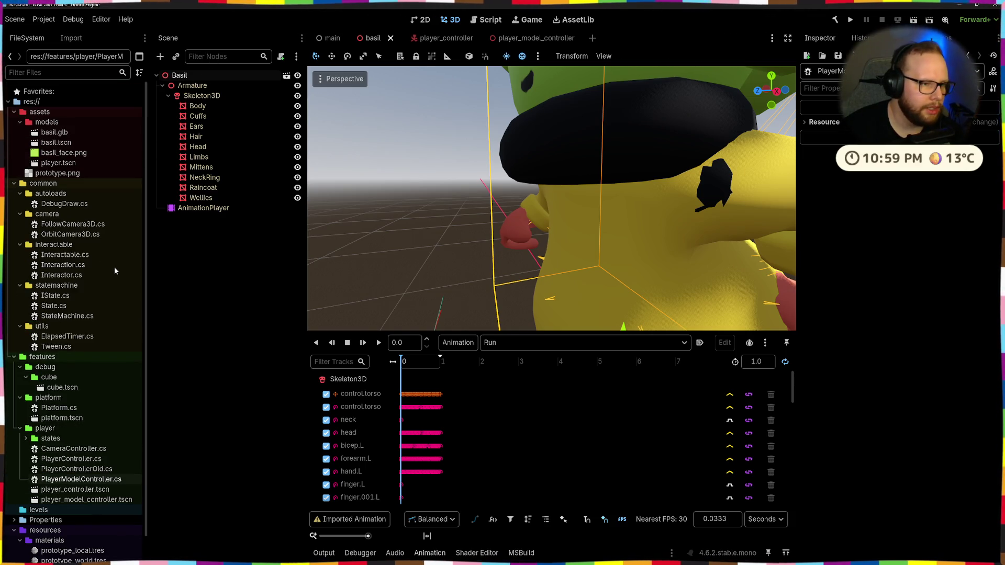
scroll(114, 267, "down", 2)
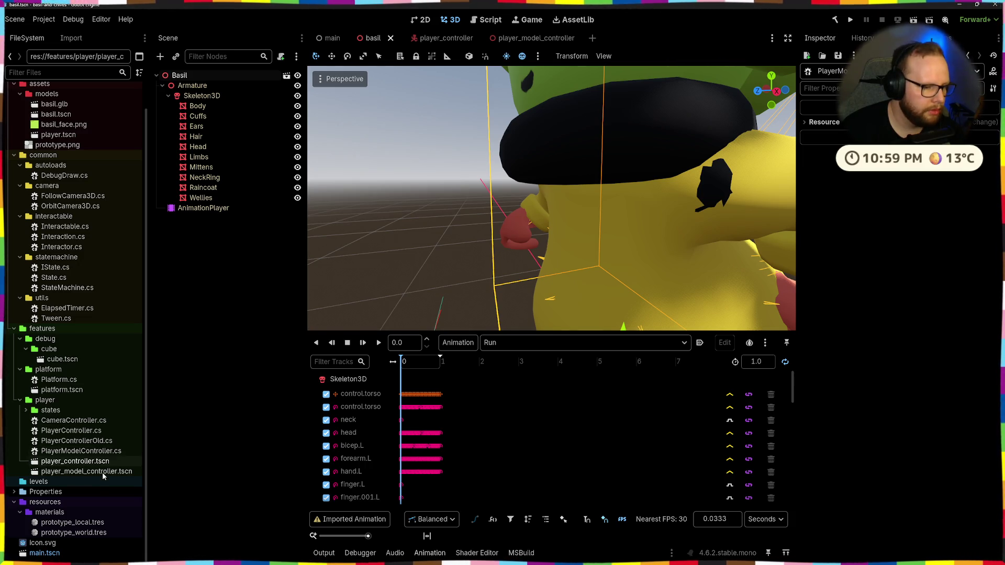
Delete player_model_controller.tscn from the player folder and reselect the Basil root node
left_click(75, 461)
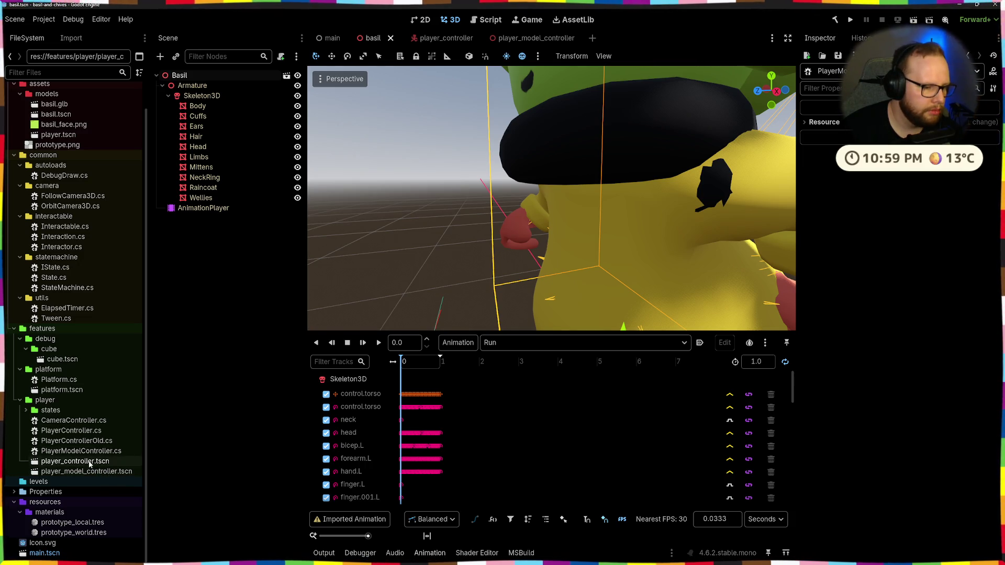
left_click(178, 77)
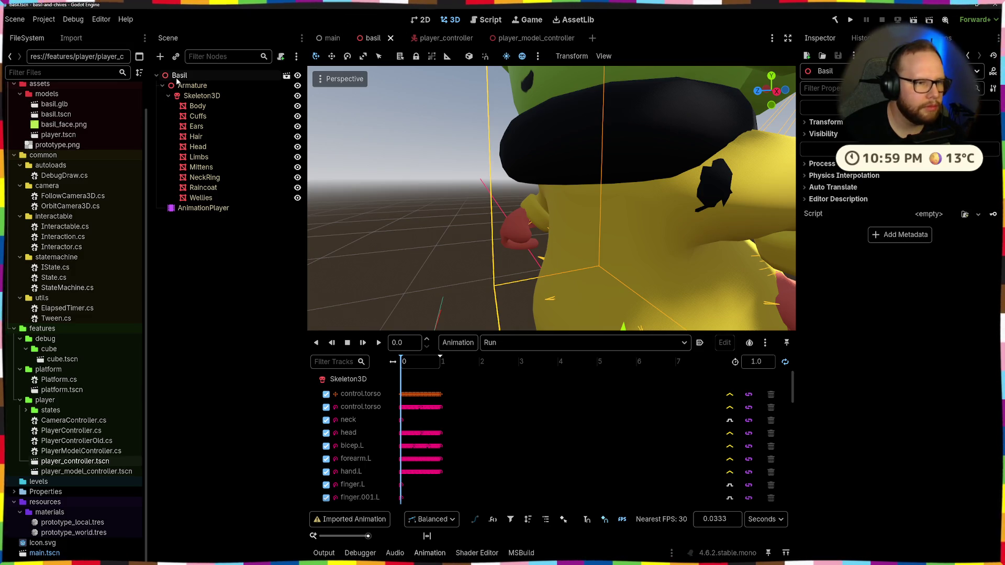
left_click(189, 236)
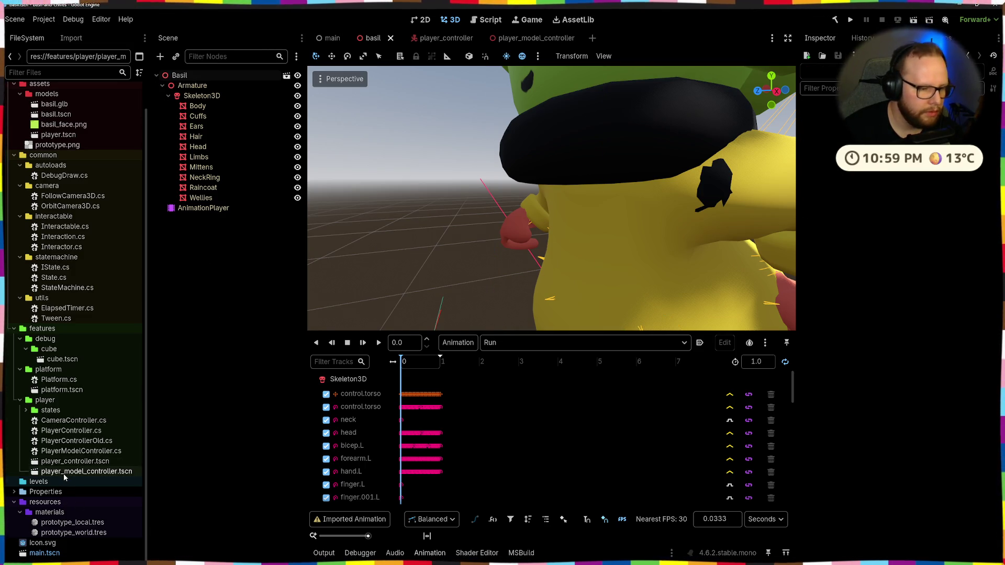
key("Delete")
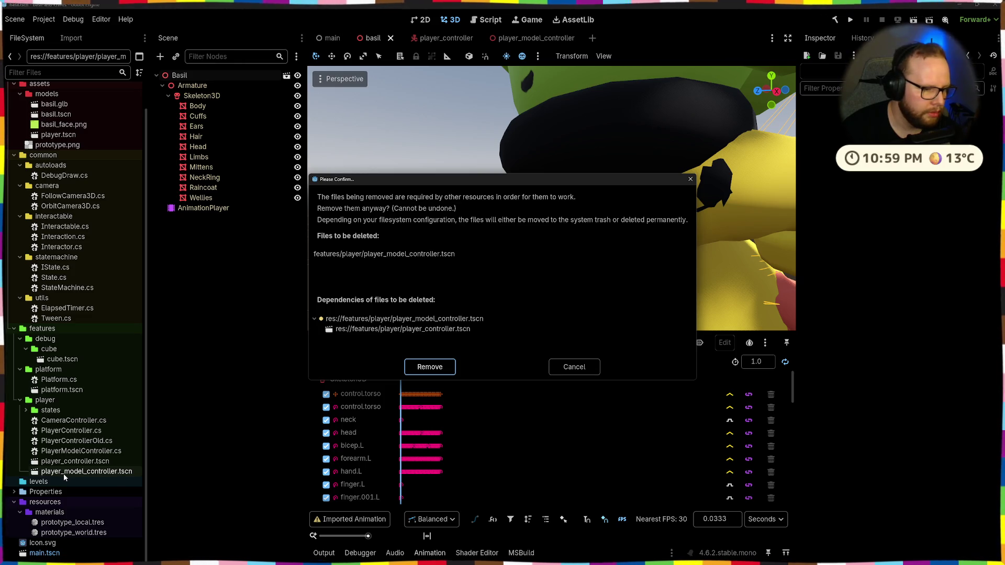
key("Return")
left_click(181, 75)
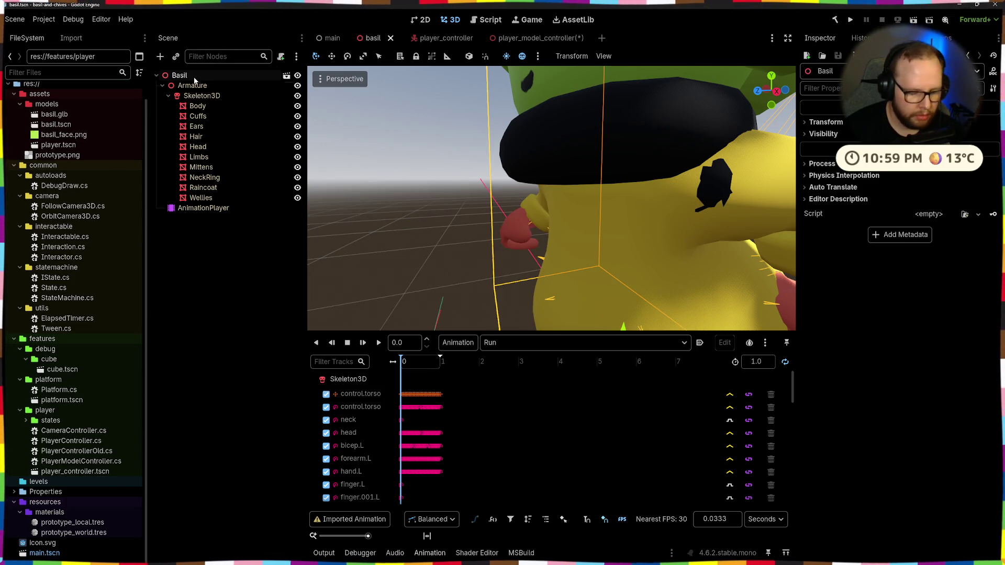
Rename the root node PlayerModelController and attach PlayerModelController.cs via Quick Load
key("F2")
type("PlayerM")
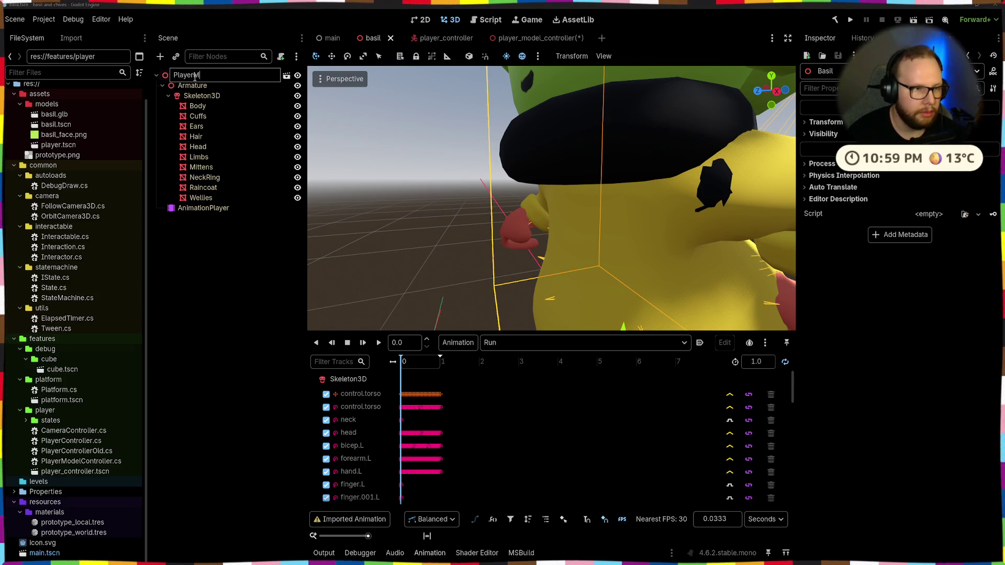
type("odelController")
key("Return")
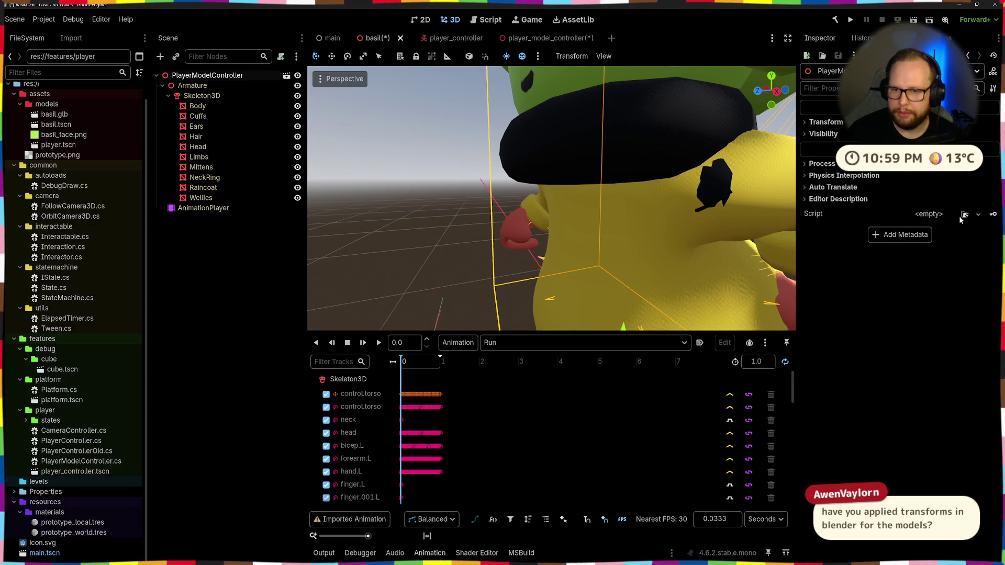
left_click(939, 216)
left_click(935, 251)
key("Escape")
left_click(939, 215)
left_click(934, 242)
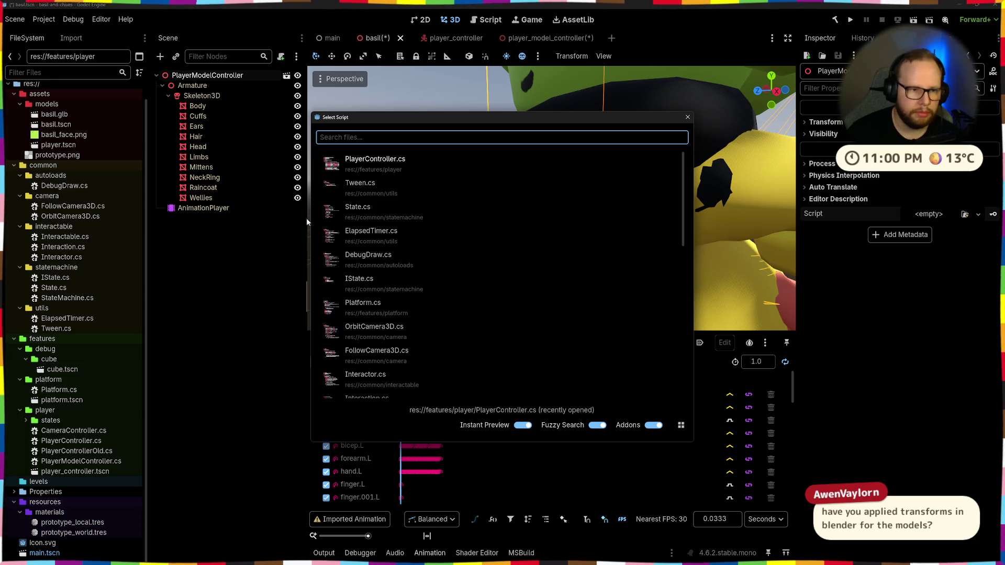
type("playermode")
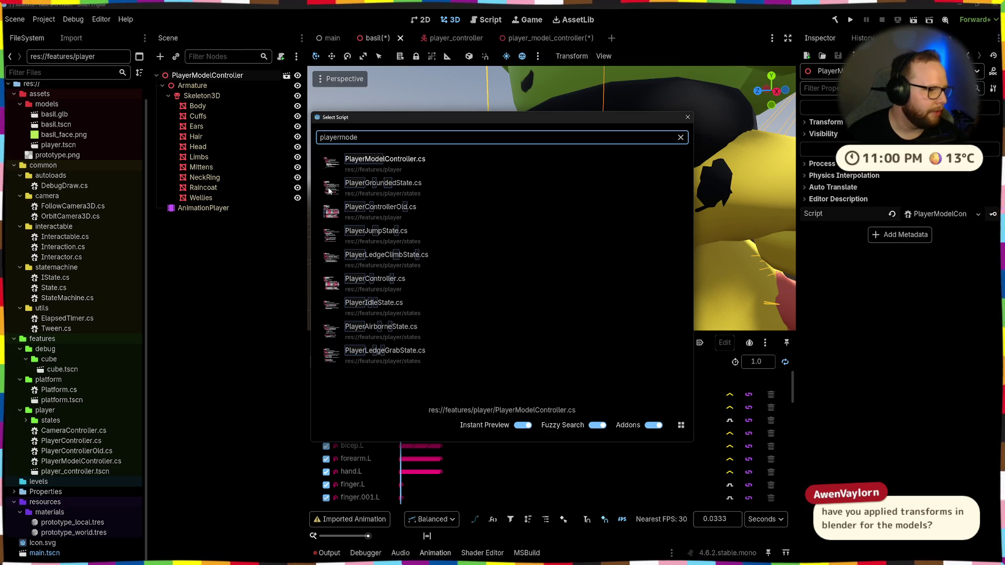
left_click(376, 167)
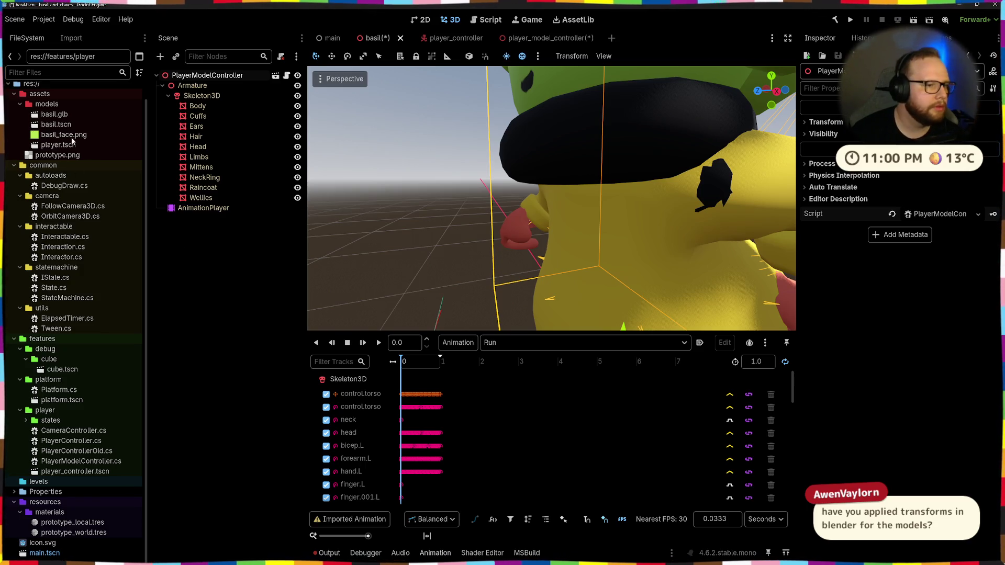
Rename basil.tscn to player_model_controller.tscn and move it into features/player
left_click(67, 146)
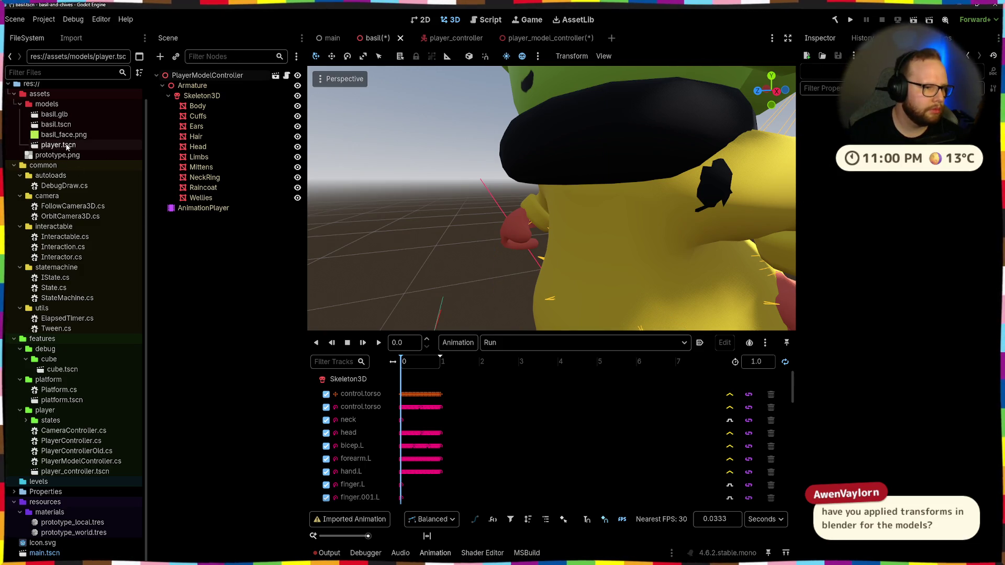
left_click(66, 126)
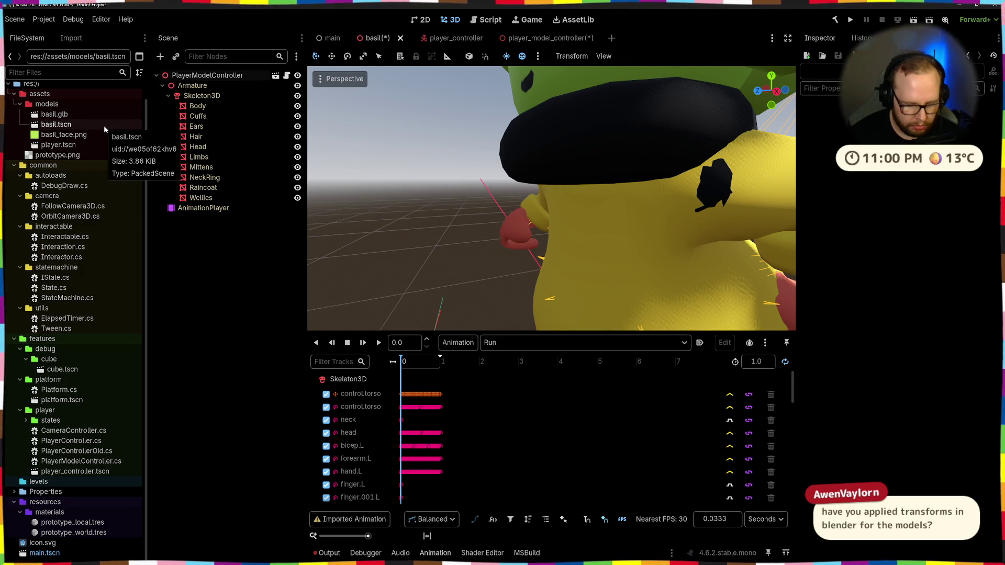
key("F2")
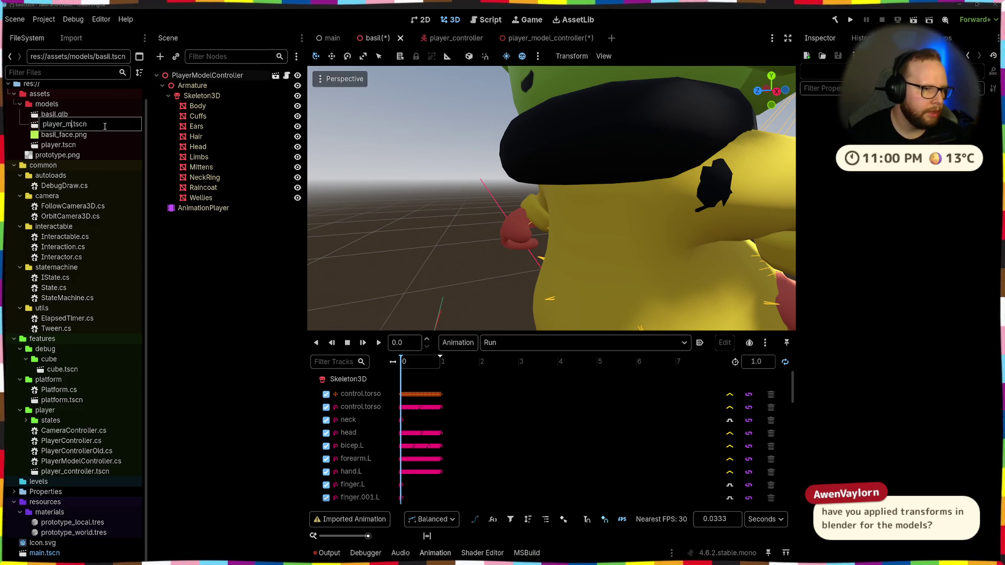
type("odel_controller")
key("Return")
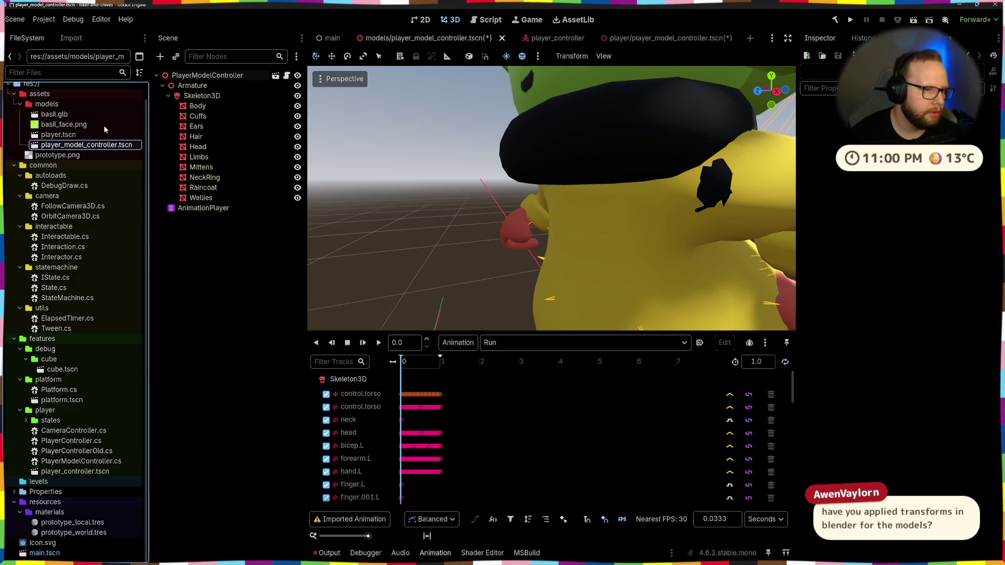
left_click_drag(74, 146, 44, 410)
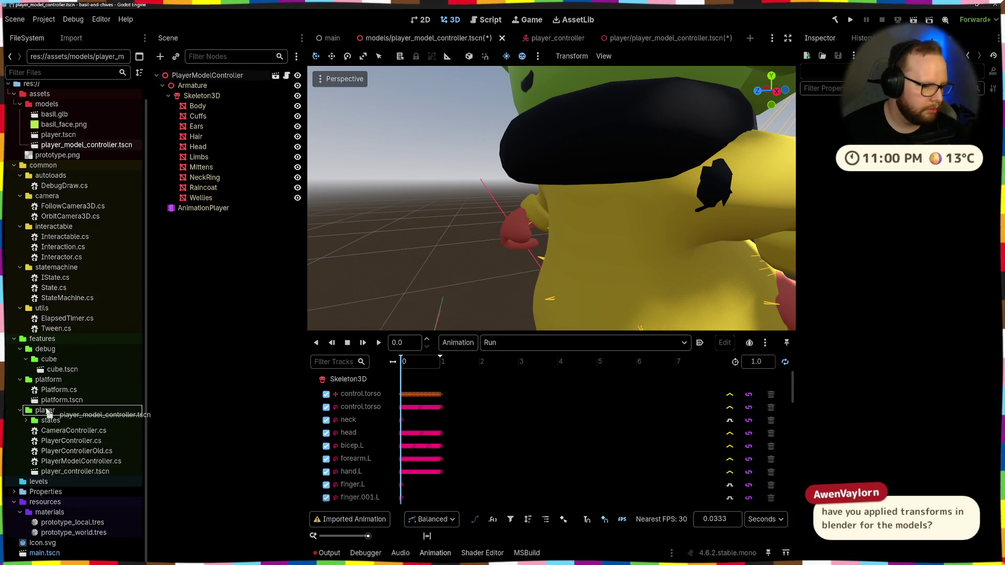
left_click(465, 293)
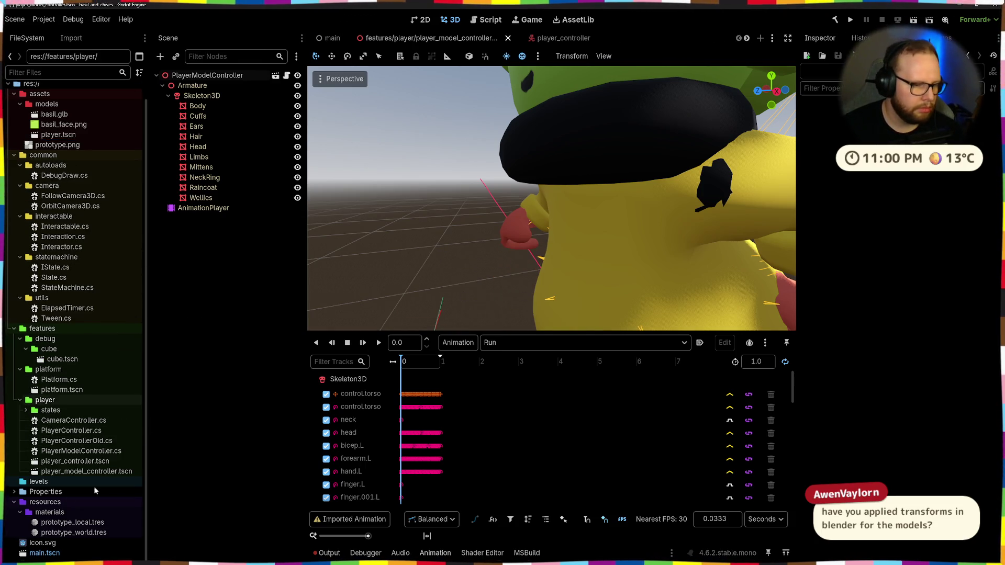
Close the player_model_controller tab and show the Basil model in the player_controller scene
left_click(508, 39)
left_click(390, 39)
left_click(209, 191)
scroll(471, 235, "down", 5)
middle_click_drag(471, 235, 464, 240)
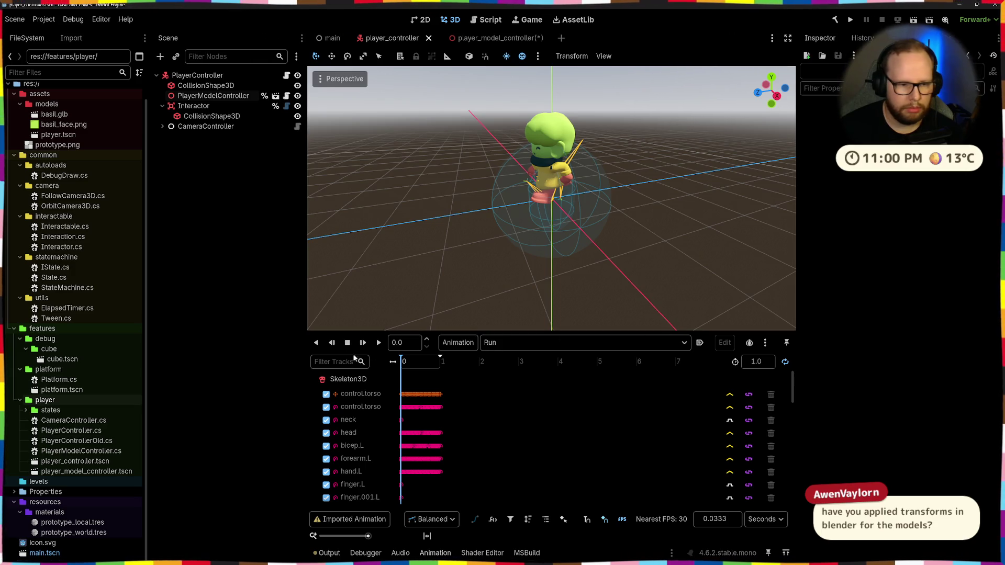
Preview the Run animation, enable Autoplay on Load, then select CollisionShape3D
left_click(378, 346)
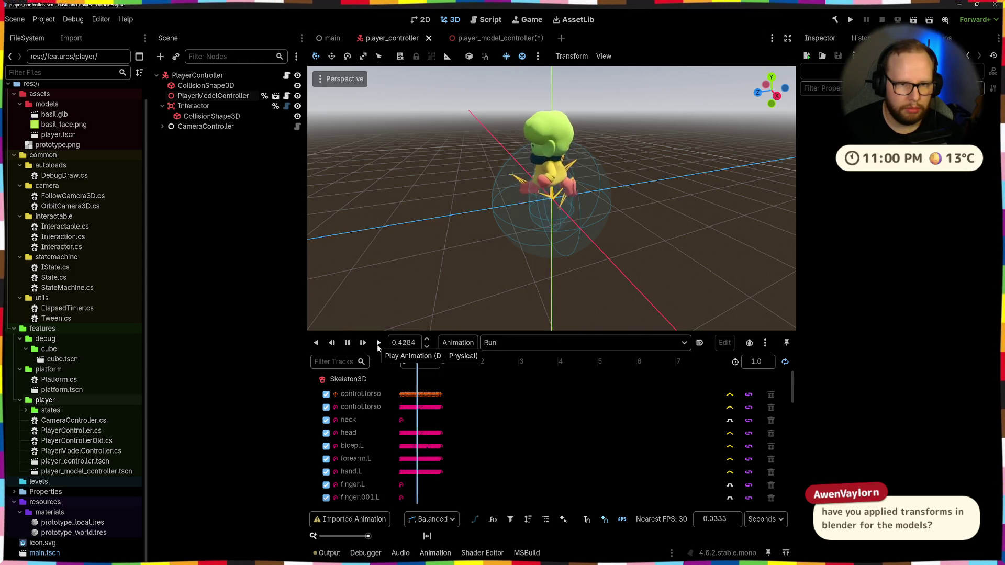
left_click(700, 343)
mouse_move(671, 207)
middle_mouse_down()
mouse_move(564, 168)
mouse_move(573, 201)
middle_mouse_up()
scroll(564, 168, "up", 4)
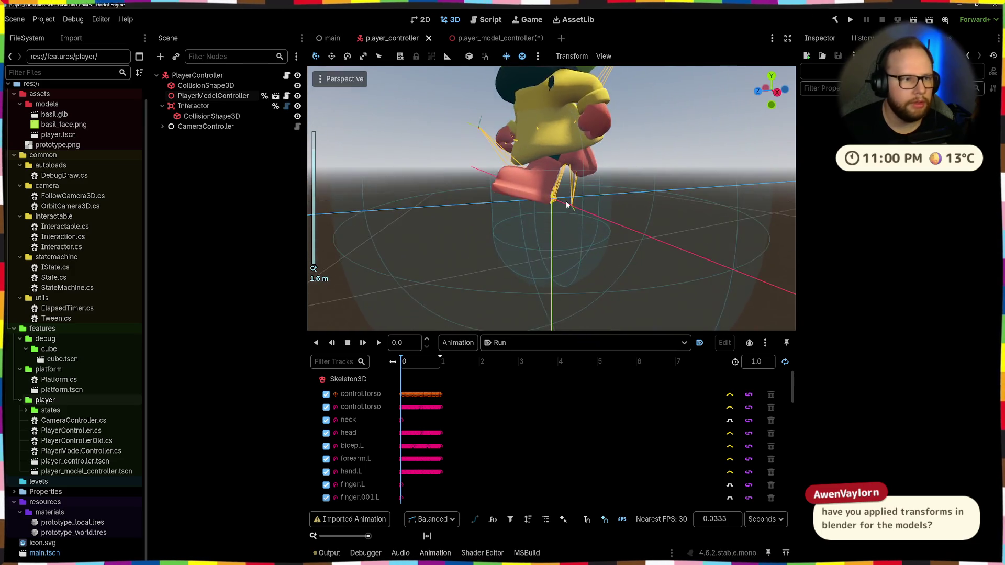
scroll(574, 202, "down", 5)
left_click(197, 75)
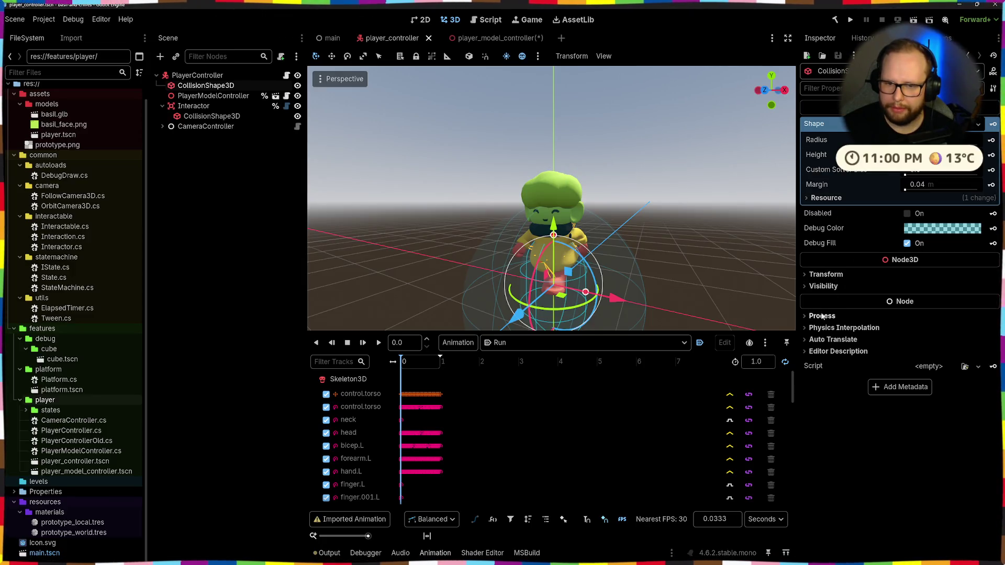
Try the CollisionShape3D's Y position at 1.0, then 0.5, settling on 0.75
left_click(825, 274)
left_click(903, 301)
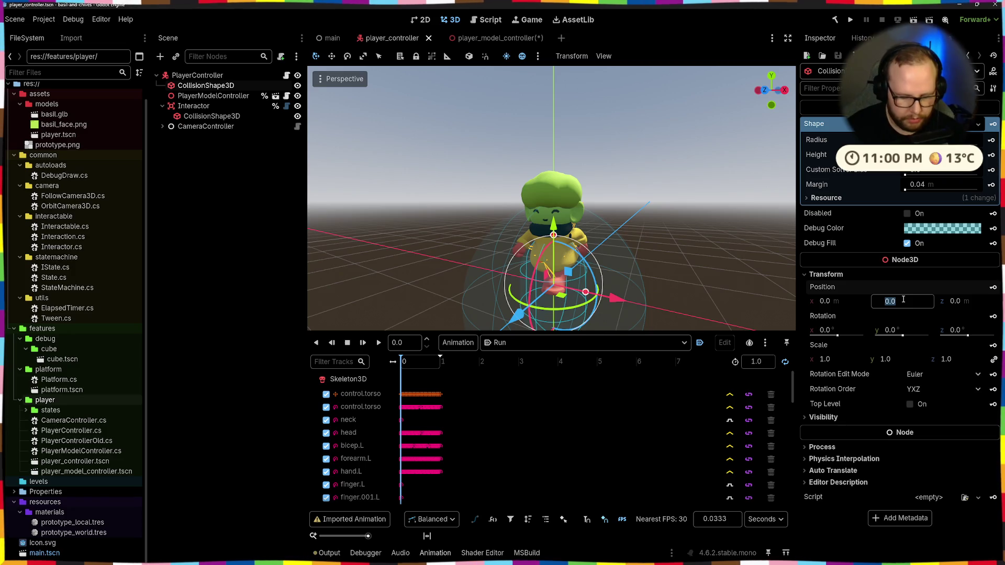
type("1")
key("Return")
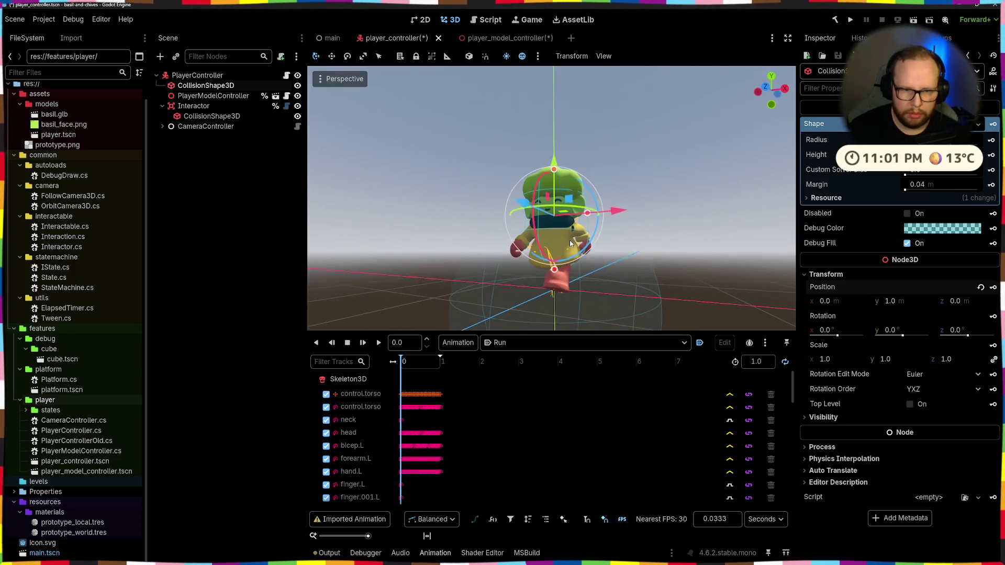
type("0.5")
key("Return")
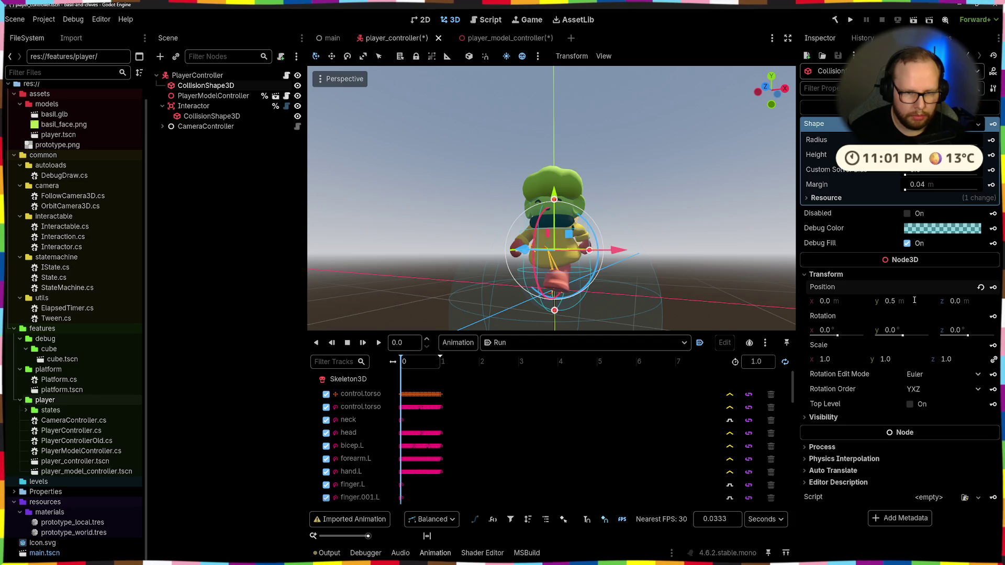
mouse_move(647, 295)
middle_mouse_down()
mouse_move(656, 277)
mouse_move(694, 314)
mouse_move(900, 331)
middle_mouse_up()
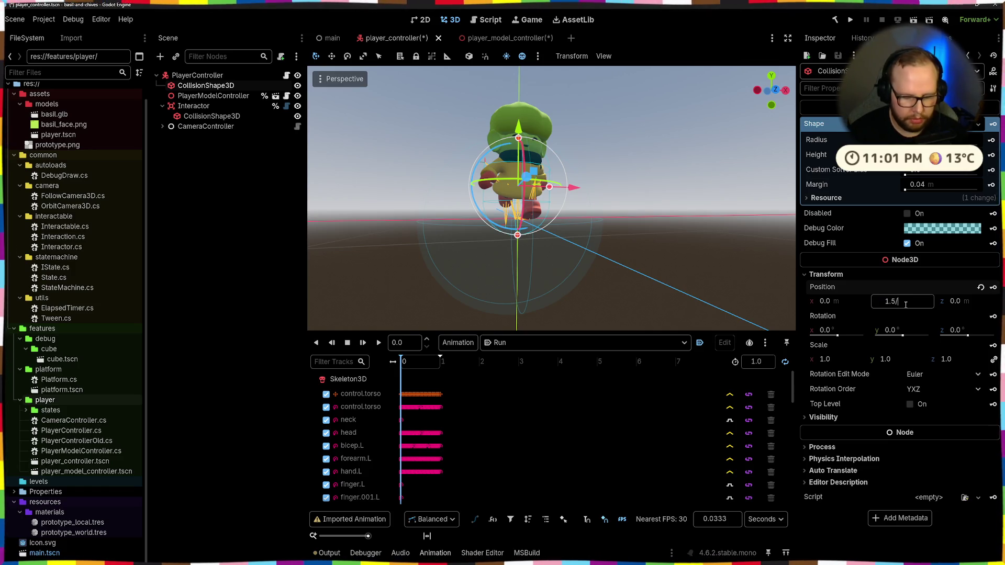
type("2")
key("Return")
Stretch the capsule's top handle to about 1.72 height and check it around the character
mouse_move(566, 236)
middle_mouse_down()
mouse_move(602, 233)
mouse_move(649, 204)
mouse_move(702, 240)
mouse_move(691, 204)
mouse_move(699, 181)
mouse_move(624, 186)
mouse_move(585, 229)
middle_mouse_up()
scroll(624, 186, "up", 3)
left_click_drag(582, 182, 586, 153)
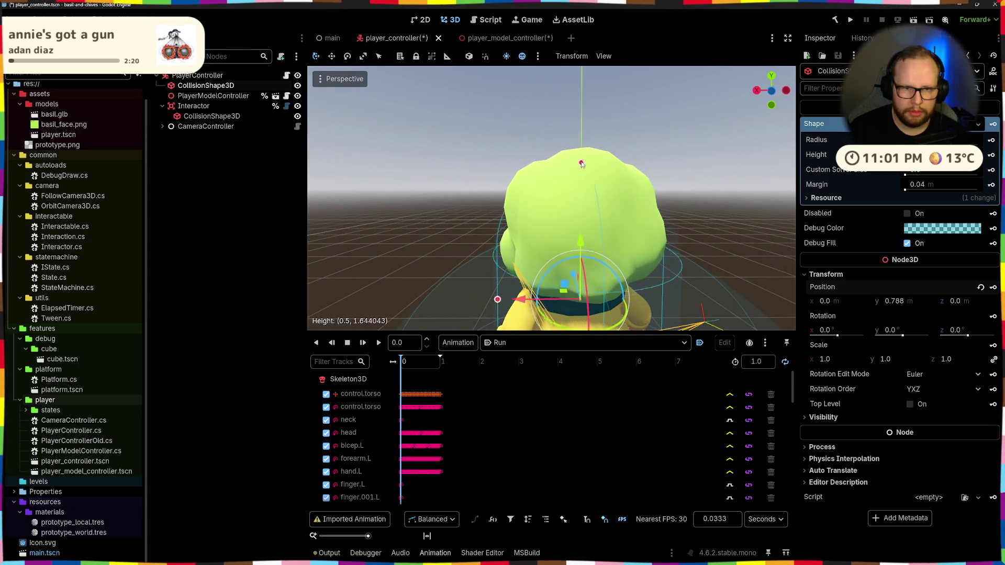
middle_click_drag(585, 153, 550, 165)
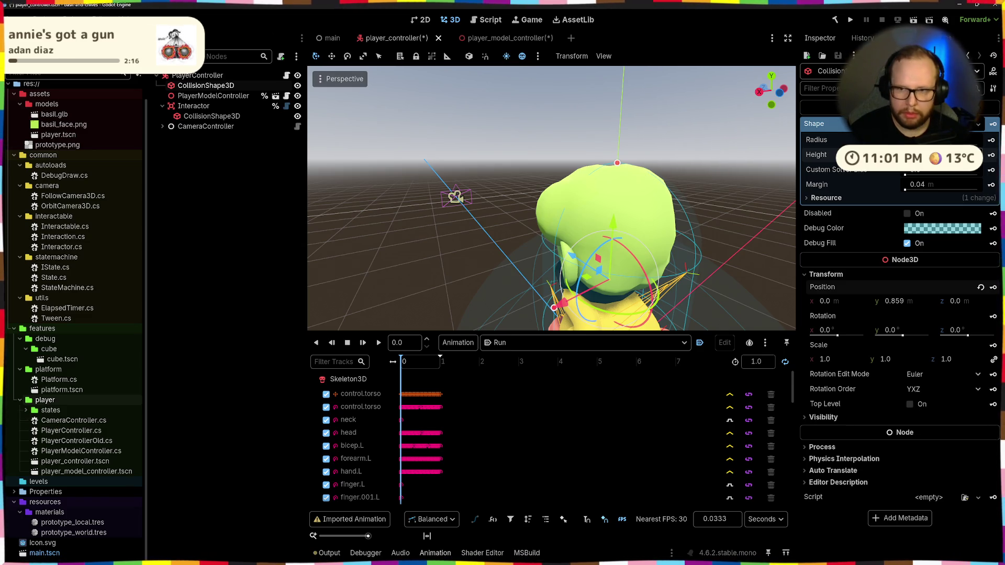
scroll(741, 221, "down", 3)
mouse_move(741, 220)
middle_mouse_down()
mouse_move(566, 208)
mouse_move(759, 285)
middle_mouse_up()
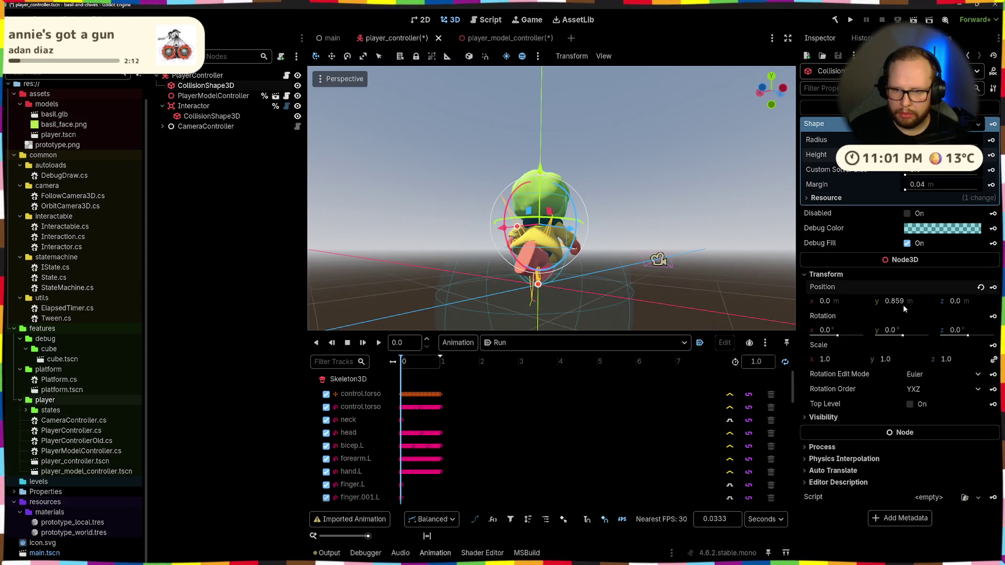
left_click(707, 236)
middle_click_drag(706, 236, 570, 186)
mouse_move(636, 177)
middle_mouse_down()
mouse_move(483, 176)
mouse_move(586, 192)
mouse_move(550, 244)
middle_mouse_up()
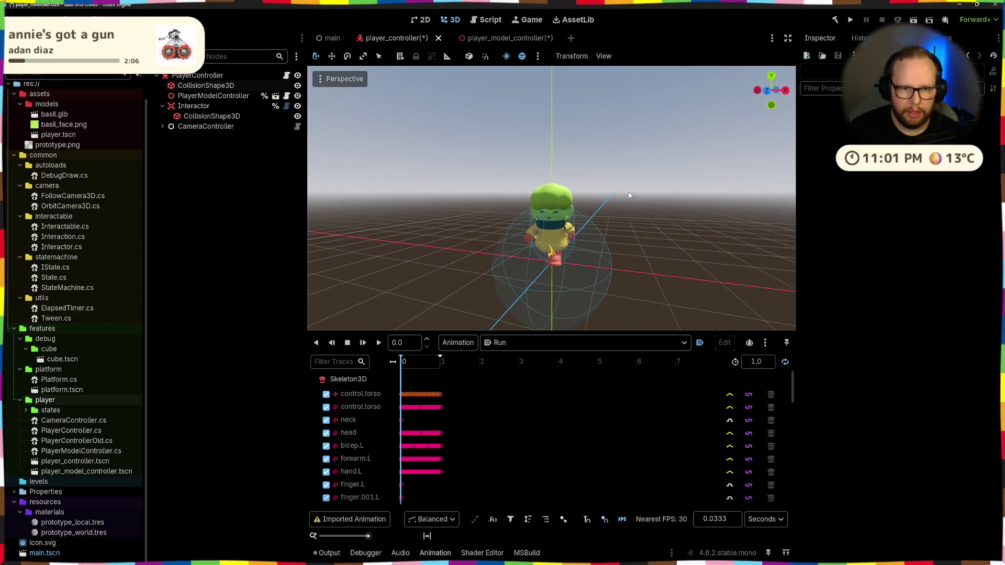
Reselect the top CollisionShape3D, deselect it and save the player_controller scene
left_click(547, 249)
left_click(487, 243)
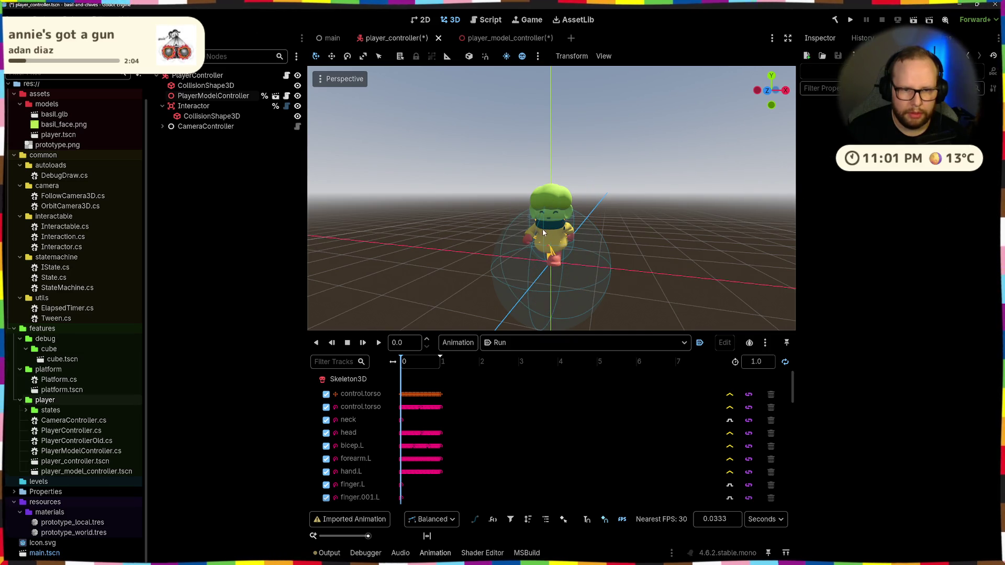
left_click(550, 236)
mouse_move(549, 236)
middle_mouse_down()
mouse_move(697, 204)
mouse_move(597, 224)
mouse_move(602, 192)
middle_mouse_up()
left_click(697, 204)
key("ctrl+s")
scroll(602, 191, "down", 2)
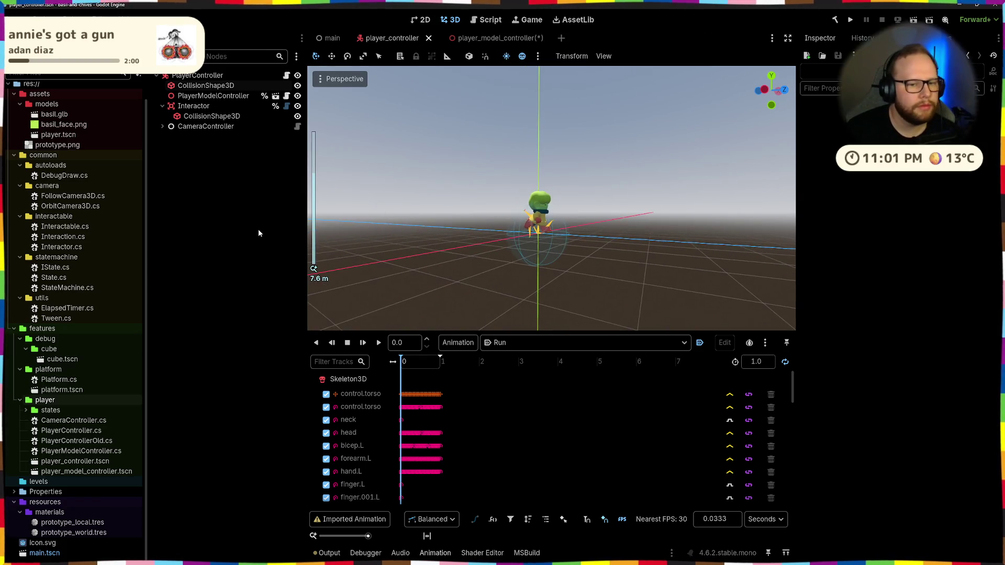
scroll(600, 228, "up", 3)
Reset the top CollisionShape3D's Y position back to 0
middle_click_drag(440, 253, 471, 236)
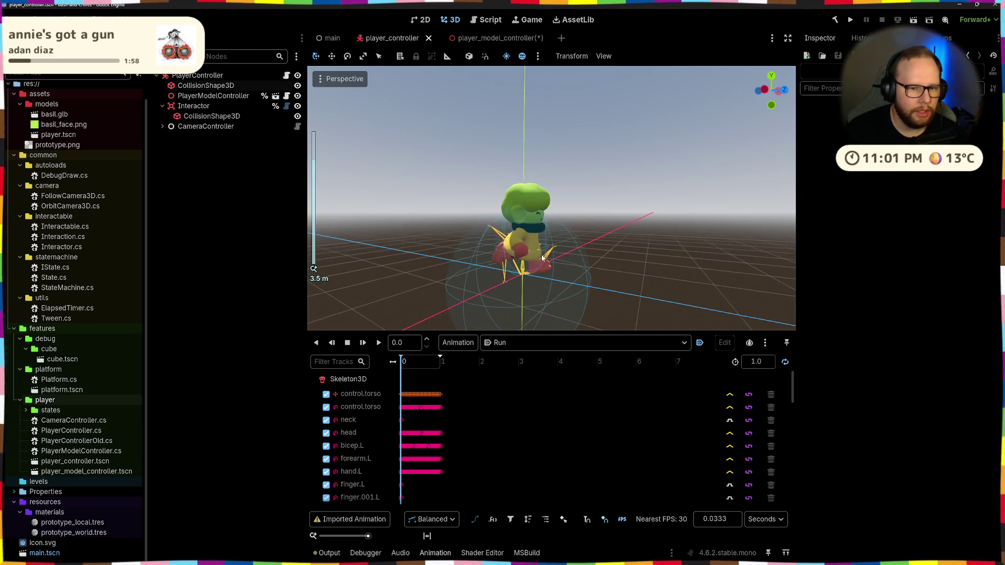
left_click(205, 107)
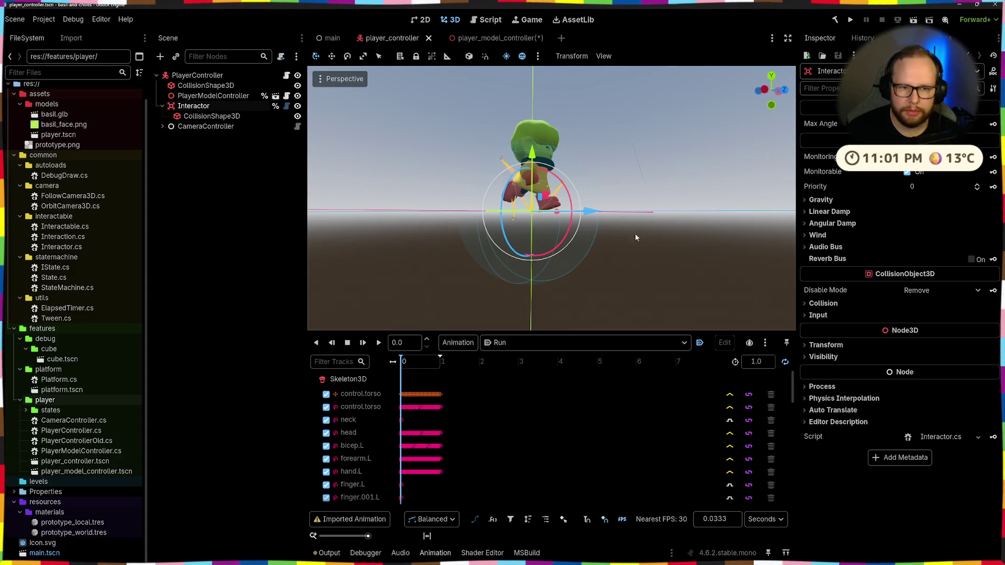
scroll(648, 240, "up", 3)
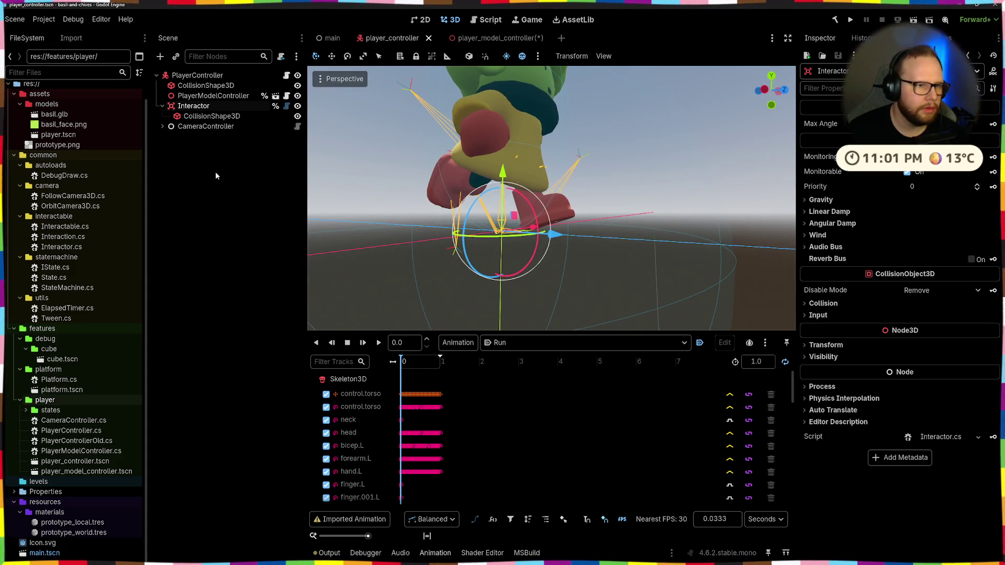
left_click(204, 85)
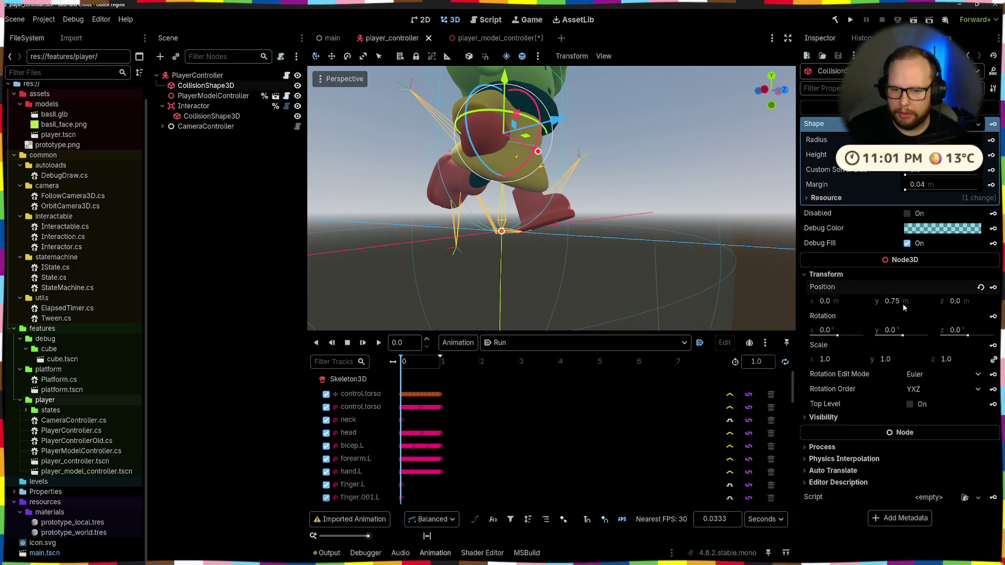
type("0")
key("Return")
scroll(549, 235, "down", 3)
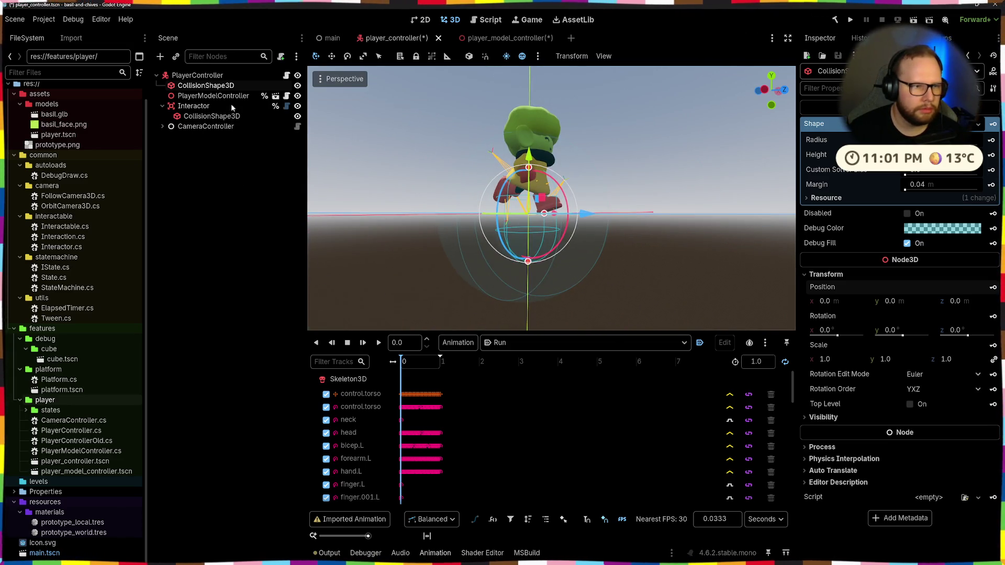
left_click(213, 97)
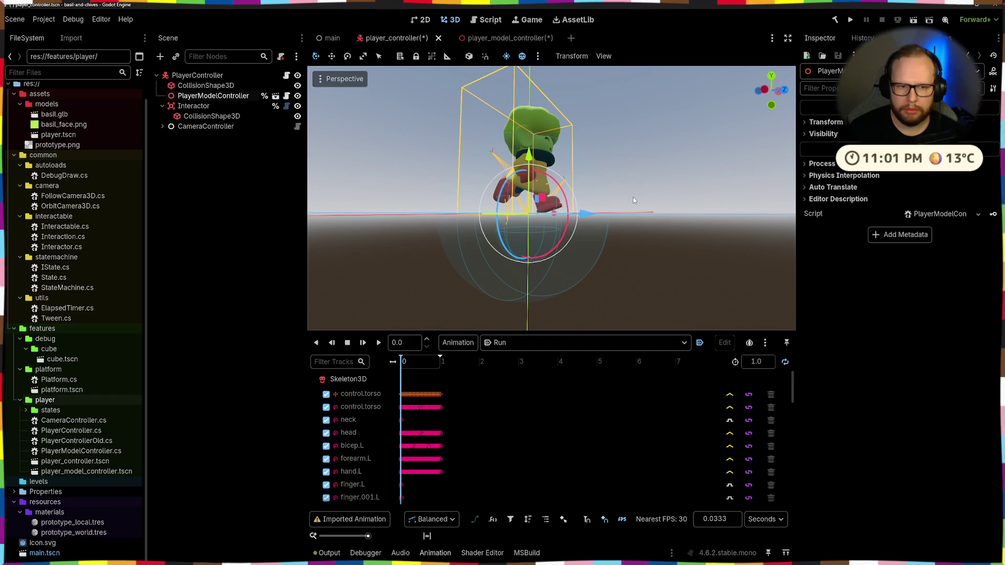
Move the player model down via its transform and check it from below and level
middle_click_drag(669, 190, 564, 221)
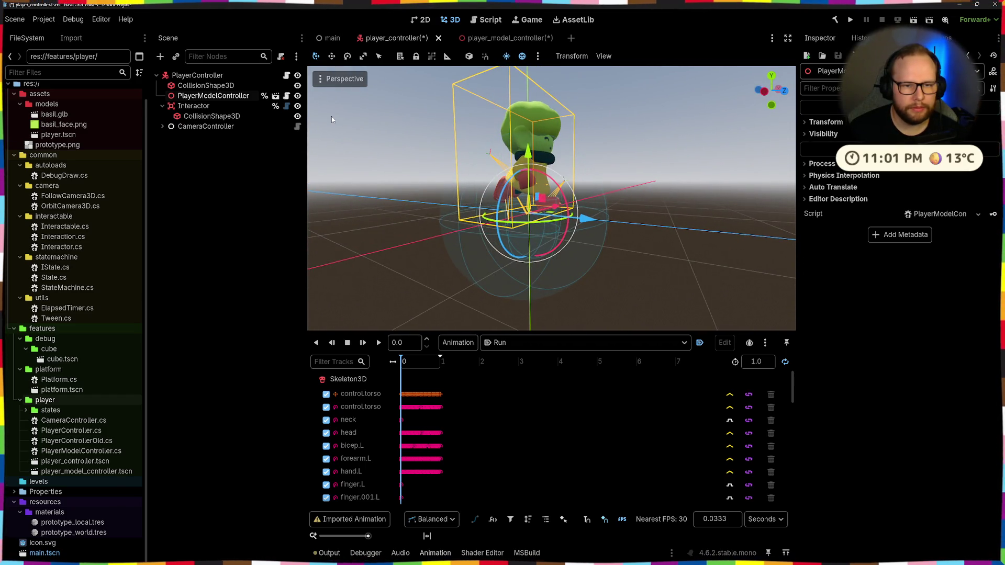
left_click(825, 122)
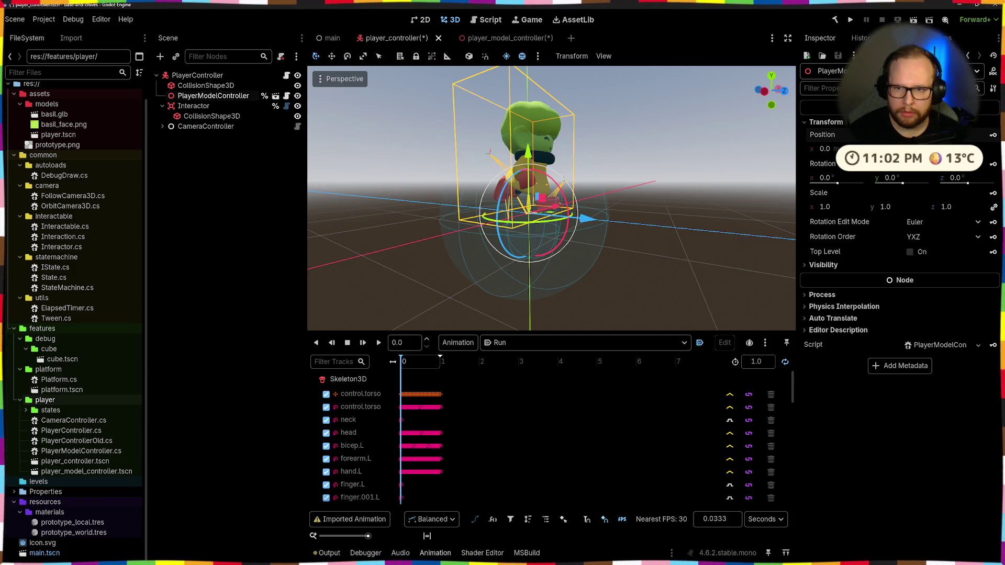
key("Return")
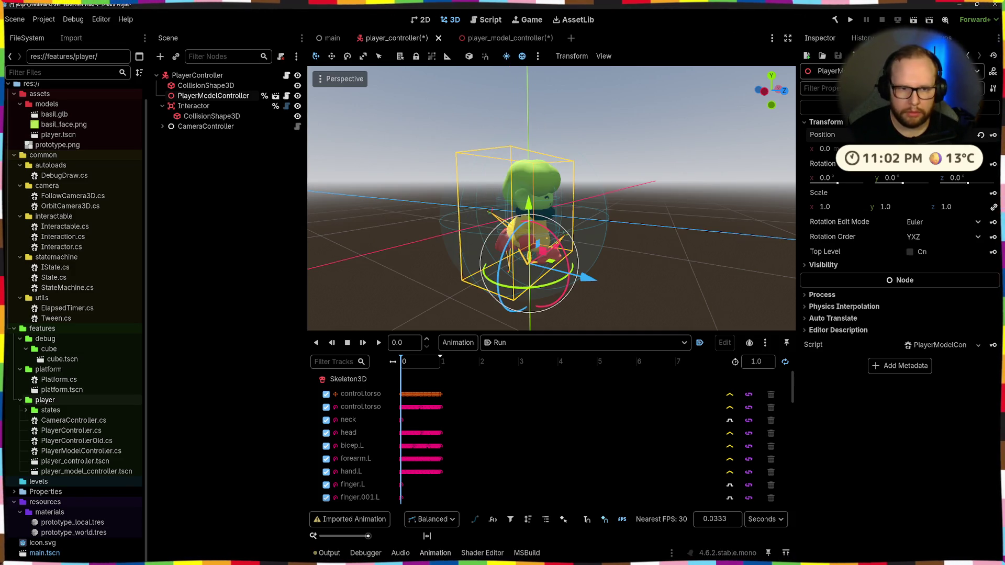
middle_click_drag(550, 197, 569, 184)
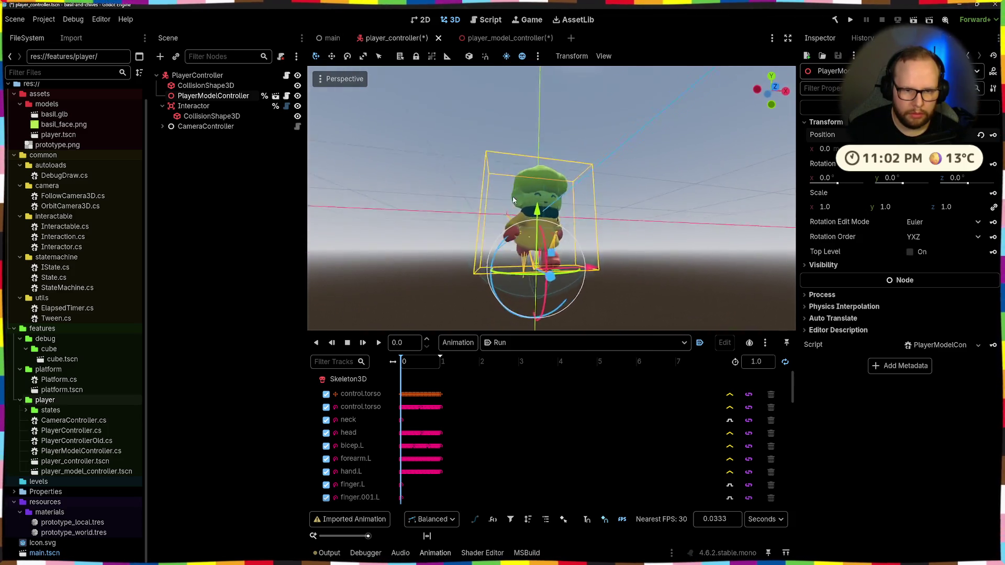
middle_click_drag(568, 184, 602, 217)
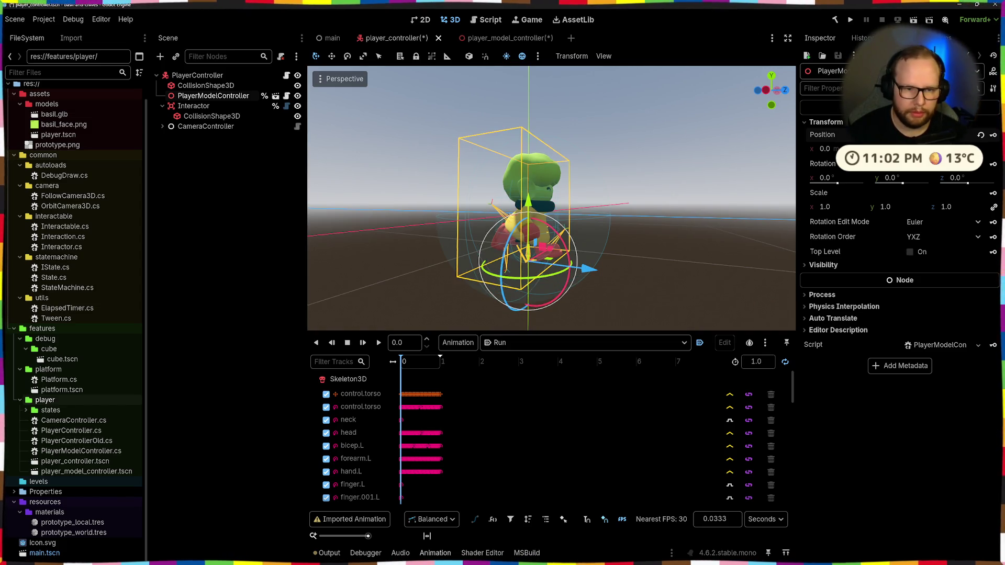
Deselect the model and run the project to test the player
left_click(594, 132)
middle_click_drag(594, 132, 595, 181)
scroll(594, 180, "down", 3)
left_click(844, 27)
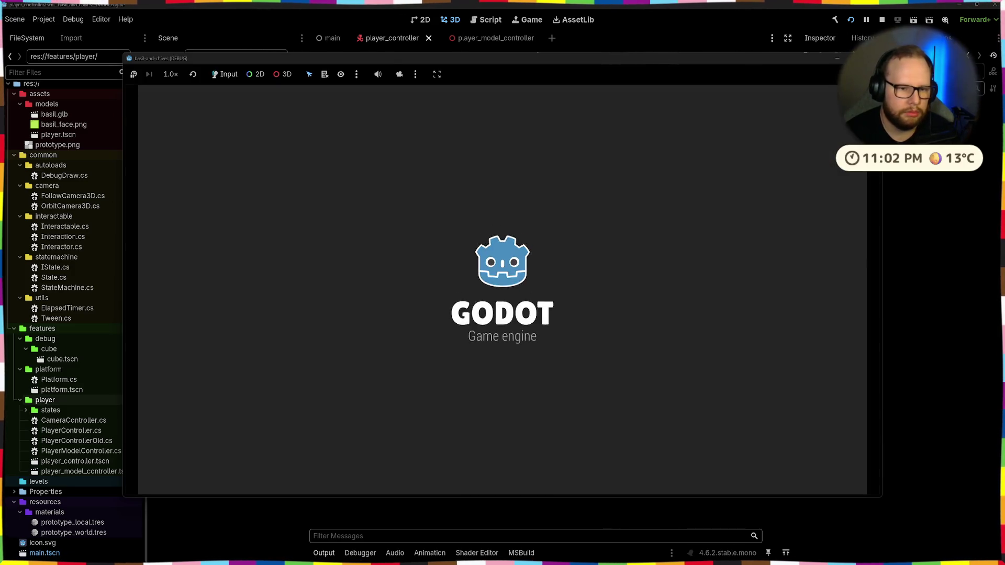
Walk the player across the ground with W, then stop the game with F8
key("w")
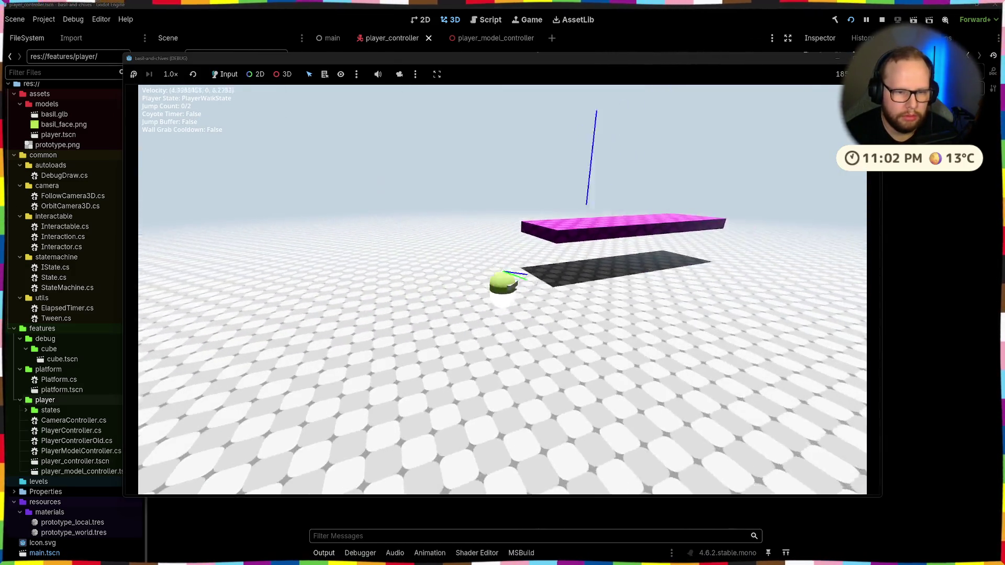
key("w")
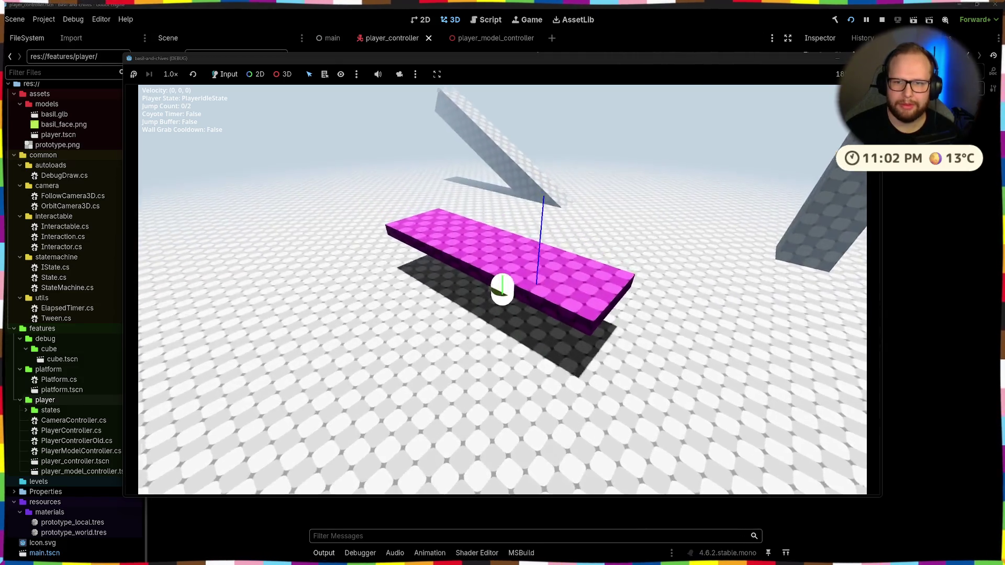
key("F8")
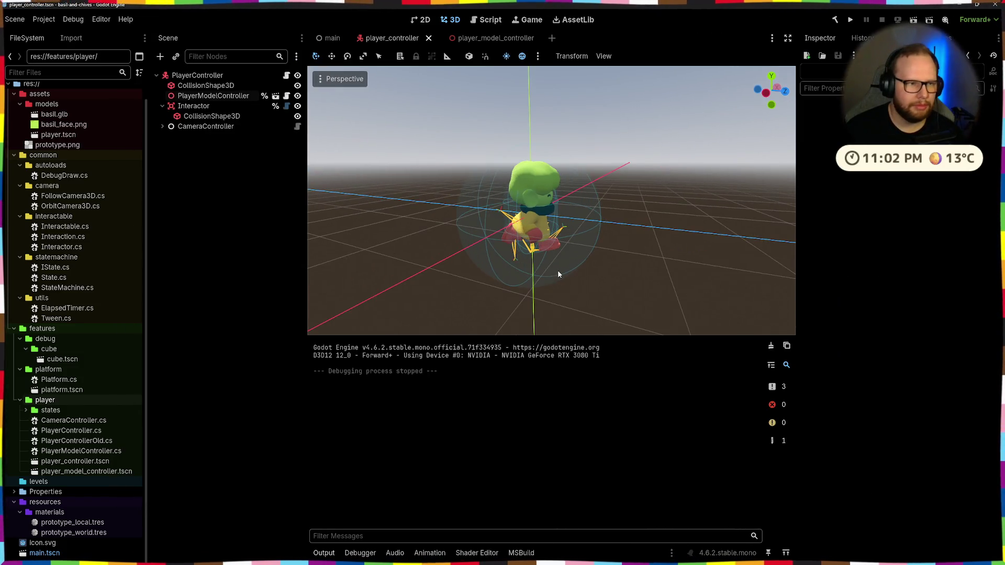
Save the scene and compare the player_model_controller and player_controller scenes
key("ctrl+s")
mouse_move(532, 253)
middle_mouse_down()
mouse_move(556, 240)
mouse_move(580, 202)
mouse_move(495, 247)
middle_mouse_up()
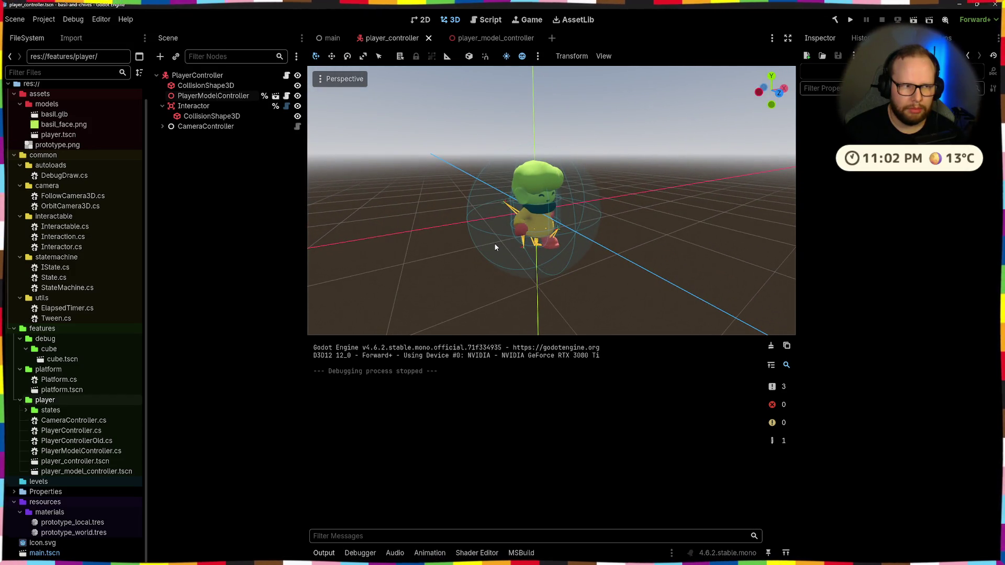
left_click(487, 37)
left_click(227, 184)
mouse_move(329, 220)
middle_mouse_down()
mouse_move(396, 235)
mouse_move(392, 220)
middle_mouse_up()
left_click(385, 37)
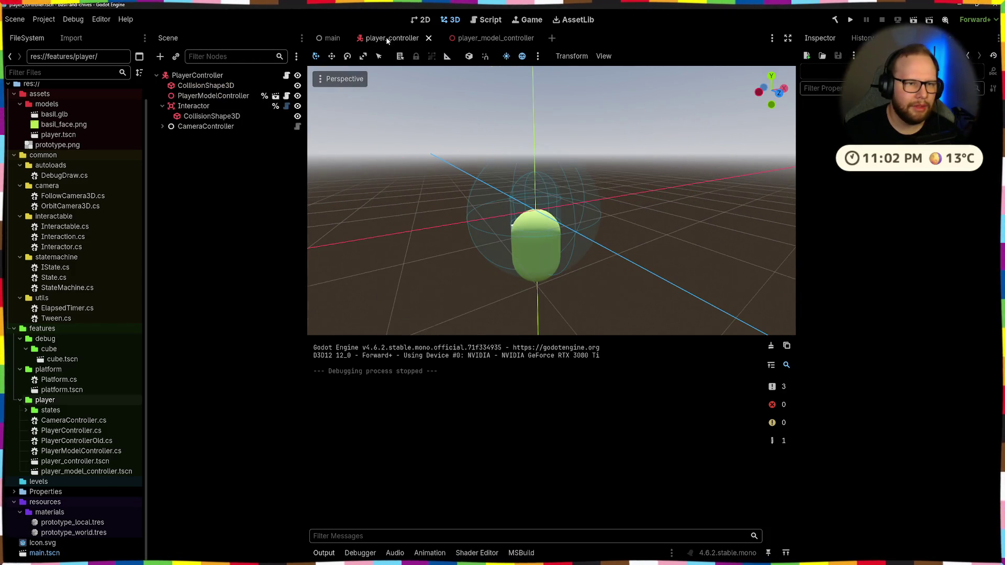
left_click(232, 95)
middle_click_drag(439, 197, 503, 188)
scroll(503, 189, "up", 2)
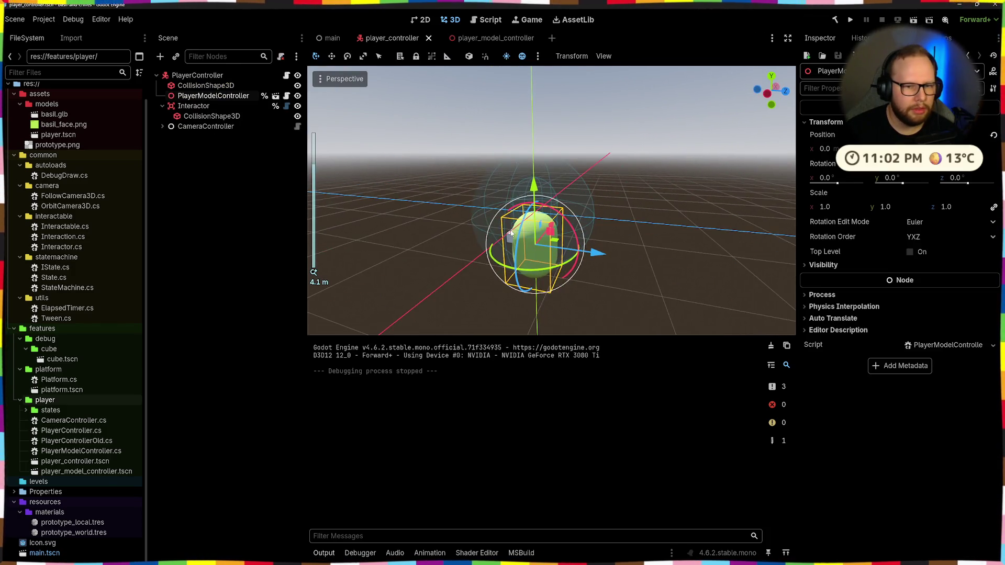
Close and reopen player_model_controller, then delete player_model_controller.tscn from FileSystem
left_click(533, 39)
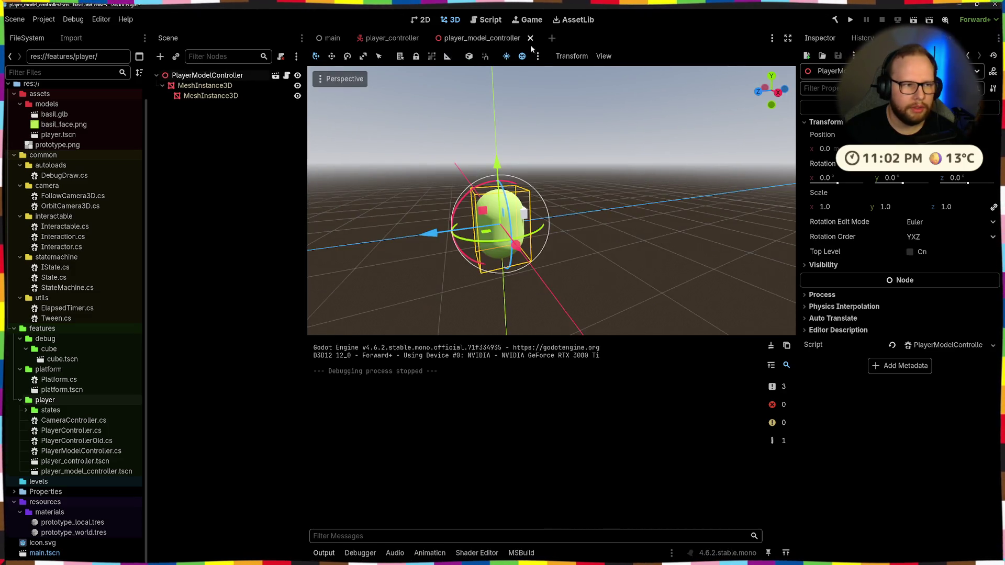
left_click(532, 38)
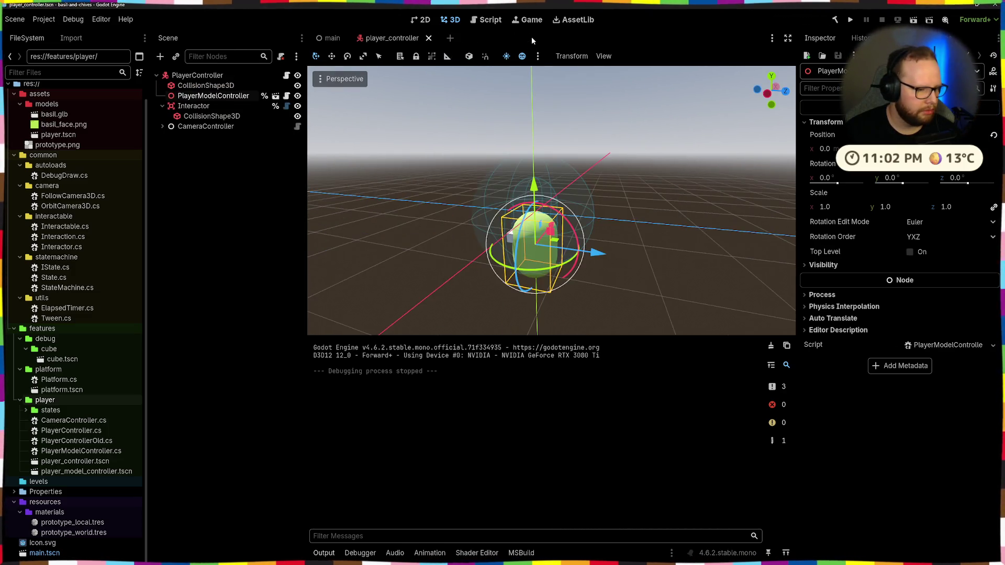
double_click(113, 472)
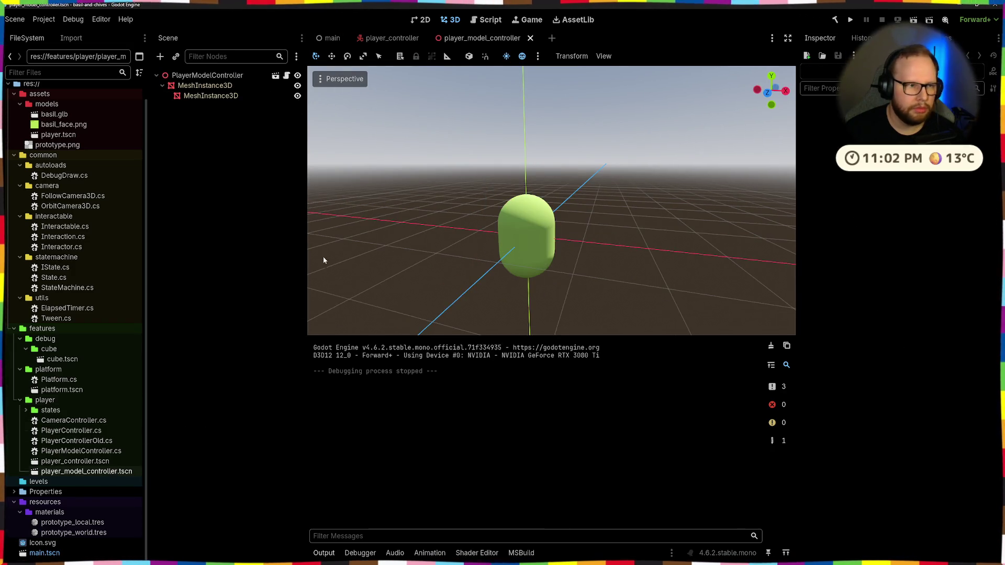
left_click(75, 462)
left_click(95, 490)
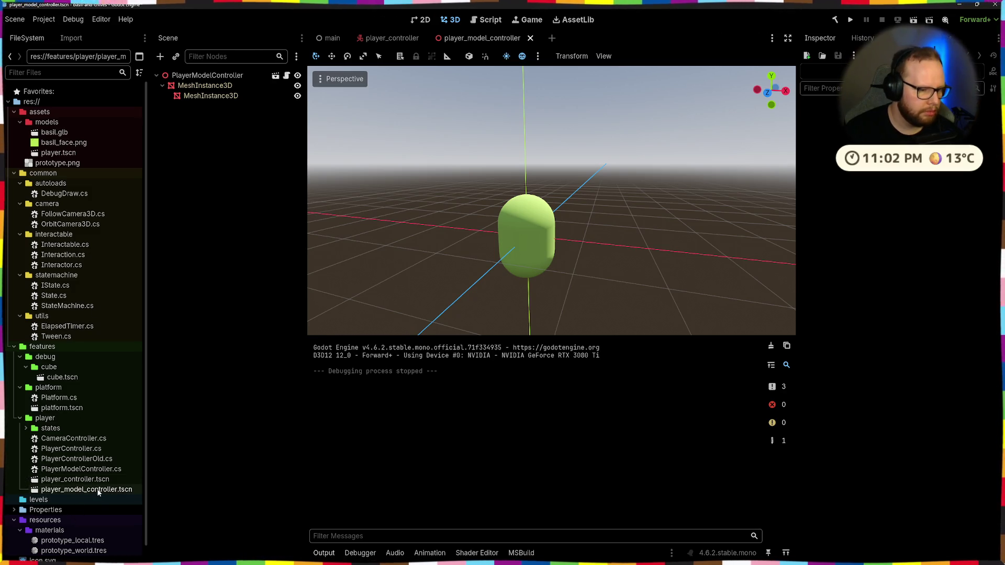
key("Delete")
key("Return")
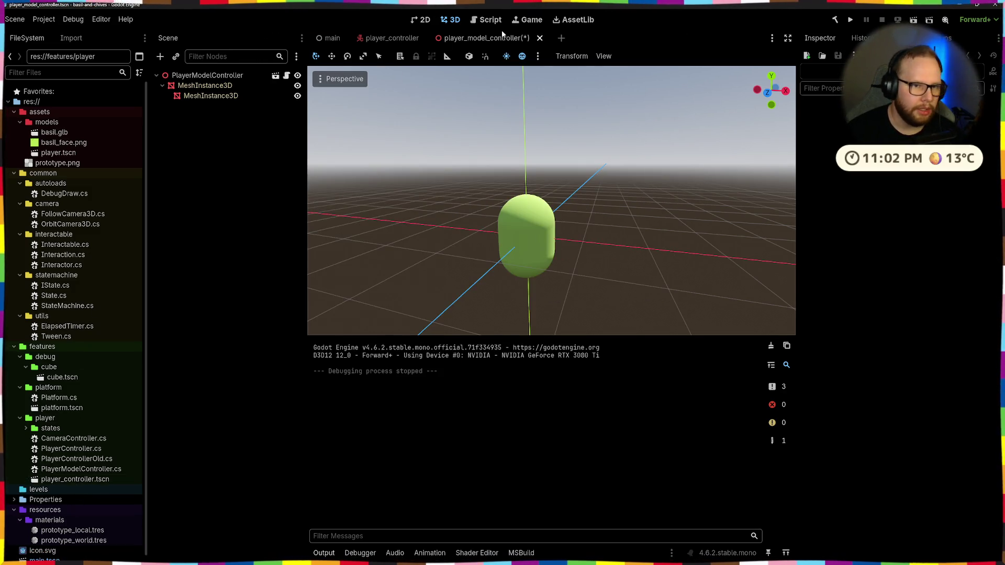
Close the stale model scene without saving and dismiss the missing-file alert
left_click(539, 38)
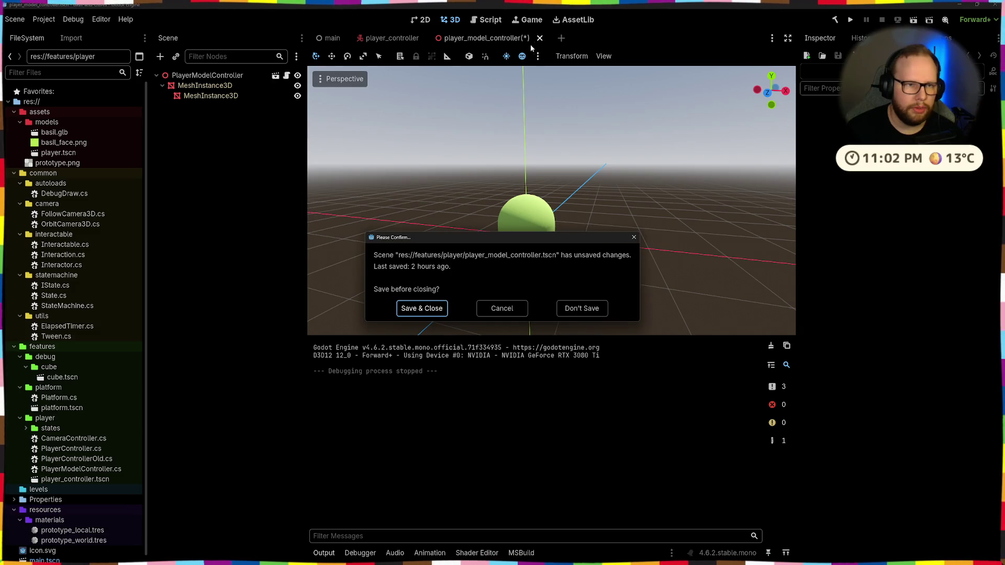
left_click(573, 311)
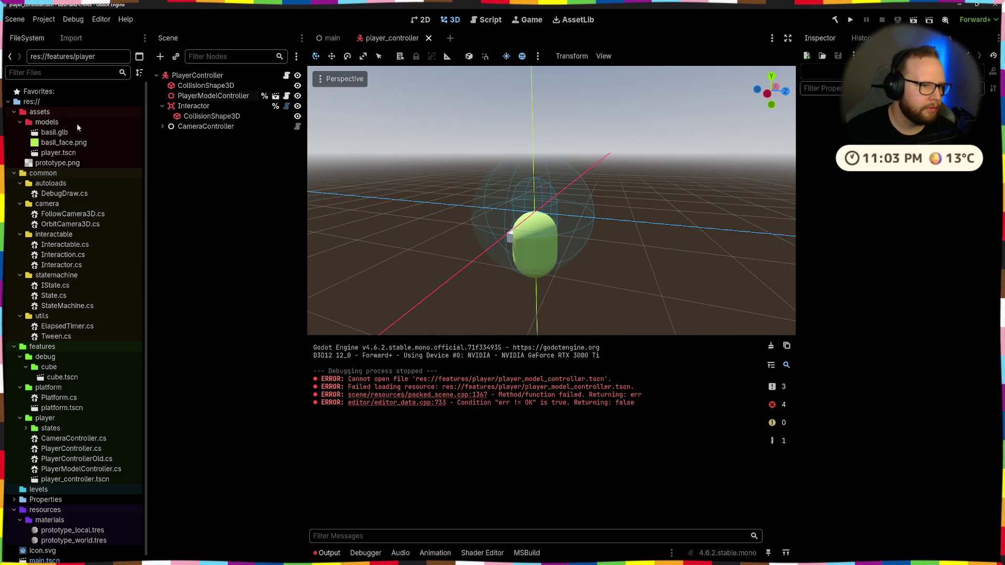
left_click(275, 96)
key("Return")
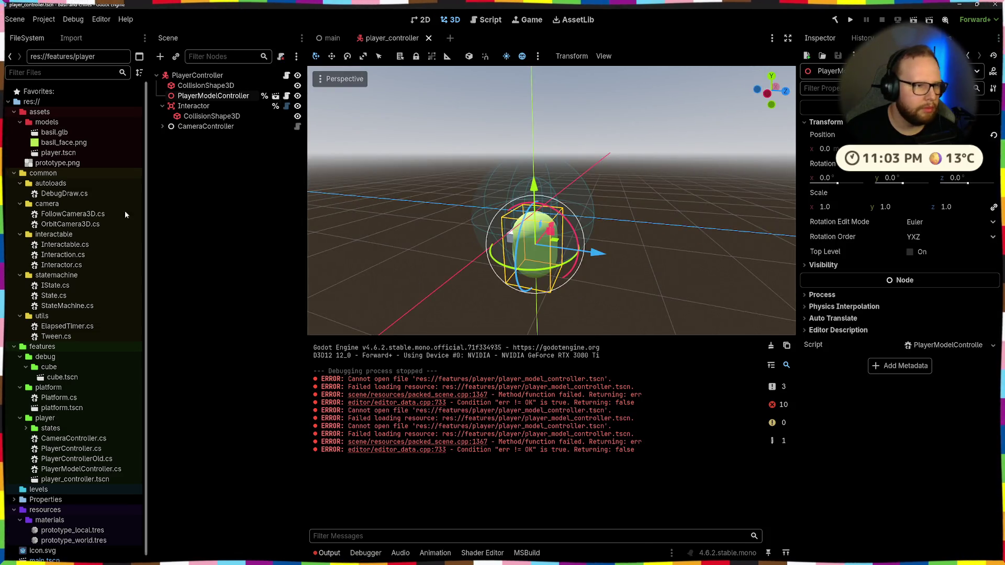
left_click(56, 133)
Create a new inherited scene from basil.glb and rename its root PlayerModelController
right_click(58, 136)
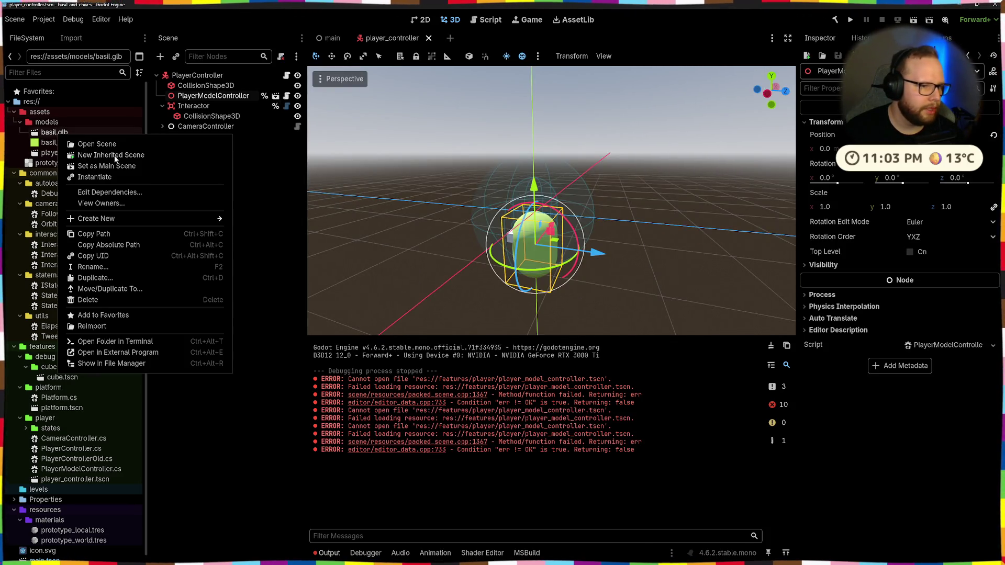
left_click(103, 155)
middle_click_drag(453, 256, 405, 197)
left_click(179, 75)
type("PlayerModel")
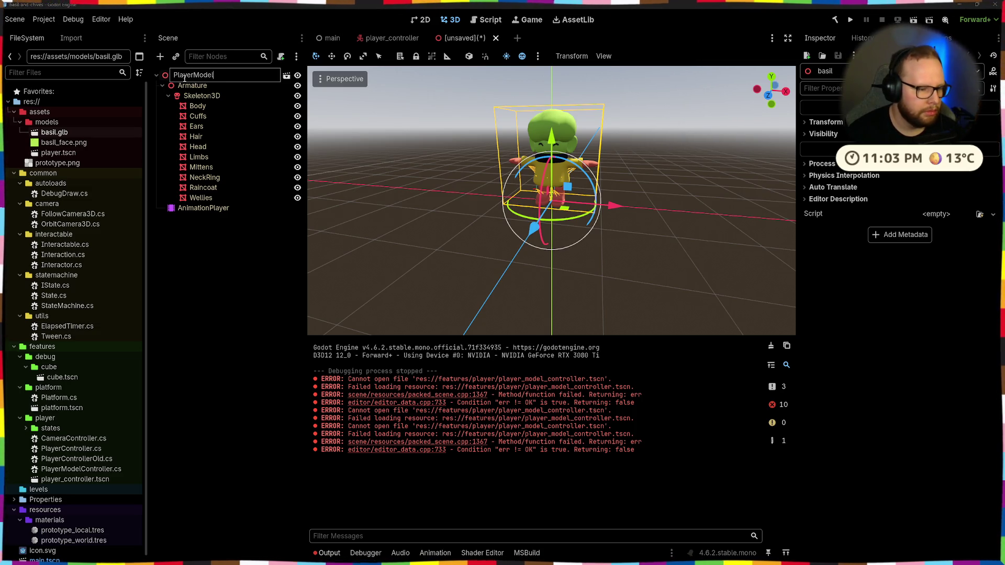
type("Controller")
key("Return")
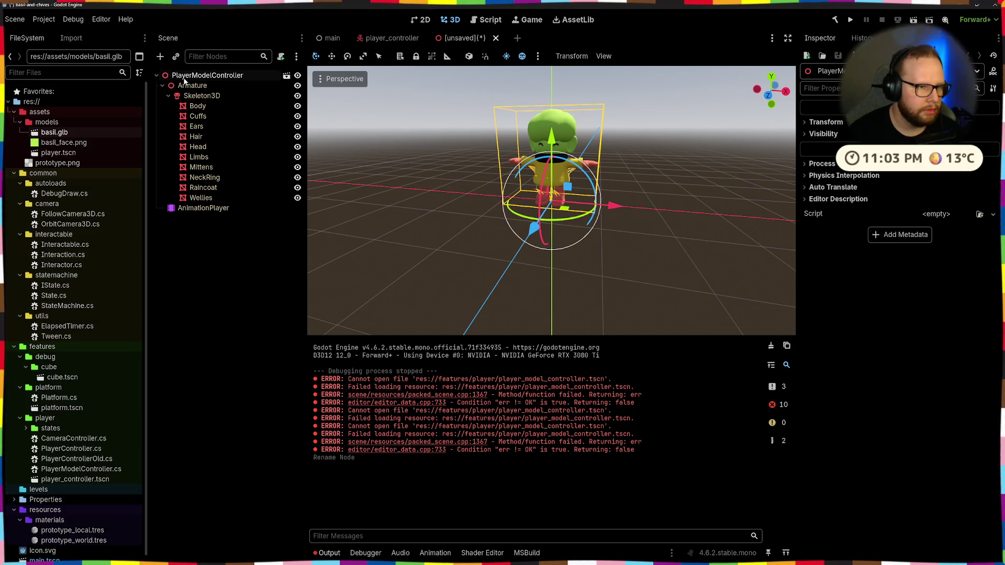
Quick-load PlayerModelController.cs as the root node's script
left_click(993, 214)
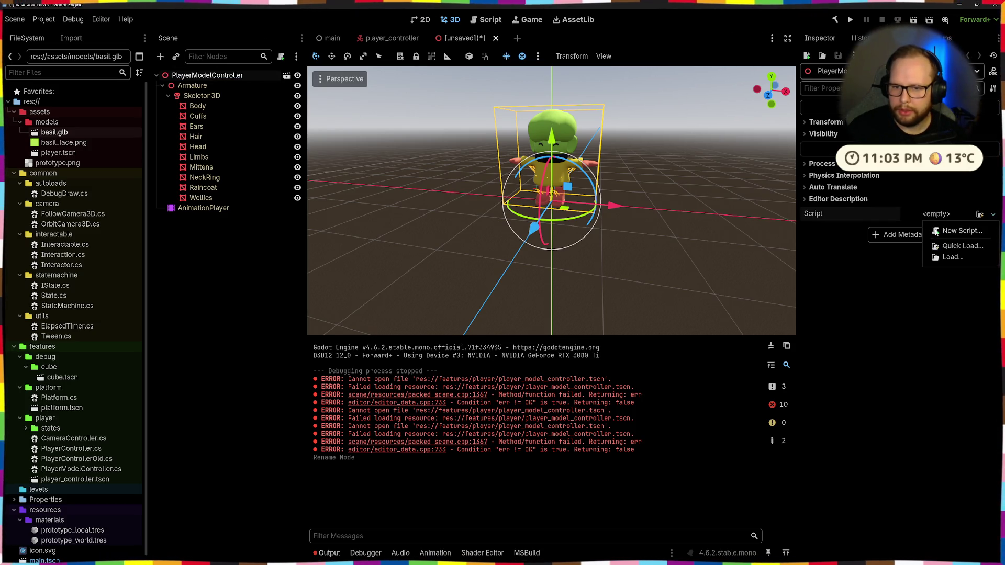
left_click(951, 246)
left_click(387, 163)
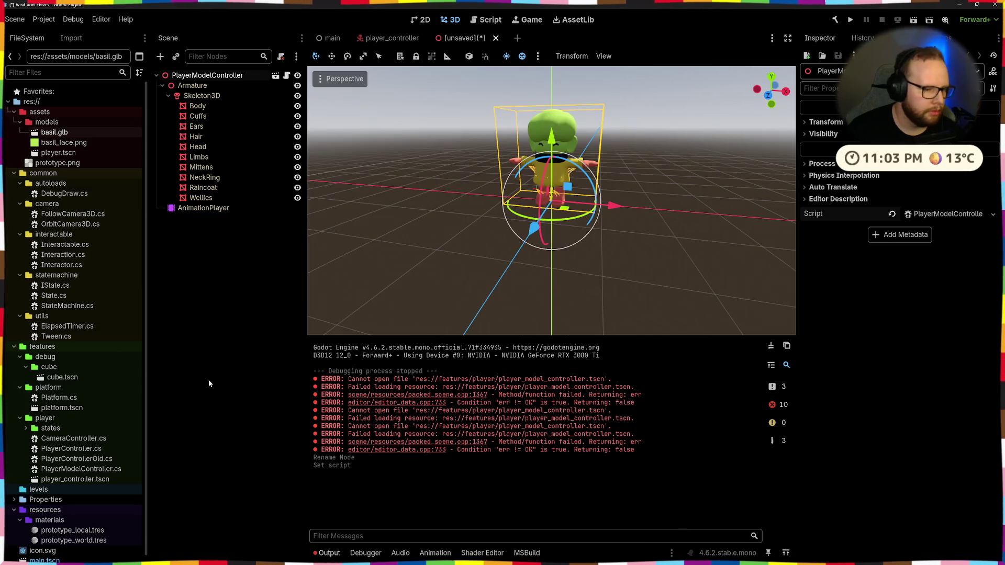
Save the scene as player_model_controller.tscn in res://features/player
key("ctrl+s")
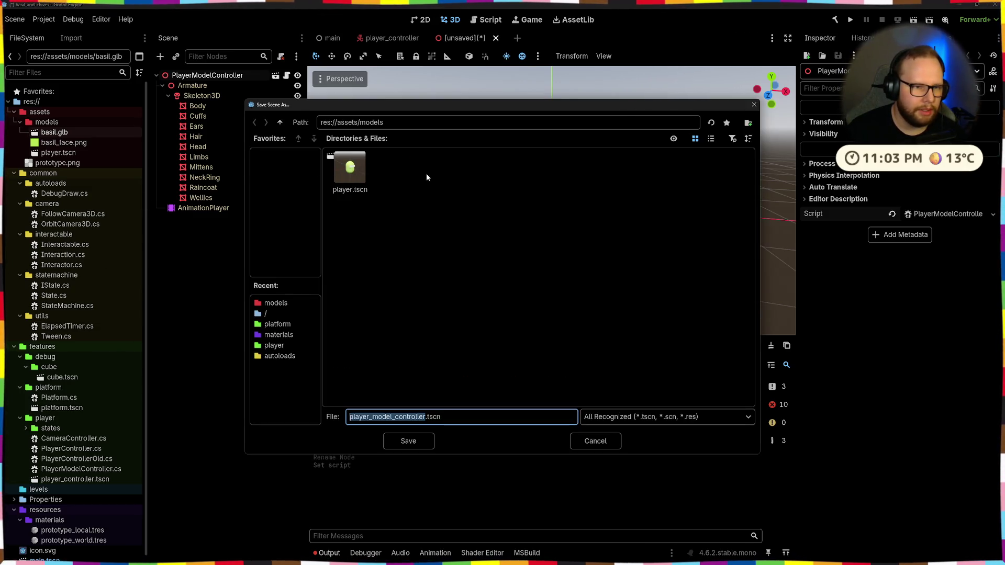
left_click(280, 122)
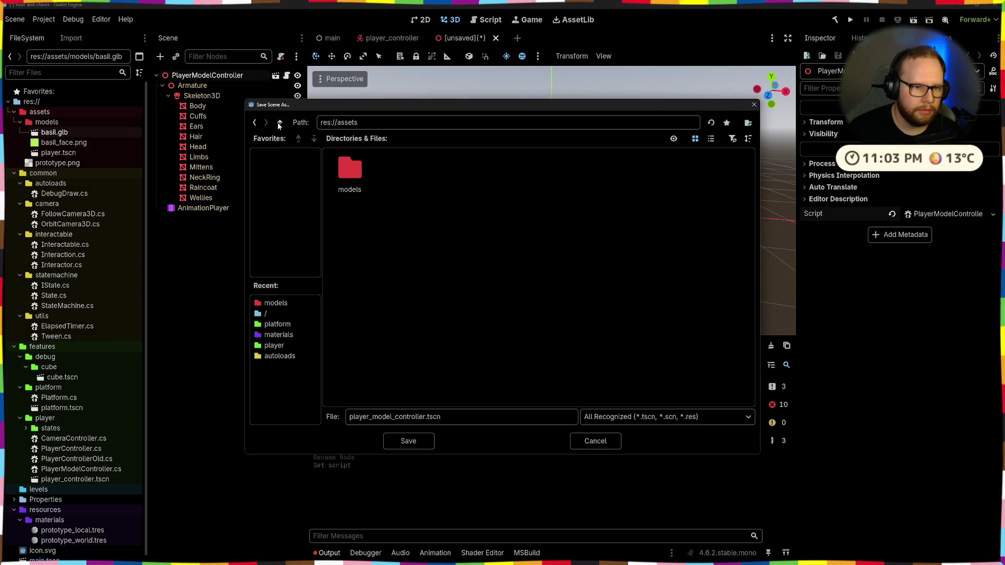
double_click(491, 171)
double_click(456, 170)
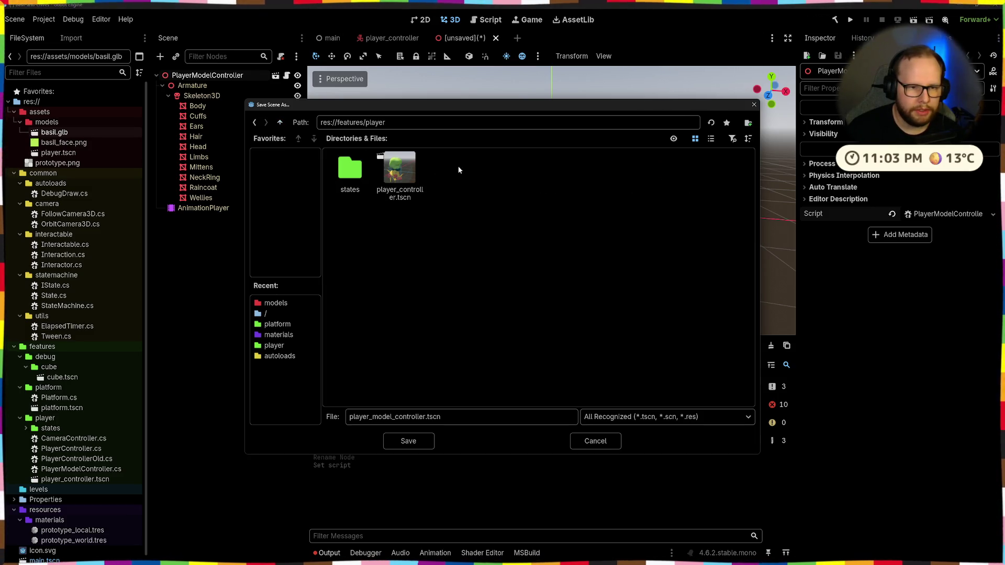
left_click(407, 441)
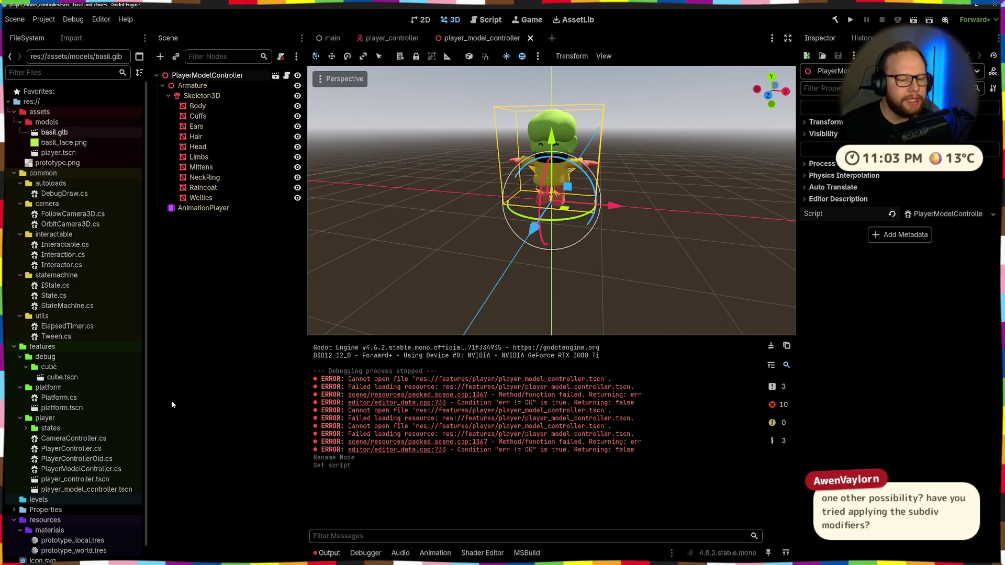
Inspect the Basil model up close and save the model scene
mouse_move(446, 327)
middle_mouse_down()
mouse_move(443, 309)
mouse_move(545, 307)
mouse_move(428, 309)
middle_mouse_up()
scroll(566, 211, "up", 3)
scroll(567, 212, "up", 3)
mouse_move(605, 163)
middle_mouse_down()
mouse_move(475, 174)
mouse_move(567, 150)
mouse_move(673, 153)
mouse_move(631, 210)
mouse_move(648, 213)
mouse_move(627, 217)
mouse_move(600, 156)
mouse_move(546, 248)
mouse_move(544, 176)
mouse_move(530, 208)
mouse_move(507, 190)
mouse_move(547, 206)
mouse_move(568, 235)
middle_mouse_up()
scroll(545, 176, "down", 2)
left_click(353, 218)
key("ctrl+s")
Check the player_controller scene, then switch to the main level scene
left_click(387, 39)
scroll(513, 186, "up", 5)
middle_click_drag(513, 185, 550, 198)
scroll(534, 192, "down", 5)
left_click(220, 203)
middle_click_drag(482, 150, 377, 86)
left_click(332, 38)
middle_click_drag(550, 197, 601, 207)
Run with F5, walk forward, double-jump with Space, then stop with F8
key("F5")
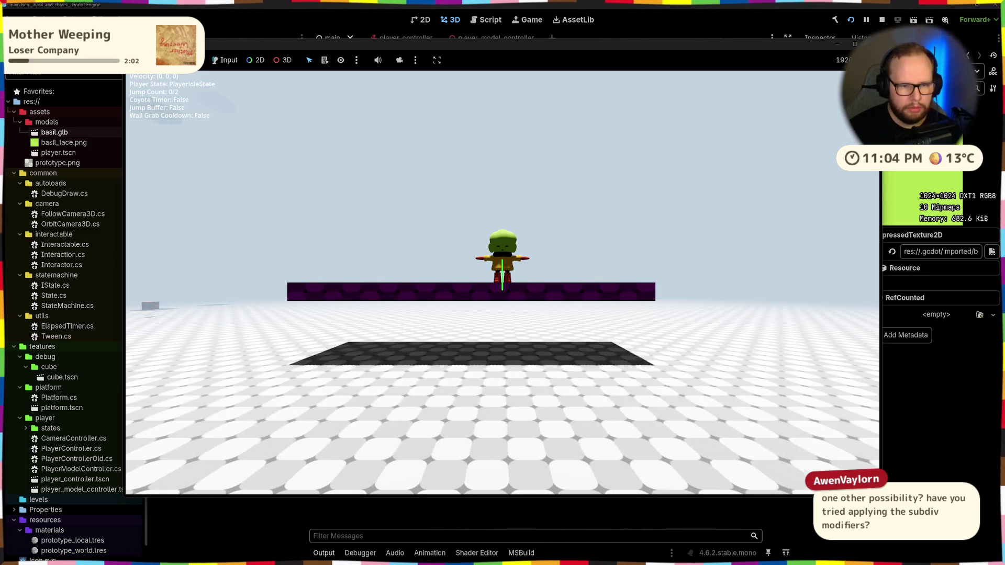
key("w")
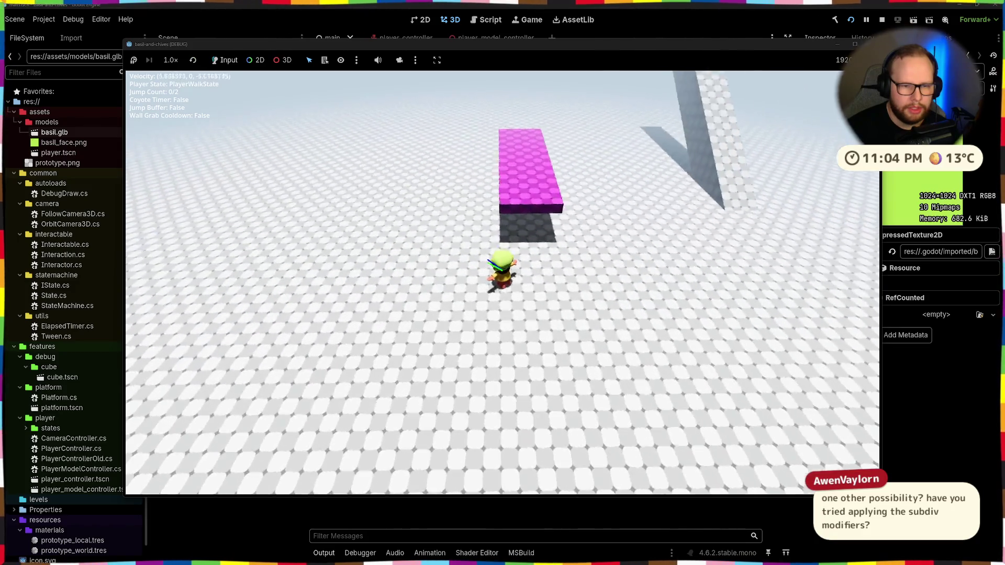
key("space")
key("space")
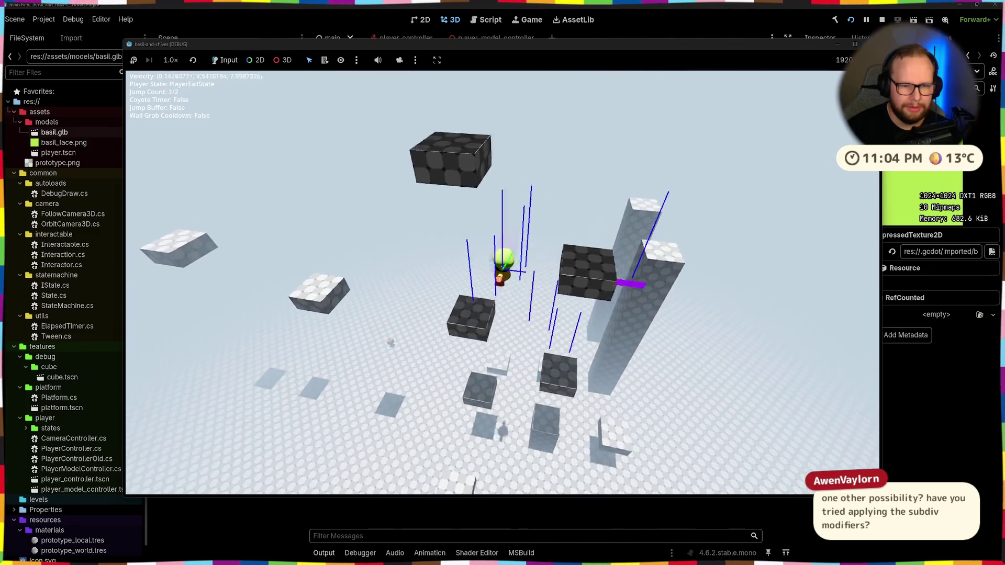
key("space")
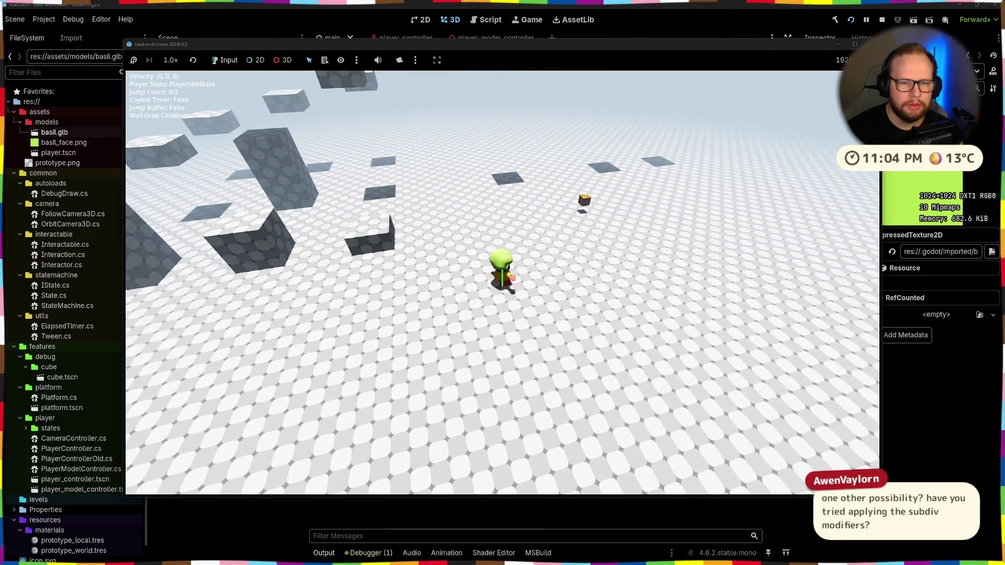
key("F8")
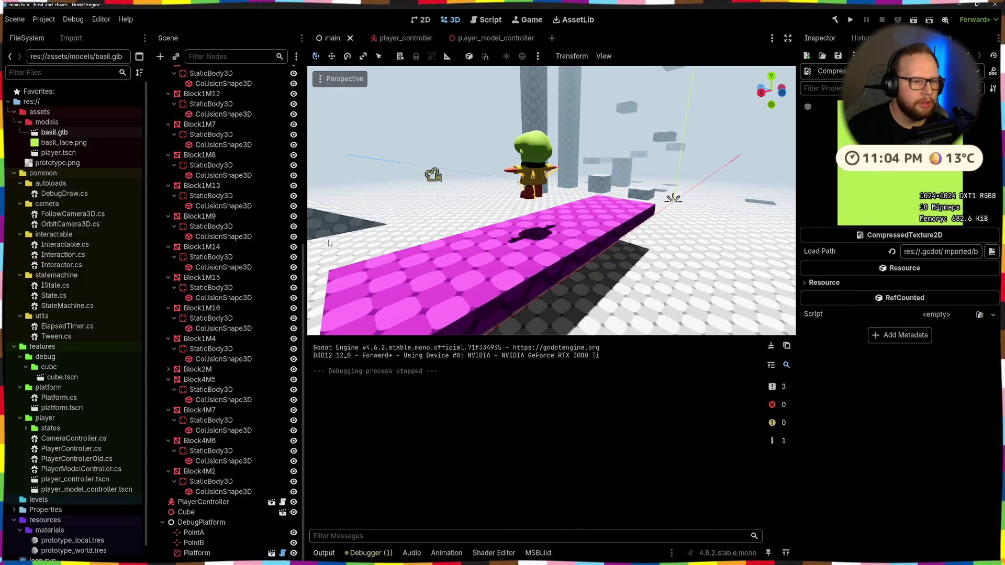
Switch through player_controller to the player_model_controller scene and orbit around Basil
left_click(421, 39)
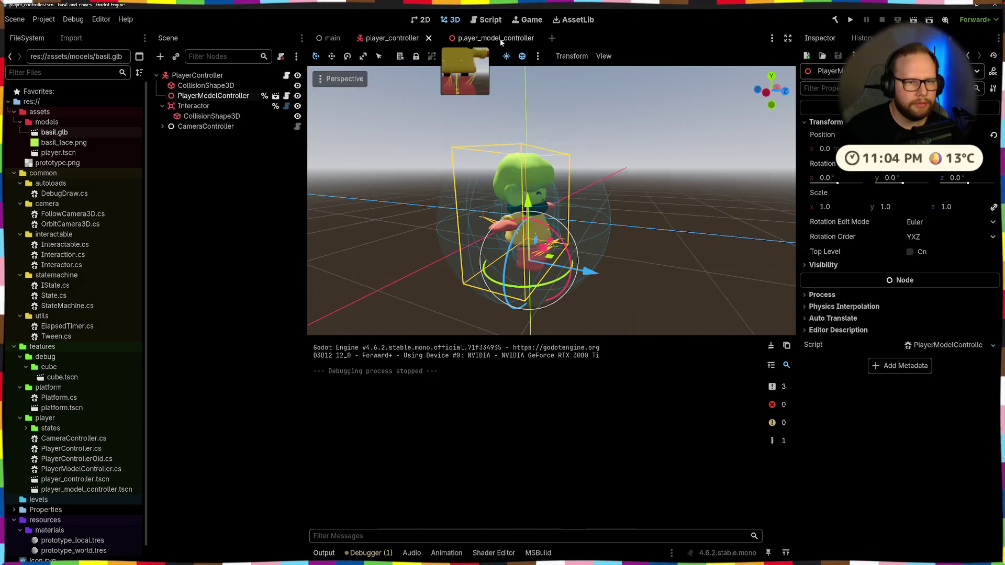
left_click(501, 39)
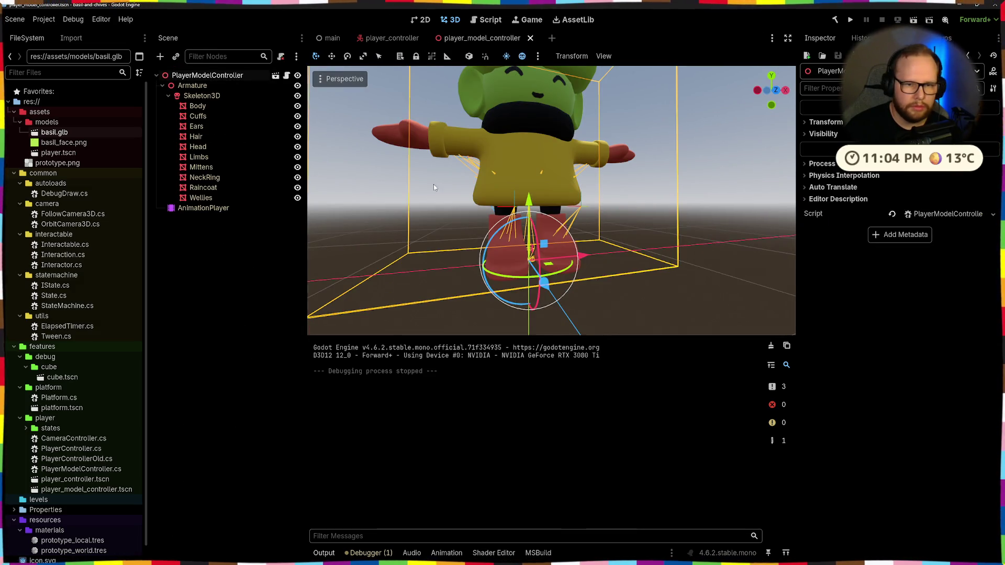
scroll(396, 179, "down", 5)
mouse_move(396, 179)
middle_mouse_down()
mouse_move(584, 248)
mouse_move(538, 237)
middle_mouse_up()
left_click(193, 249)
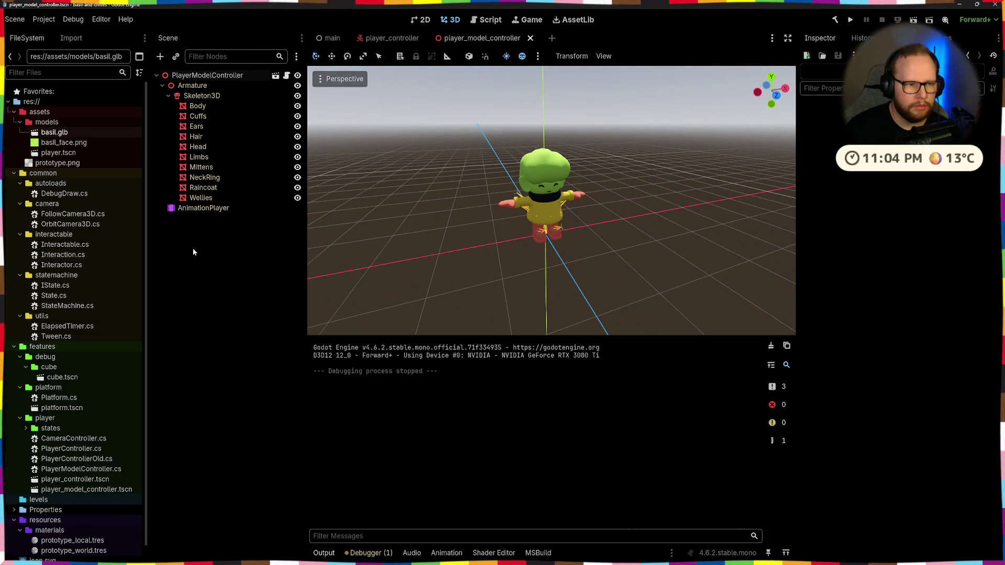
mouse_move(528, 226)
middle_mouse_down()
mouse_move(704, 230)
mouse_move(599, 239)
middle_mouse_up()
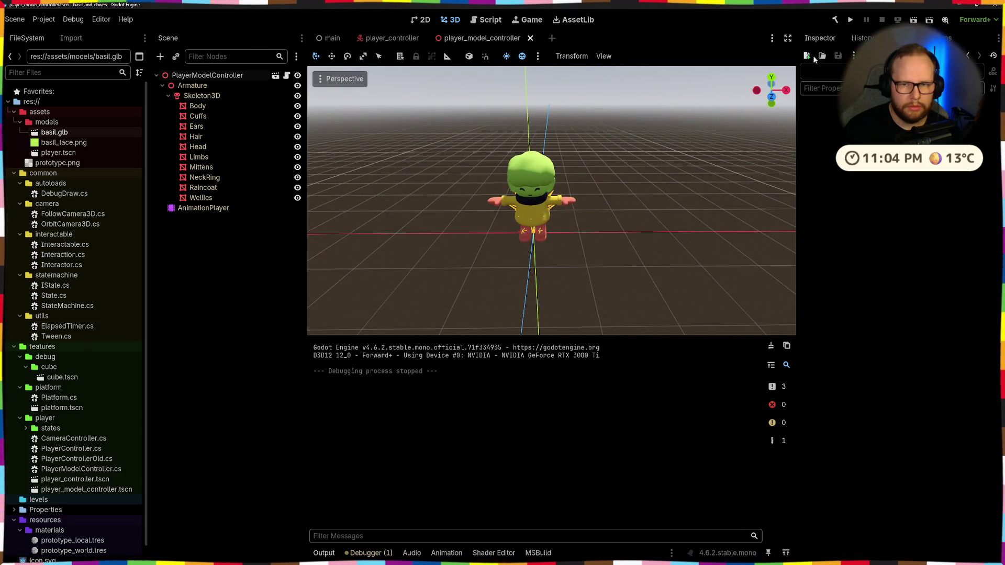
Snap to a front view, orbit again and bring up the model's animations with the Run pose
left_click(765, 100)
scroll(617, 205, "up", 3)
mouse_move(550, 205)
middle_mouse_down()
mouse_move(617, 205)
mouse_move(385, 160)
middle_mouse_up()
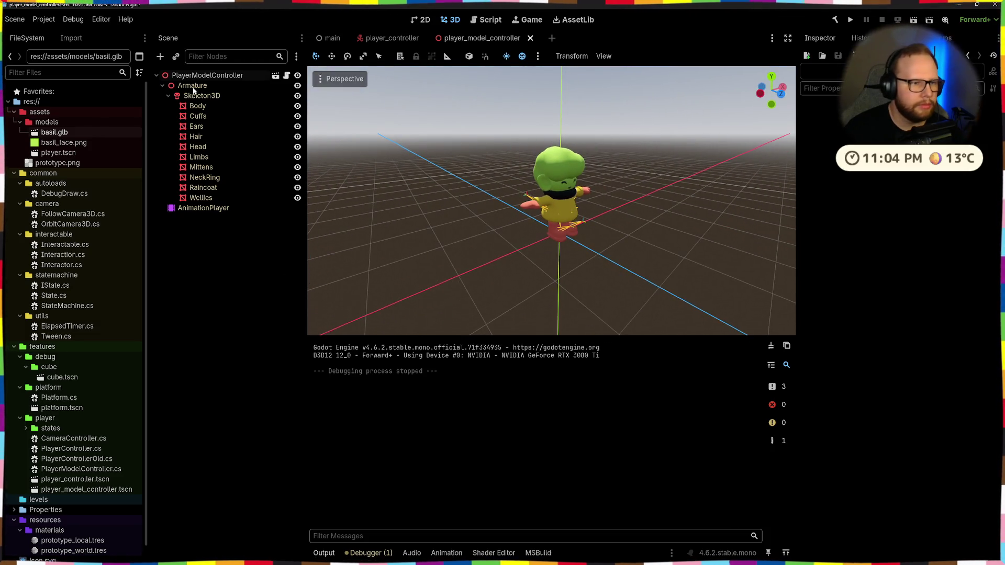
left_click(199, 208)
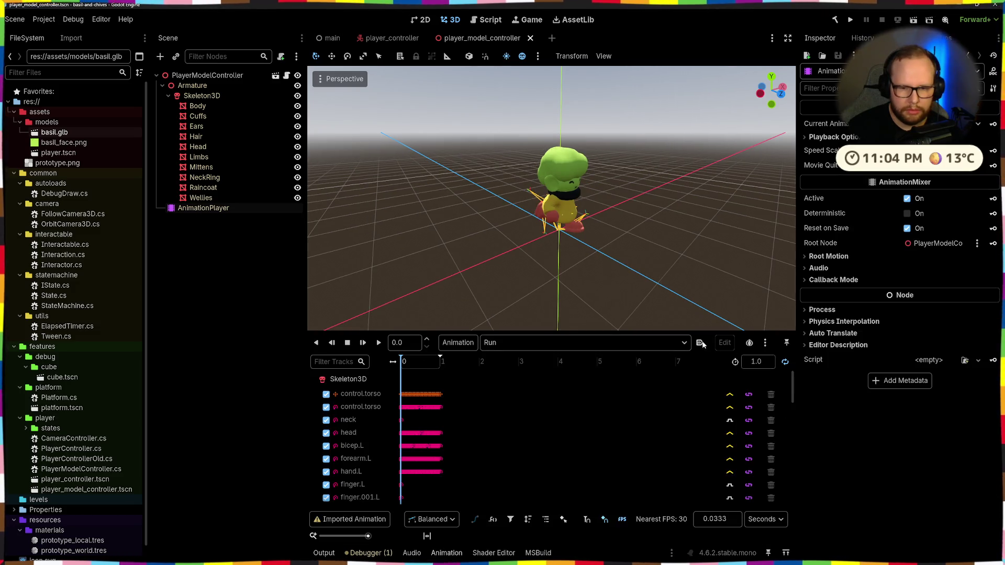
Stop the Run animation preview and face the character's front
left_click(240, 315)
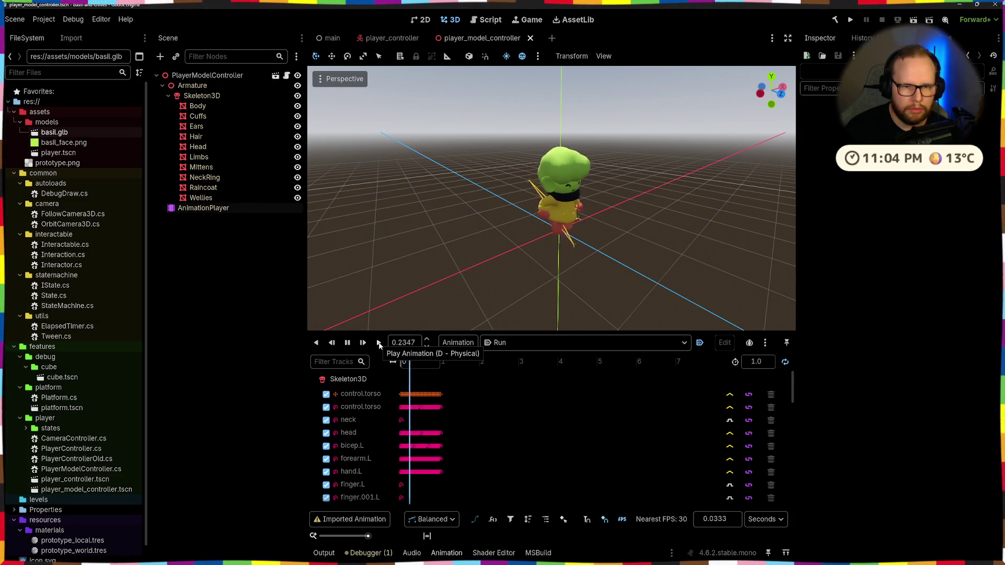
left_click(347, 342)
middle_click_drag(645, 259, 596, 257)
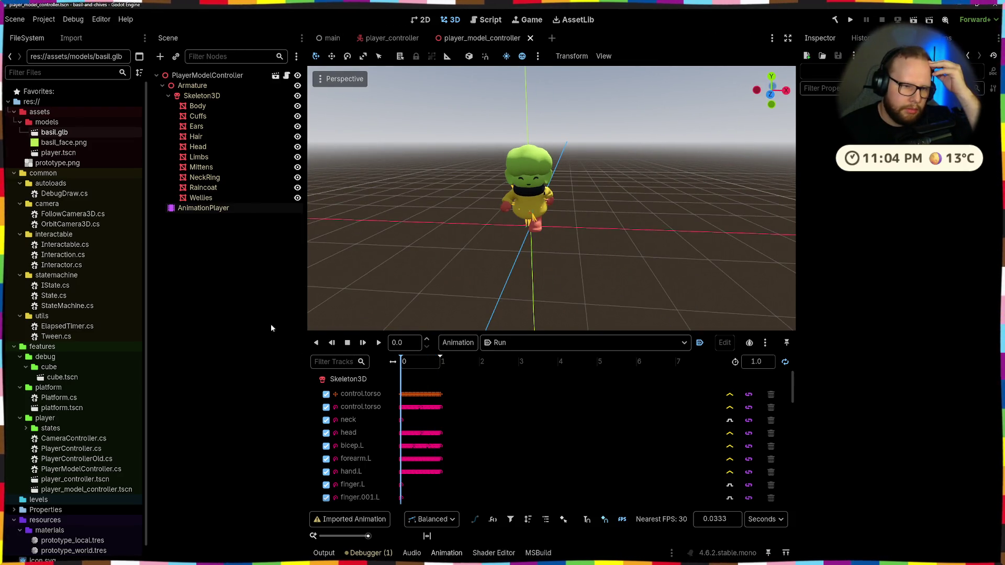
Return to the player_controller scene and open PlayerControllerOld.cs in the code editor
left_click(389, 39)
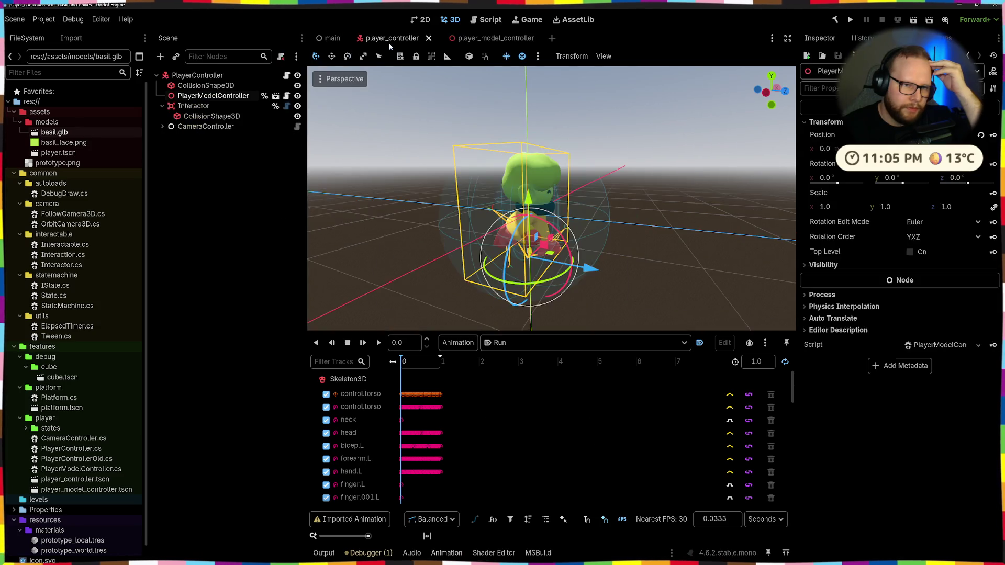
middle_click_drag(568, 198, 571, 190)
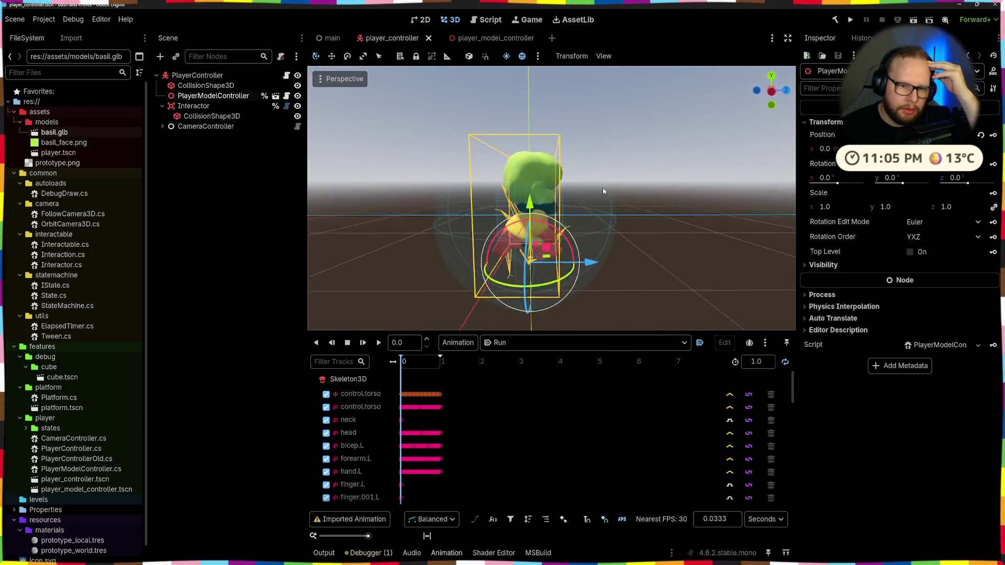
middle_click_drag(571, 190, 463, 232)
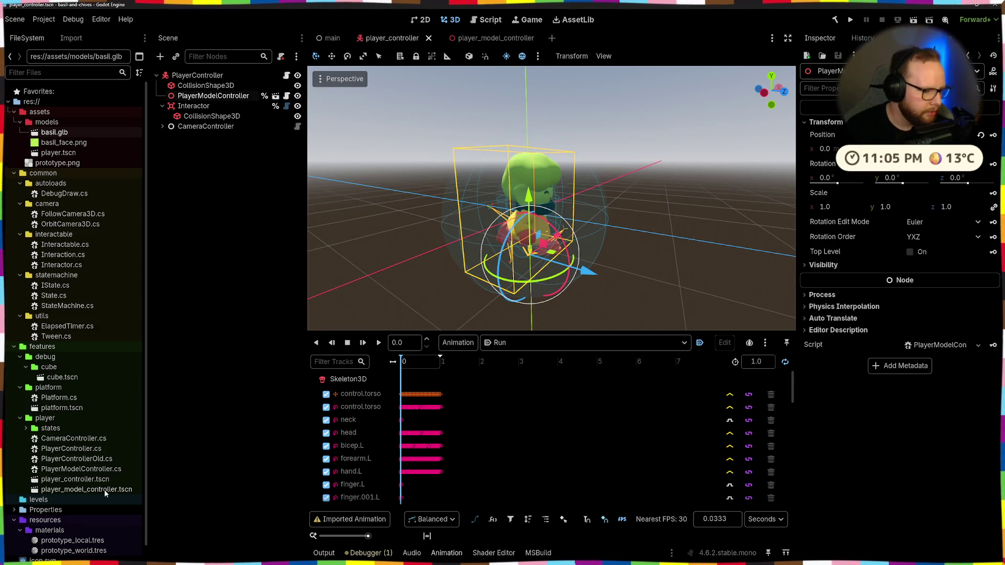
double_click(69, 460)
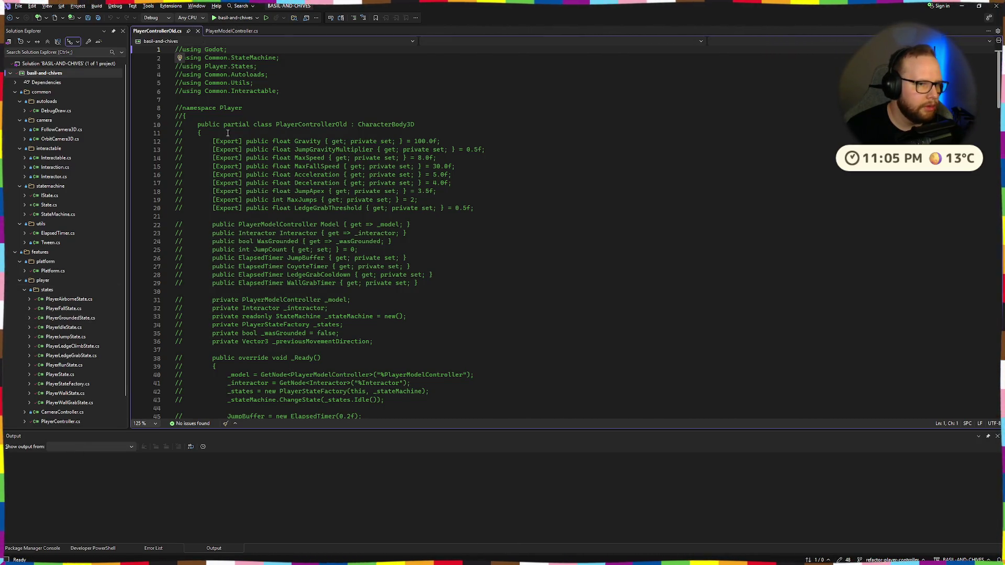
scroll(223, 127, "down", 7)
Close PlayerControllerOld.cs and permanently delete it from Solution Explorer
left_click(198, 32)
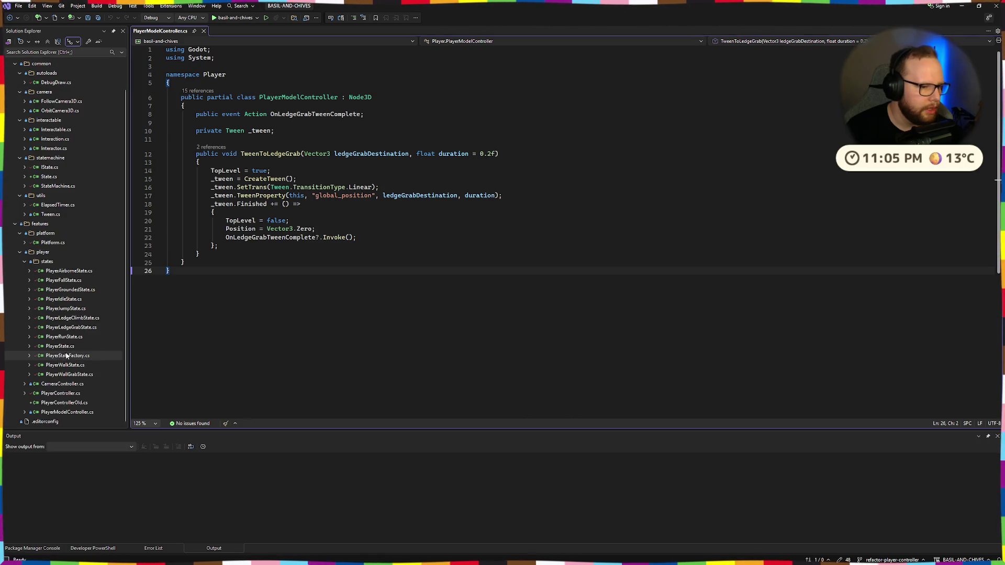
left_click(73, 402)
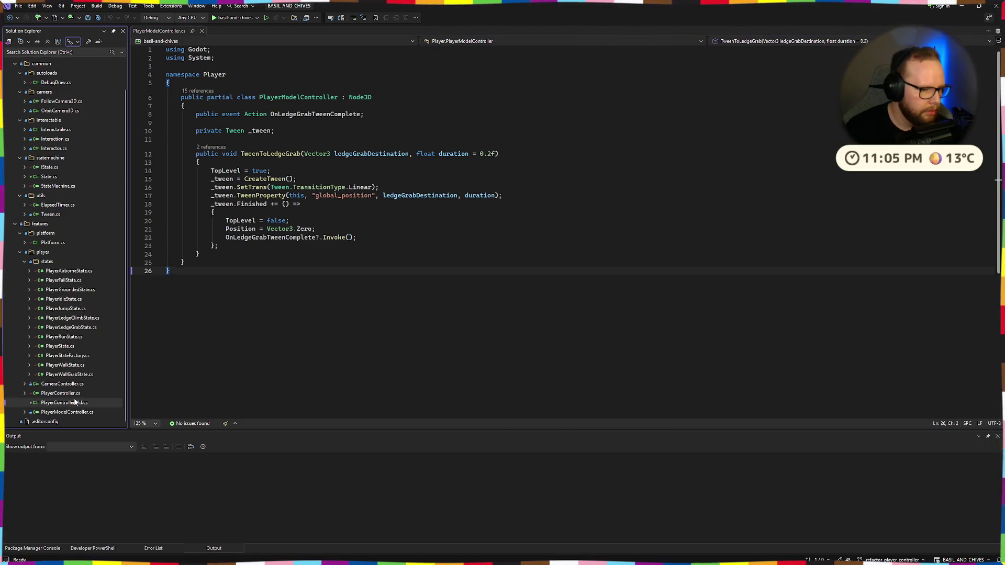
key("Delete")
key("Return")
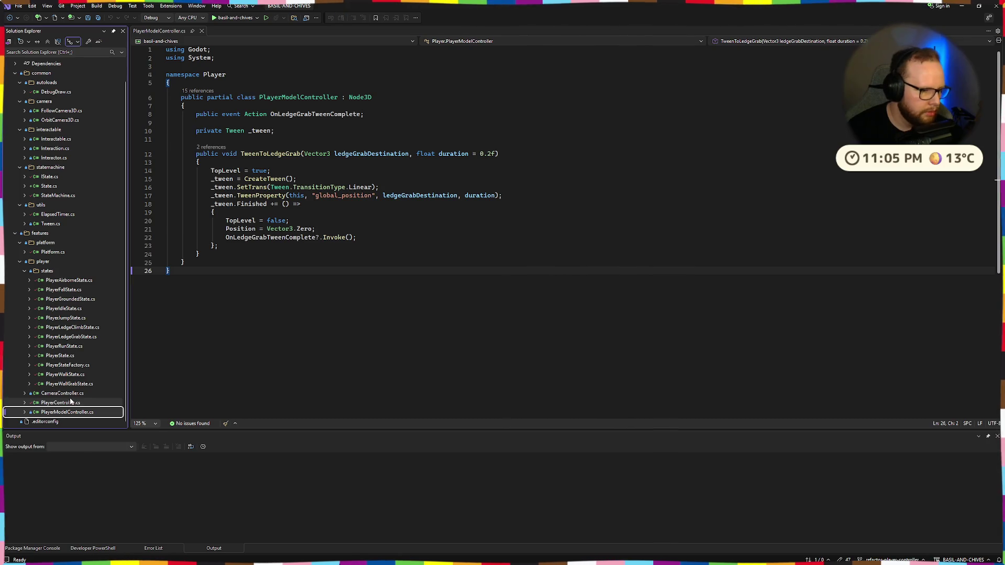
Open PlayerController.cs and review the ApplyMovement lines around movementDirection
double_click(71, 402)
scroll(281, 276, "down", 5)
scroll(281, 276, "down", 7)
scroll(281, 276, "down", 10)
scroll(281, 276, "down", 7)
scroll(281, 276, "down", 7)
scroll(305, 280, "up", 6)
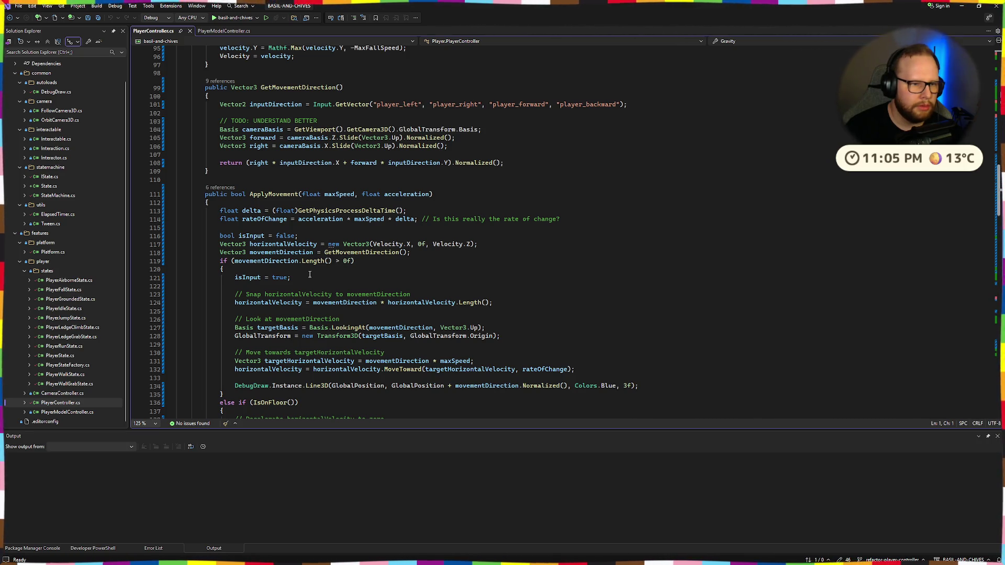
scroll(309, 274, "down", 4)
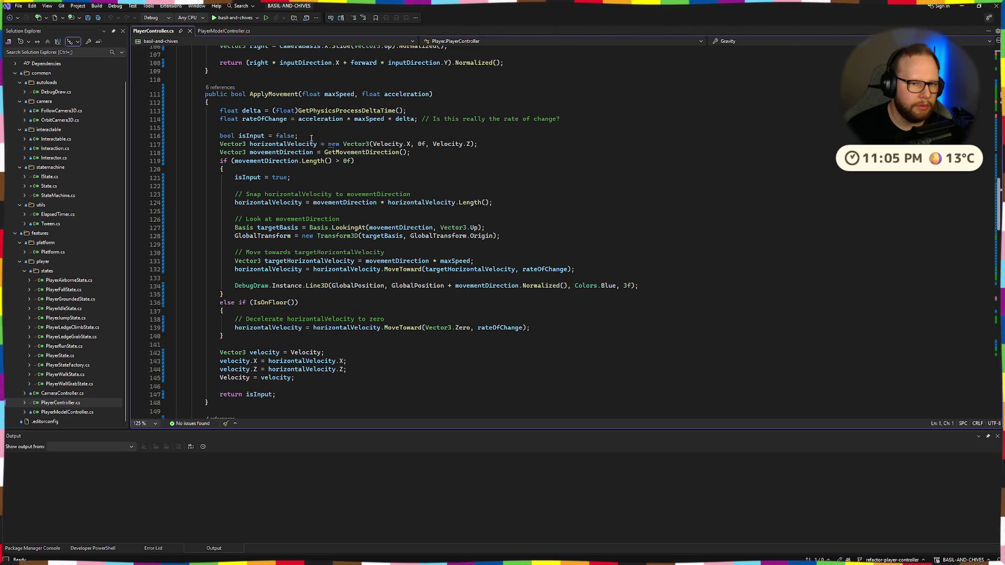
left_click_drag(220, 110, 440, 157)
left_click(440, 160)
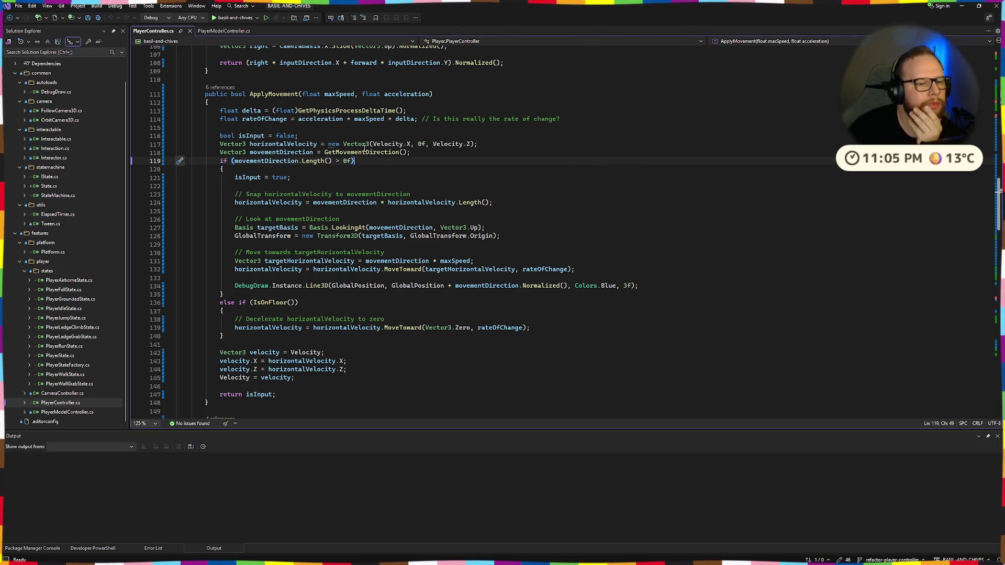
scroll(364, 147, "up", 5)
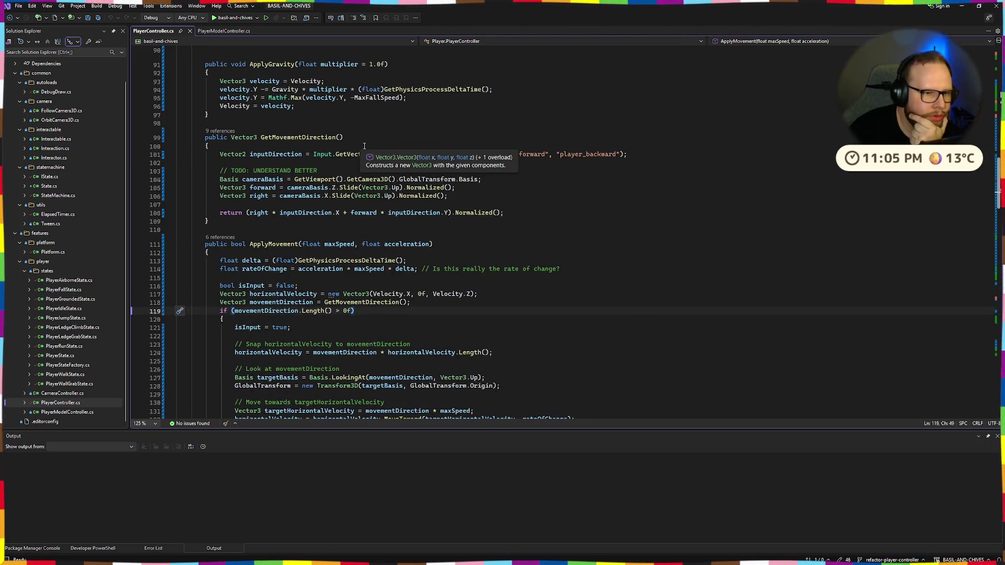
scroll(397, 132, "up", 5)
scroll(397, 133, "up", 4)
scroll(397, 132, "up", 5)
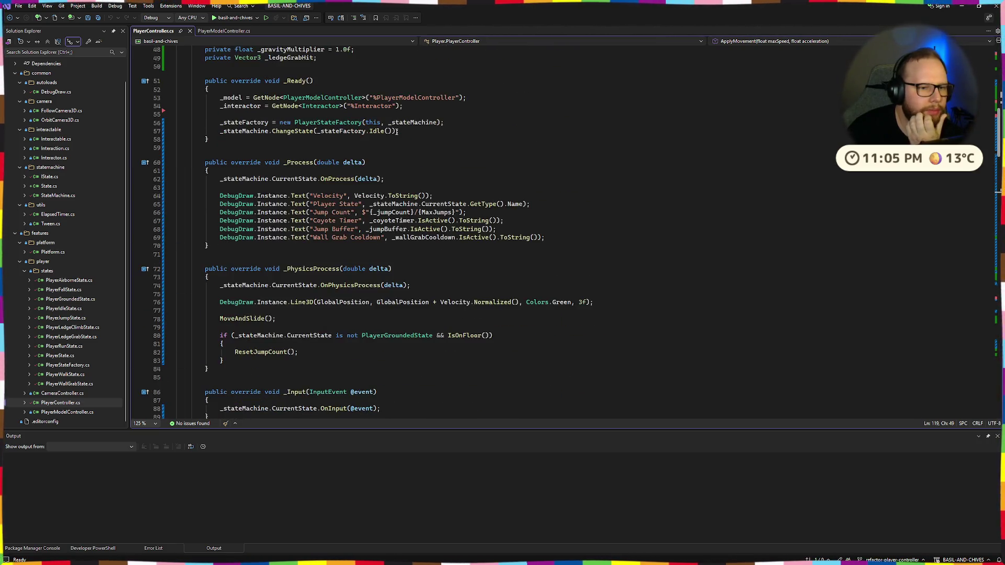
scroll(397, 132, "up", 5)
scroll(397, 132, "down", 6)
scroll(396, 132, "down", 12)
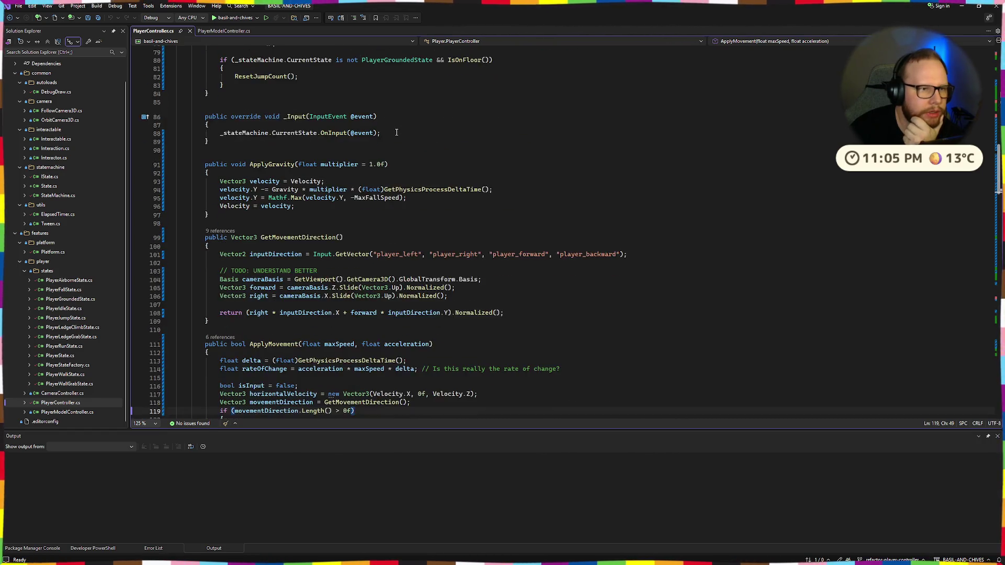
scroll(395, 133, "down", 3)
scroll(397, 133, "down", 4)
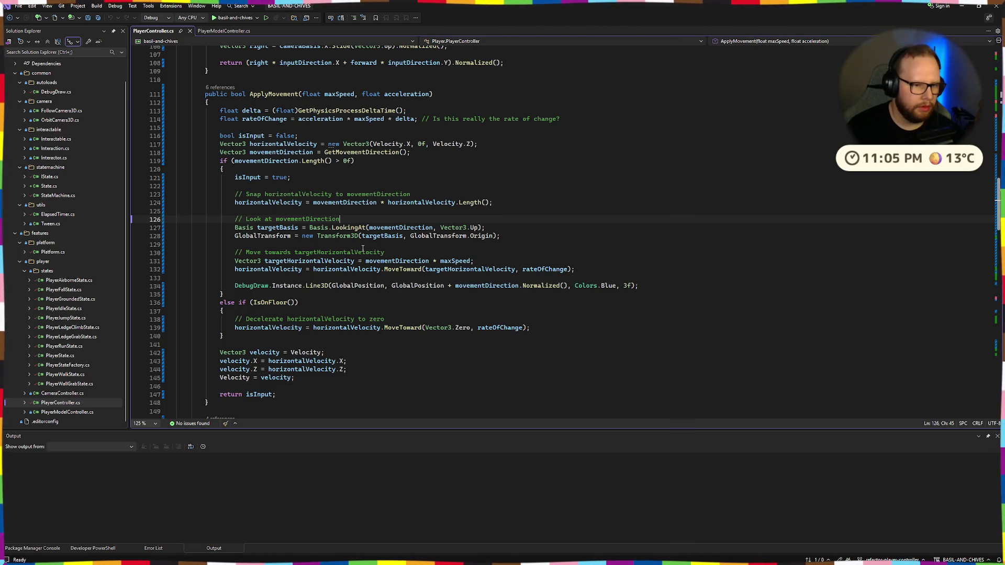
scroll(291, 236, "up", 5)
scroll(356, 273, "down", 4)
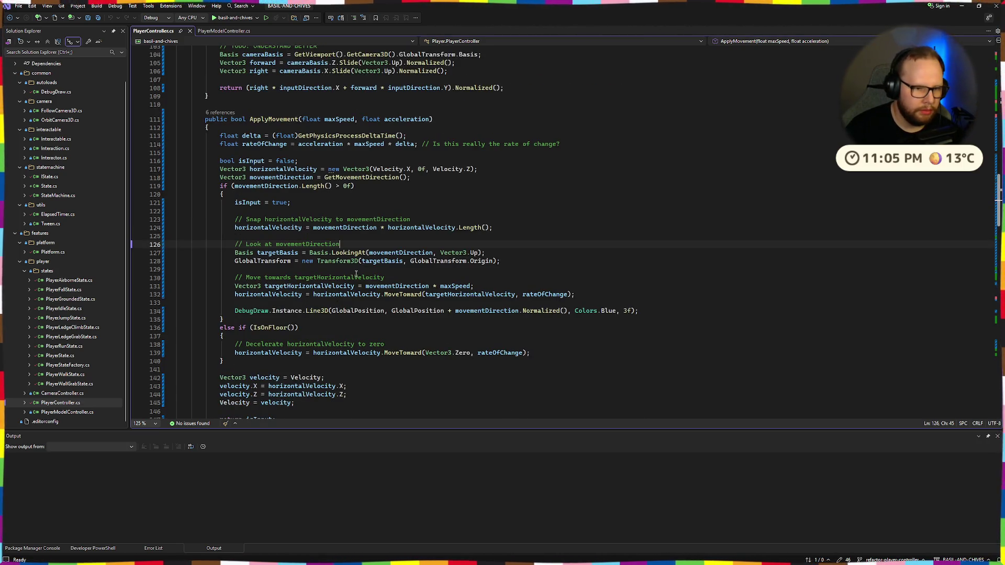
left_click(398, 253)
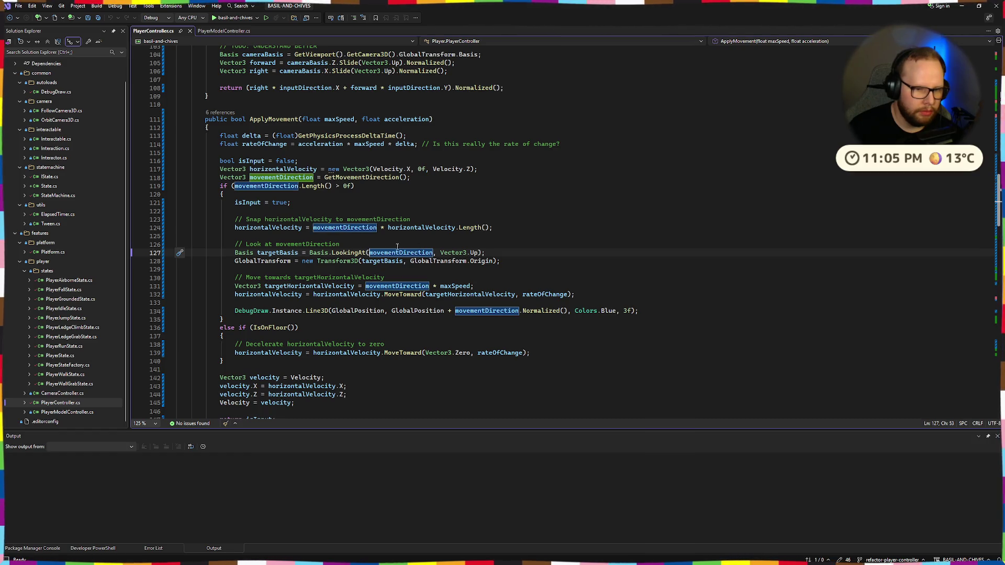
Negate movementDirection in the Basis.LookingAt call on line 127, save the controller script, and launch a debug build
left_click(493, 248)
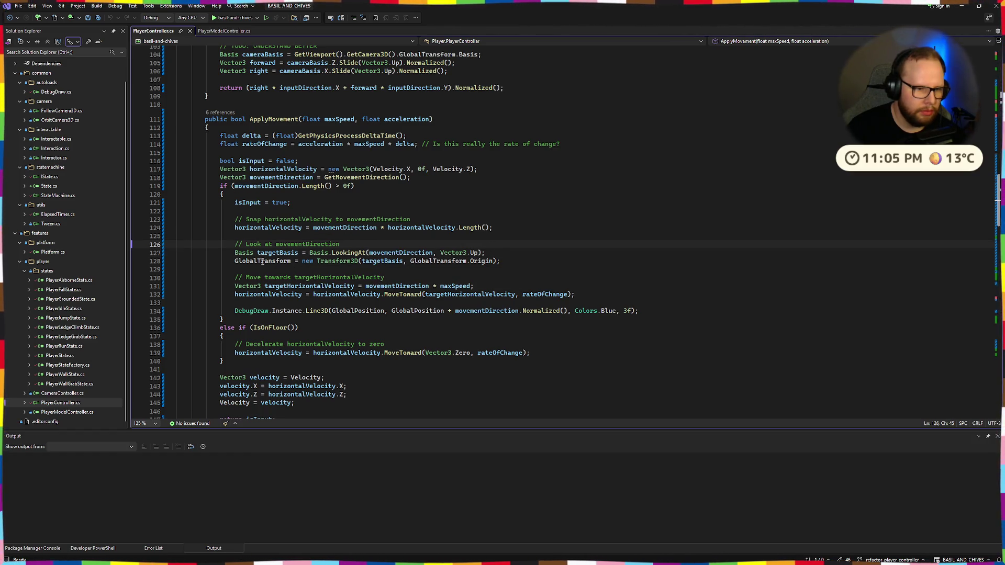
mouse_move(330, 261)
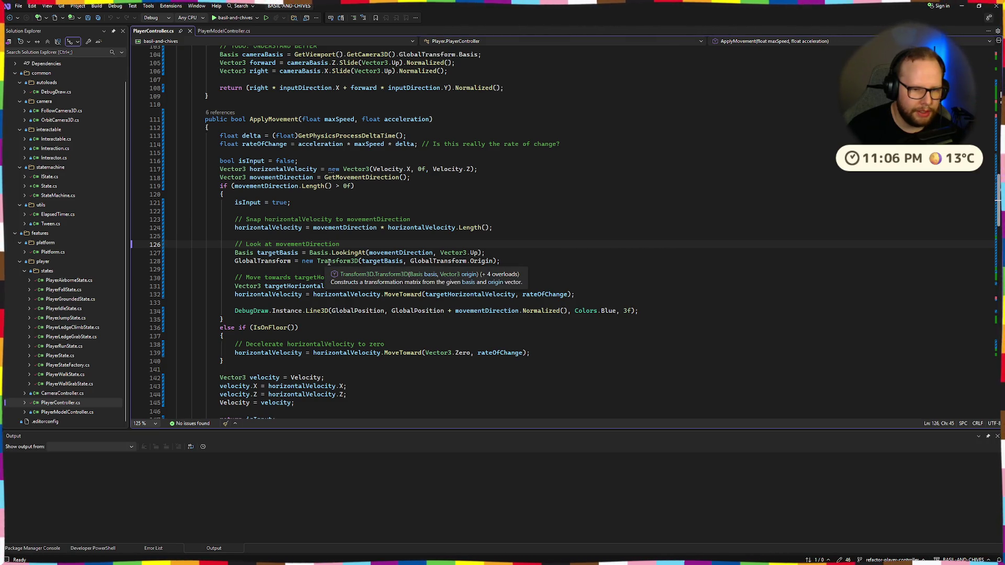
type("-")
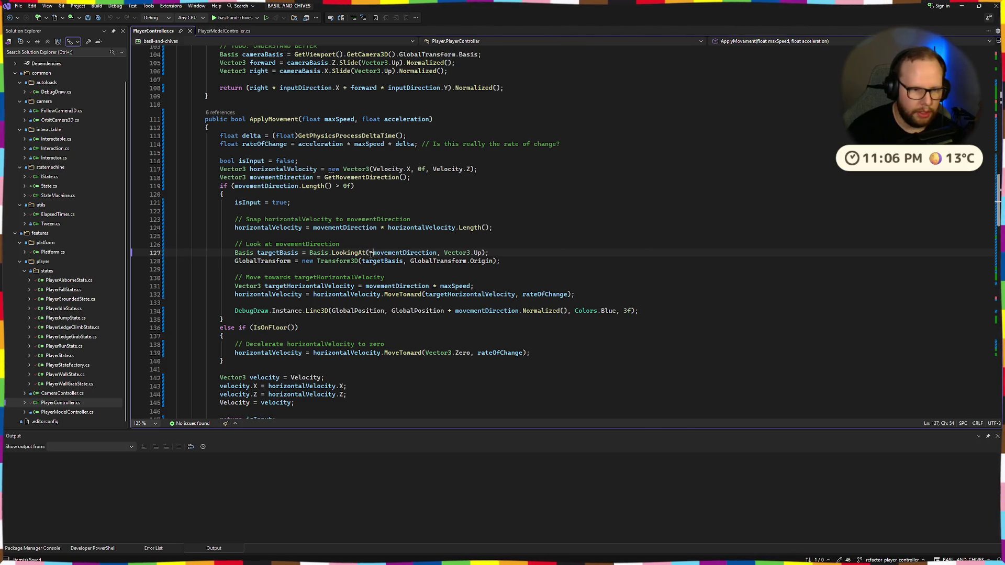
key("ctrl+s")
left_click(237, 18)
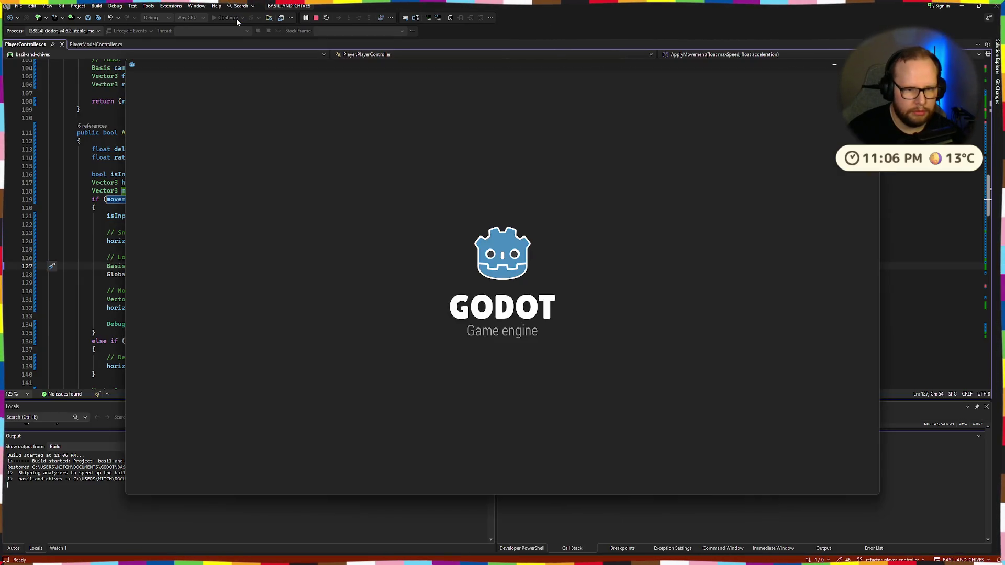
Walk Basil around the level and jump repeatedly onto and off the block
key("w")
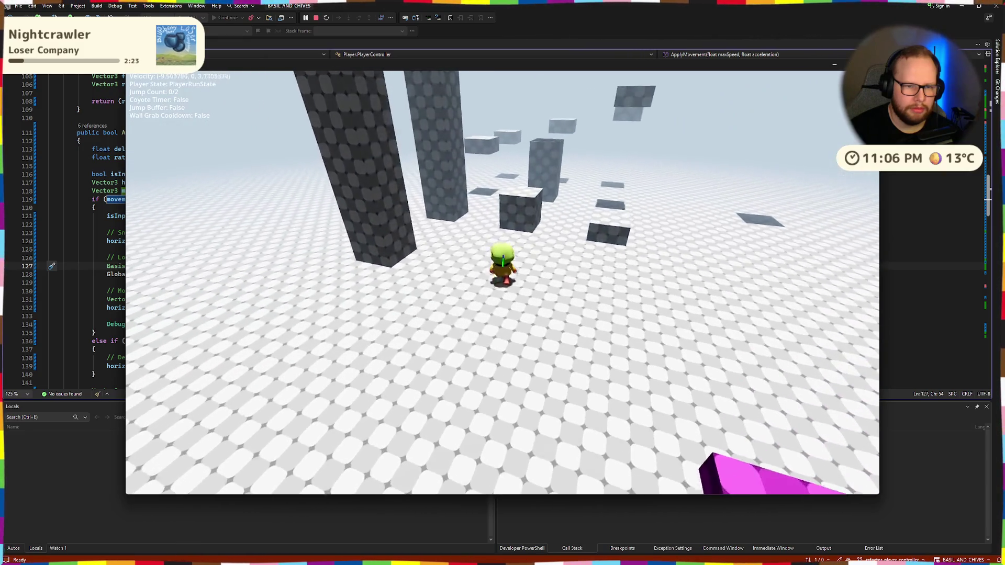
key("space")
key("space")
key("space")
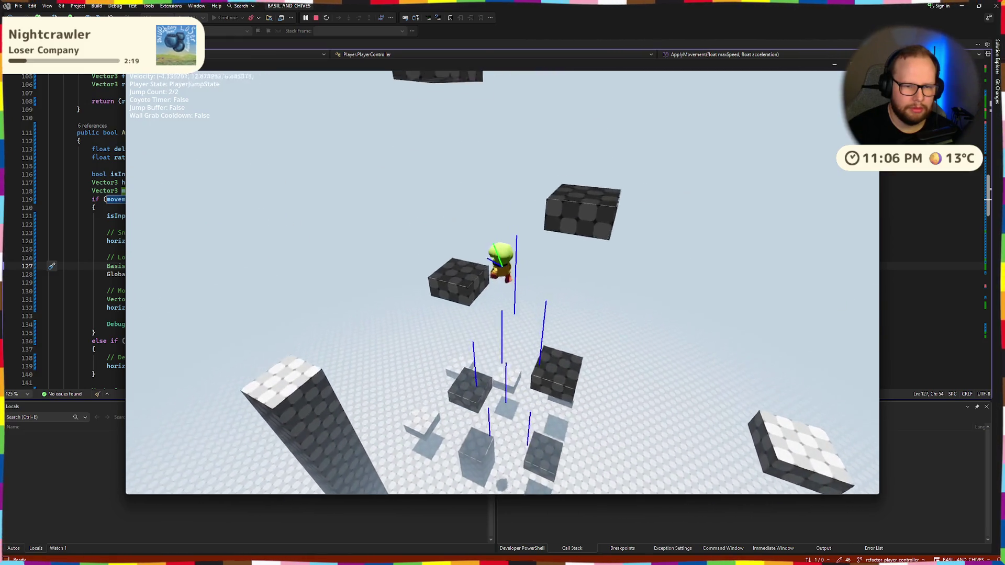
key("space")
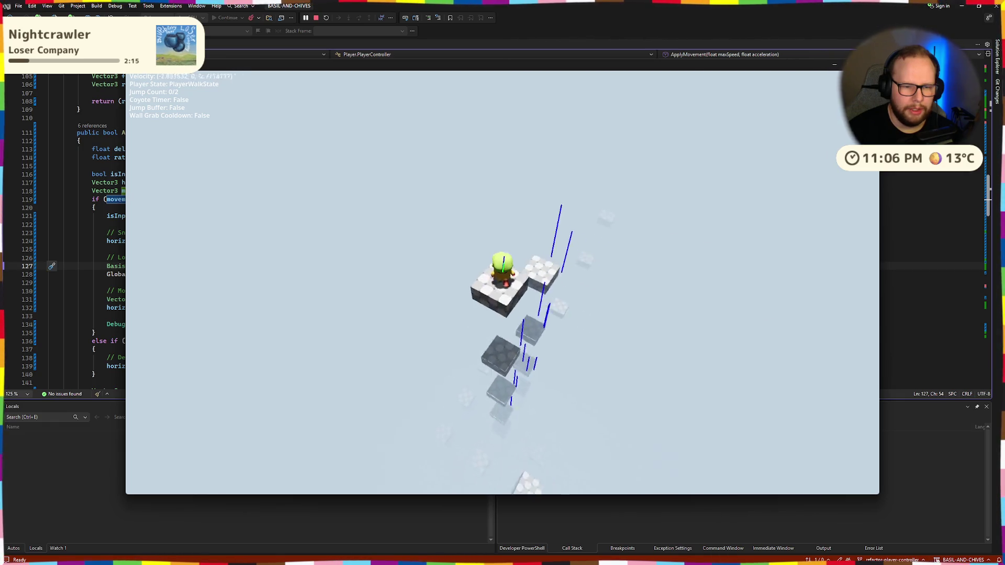
key("space")
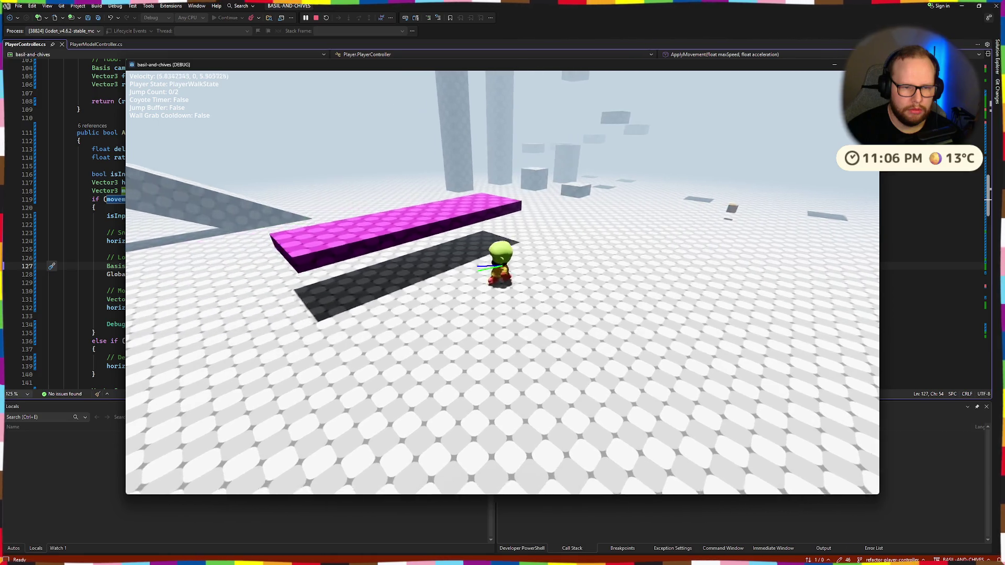
Walk the character off the platform's end, jump once more, then leave the running game
key("w")
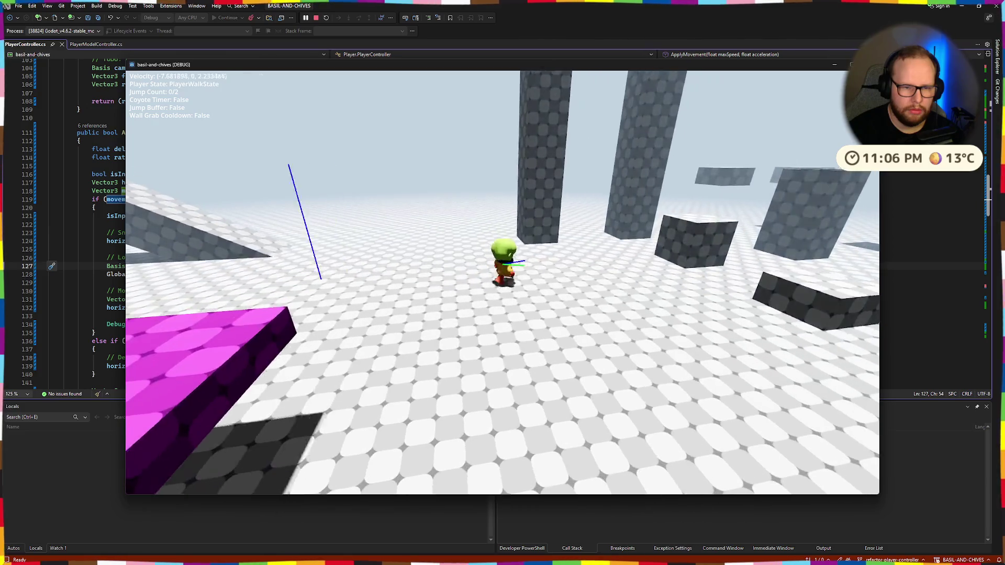
key("space")
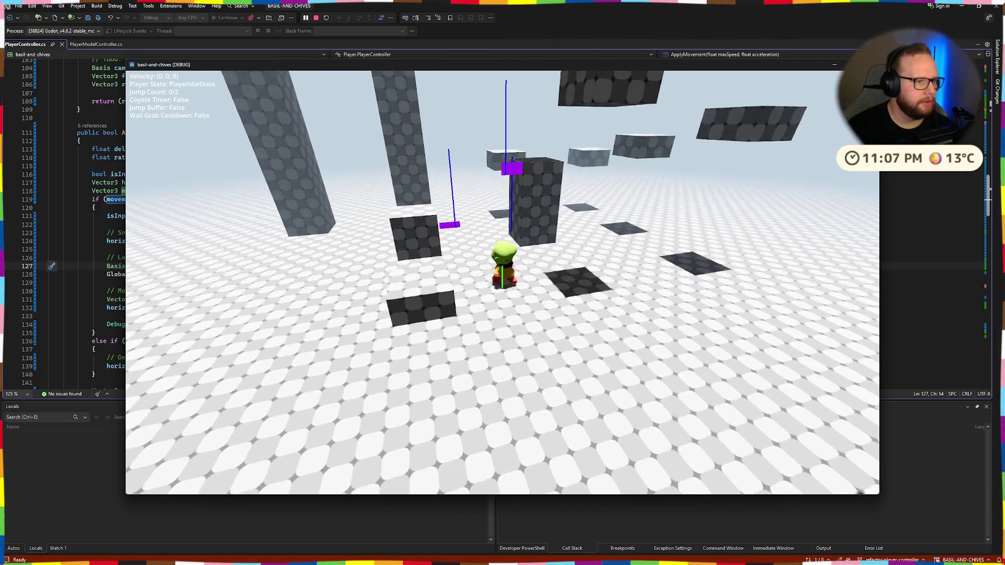
key("alt+Tab")
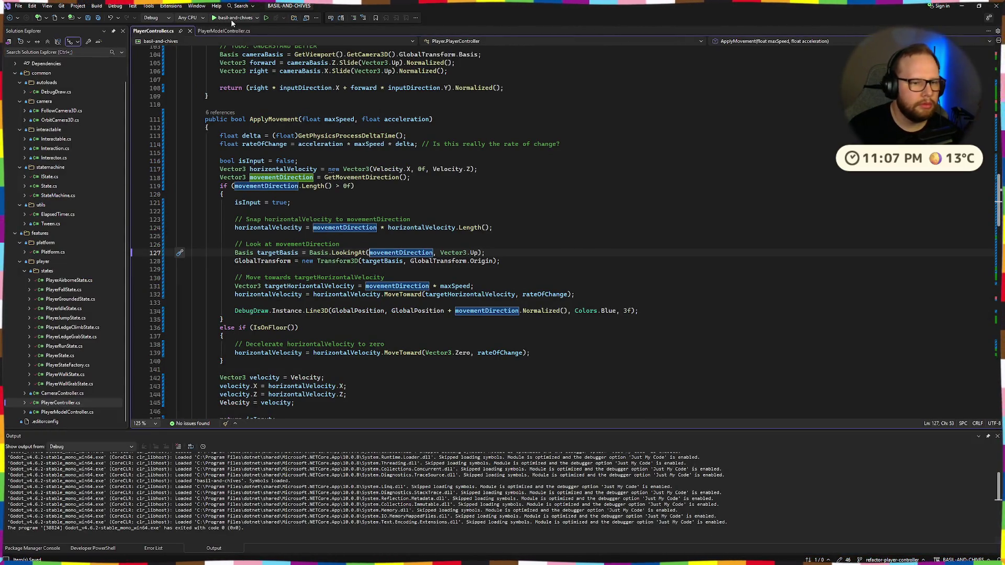
Relaunch the debug build with F5, walk off the magenta platform and jump up to grab a block ledge
key("F5")
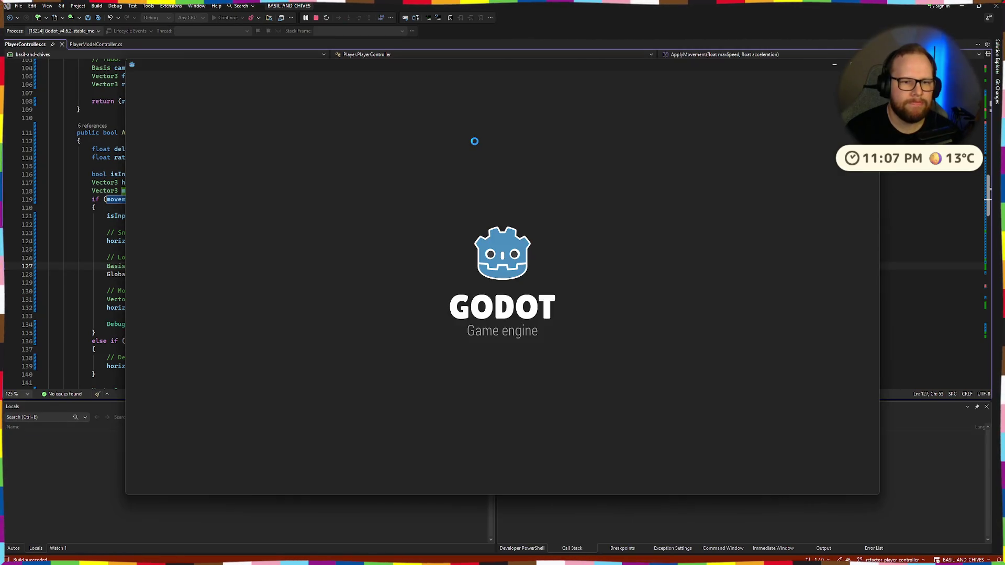
key("w")
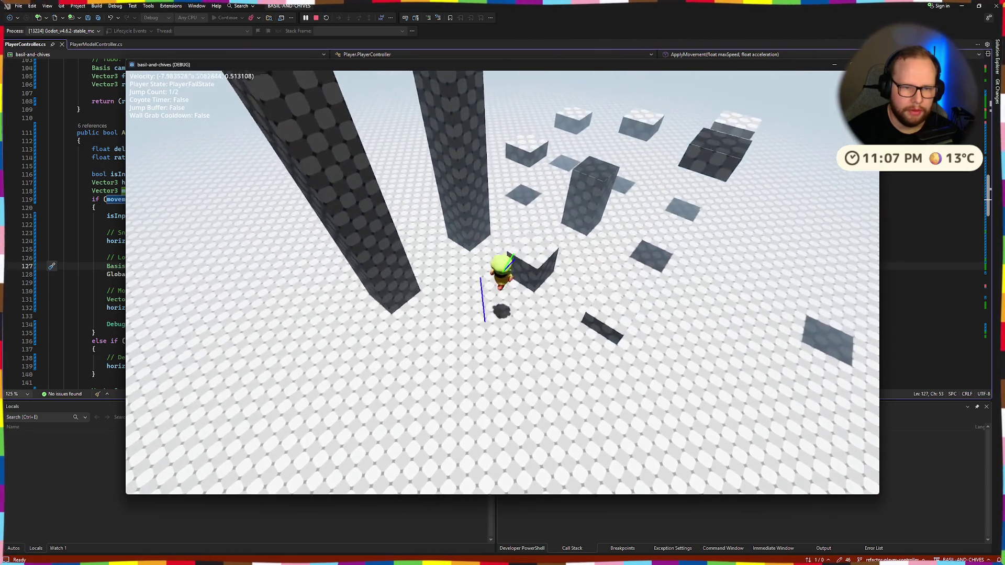
key("space")
key("space")
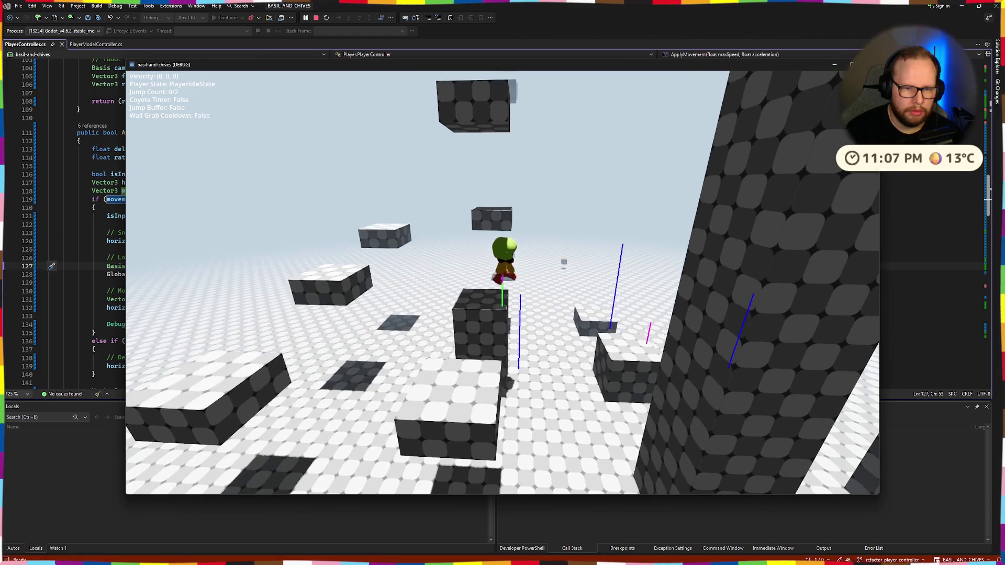
Perform two double jumps across the blocks, then close the game window with Alt+F4
key("space")
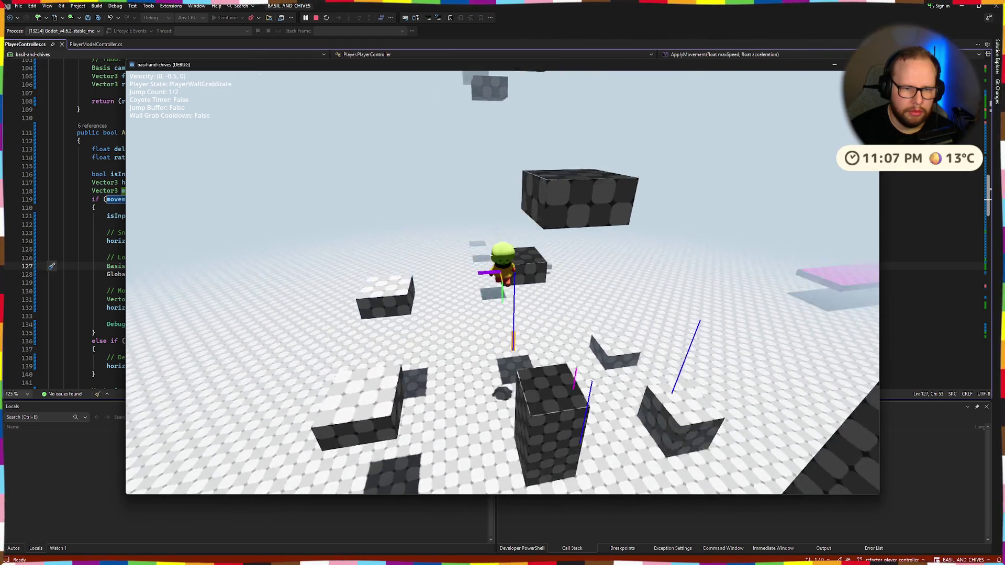
key("space")
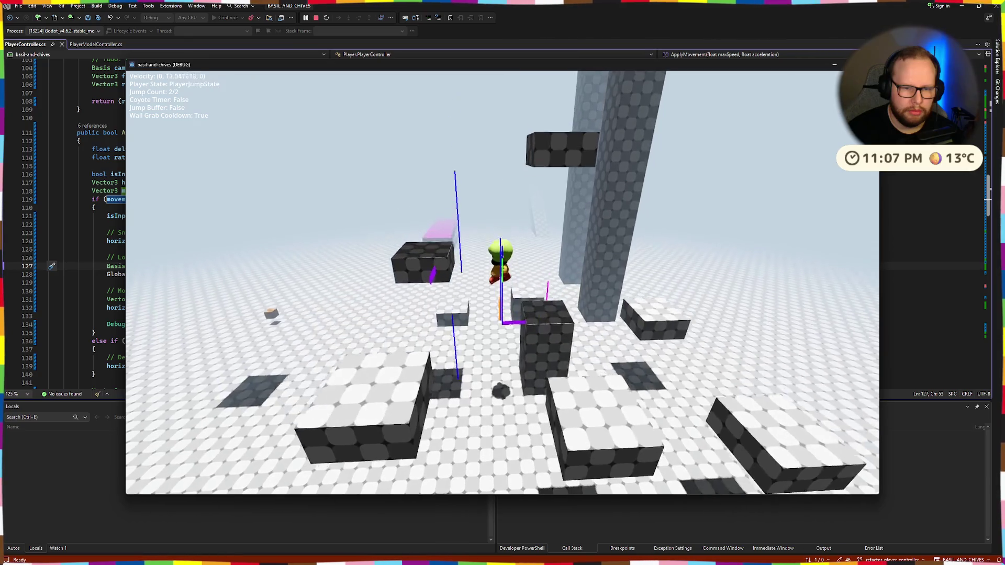
key("space")
key("space")
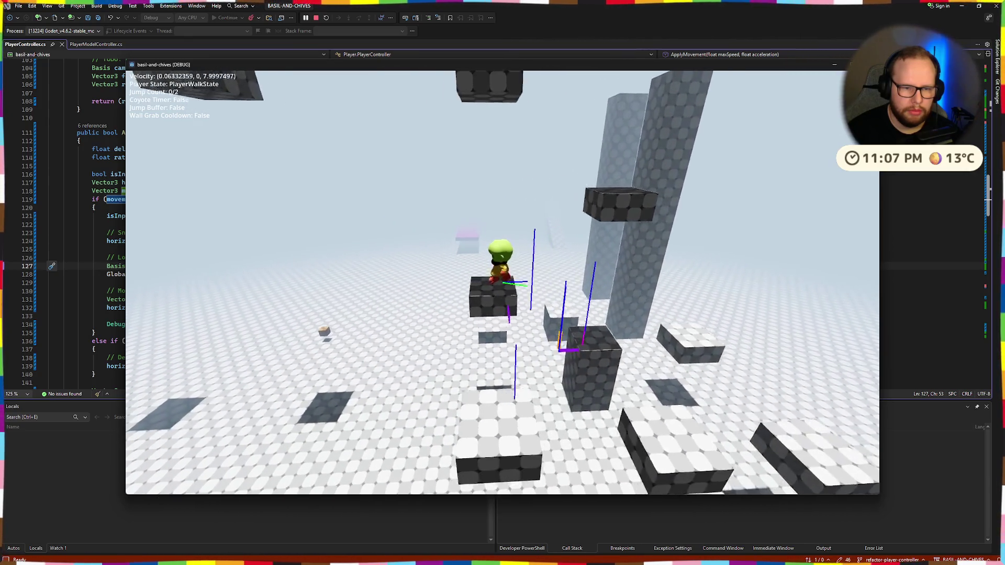
key("space")
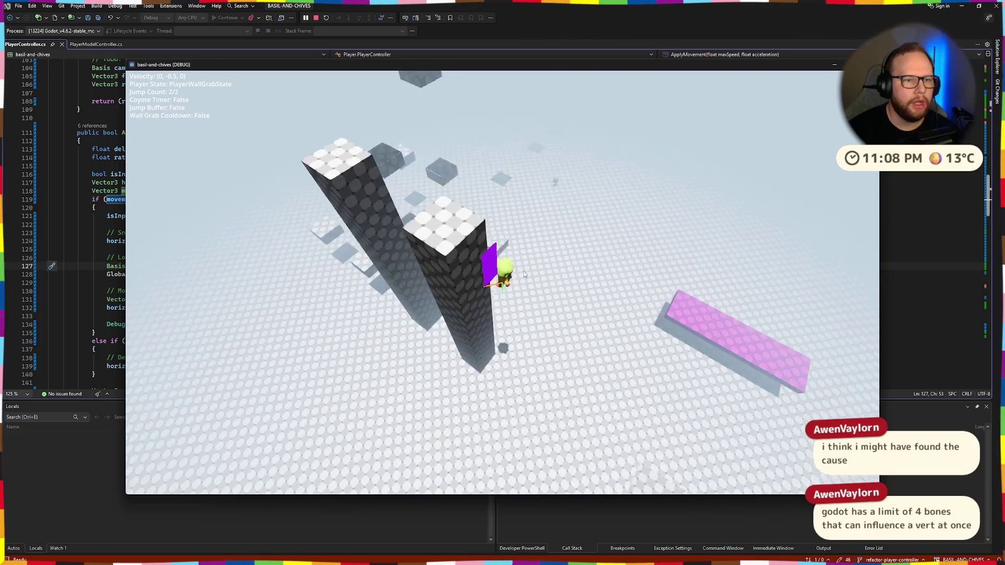
key("alt+F4")
Deselect PlayerModelController in the Godot player scene, switch to Blender and start a glTF 2.0 export
key("alt+Tab")
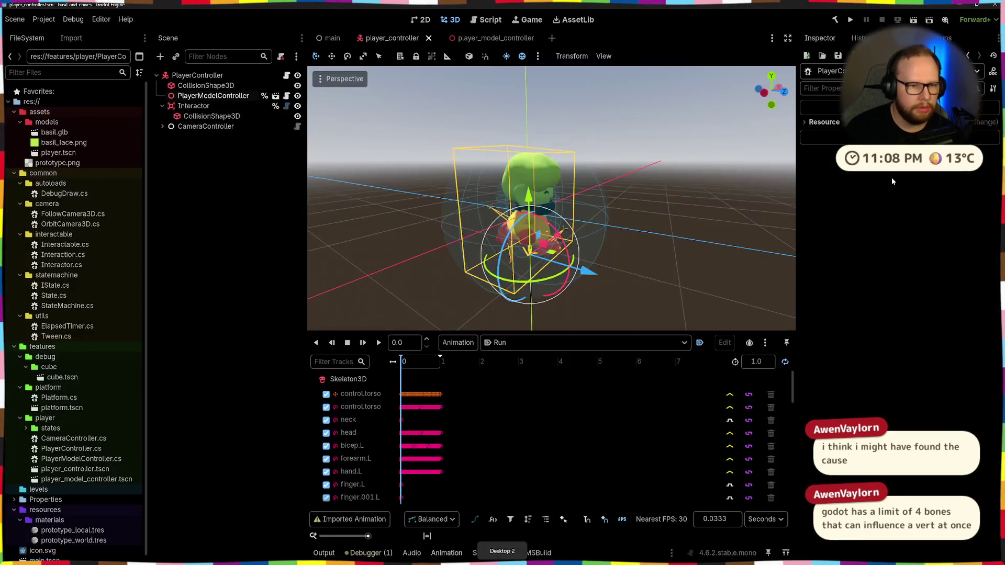
left_click(185, 234)
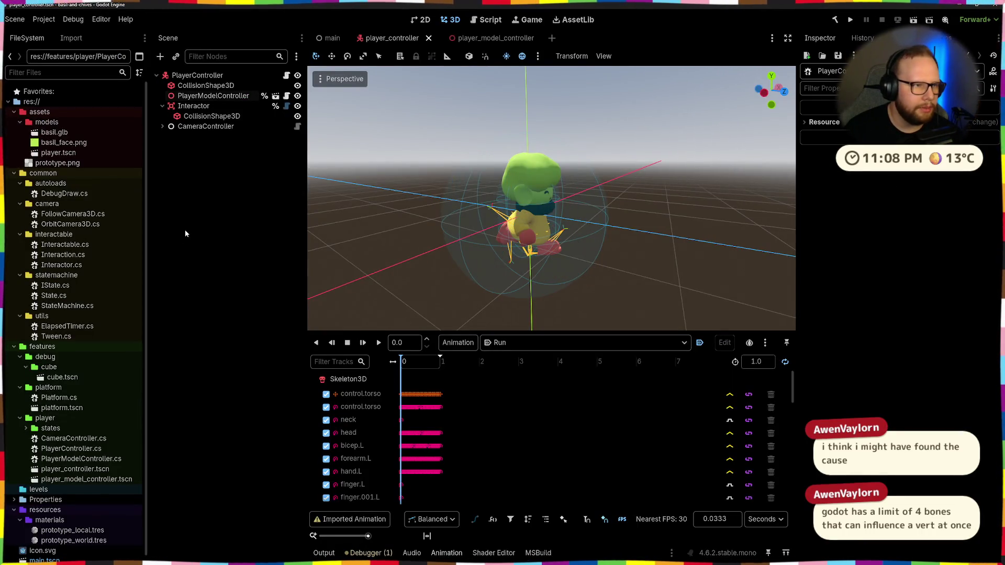
key("alt+Tab")
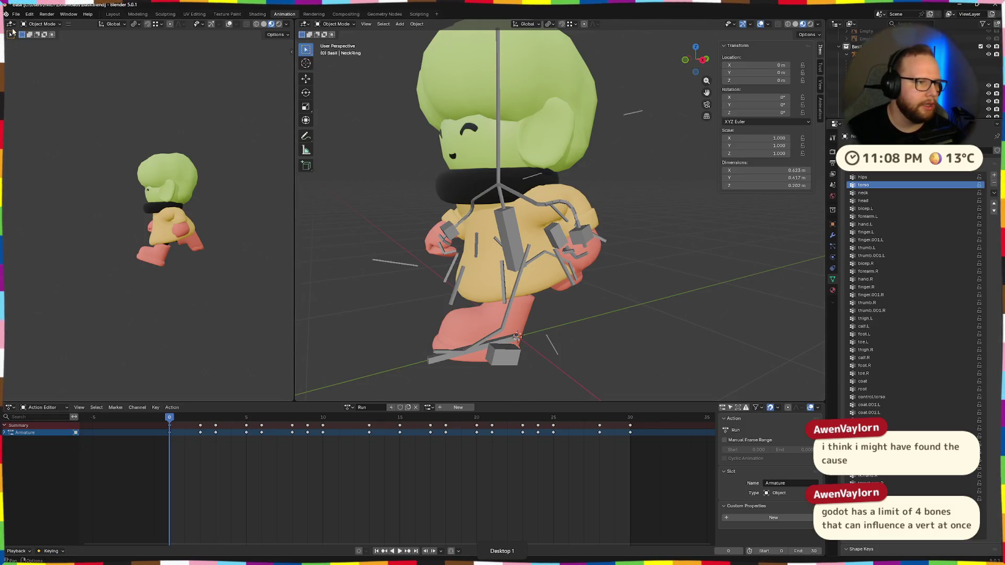
left_click(16, 14)
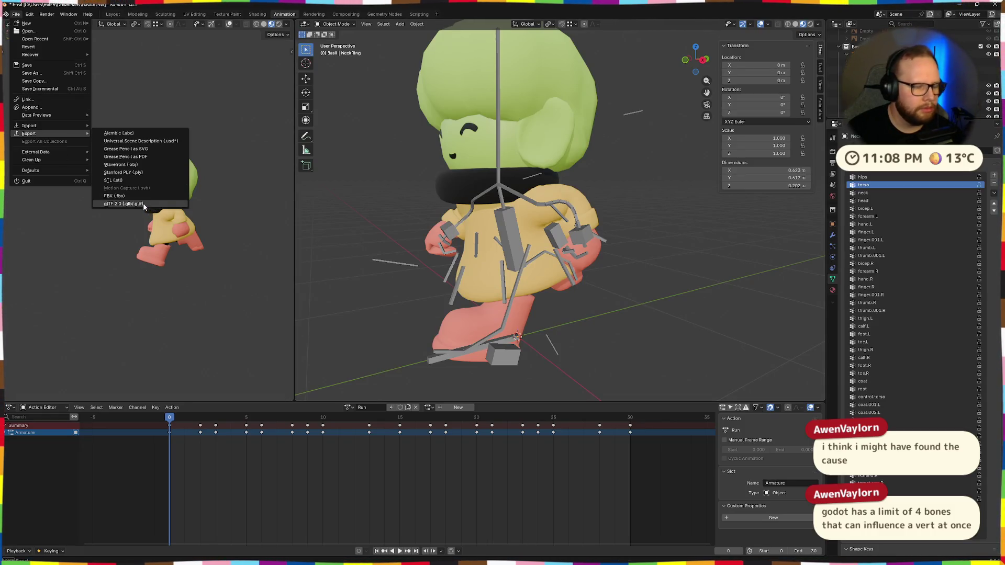
mouse_move(29, 134)
left_click(125, 204)
Expand the Animation, Data, Armature and Skinning export settings, export as basil.glb, and return to Godot
left_click(710, 176)
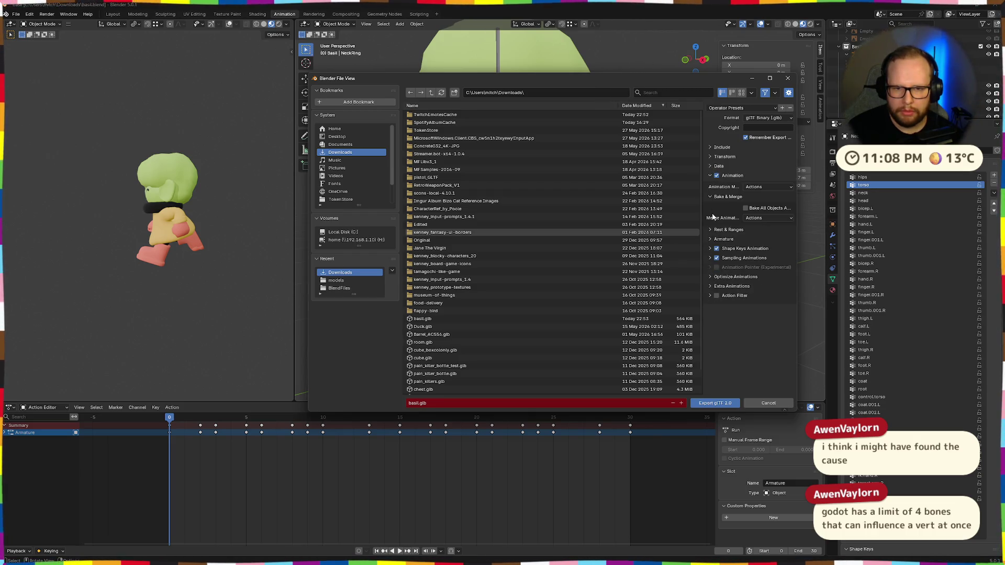
left_click(710, 165)
left_click(711, 216)
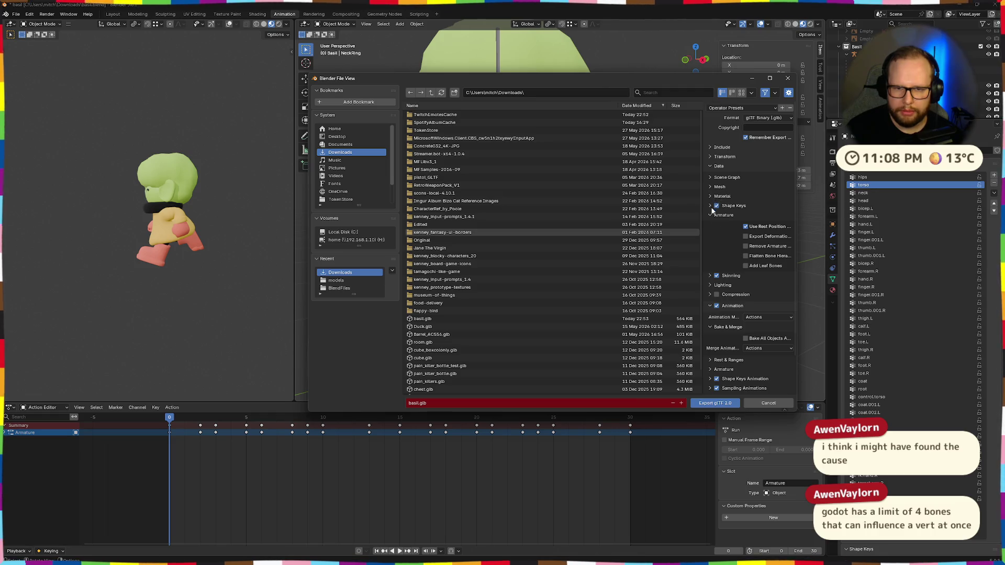
left_click(710, 276)
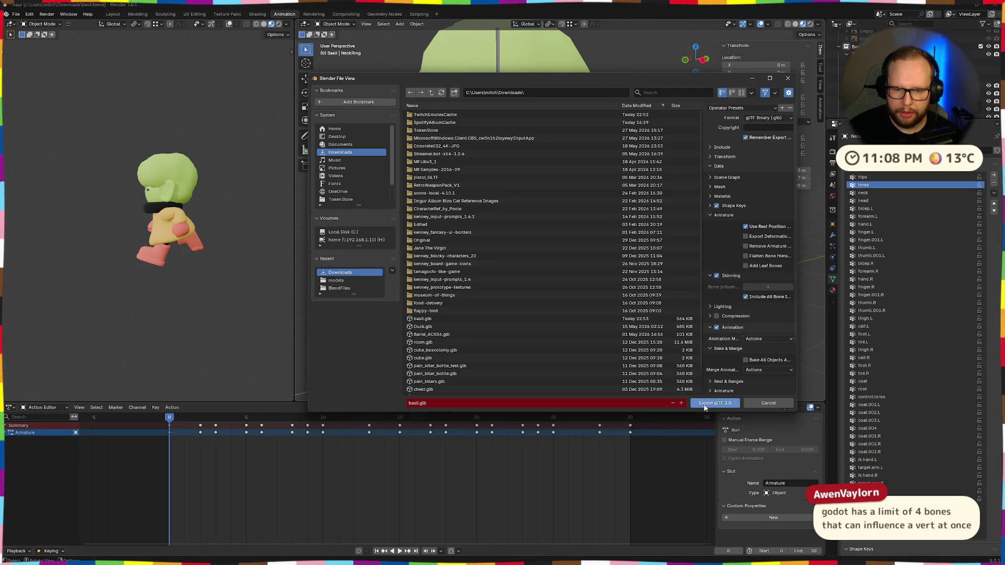
left_click(706, 403)
key("ctrl+super+Right")
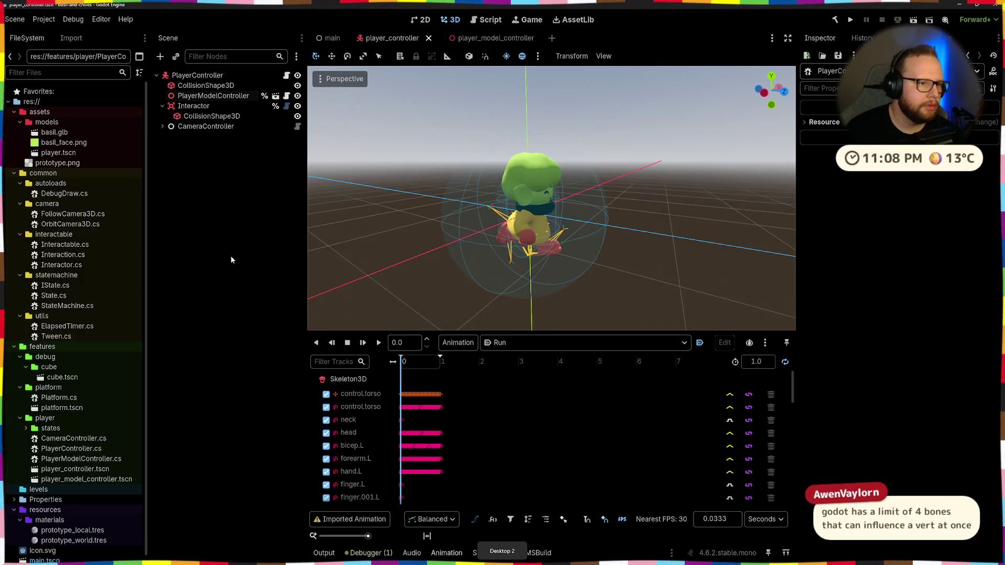
Locate basil.glb in the Downloads folder and bring up its Advanced Import Settings in Godot
key("super+e")
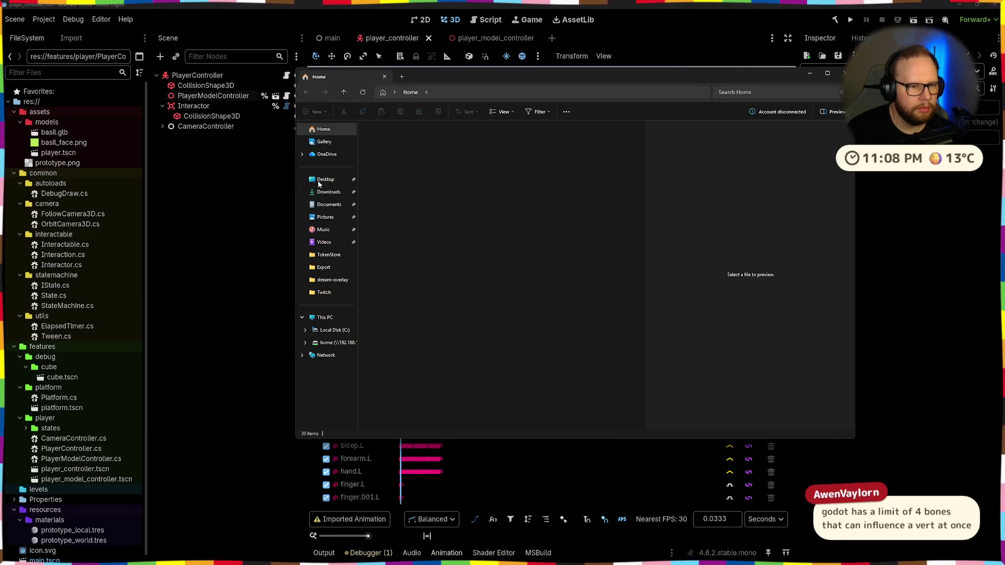
left_click(325, 179)
left_click(415, 150)
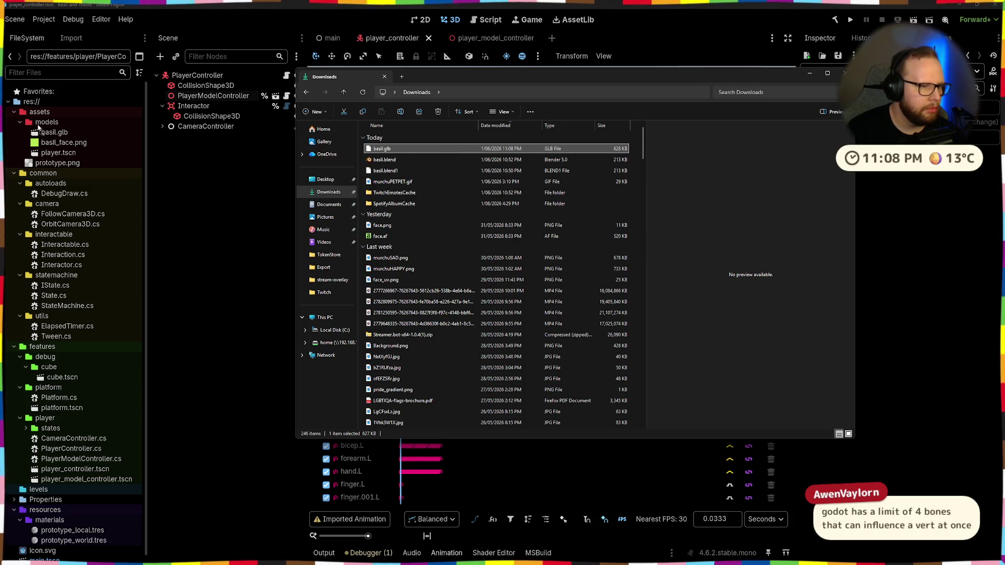
double_click(53, 133)
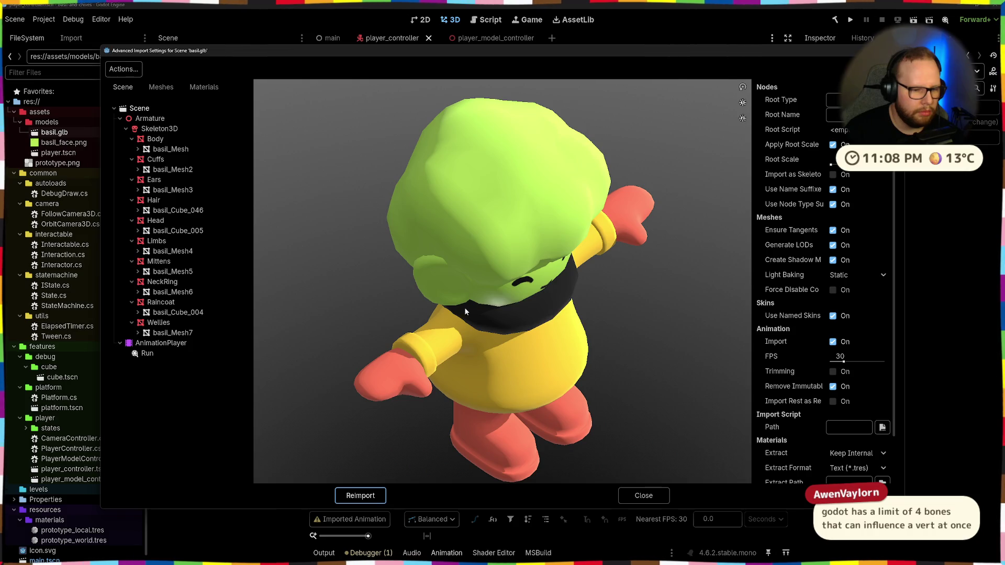
Select the Run animation, rotate the preview to face the model, play it, then close the import settings
left_click(149, 354)
left_click_drag(484, 338, 350, 447)
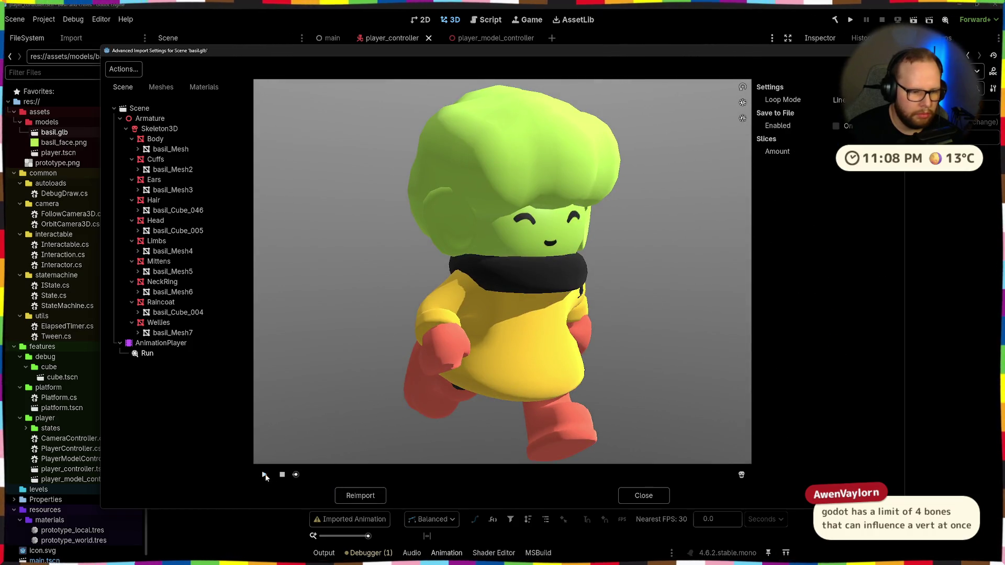
left_click(264, 476)
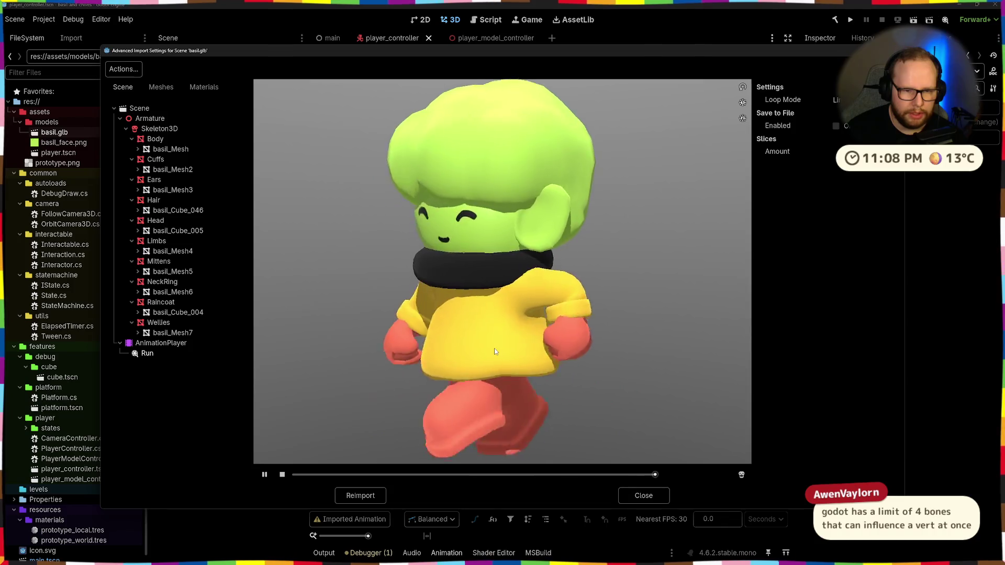
left_click(366, 494)
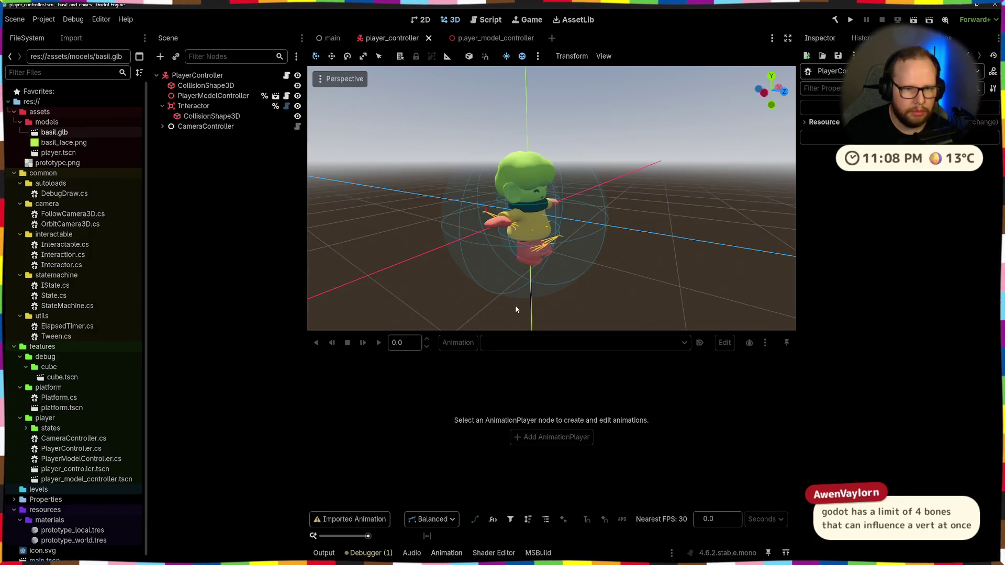
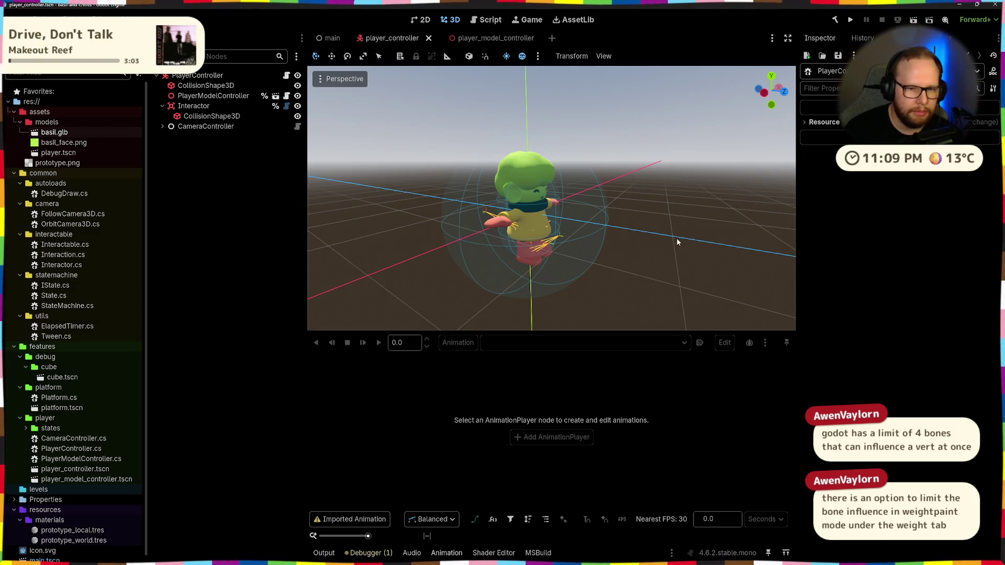
Switch from the Godot editor over to the Blender window with Basil's rigged character
key("alt+Tab")
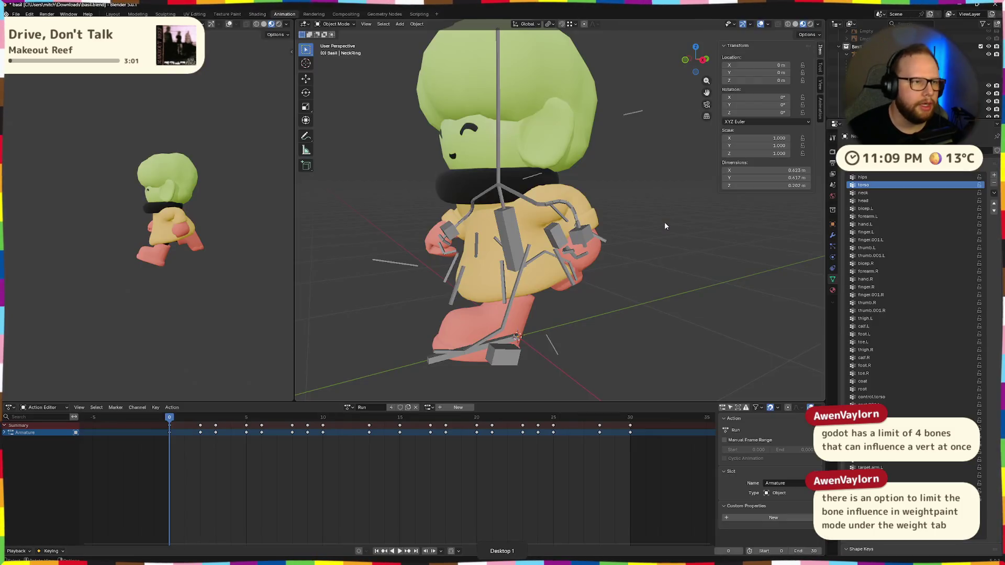
Export the character as glTF 2.0, overwriting basil.glb in Downloads with data options expanded
left_click(15, 14)
mouse_move(29, 134)
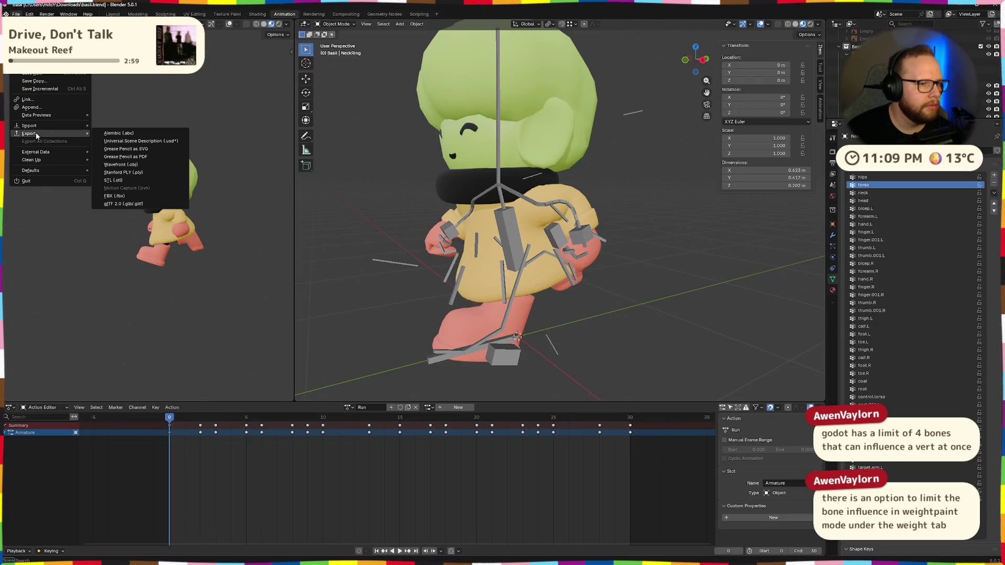
left_click(154, 207)
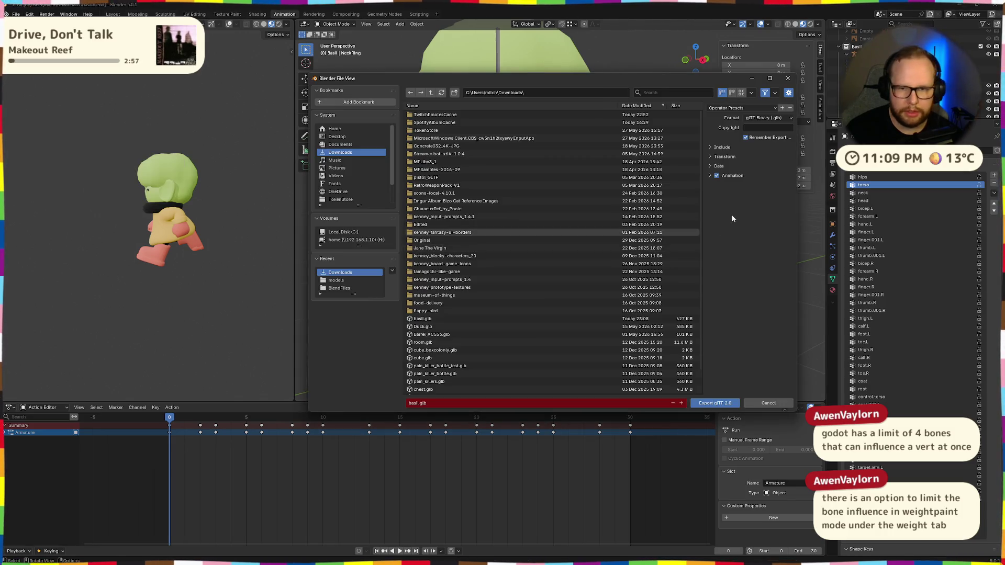
left_click(708, 166)
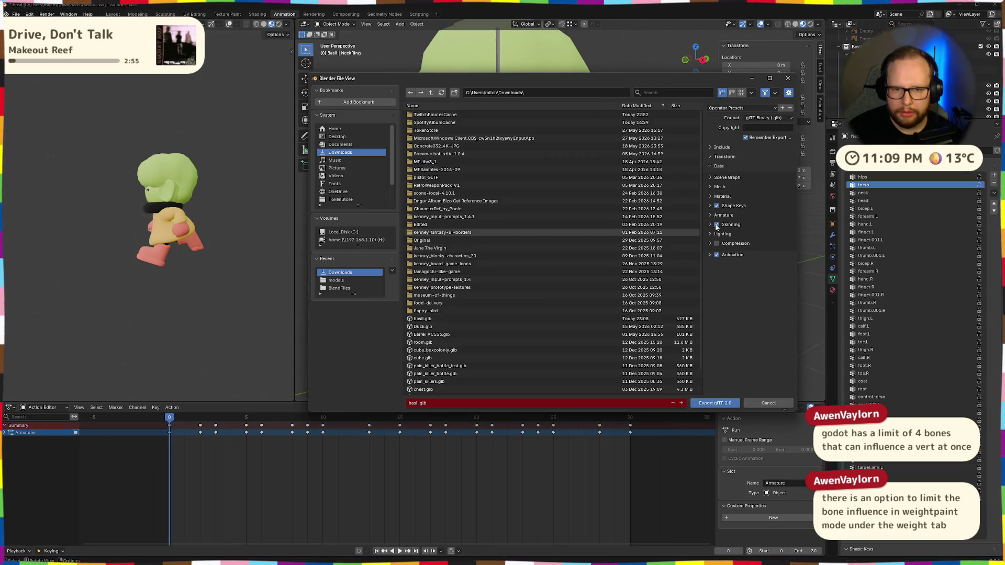
left_click(721, 404)
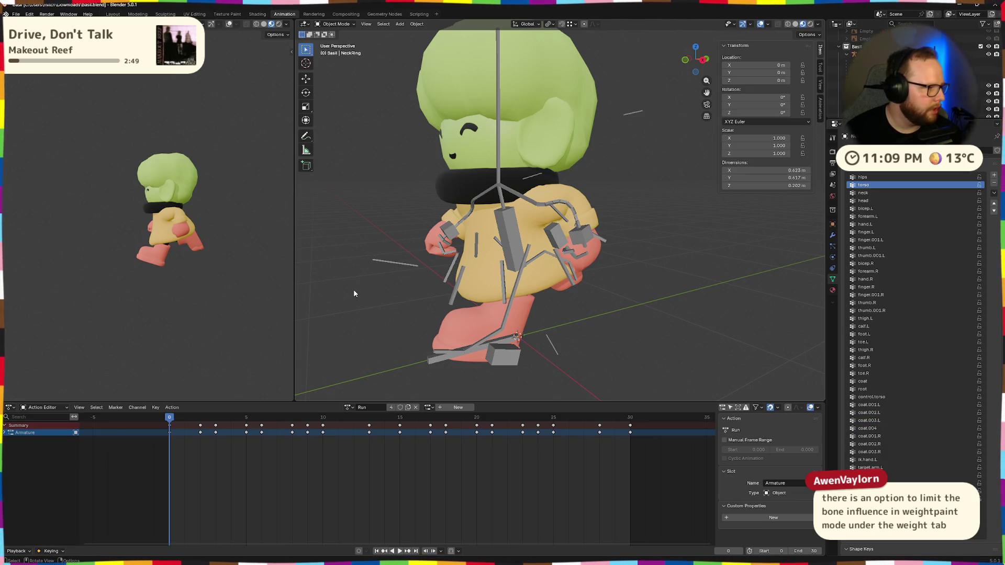
Select the Raincoat mesh, switch it to Weight Paint mode and show the Tool brush settings
mouse_move(356, 287)
middle_mouse_down()
mouse_move(533, 276)
mouse_move(536, 290)
middle_mouse_up()
scroll(533, 277, "up", 1)
scroll(540, 278, "up", 2)
scroll(539, 291, "down", 4)
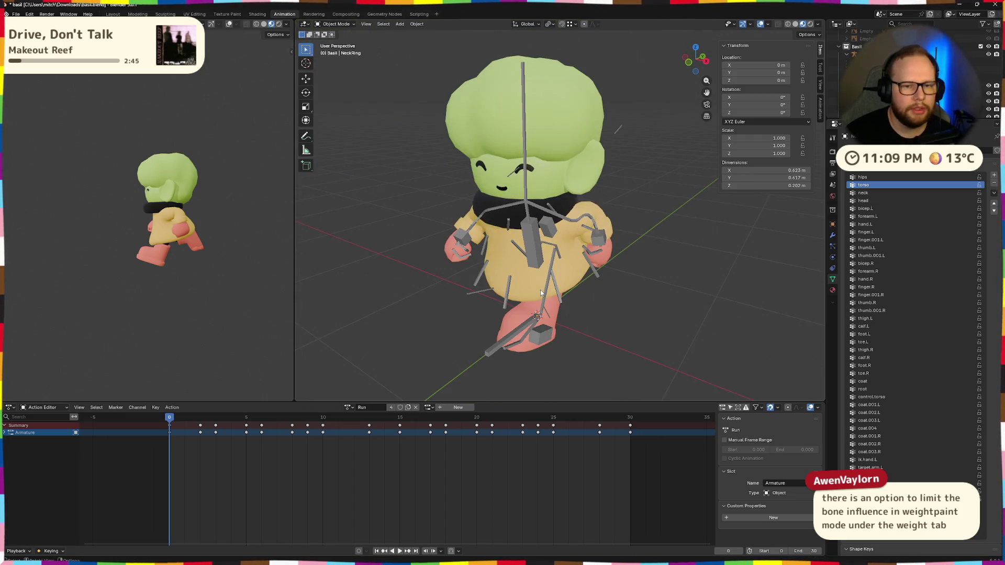
scroll(541, 290, "up", 2)
left_click(348, 25)
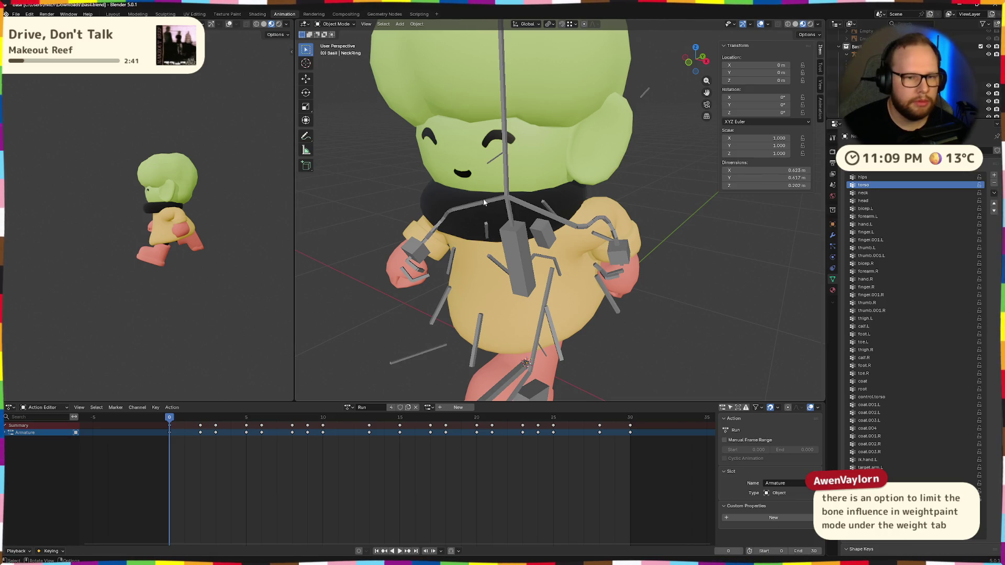
left_click(602, 208)
key("ctrl+Tab")
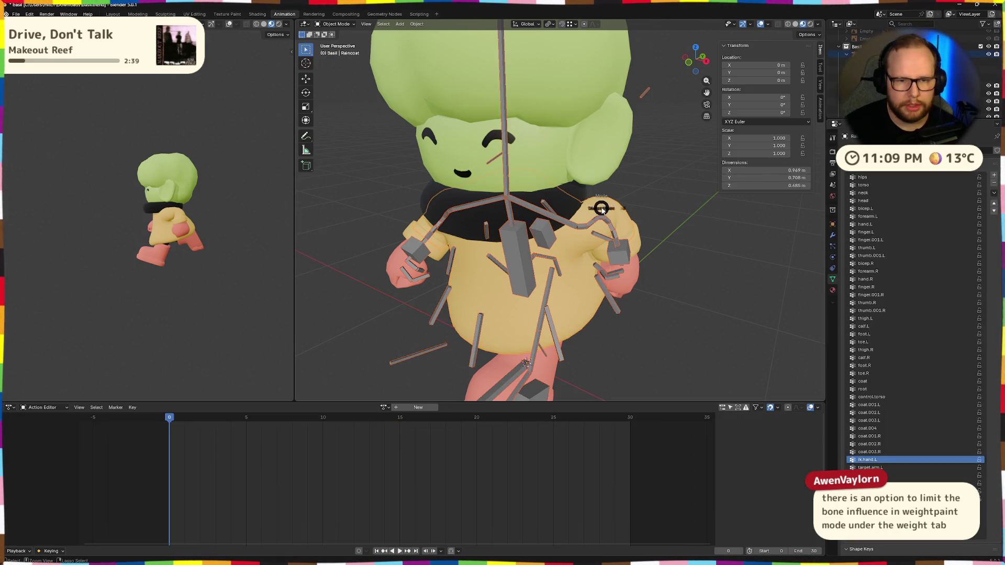
left_click(568, 182)
left_click(835, 139)
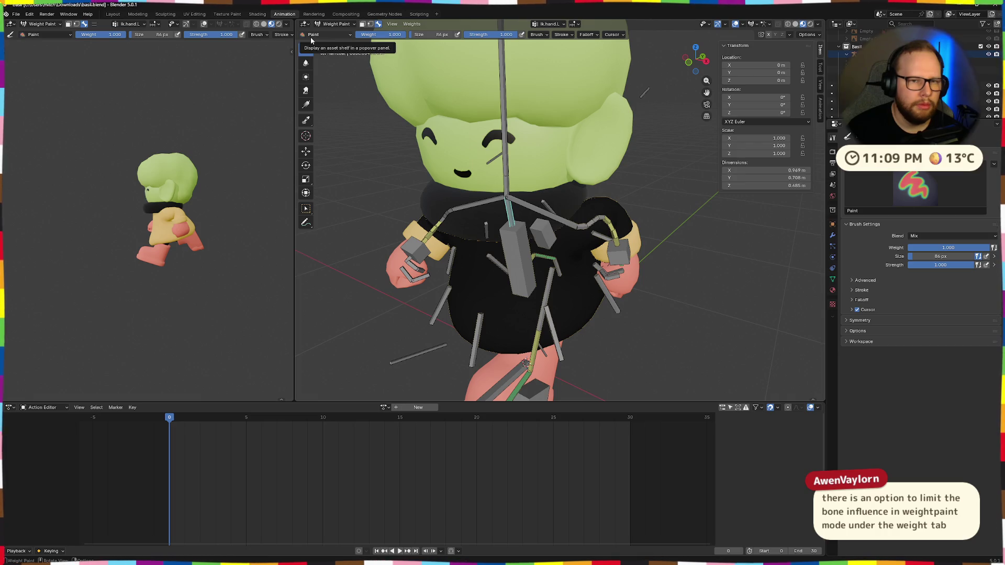
Apply Weights > Limit Total to the Raincoat, capping bone weights per vertex
left_click(412, 24)
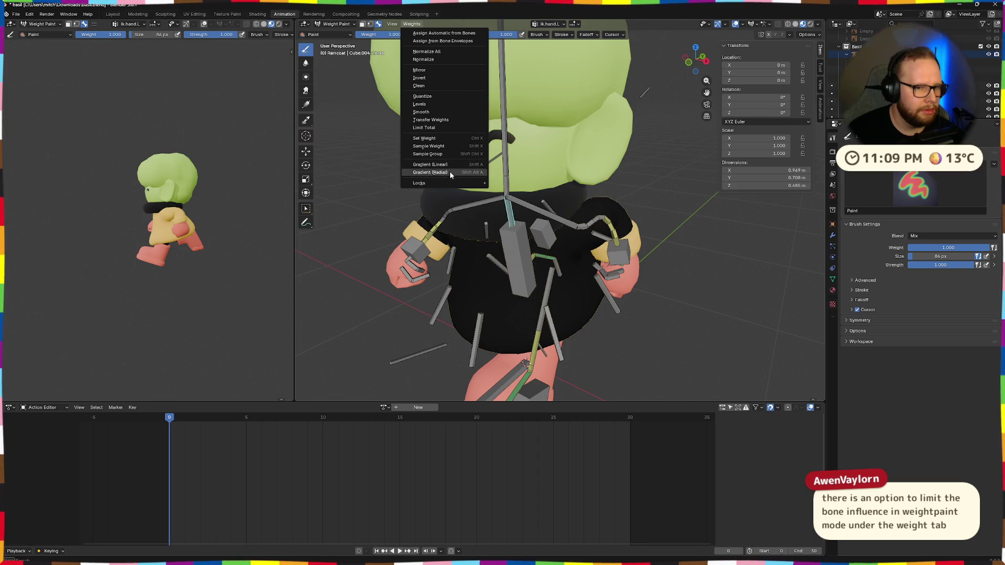
left_click(450, 129)
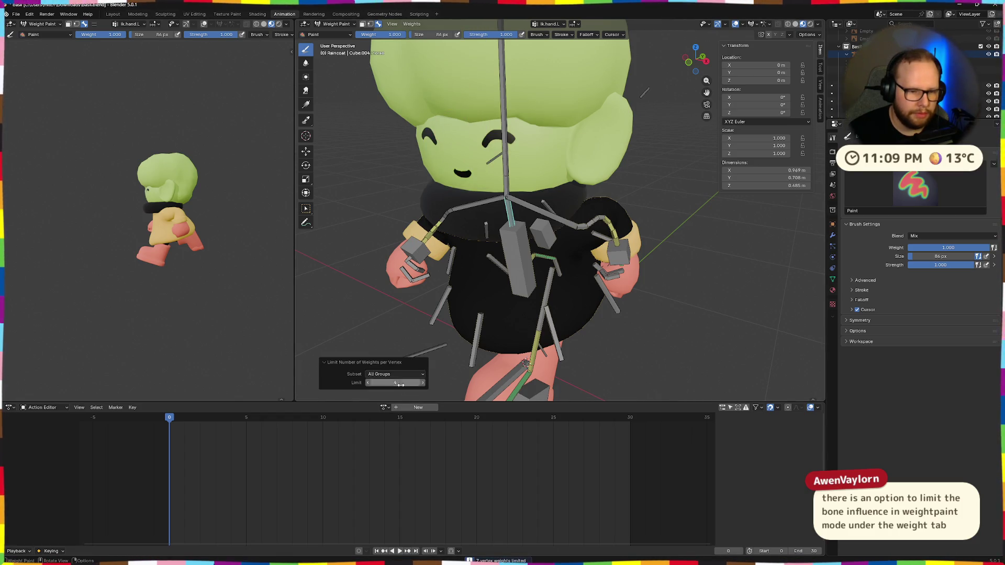
mouse_move(683, 339)
middle_mouse_down()
mouse_move(700, 307)
mouse_move(567, 222)
mouse_move(590, 200)
middle_mouse_up()
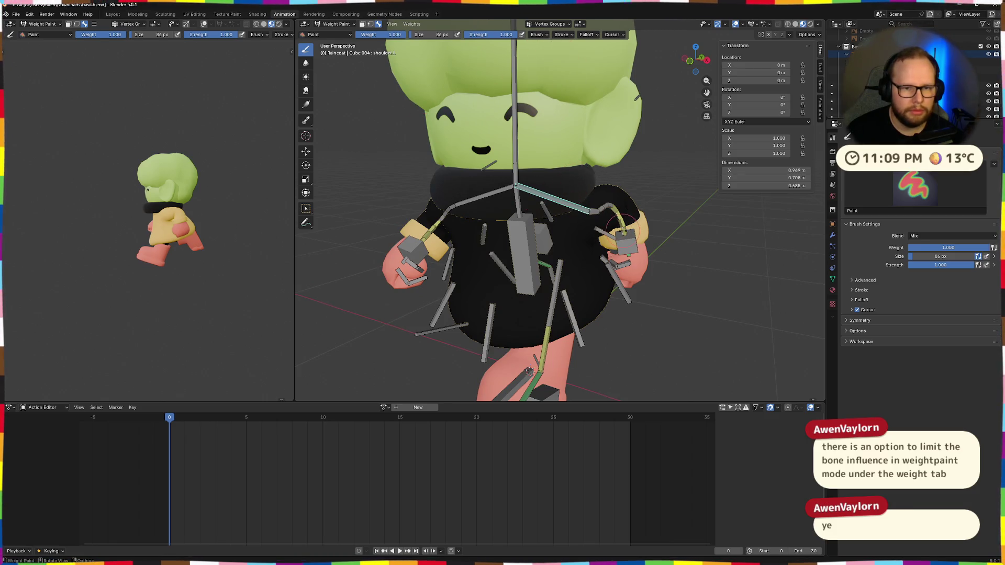
Inspect the Raincoat's weights for ik.hand.L and another bone from several angles
key("Tab")
key("Tab")
mouse_move(529, 371)
middle_mouse_down()
mouse_move(496, 367)
mouse_move(507, 350)
middle_mouse_up()
left_click(588, 229, "ctrl")
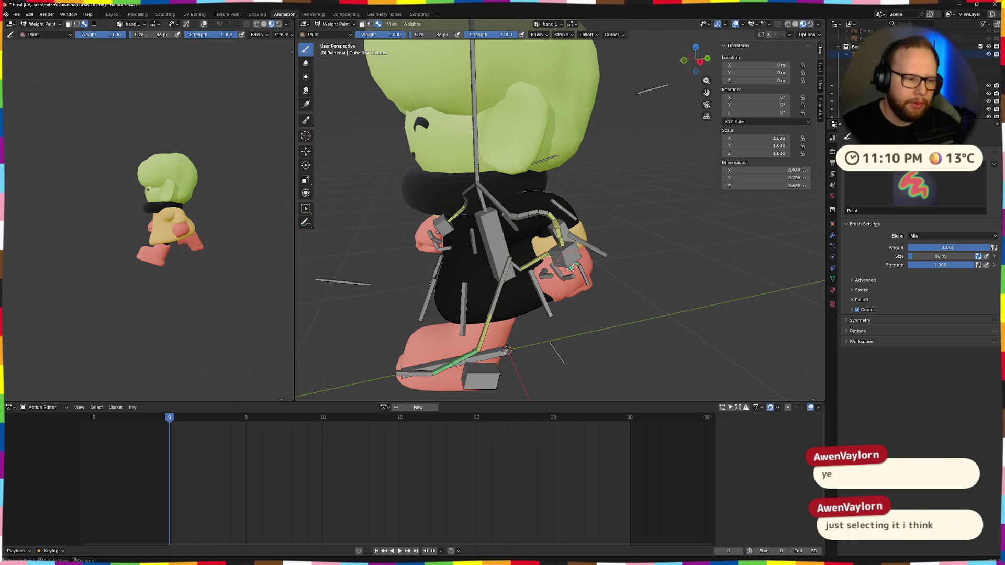
scroll(506, 351, "up", 2)
middle_click_drag(507, 351, 596, 232)
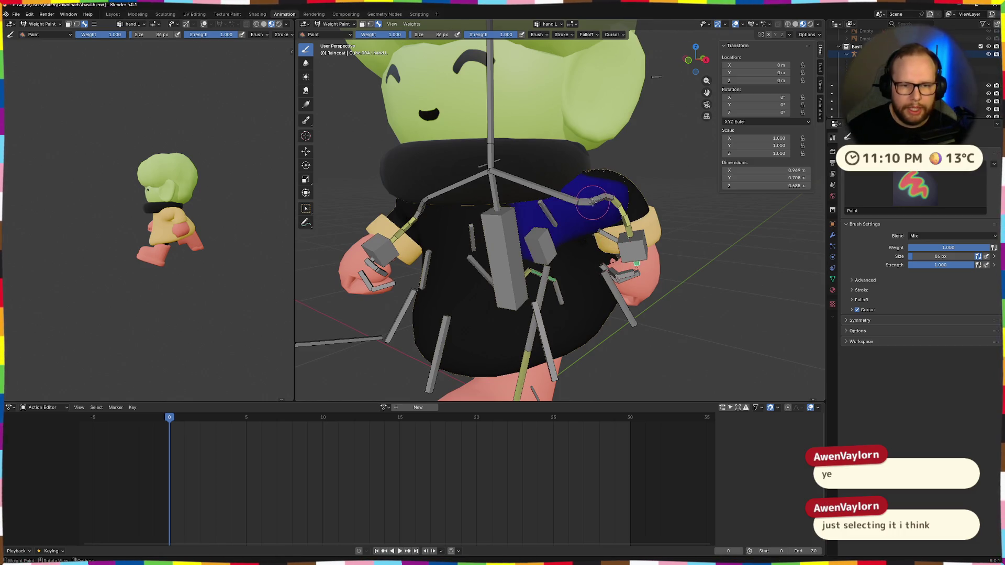
middle_click_drag(651, 212, 627, 214)
left_click(526, 197, "ctrl")
mouse_move(525, 196)
middle_mouse_down()
mouse_move(635, 244)
mouse_move(490, 233)
middle_mouse_up()
Bring the Raincoat mesh back to Object Mode and face the character
key("Tab")
key("Tab")
key("Tab")
key("Tab")
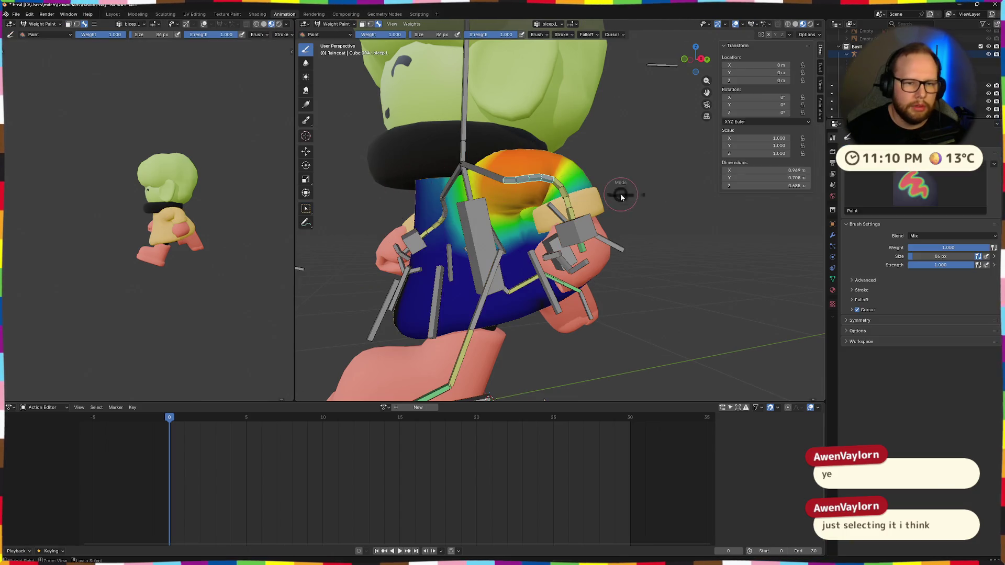
left_click(566, 199)
middle_click_drag(527, 222, 514, 147)
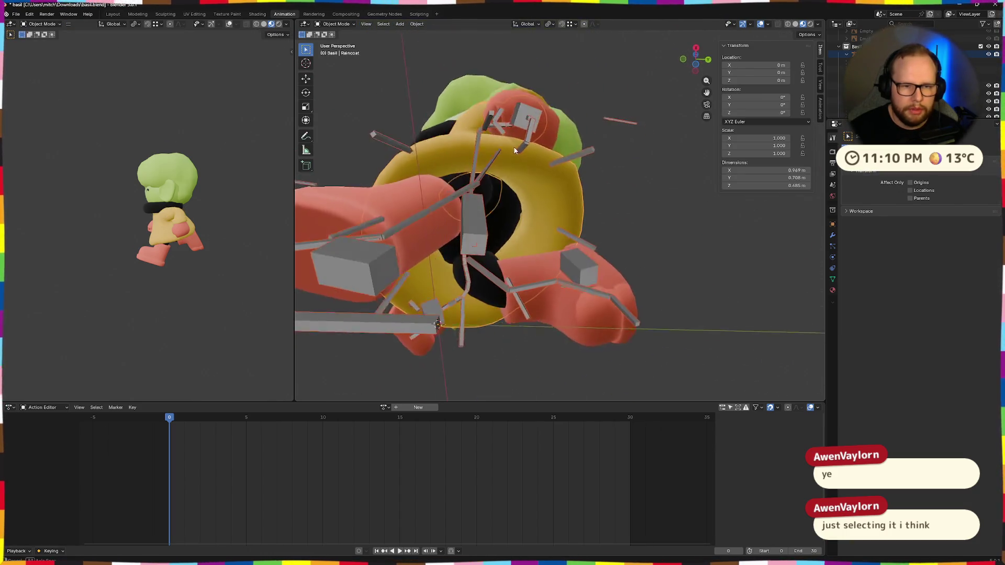
Switch the Limbs mesh to Weight Paint and limit its total weights per vertex
left_click(505, 199)
mouse_move(504, 199)
middle_mouse_down()
mouse_move(453, 247)
mouse_move(471, 263)
mouse_move(466, 253)
mouse_move(469, 283)
middle_mouse_up()
left_click(469, 290)
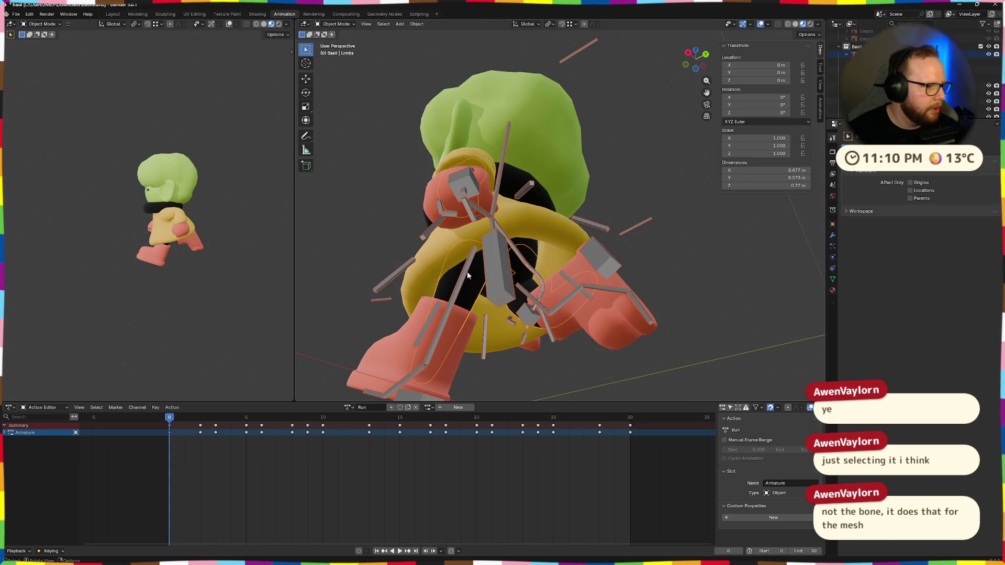
scroll(457, 241, "up", 3)
mouse_move(456, 241)
middle_mouse_down()
mouse_move(559, 288)
mouse_move(465, 280)
middle_mouse_up()
middle_click_drag(424, 151, 629, 227)
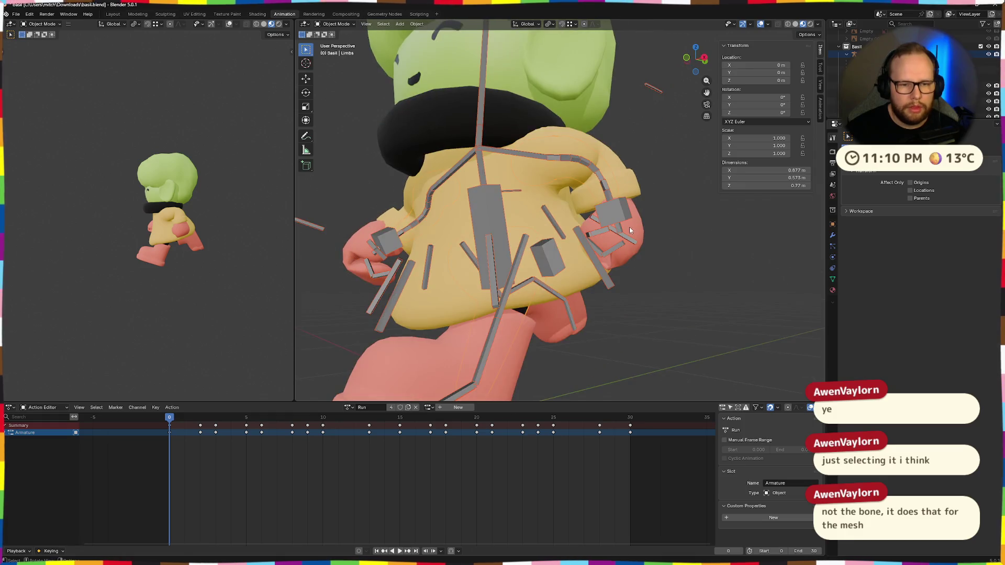
key("ctrl+Tab")
left_click(574, 201)
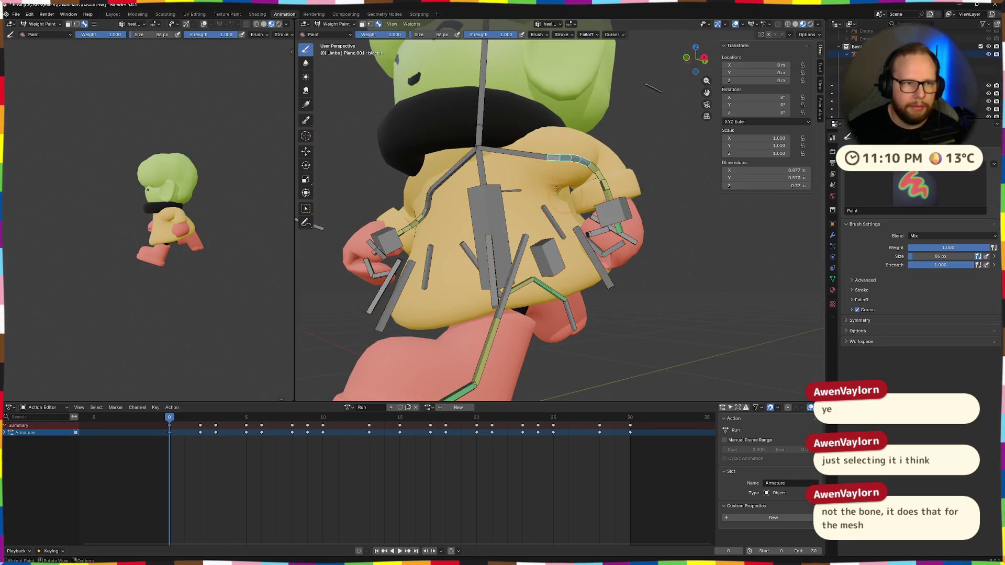
left_click(411, 24)
left_click(430, 128)
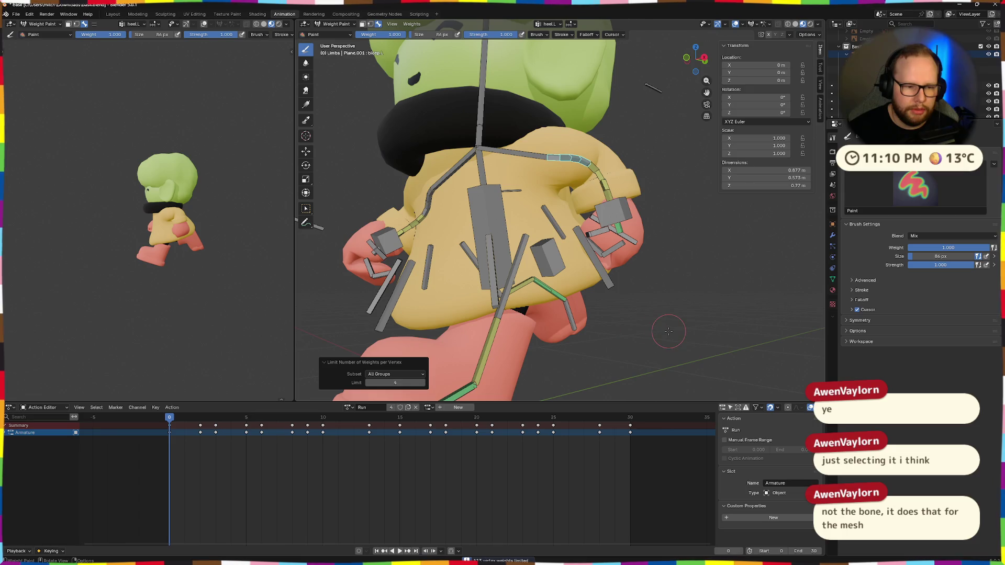
Check the run animation, select all bones and limit weights per vertex for all of them
mouse_move(669, 330)
middle_mouse_down()
mouse_move(644, 275)
mouse_move(528, 392)
middle_mouse_up()
key("space")
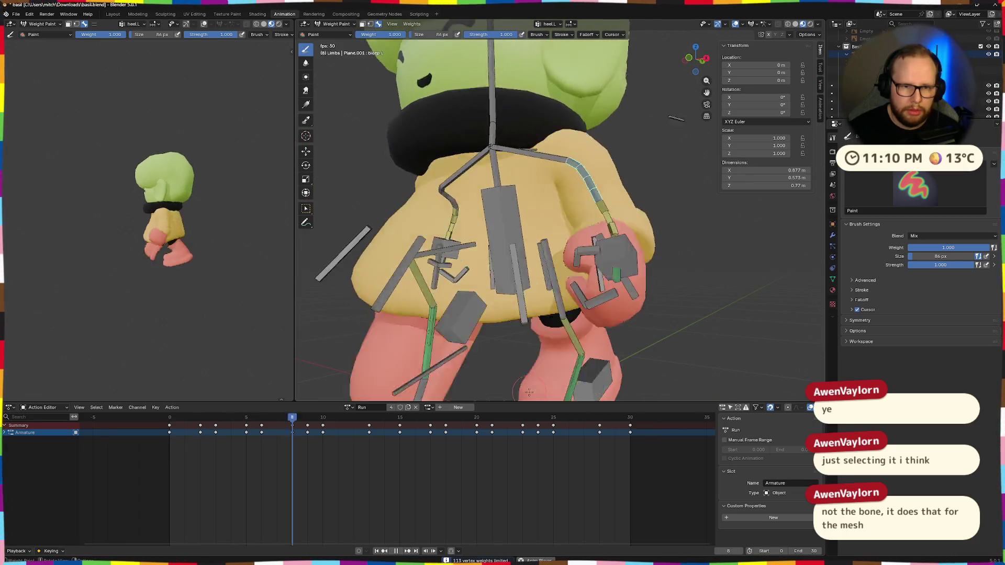
key("space")
mouse_move(568, 317)
middle_mouse_down()
mouse_move(541, 287)
mouse_move(554, 319)
middle_mouse_up()
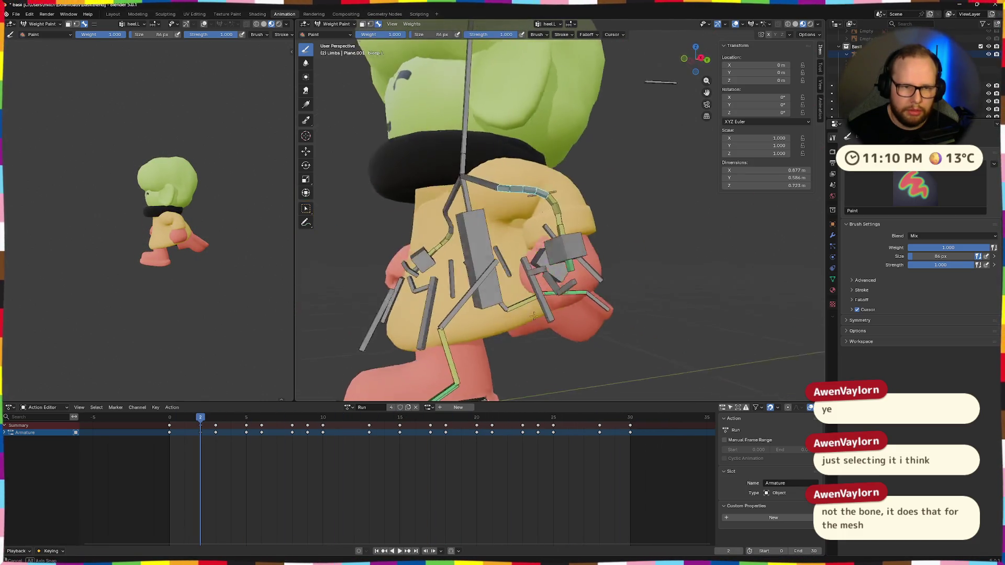
key("a")
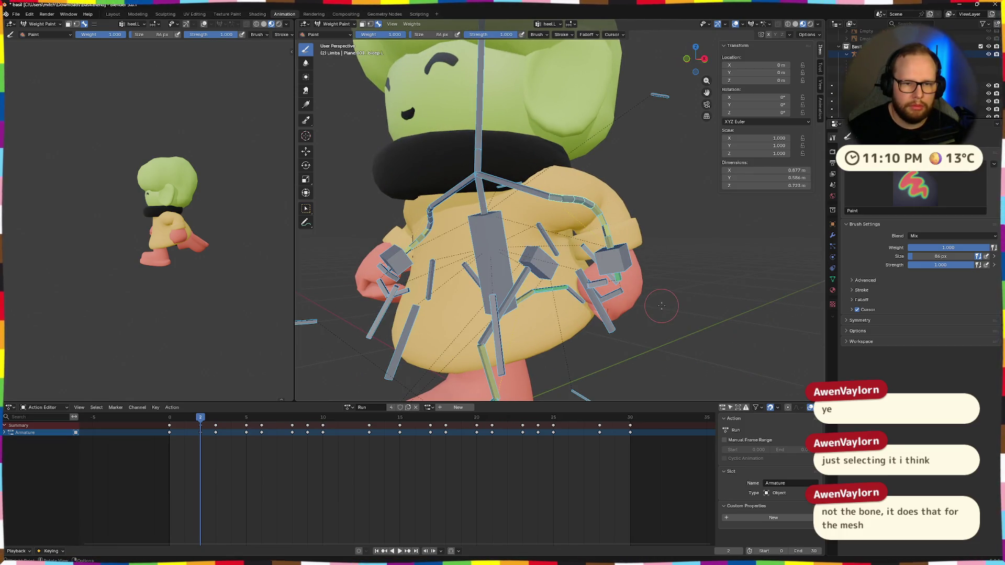
key("KP_Decimal")
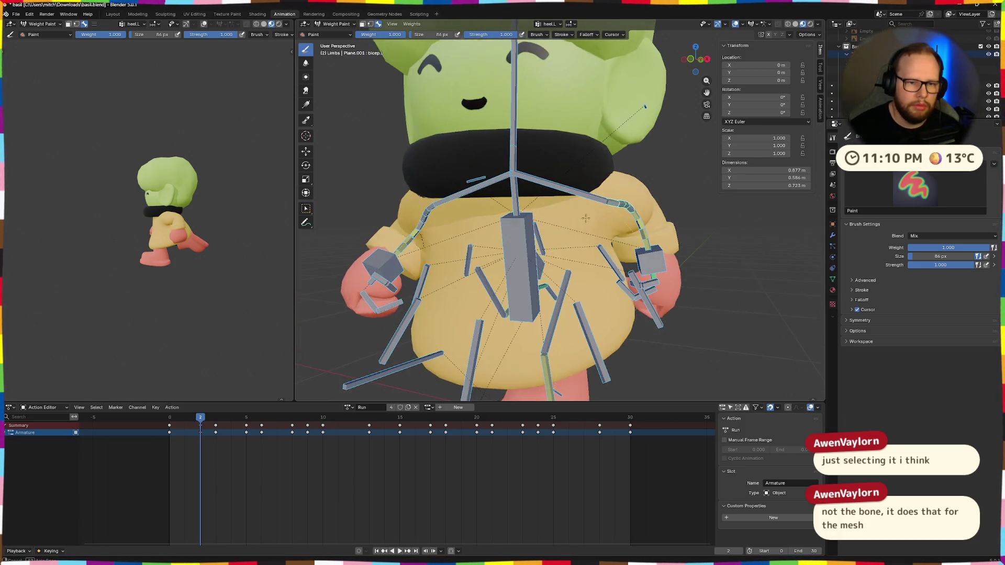
left_click(411, 24)
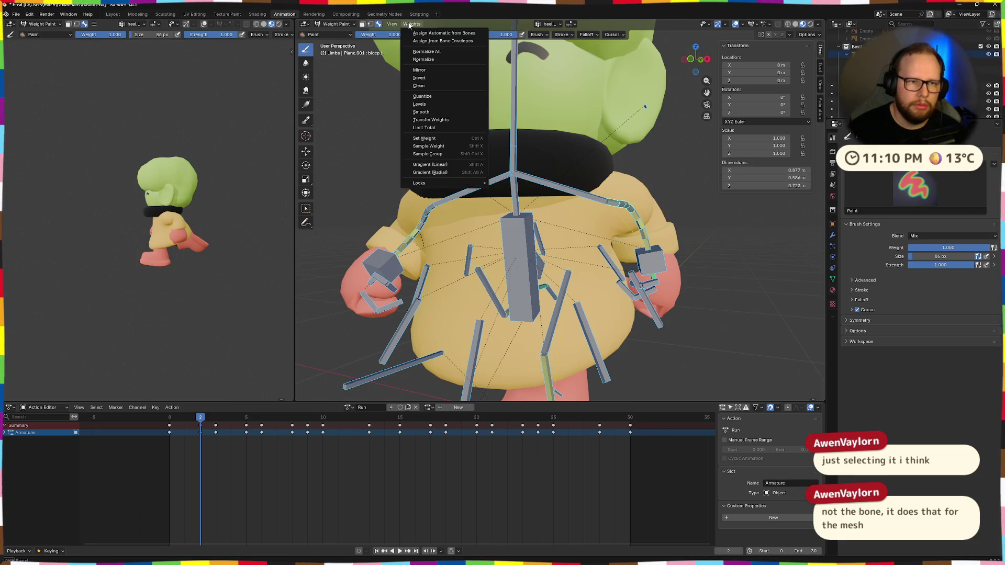
left_click(434, 129)
Play the run animation repeatedly to verify the Limbs deformation
key("space")
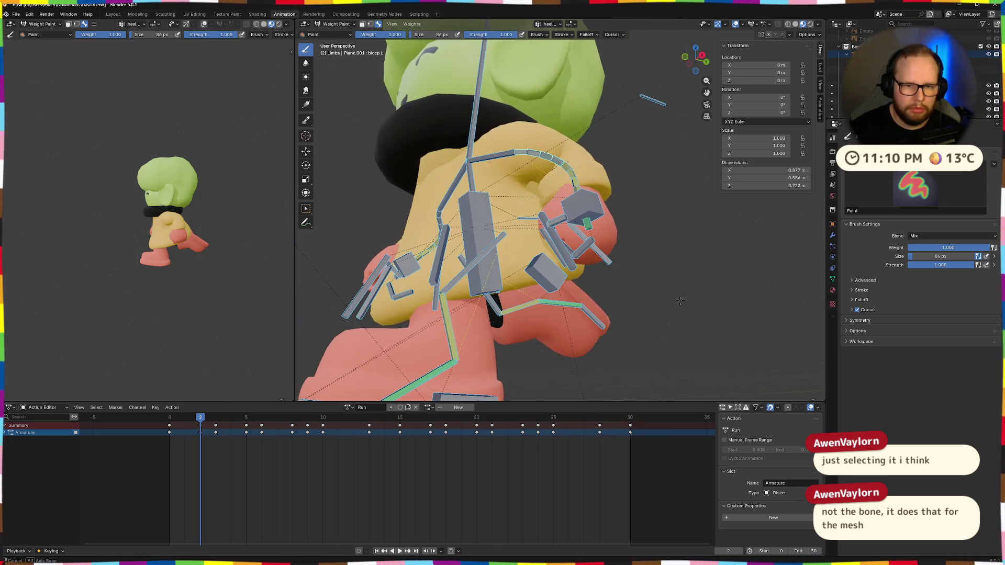
key("space")
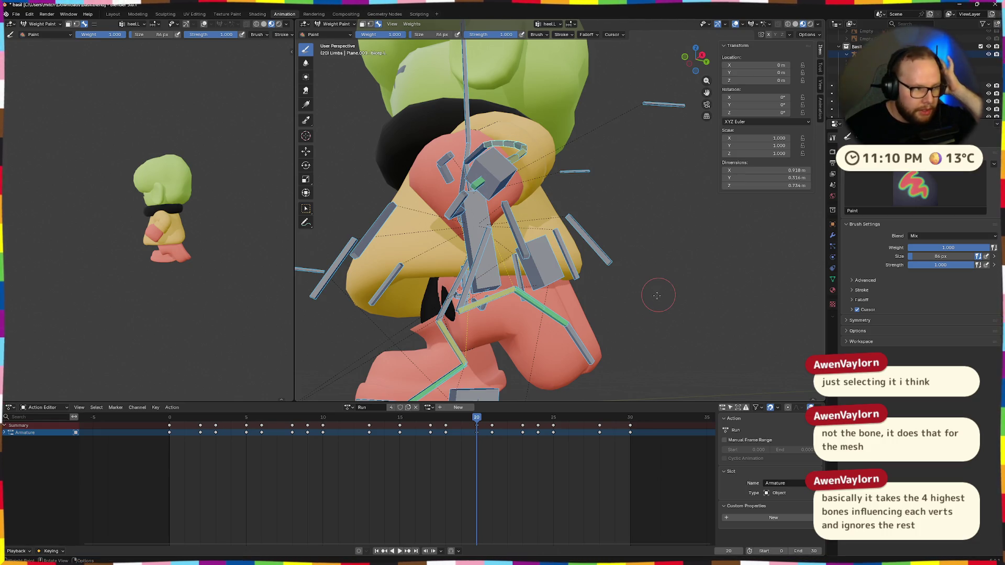
key("space")
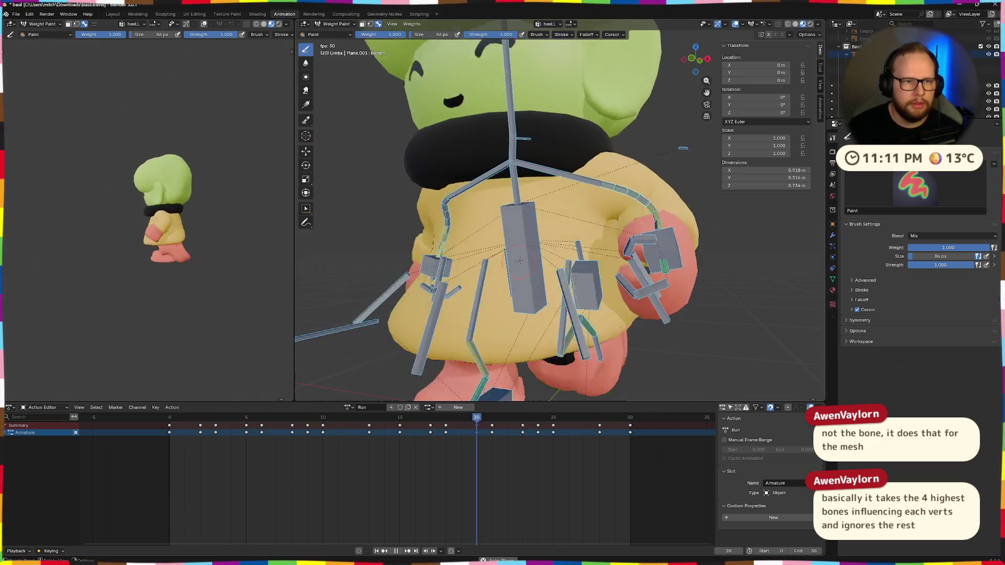
middle_click_drag(519, 262, 412, 194)
key("space")
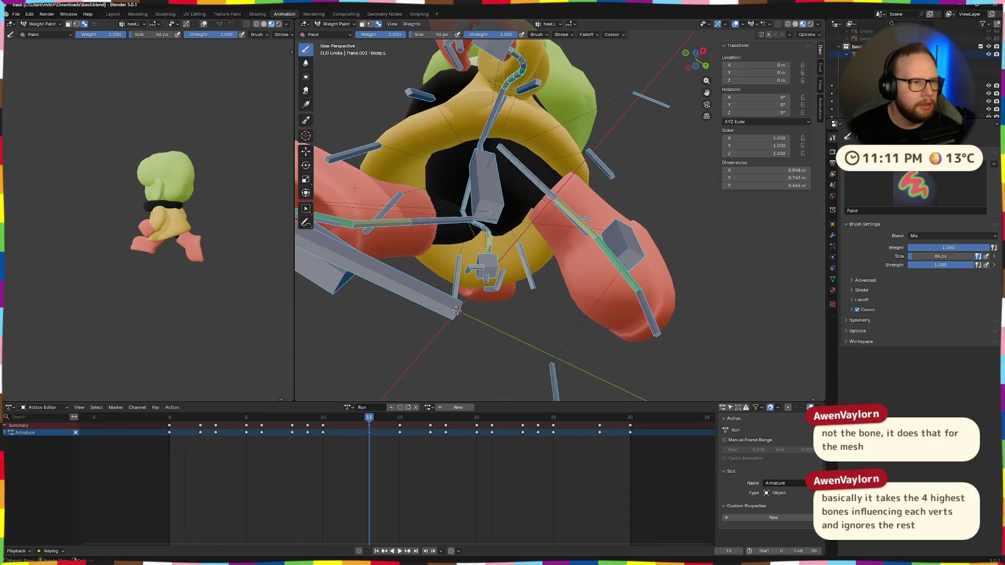
Export the character as glTF over basil.glb in Downloads and switch to Godot with a file browser
left_click(16, 14)
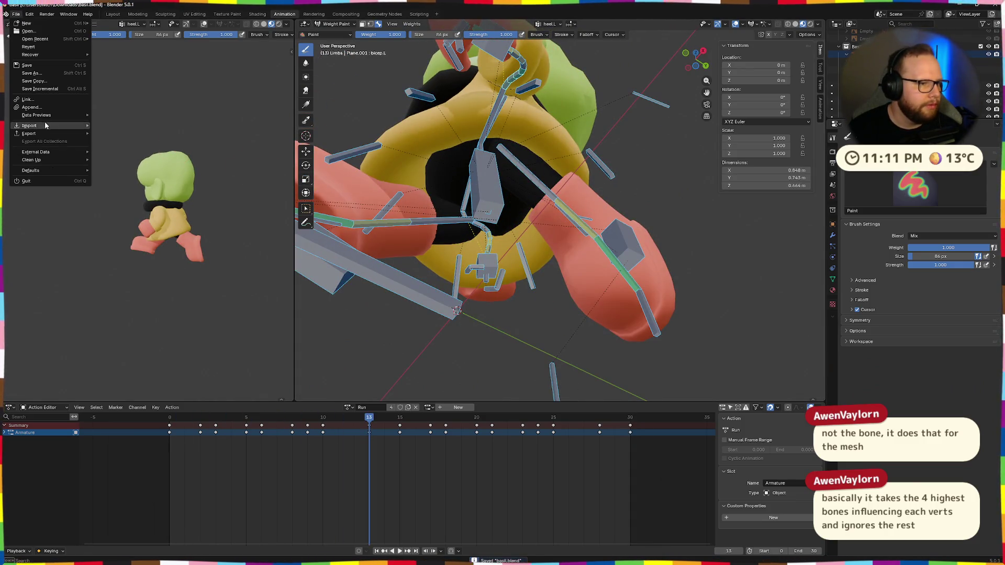
left_click(134, 205)
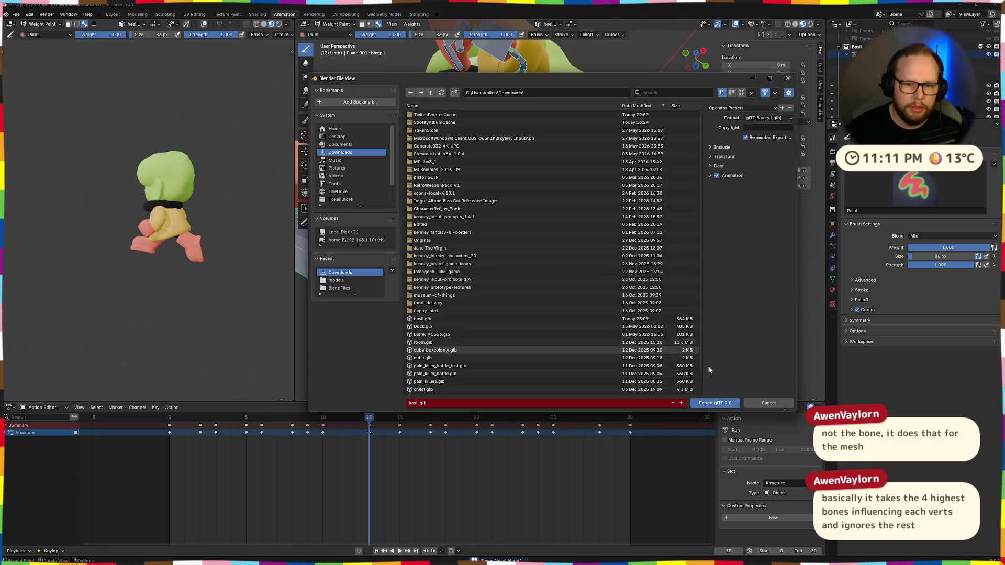
left_click(718, 402)
key("ctrl+super+Right")
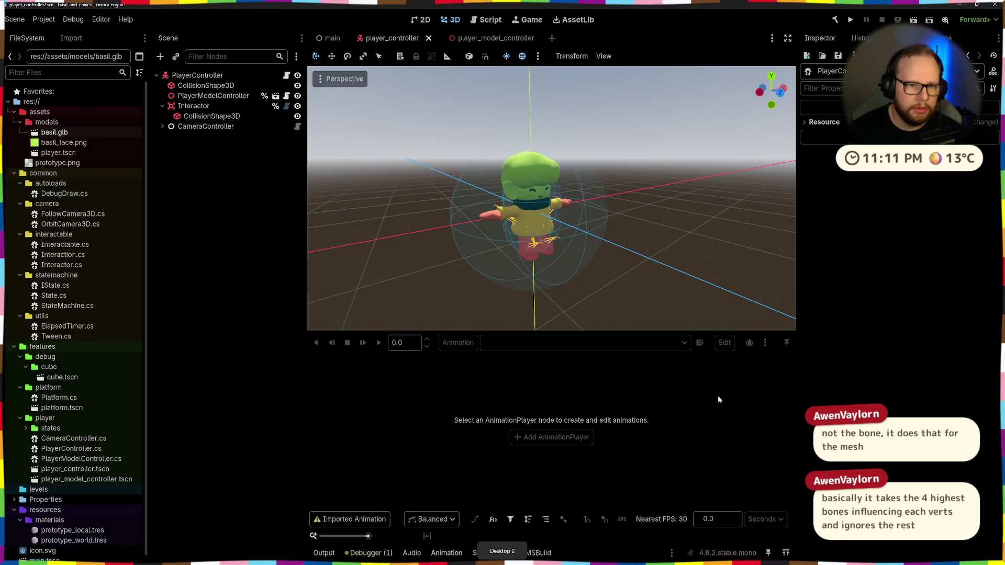
key("super+e")
Drag basil.glb into res://assets/models and open its Advanced Import Settings
left_click(341, 204)
left_click(394, 160)
left_click_drag(394, 163, 51, 129)
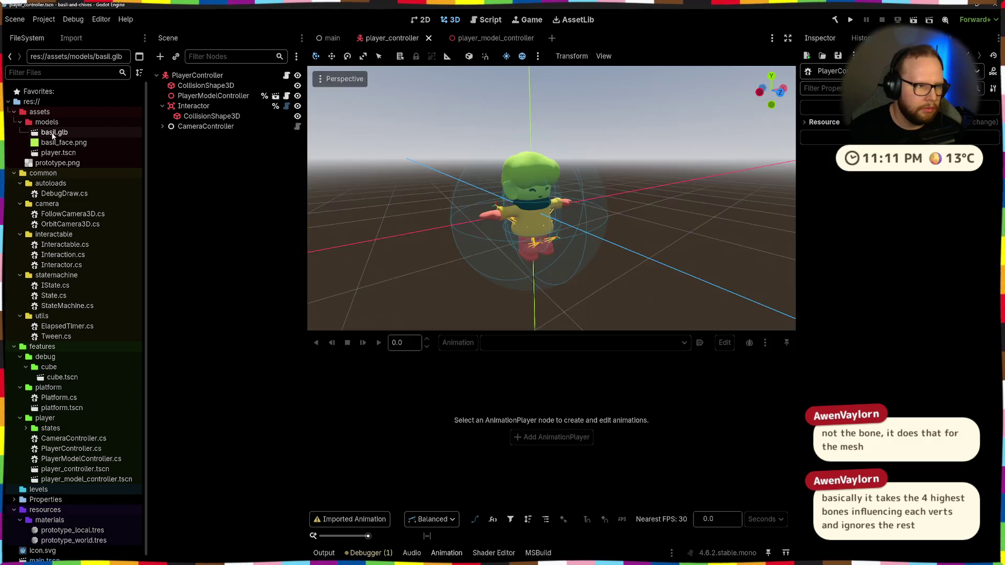
double_click(54, 132)
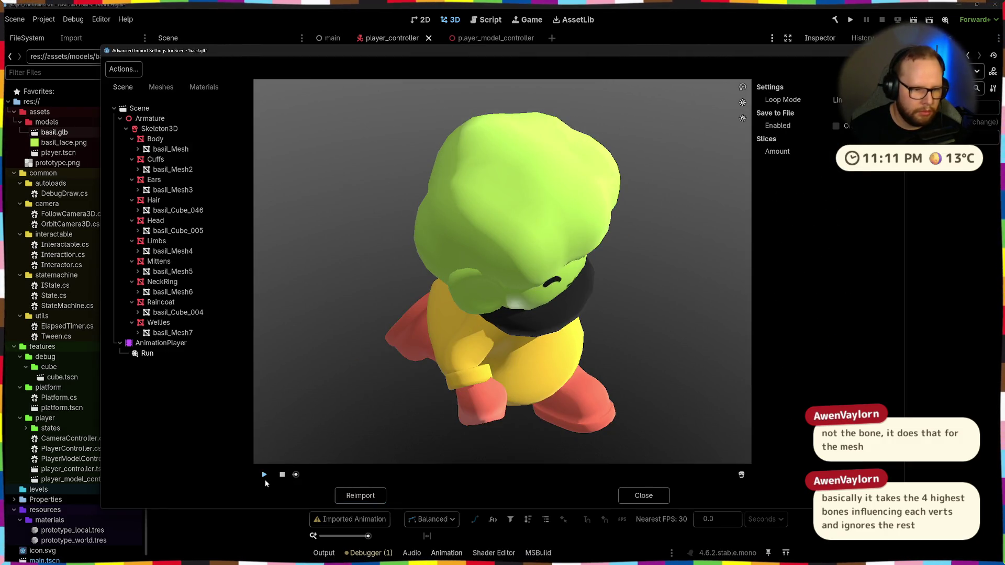
Play the Run animation in the import preview, turn it to a side view and close it
left_click(264, 474)
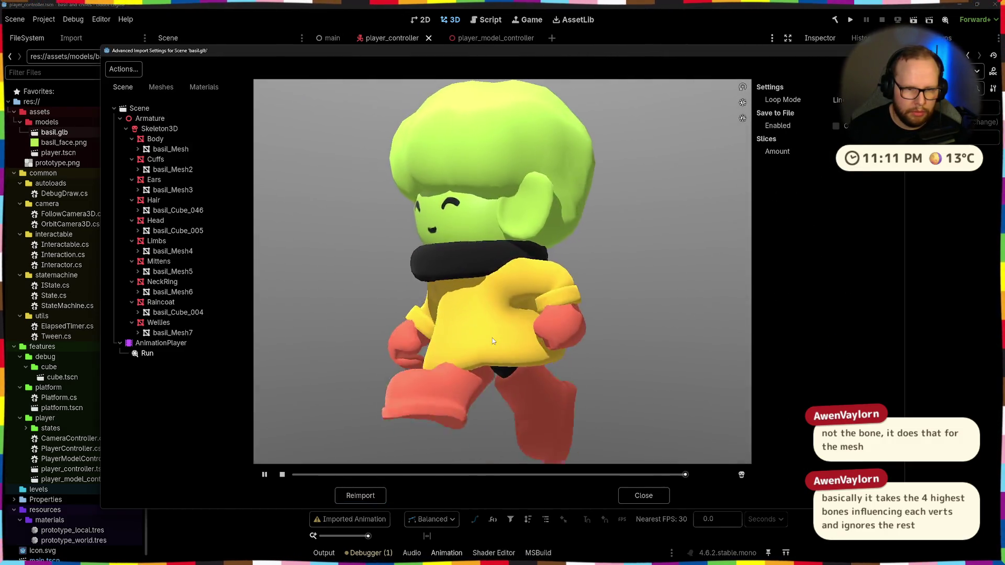
left_click_drag(492, 338, 471, 337)
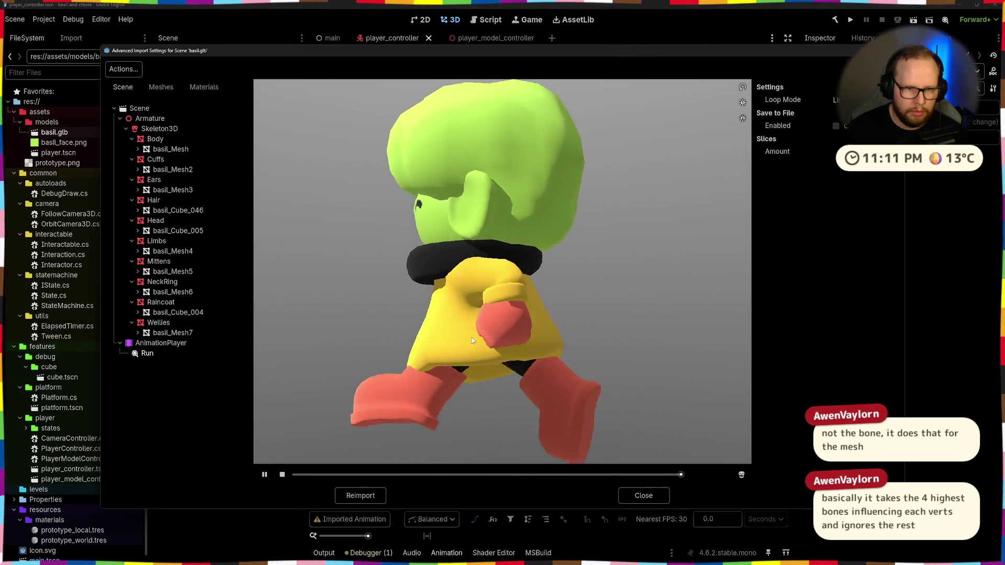
left_click(644, 496)
Return to Blender and make the armature the active object
key("alt+Tab")
mouse_move(529, 296)
middle_mouse_down()
mouse_move(670, 257)
mouse_move(706, 309)
mouse_move(644, 246)
middle_mouse_up()
left_click(644, 245)
key("Tab")
key("Tab")
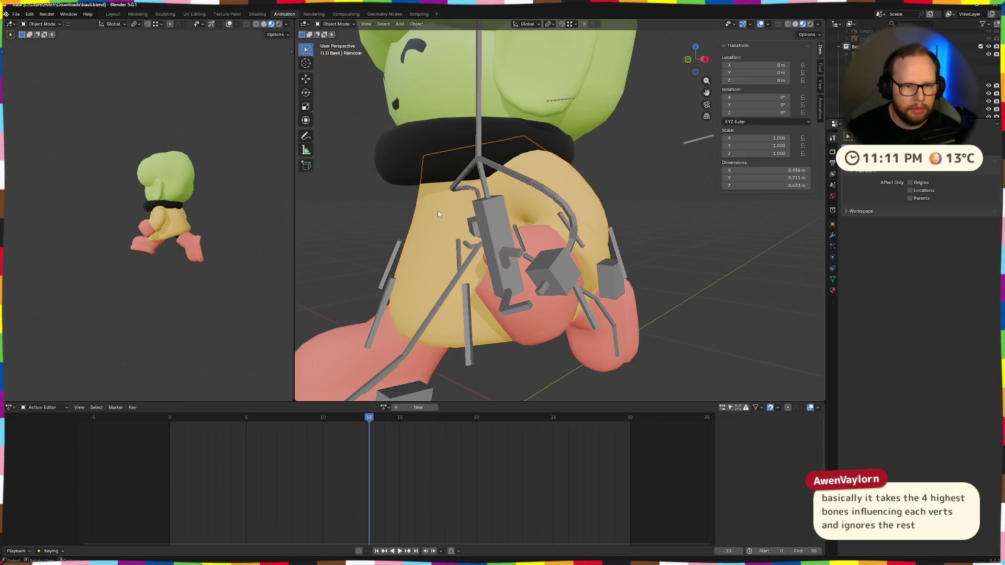
Orbit around the character inspecting raincoat deformation and select the Raincoat mesh
left_click(438, 214)
middle_click_drag(438, 213, 605, 252)
middle_click_drag(664, 217, 653, 203)
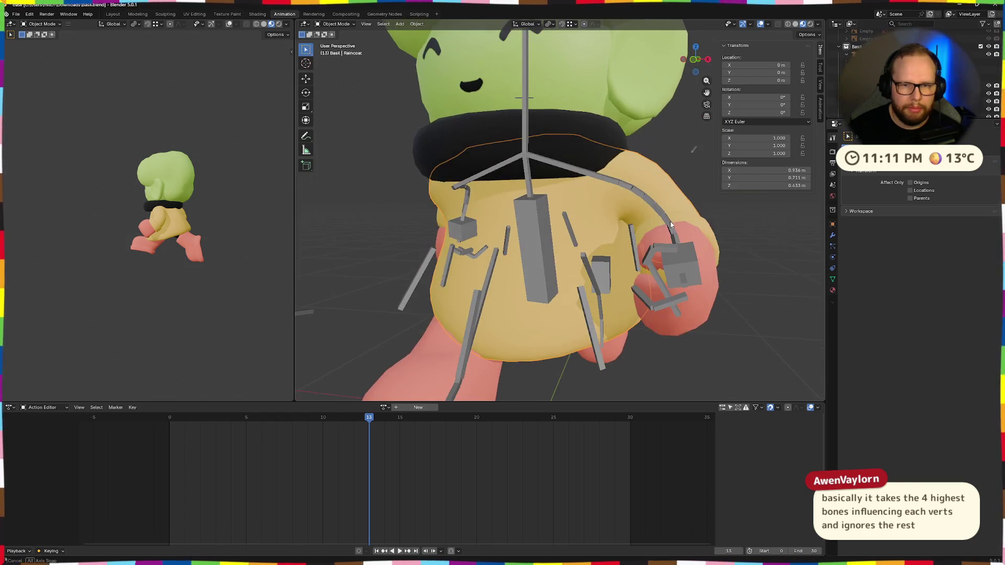
left_click(652, 204)
left_click(588, 221)
mouse_move(587, 222)
middle_mouse_down()
mouse_move(623, 202)
mouse_move(619, 250)
middle_mouse_up()
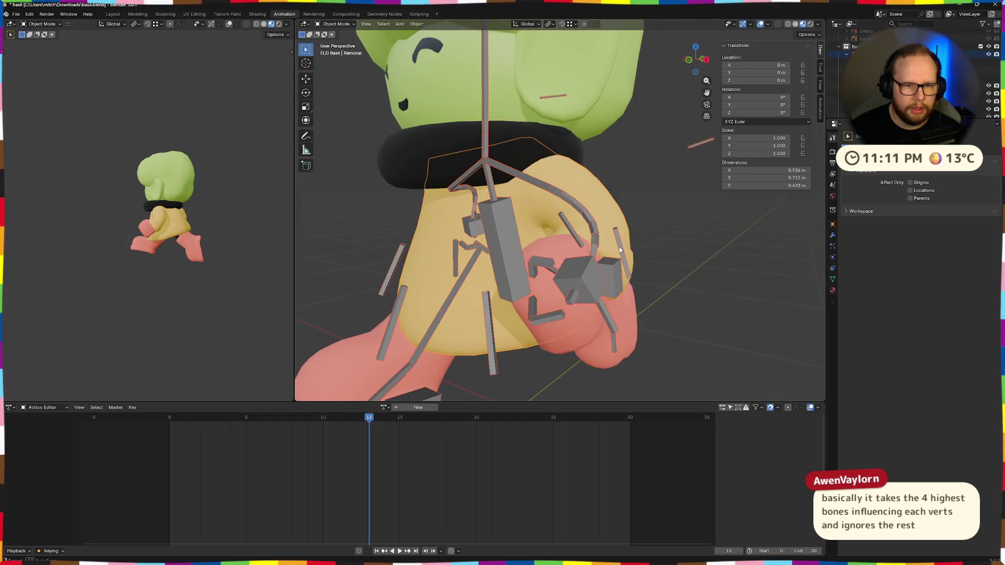
scroll(619, 252, "down", 2)
scroll(631, 251, "down", 2)
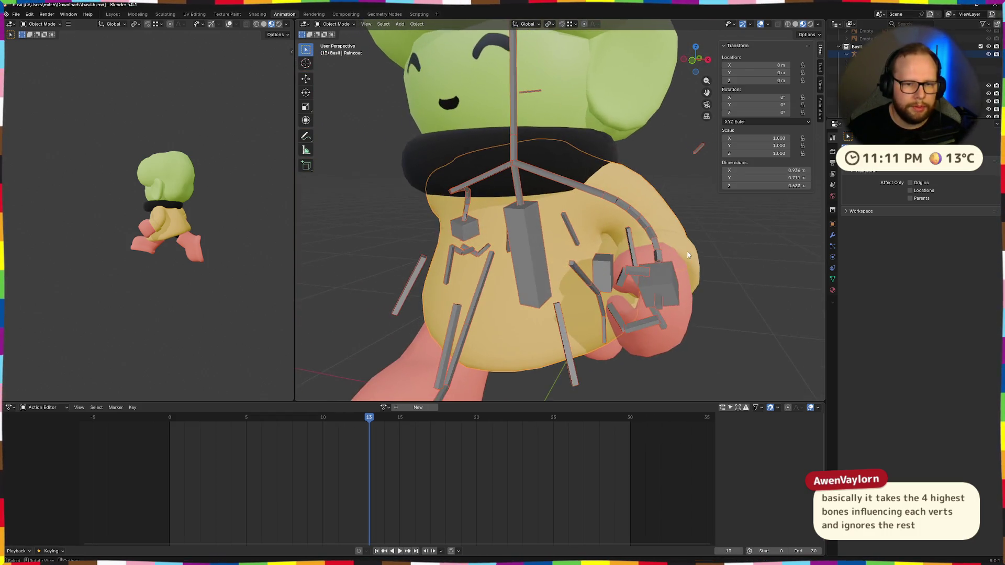
scroll(668, 251, "down", 4)
middle_click_drag(685, 256, 676, 258)
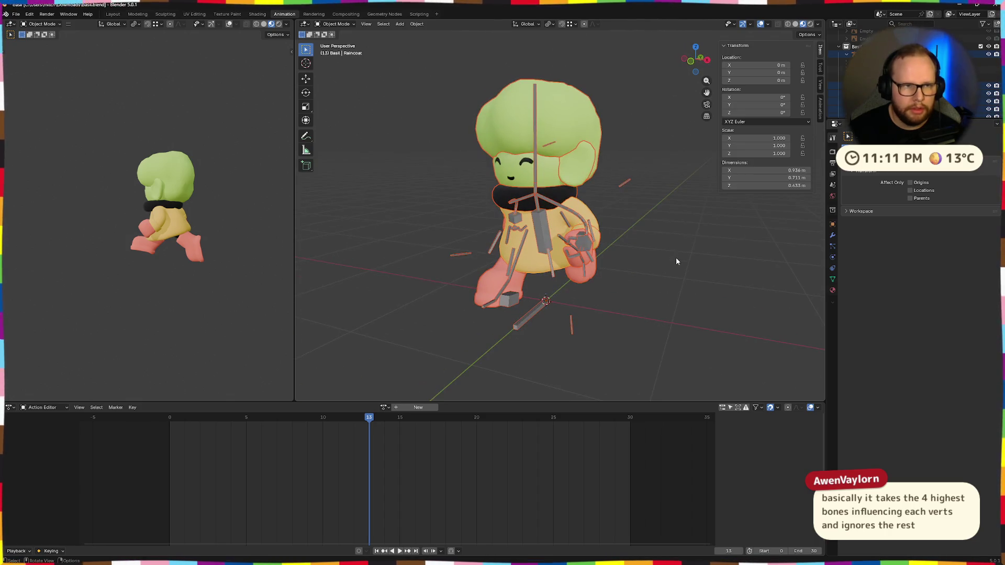
key("ctrl+Tab")
Enter Weight Paint on the Raincoat and apply Limit Total to its bone weights
left_click(591, 231)
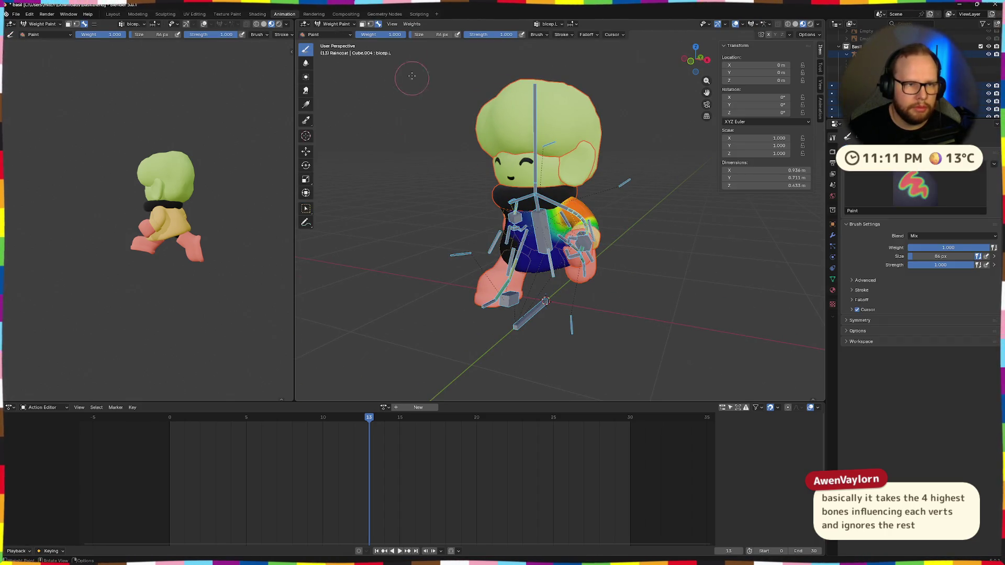
middle_click_drag(438, 77, 463, 78)
left_click(411, 23)
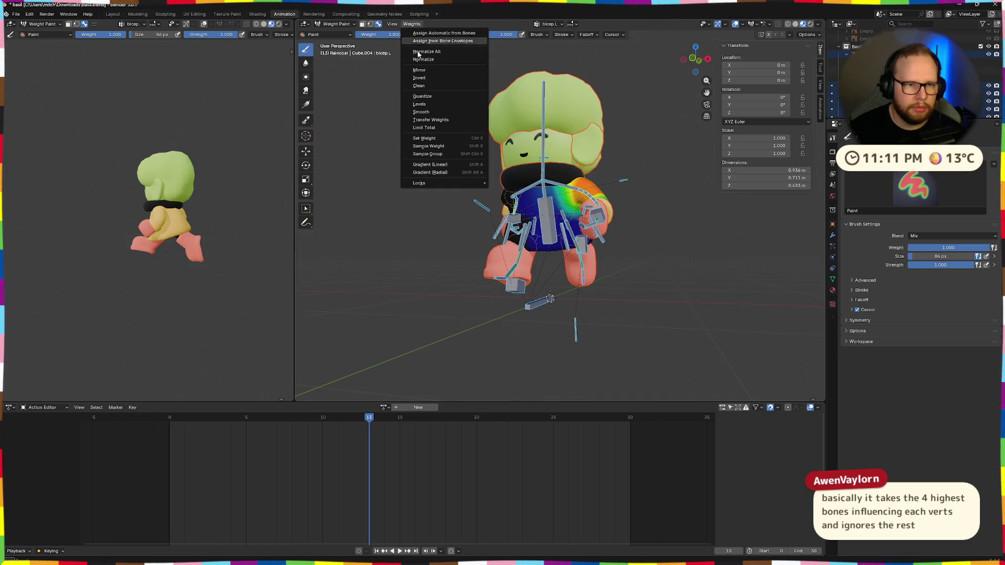
left_click(430, 128)
left_click(491, 356)
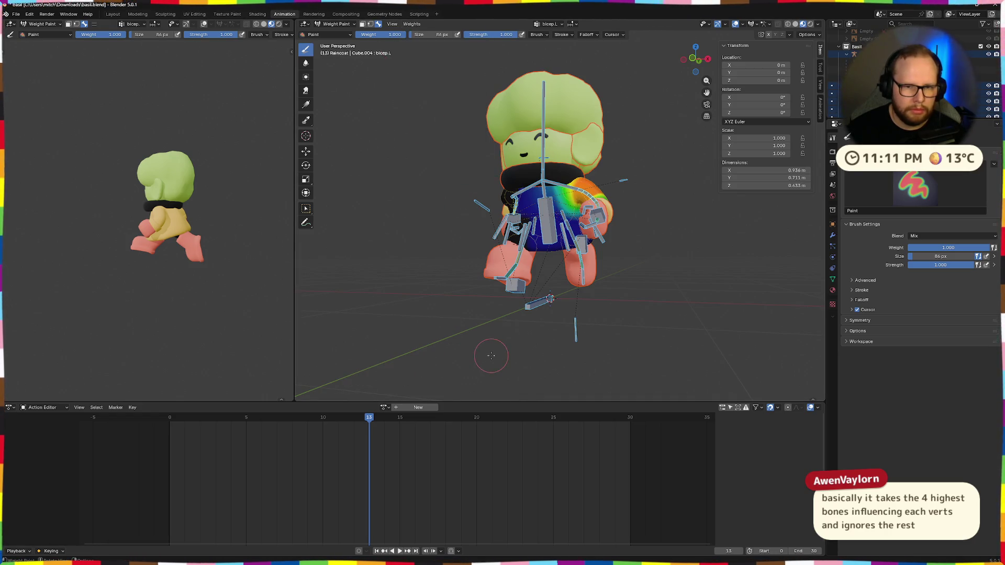
middle_click_drag(491, 356, 472, 355)
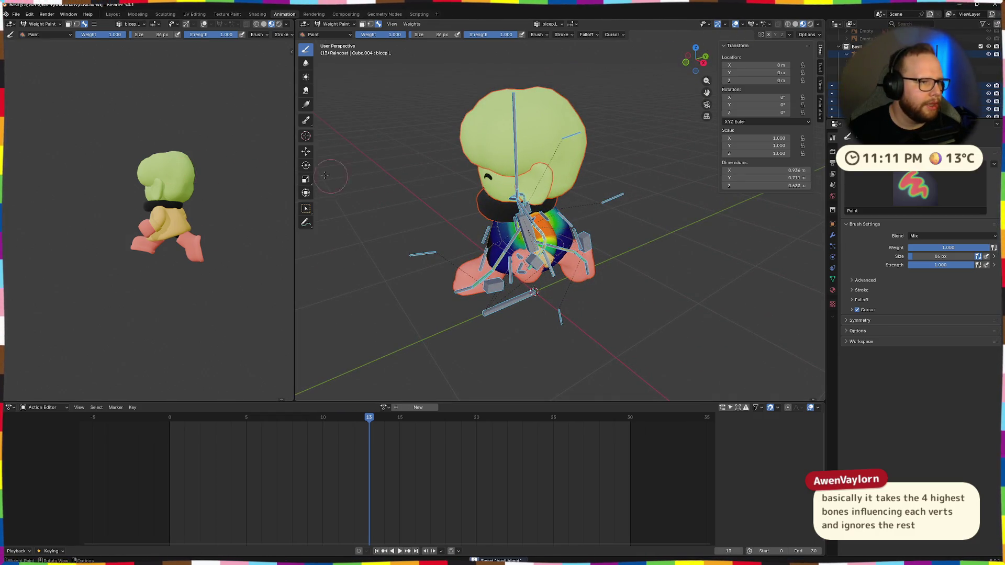
Return the Raincoat to Object Mode and deselect everything
key("ctrl+Tab")
left_click(335, 194)
middle_click_drag(336, 193, 440, 194)
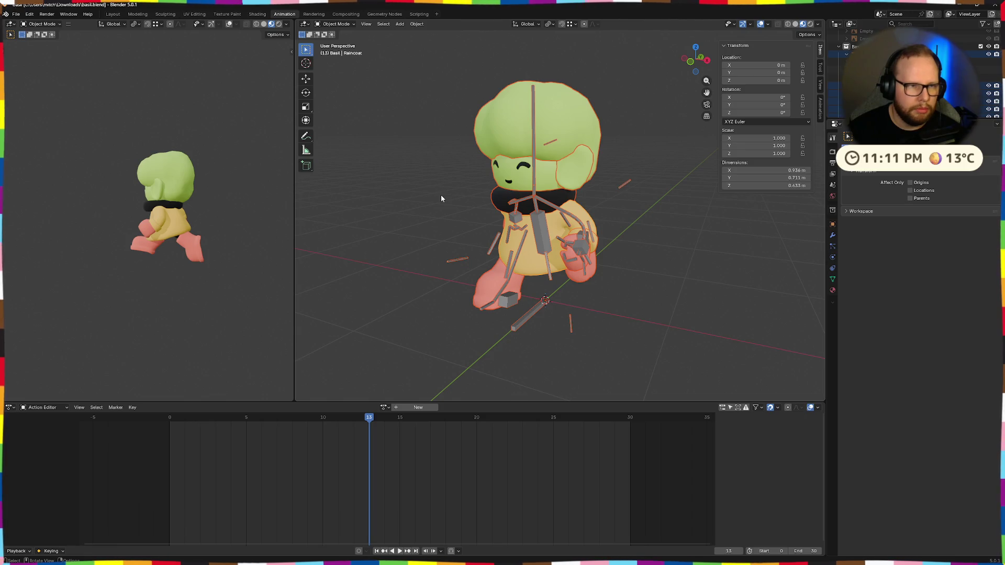
left_click(422, 217)
Re-export the character as glTF 2.0 over basil.glb and switch to the Godot editor
left_click(15, 16)
mouse_move(31, 133)
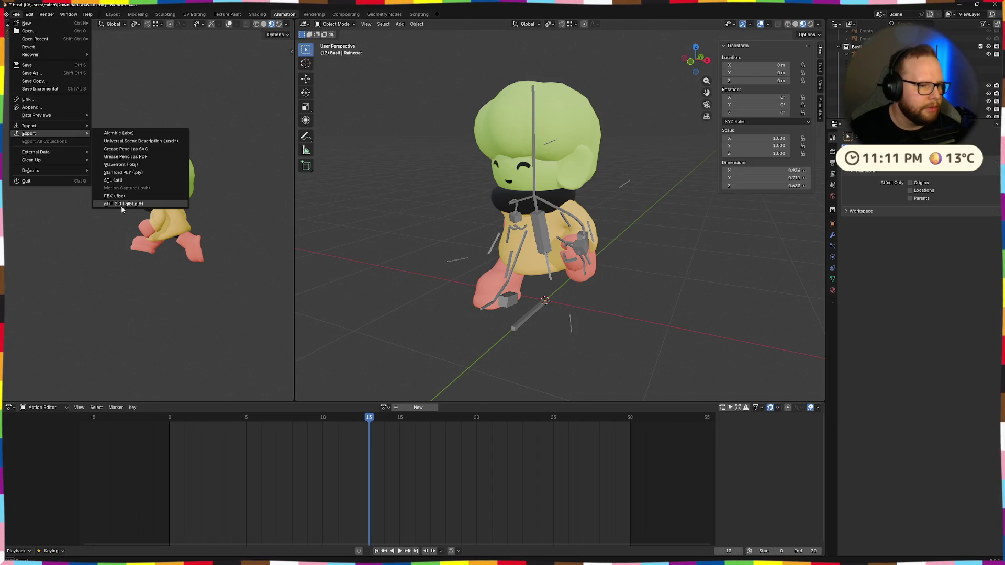
left_click(122, 204)
left_click(710, 404)
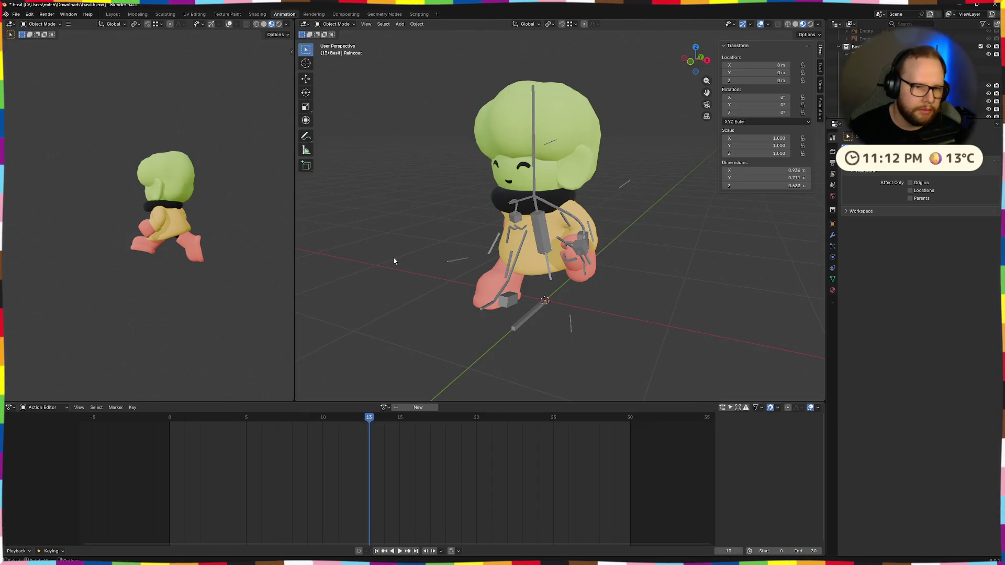
key("ctrl+super+Right")
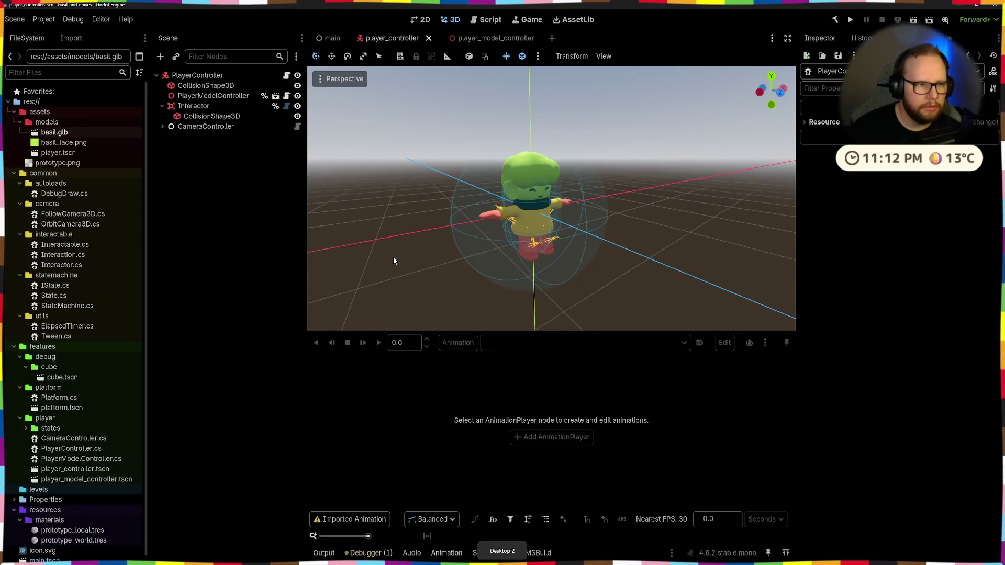
Bring the Downloads file browser forward and select the updated basil.glb
key("super+e")
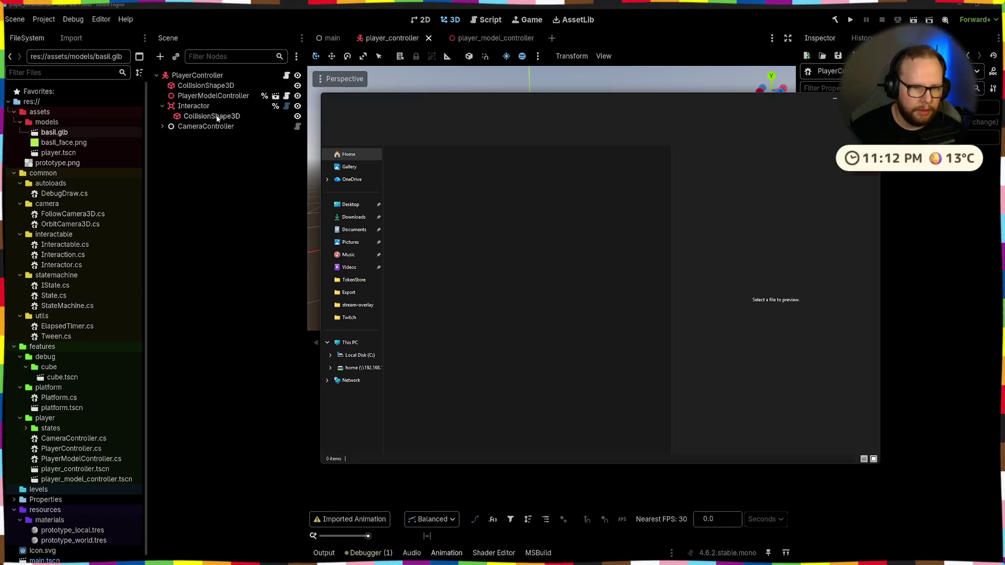
key("super+shift+Left")
key("alt+Tab")
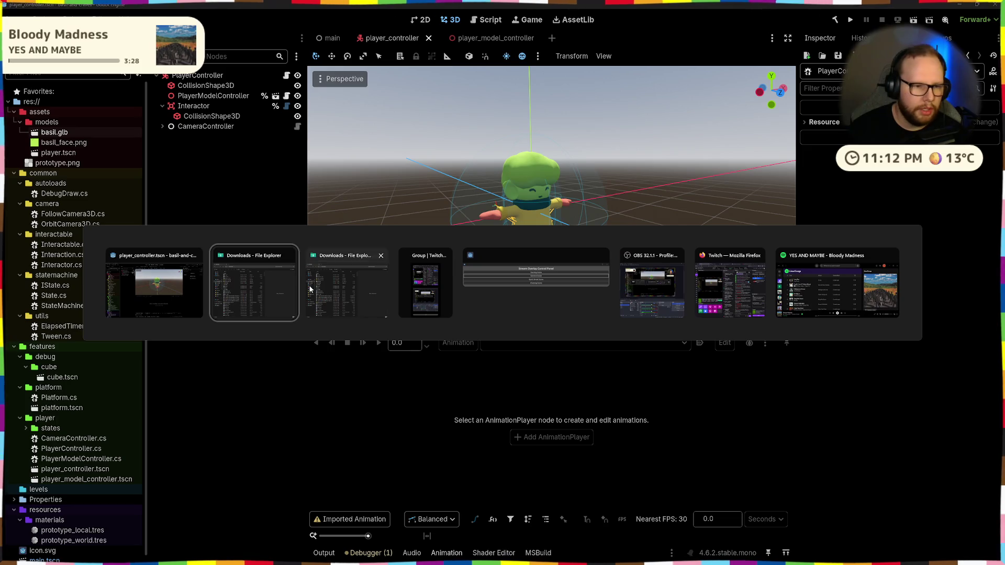
left_click(304, 283)
left_click(408, 161)
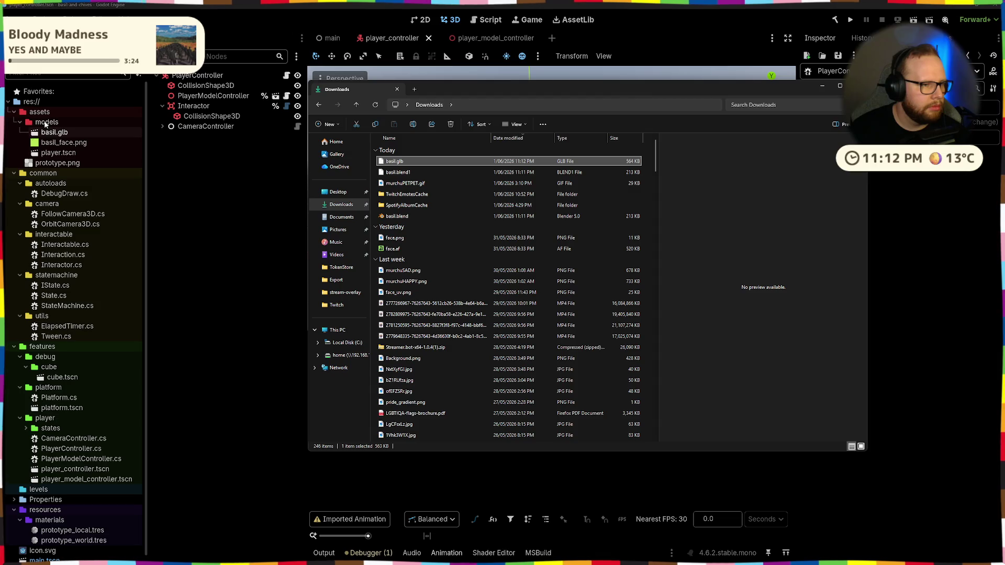
Copy basil.glb into the models folder and open its Advanced Import Settings
left_click_drag(44, 123, 47, 125)
double_click(70, 131)
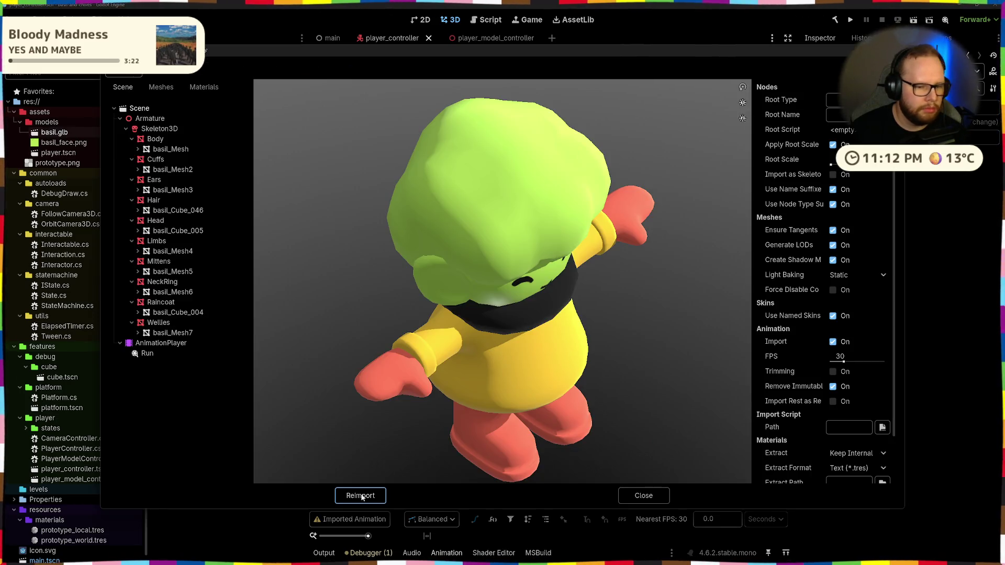
Reimport basil.glb, play its Run animation from side and rear views, then return to Blender
left_click(359, 494)
double_click(77, 129)
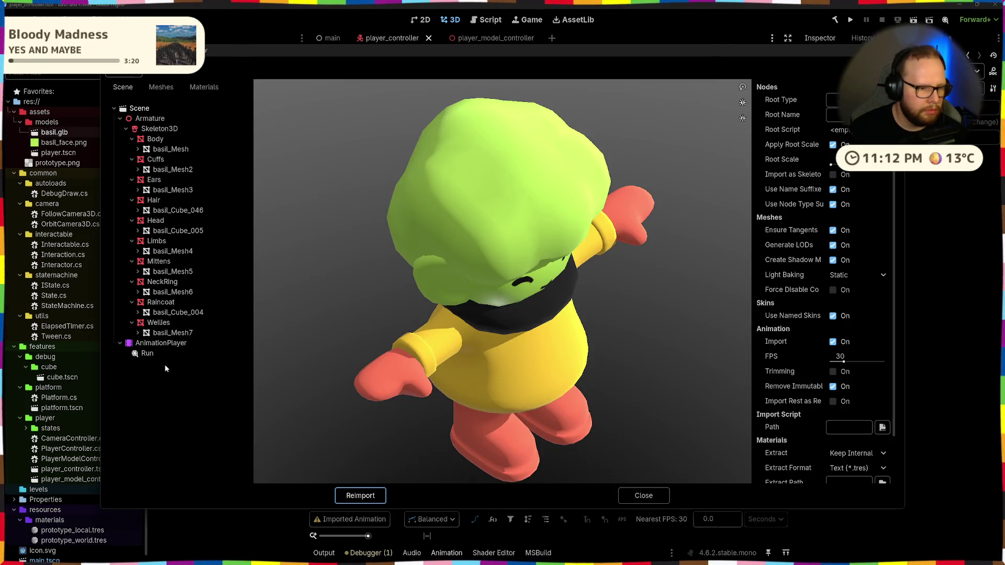
left_click(264, 475)
mouse_move(595, 354)
left_mouse_down()
mouse_move(564, 333)
mouse_move(553, 296)
mouse_move(592, 327)
left_mouse_up()
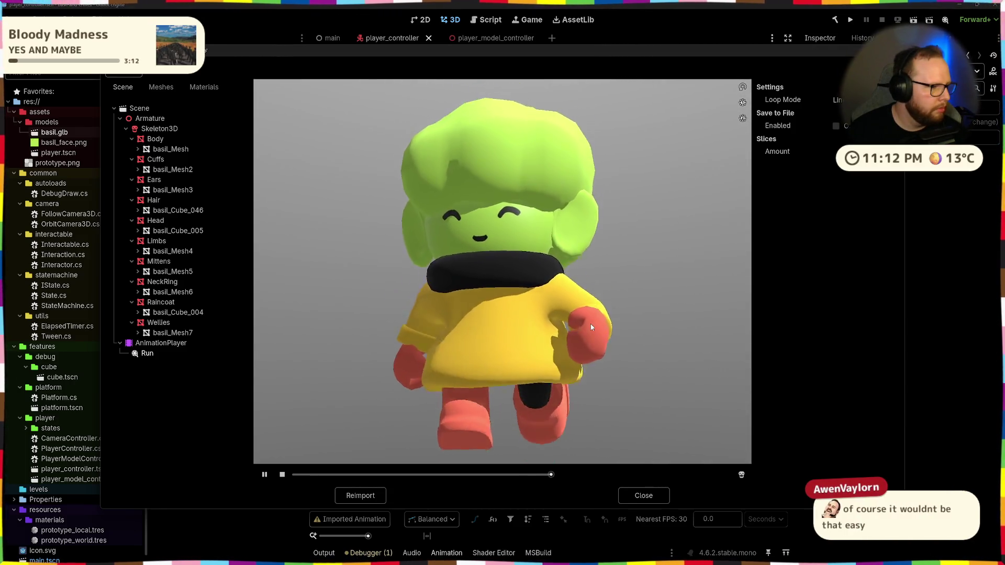
scroll(591, 328, "up", 2)
scroll(591, 328, "up", 2)
scroll(593, 328, "down", 3)
mouse_move(593, 328)
left_mouse_down()
mouse_move(506, 336)
mouse_move(541, 327)
left_mouse_up()
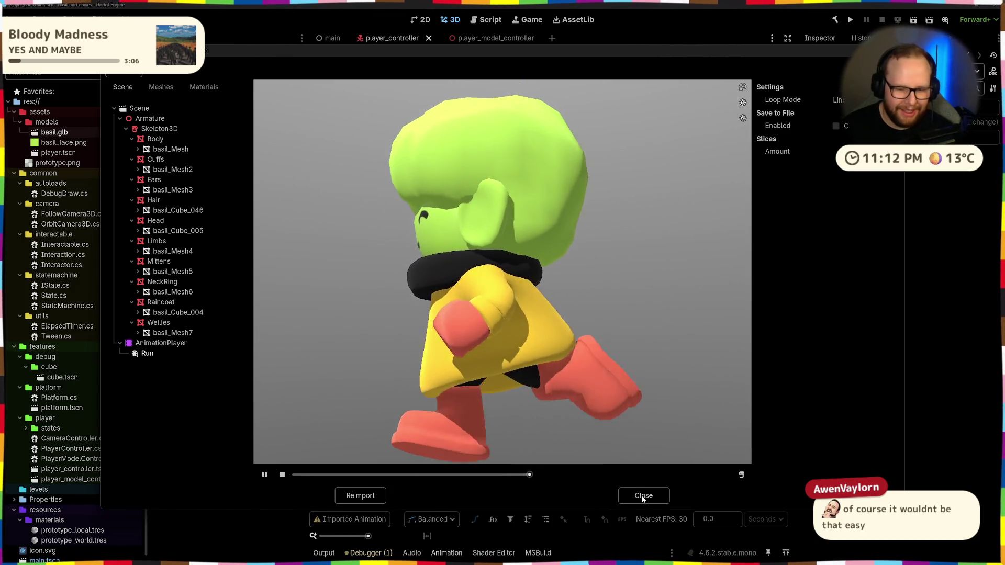
left_click(643, 495)
key("alt+Tab")
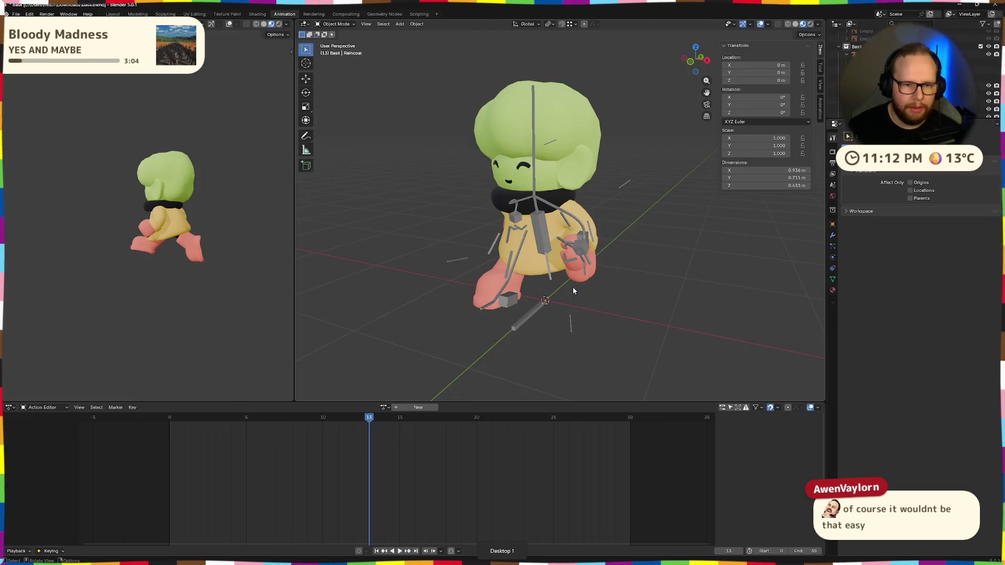
scroll(607, 278, "up", 5)
scroll(607, 277, "down", 3)
Isolate the selected limbs in local view and preview the Run action playing
left_click(602, 216)
mouse_move(603, 217)
middle_mouse_down()
mouse_move(658, 262)
mouse_move(594, 214)
mouse_move(684, 227)
mouse_move(568, 203)
mouse_move(644, 209)
mouse_move(544, 292)
middle_mouse_up()
scroll(646, 244, "down", 1)
key("KP_Divide")
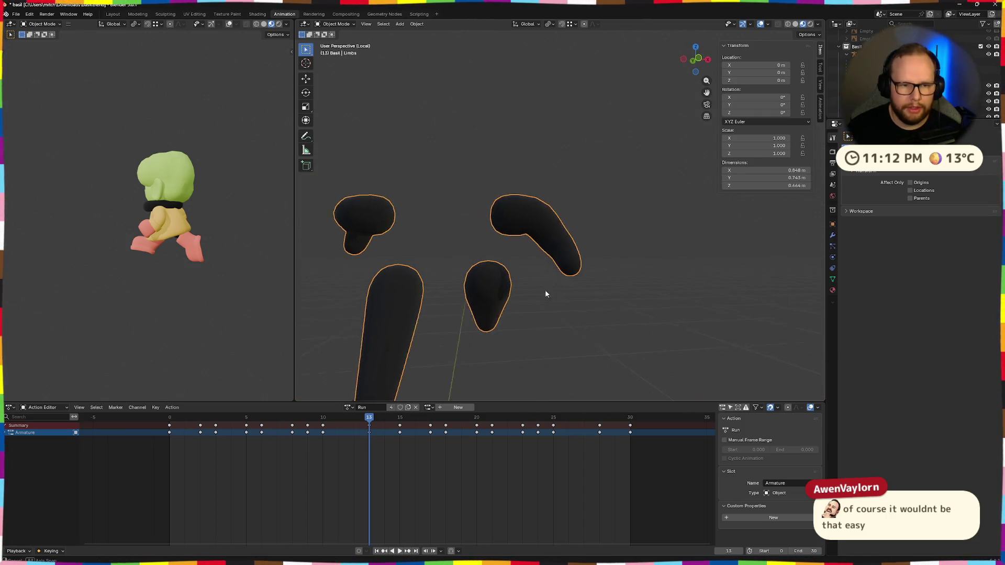
scroll(554, 295, "down", 3)
key("space")
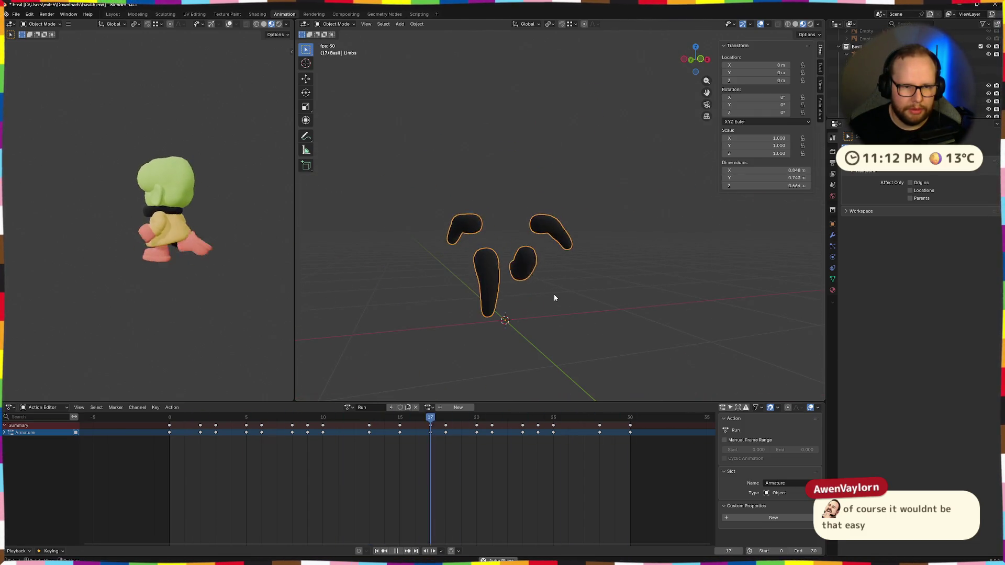
key("space")
mouse_move(554, 295)
middle_mouse_down()
mouse_move(744, 259)
mouse_move(652, 296)
middle_mouse_up()
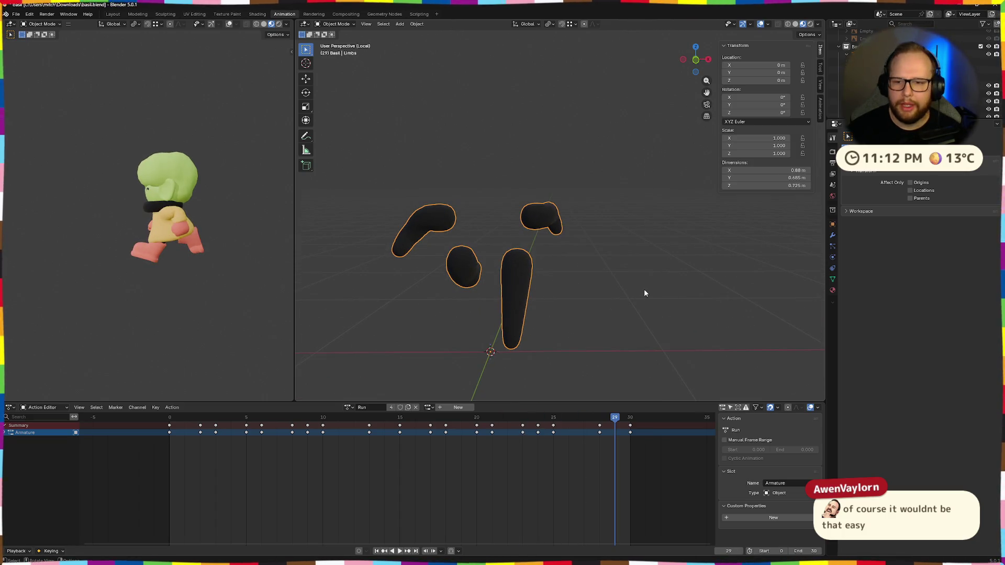
Show the Limbs mesh data properties with hips as the active vertex group
left_click(829, 248)
left_click(833, 270)
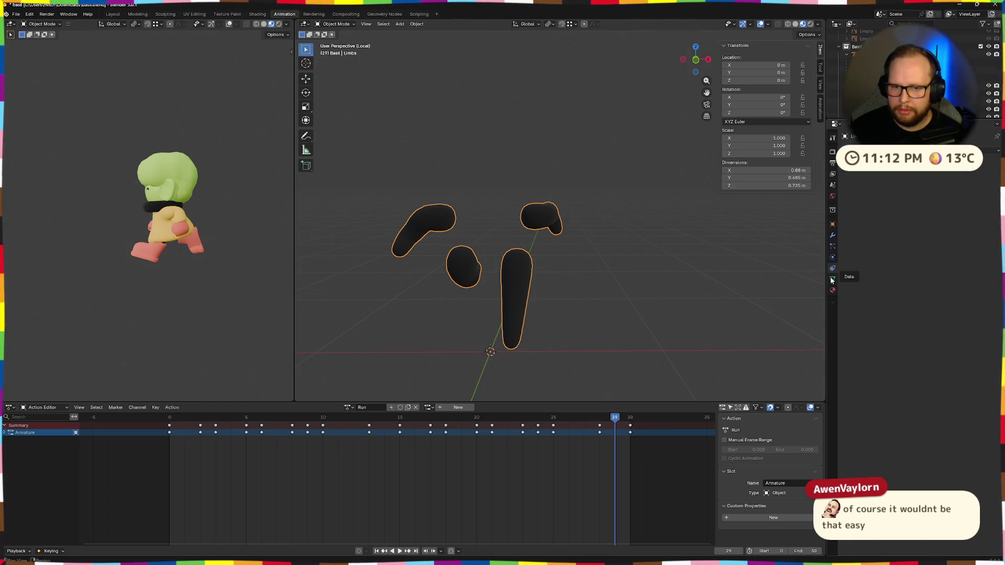
left_click(831, 282)
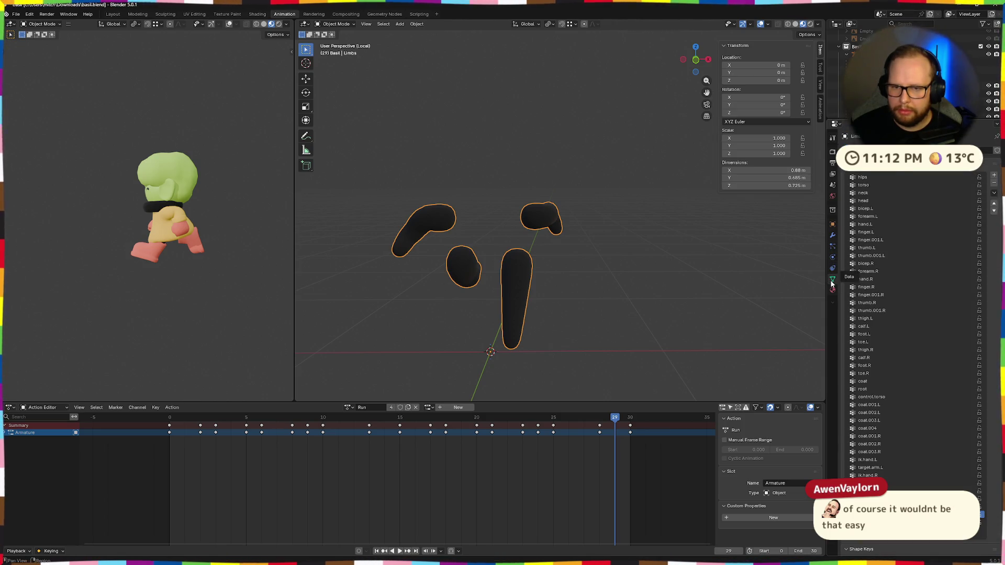
left_click(864, 177)
middle_click_drag(554, 298, 581, 303)
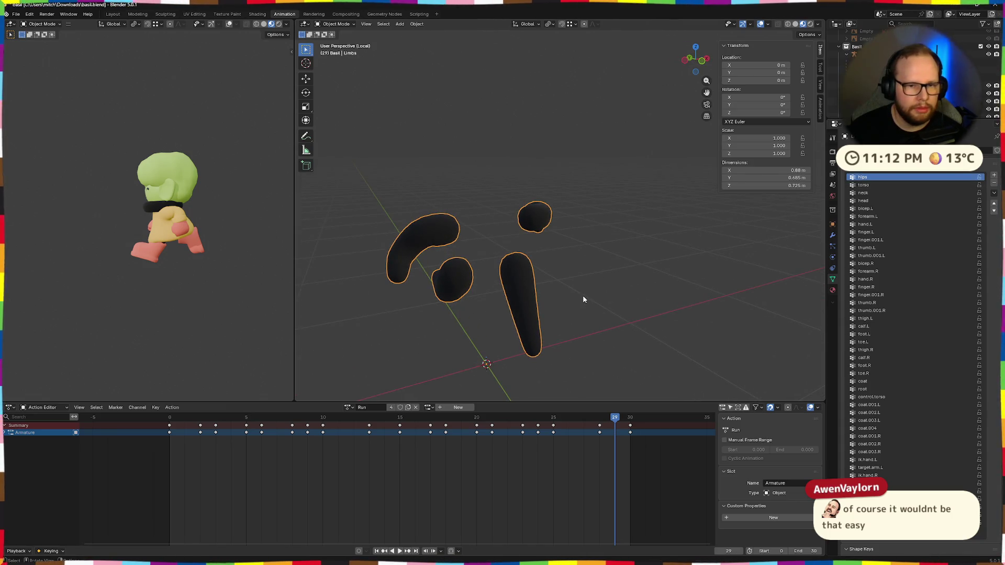
key("ctrl+Tab")
Enter weight painting and step through bicep.L, forearm.L and hand.L group weights
left_click(663, 254)
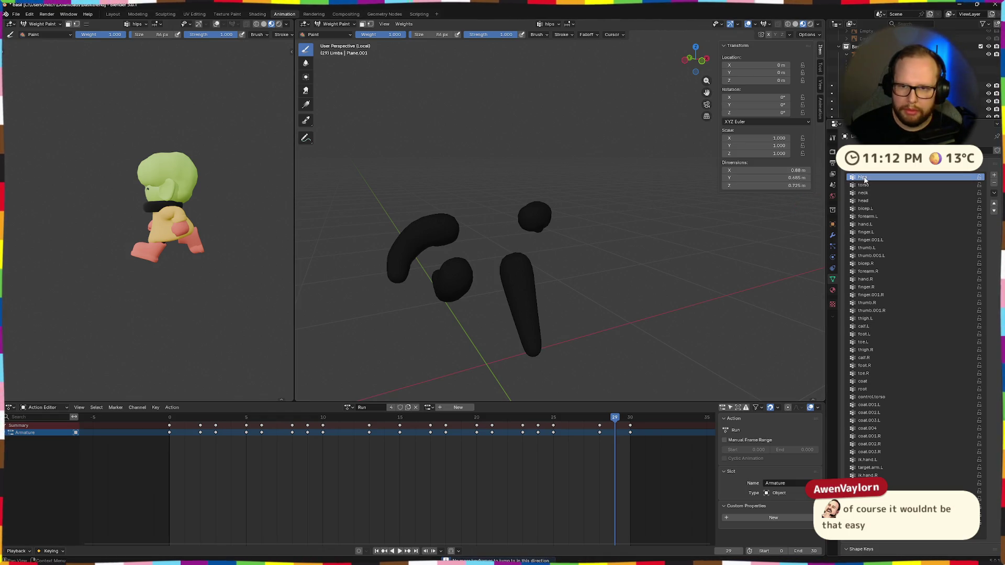
key("Down")
key("Down")
key("Down")
key("Down")
key("Down")
key("Up")
key("Up")
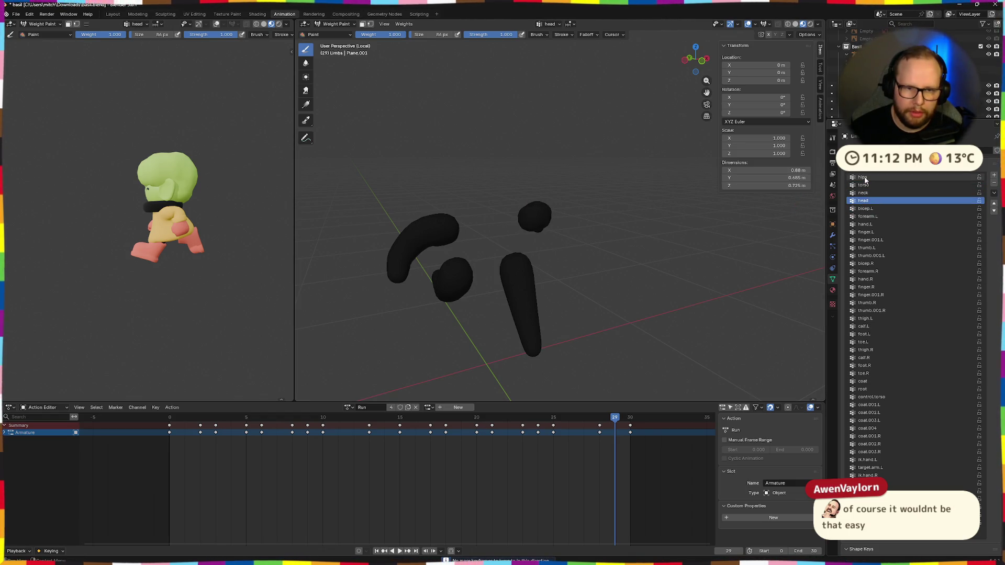
key("Down")
scroll(558, 303, "up", 3)
middle_click_drag(558, 303, 498, 276)
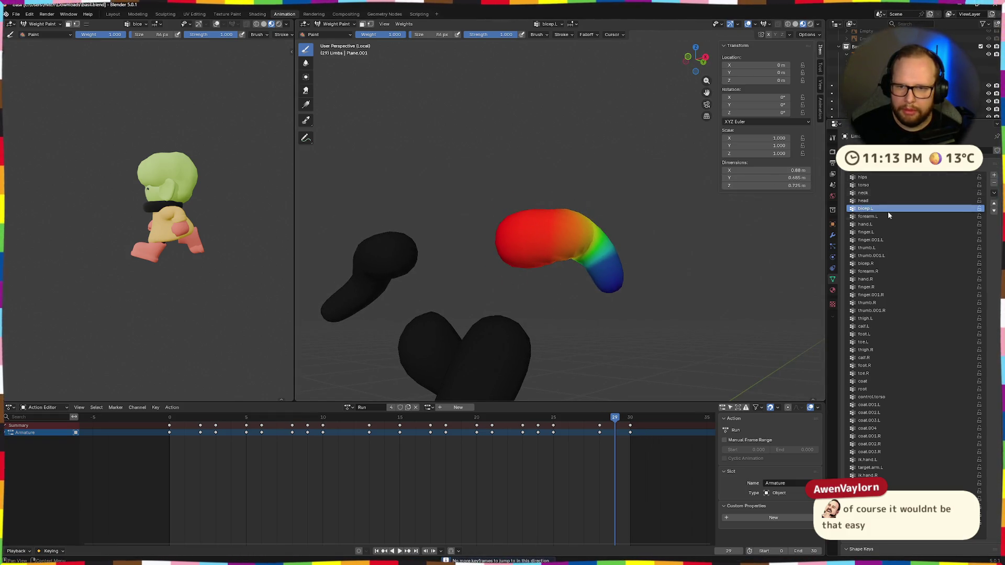
key("Down")
key("Down")
key("Down")
key("Down")
key("Down")
key("Down")
key("Down")
key("Down")
key("Down")
key("Down")
key("Down")
key("Down")
key("Down")
key("Down")
key("Down")
key("Down")
key("Down")
key("Down")
key("Down")
key("Down")
key("Down")
key("Down")
key("Down")
key("Down")
key("Down")
key("Down")
key("Down")
key("Down")
key("Down")
Inspect shoulder.L, torso and forearm.L weights from several angles around the limbs
mouse_move(721, 228)
middle_mouse_down()
mouse_move(581, 263)
mouse_move(645, 244)
middle_mouse_up()
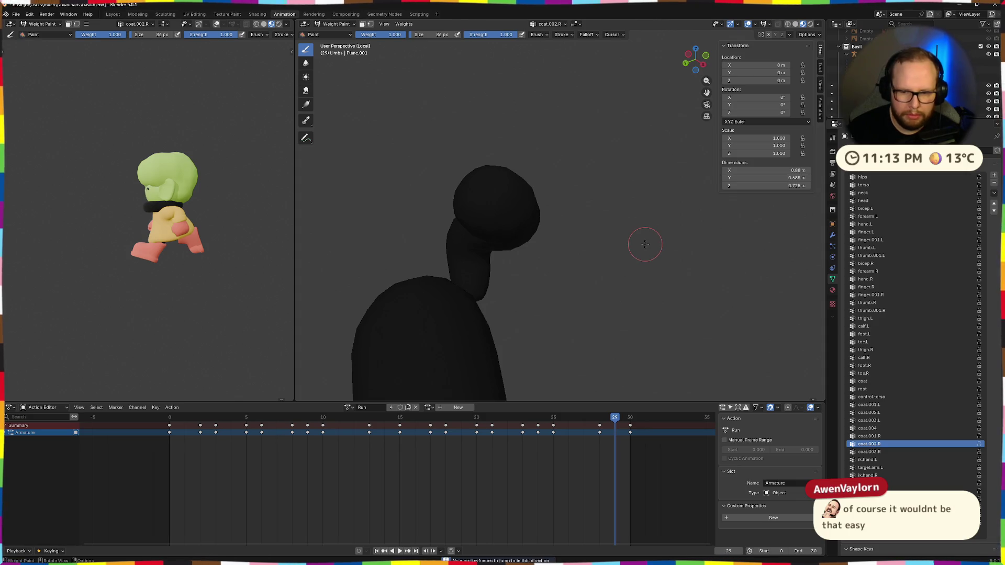
key("Down")
key("Down")
key("Down")
key("Down")
key("Down")
key("Down")
key("Down")
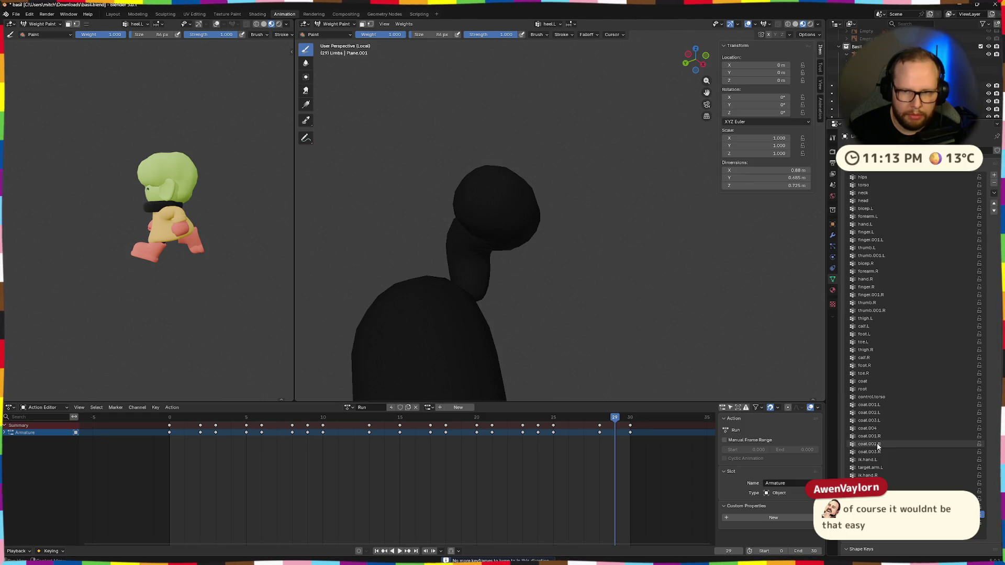
key("Up")
key("Up")
key("Up")
key("Up")
key("Up")
key("Up")
key("Up")
key("Up")
key("Up")
key("Down")
key("Down")
key("Down")
key("Down")
key("Down")
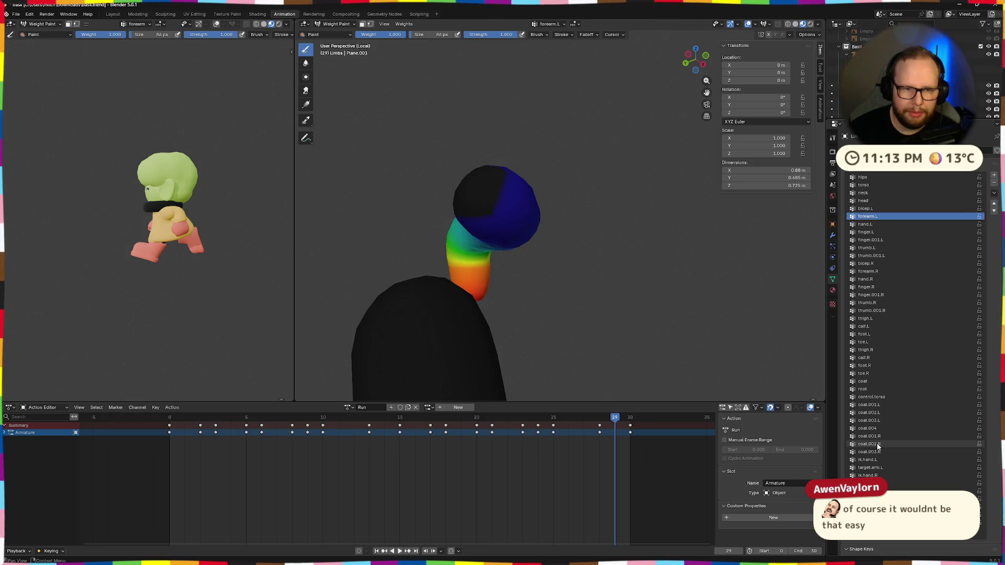
key("Down")
key("Down")
key("Down")
key("Down")
key("Down")
key("Down")
key("Down")
key("Down")
key("Down")
key("Down")
mouse_move(565, 369)
middle_mouse_down()
mouse_move(539, 337)
mouse_move(601, 251)
middle_mouse_up()
key("ctrl+Tab")
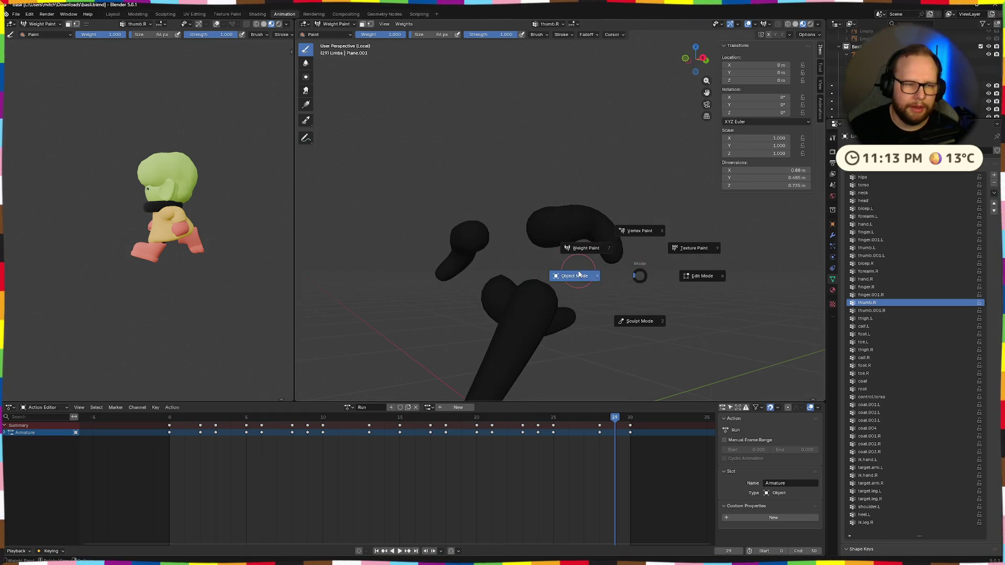
Enter Edit Mode on the limb lattice and box-select only its end-face points
left_click(579, 276)
key("Tab")
middle_click_drag(528, 264, 557, 268)
mouse_move(498, 250)
middle_mouse_down()
mouse_move(567, 274)
mouse_move(478, 216)
middle_mouse_up()
mouse_move(449, 167)
middle_mouse_down()
mouse_move(427, 141)
mouse_move(399, 186)
mouse_move(482, 209)
mouse_move(478, 165)
mouse_move(474, 194)
middle_mouse_up()
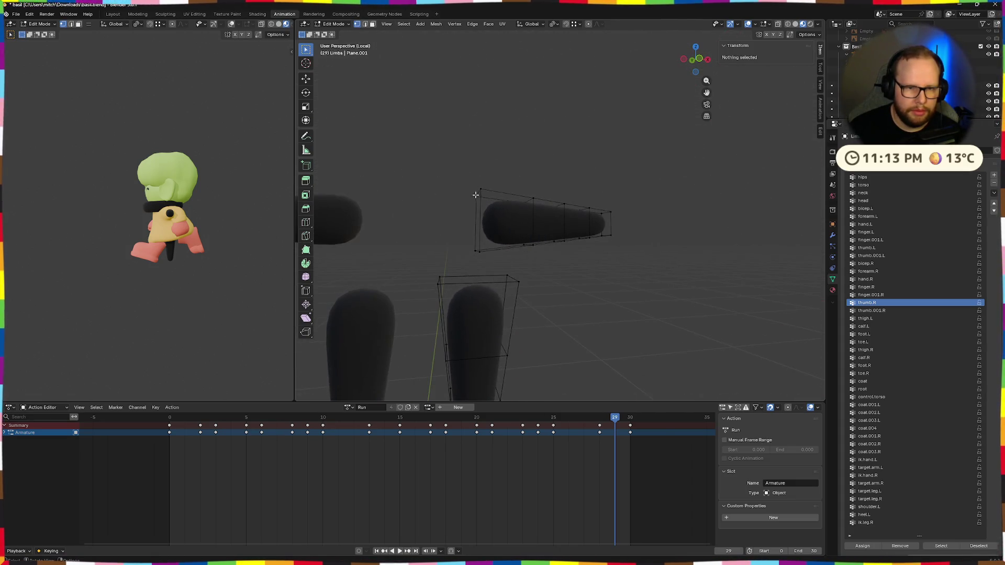
left_click_drag(429, 158, 487, 260)
middle_click_drag(486, 260, 606, 275)
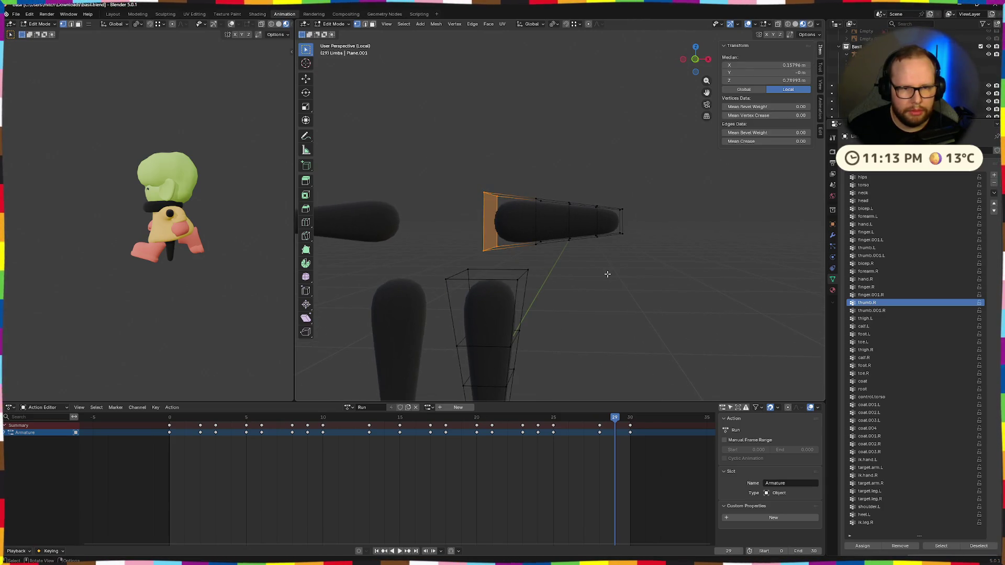
left_click(608, 274)
left_click_drag(464, 162, 673, 277)
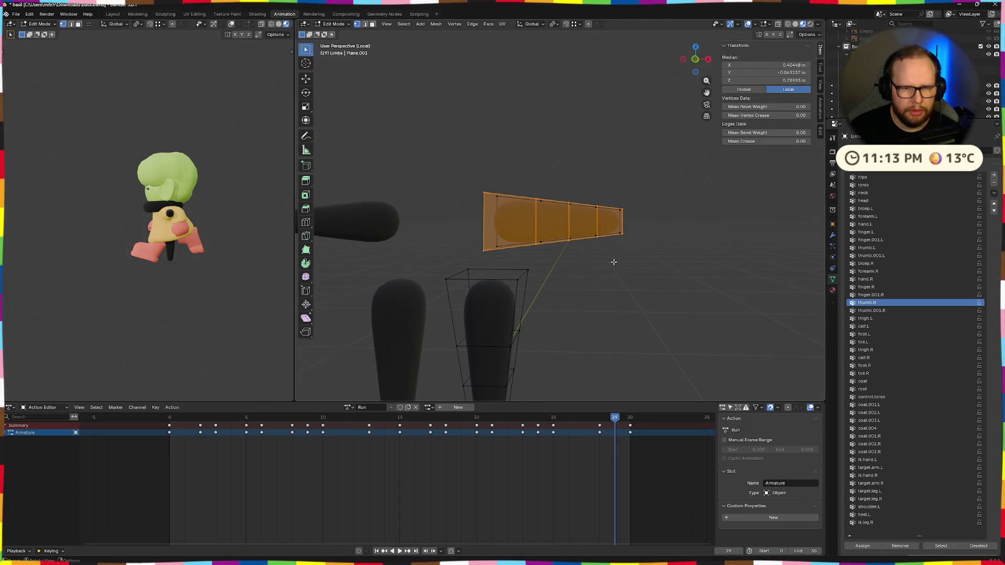
middle_click_drag(612, 259, 607, 260)
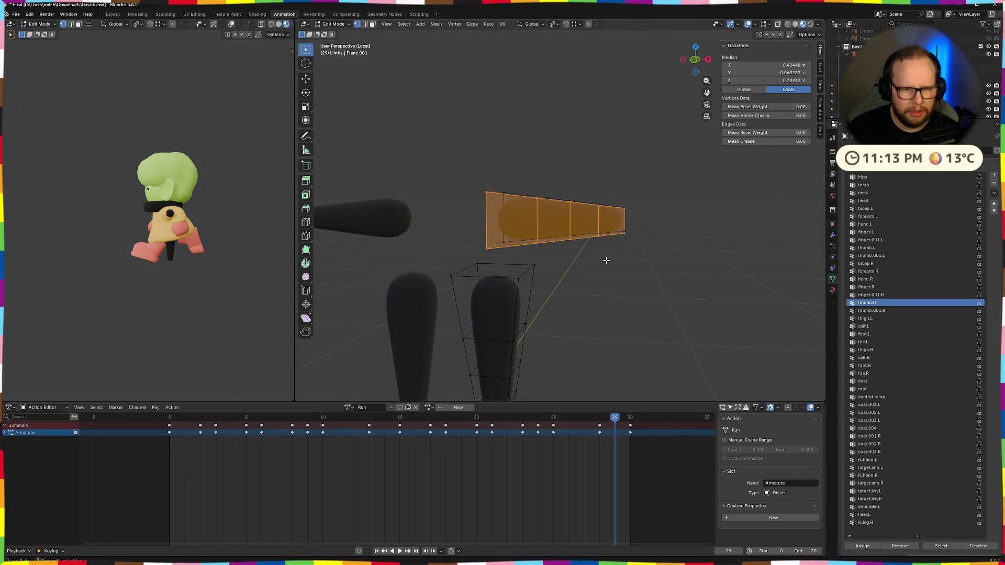
left_click(622, 267)
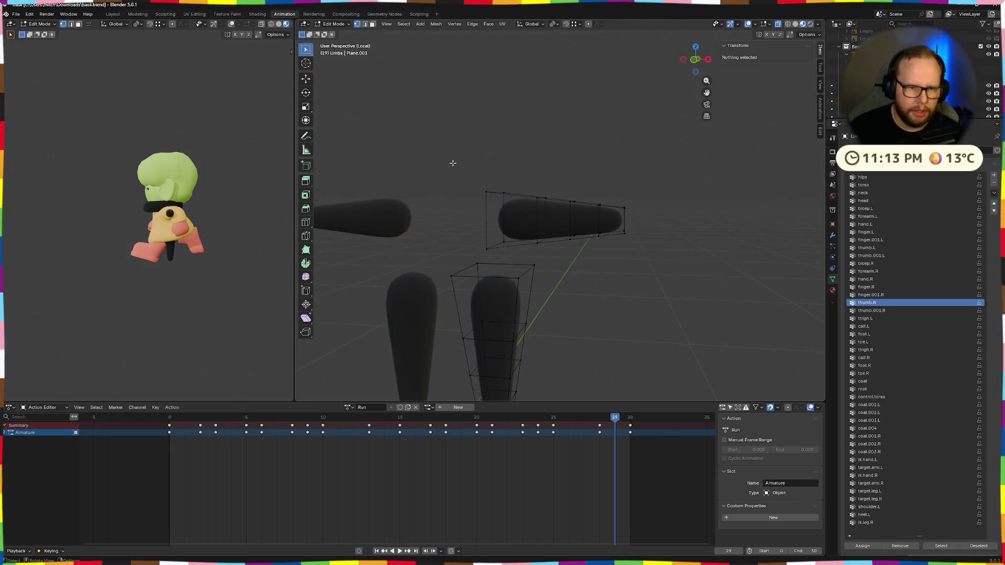
left_click_drag(453, 163, 651, 262)
middle_click_drag(652, 261, 673, 256)
left_click(673, 255)
left_click_drag(414, 150, 487, 263)
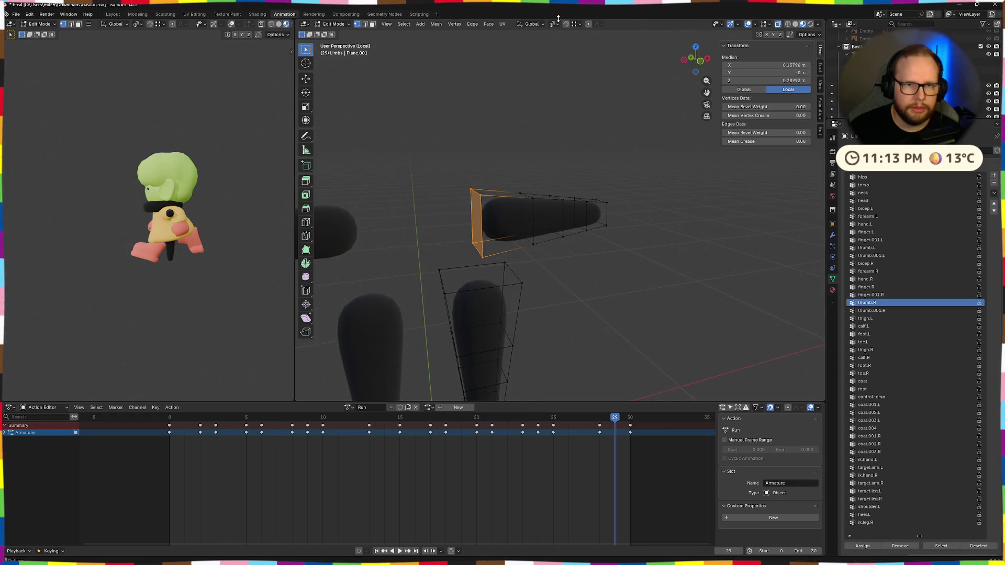
Enable proportional editing with a Linear falloff
left_click(589, 25)
left_click(600, 25)
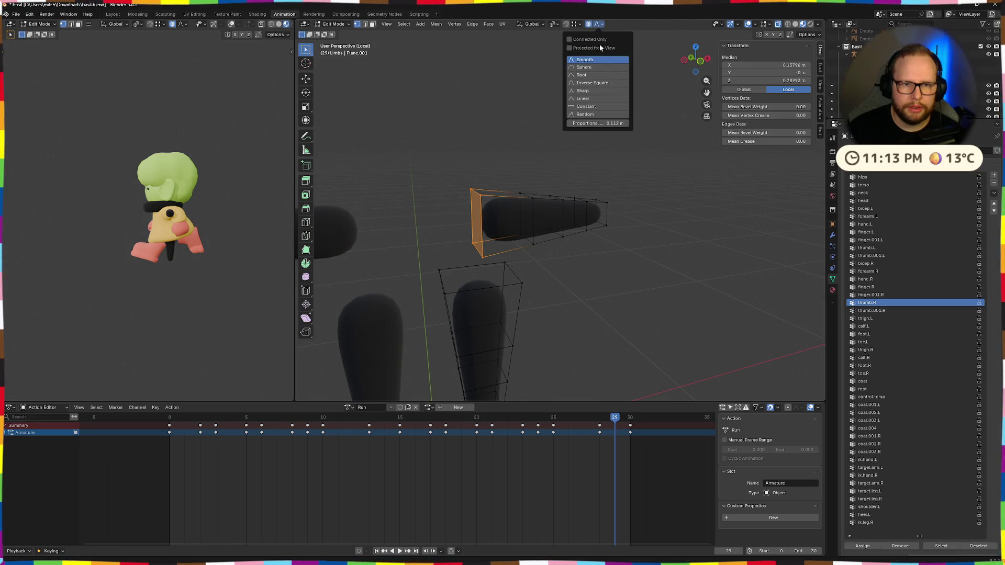
left_click(591, 100)
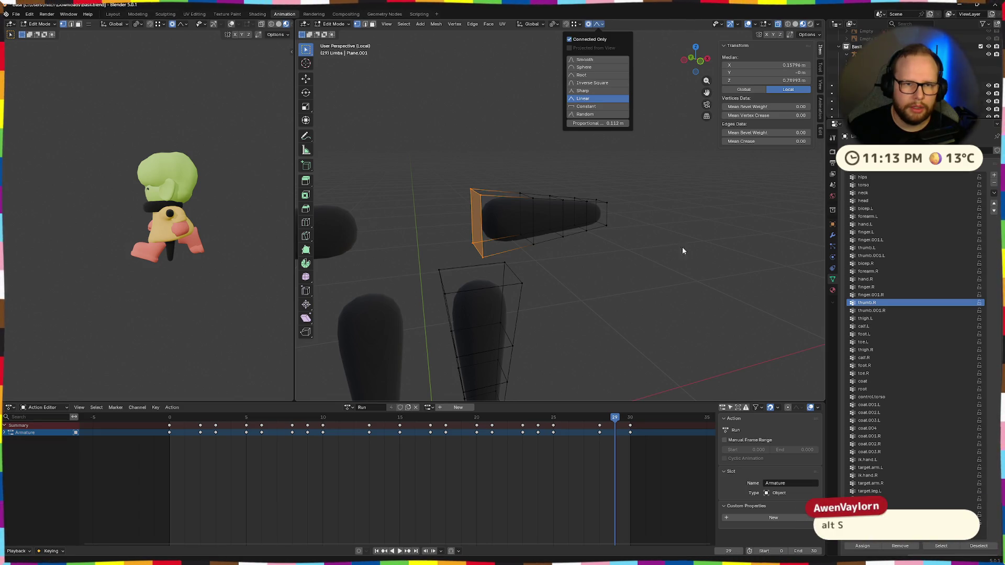
middle_click_drag(655, 243, 763, 243)
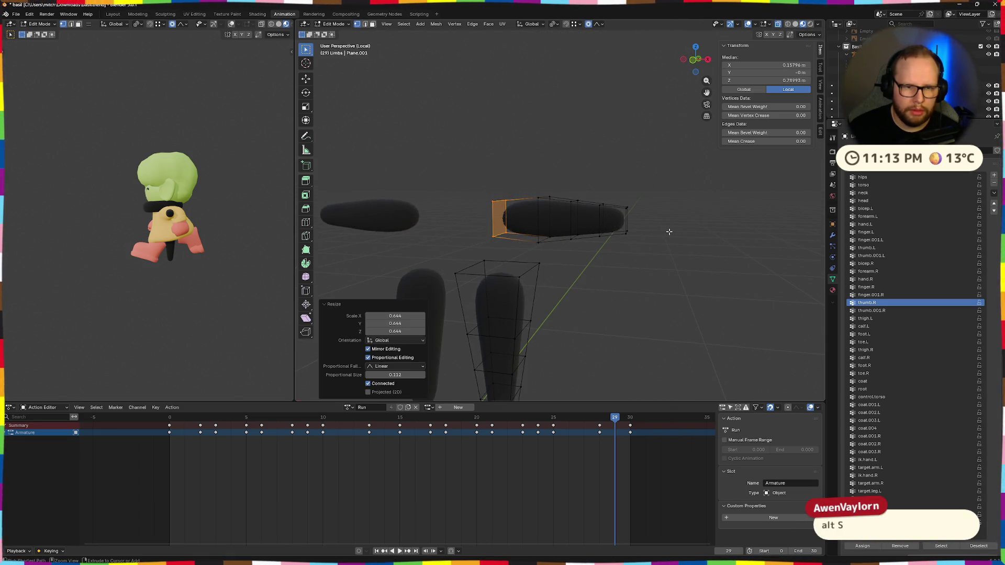
middle_click_drag(667, 227, 456, 174)
Shrink/fatten the limb's left-end points to taper the arm
left_click_drag(456, 173, 651, 260)
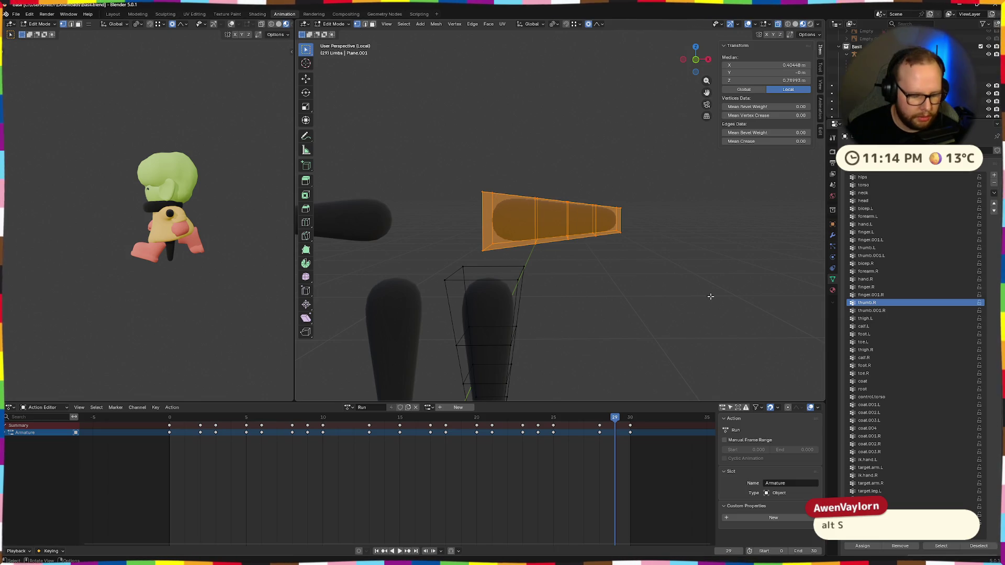
left_click(461, 213)
left_click_drag(456, 178, 504, 260)
key("alt+s")
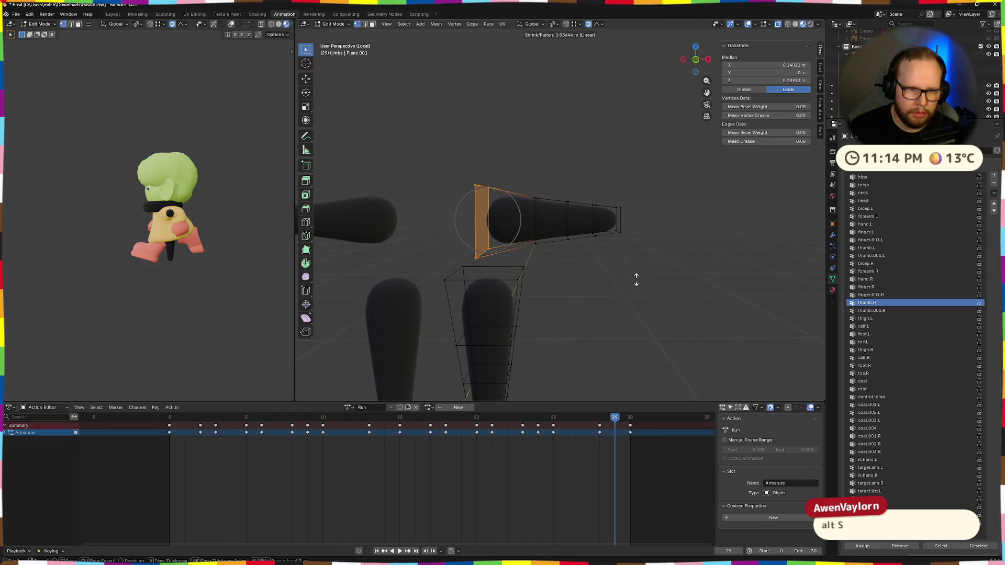
left_click(687, 293)
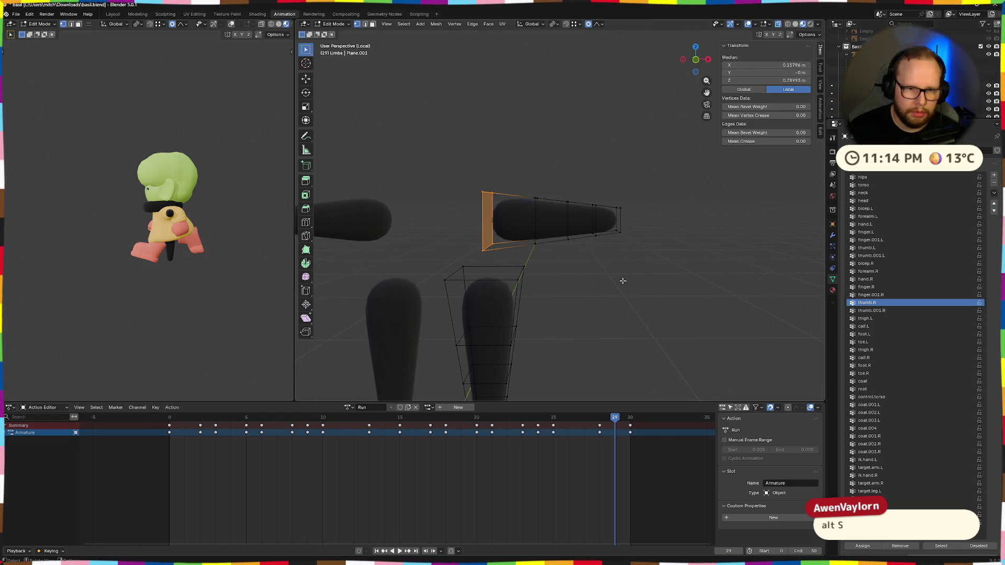
middle_click_drag(685, 293, 455, 167)
Shrink/fatten the whole limb lattice into a thinner shape
left_click_drag(632, 262, 729, 276)
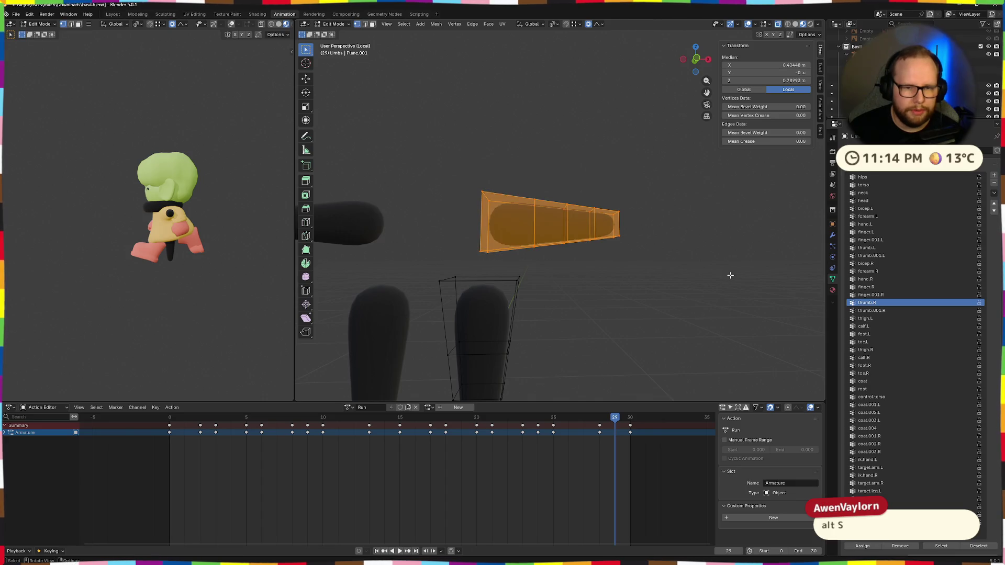
middle_click_drag(729, 275, 707, 289)
key("alt+s")
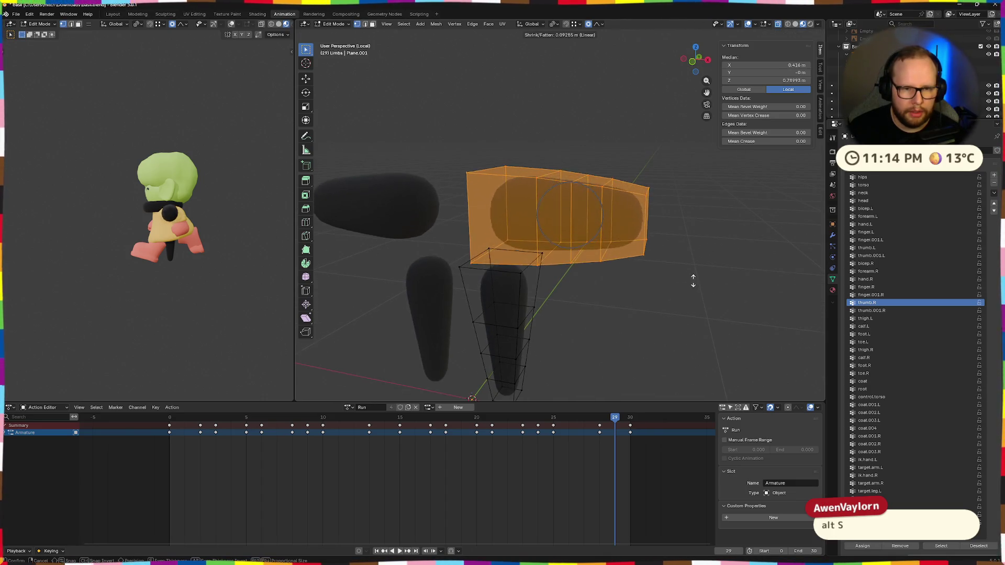
left_click(699, 284)
mouse_move(699, 284)
middle_mouse_down()
mouse_move(685, 278)
mouse_move(697, 267)
middle_mouse_up()
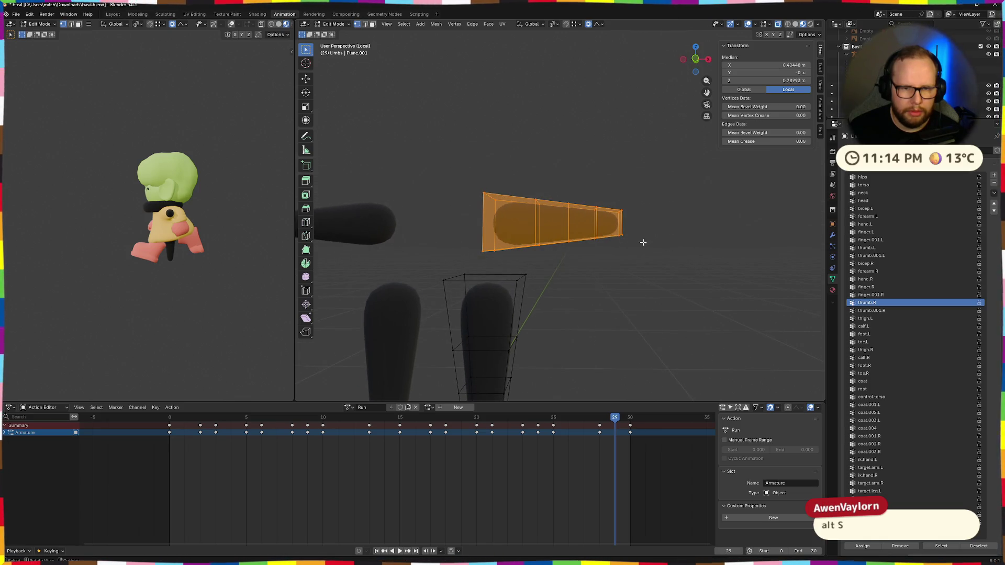
left_click(676, 251)
middle_click_drag(676, 250, 608, 260)
Try scaling the left-edge points, undo it, and view the lattice from behind
left_click_drag(426, 171, 489, 259)
middle_click_drag(490, 260, 637, 271)
key("s")
left_click(651, 262)
key("ctrl+z")
left_click(600, 23)
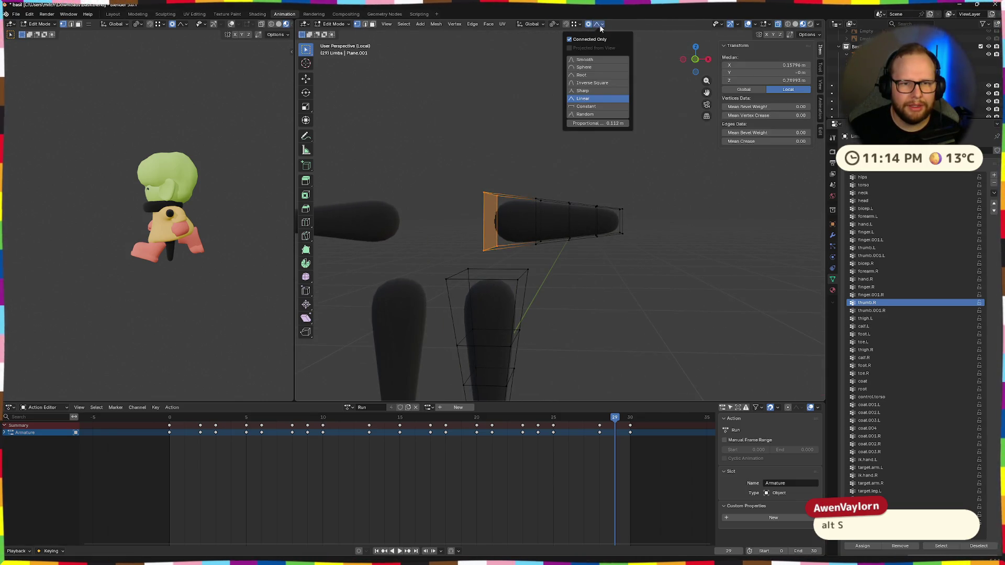
left_click(695, 59)
left_click(683, 59)
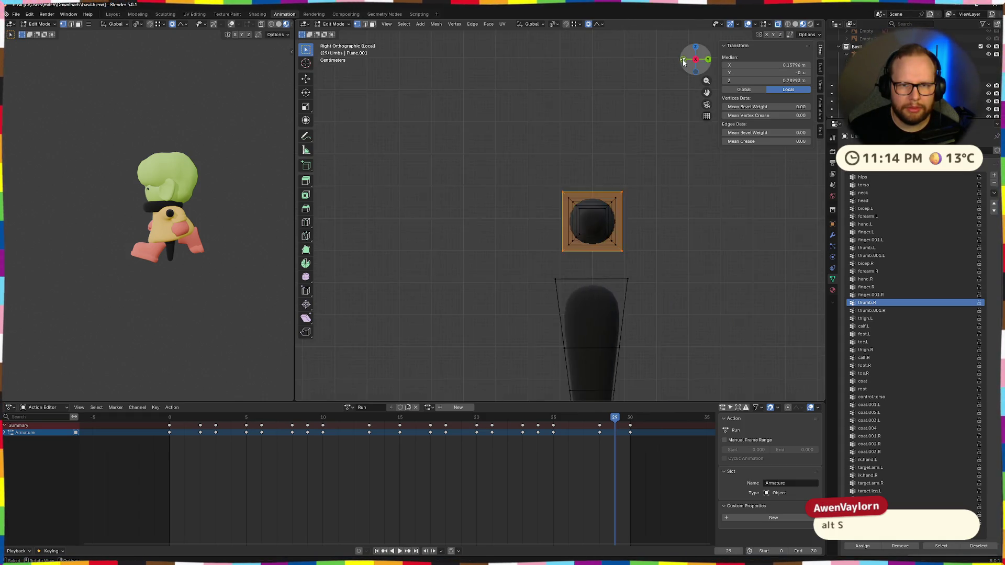
left_click(695, 71)
left_click(601, 23)
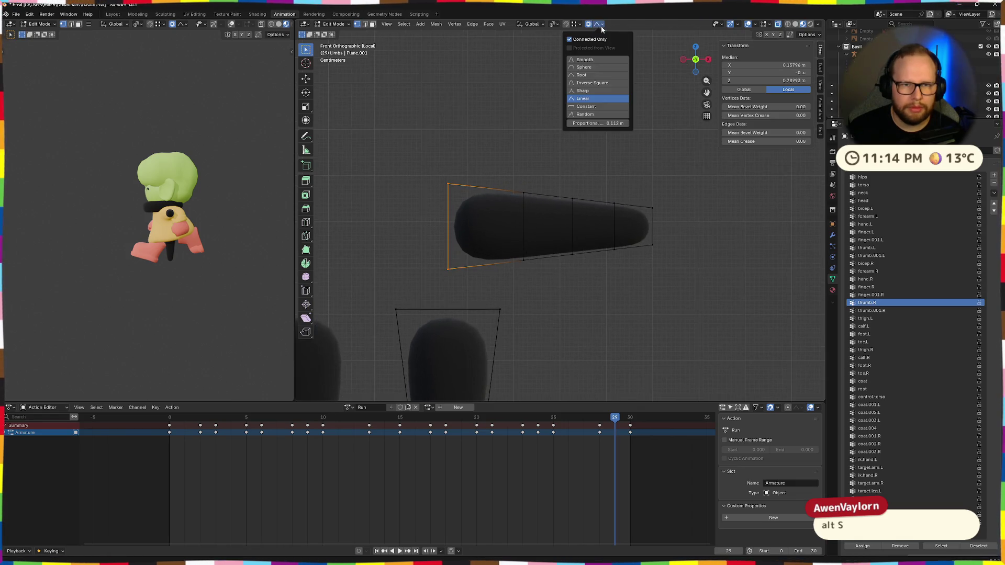
left_click(584, 59)
left_click_drag(596, 122, 672, 283)
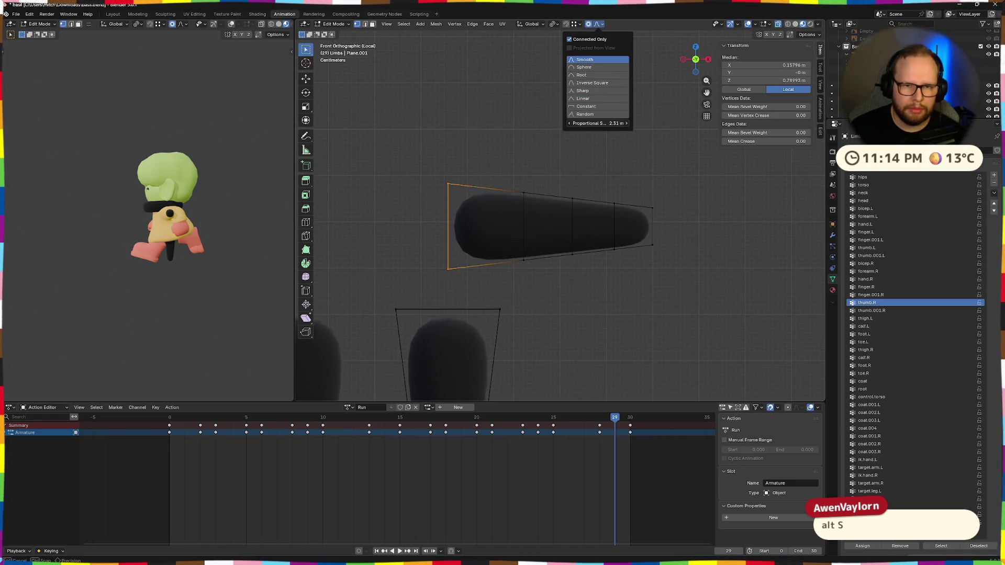
key("s")
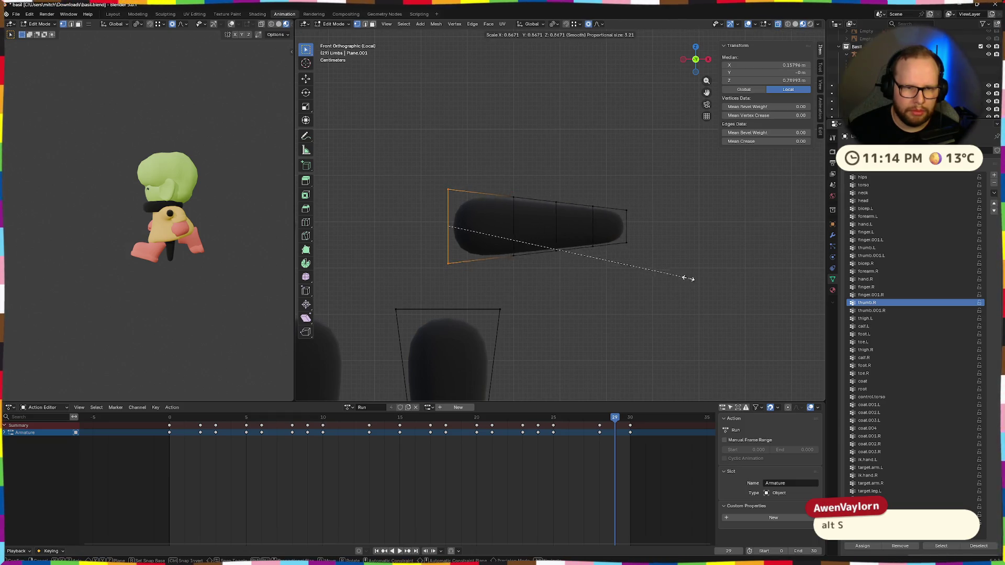
key("Escape")
left_click(599, 24)
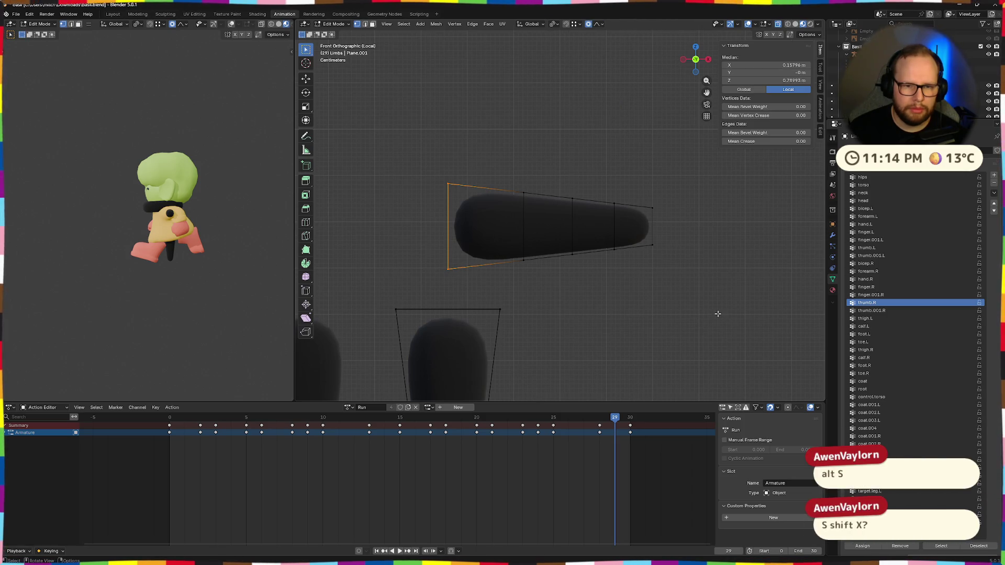
key("s")
key("Escape")
left_click(599, 24)
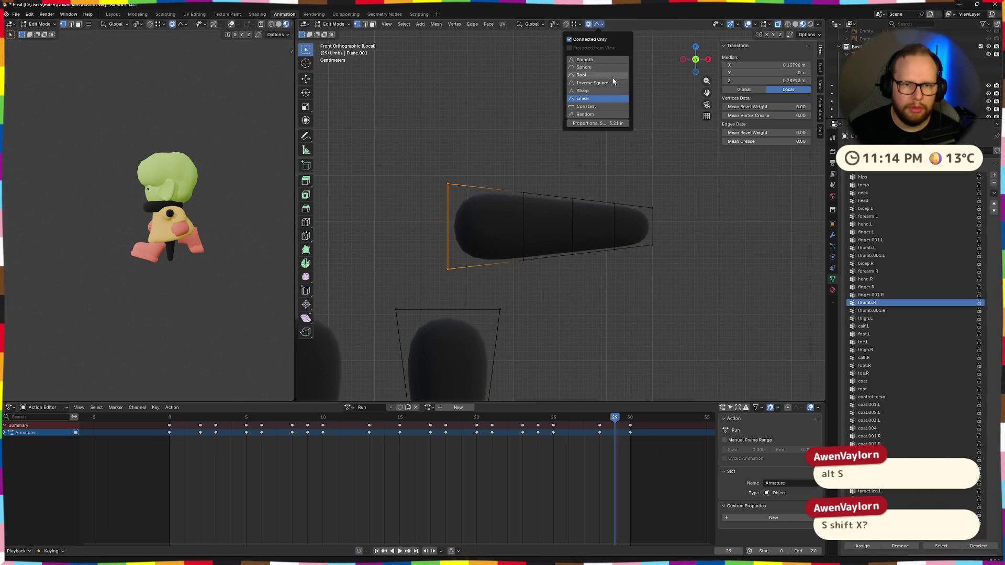
key("alt+s")
left_click(703, 315)
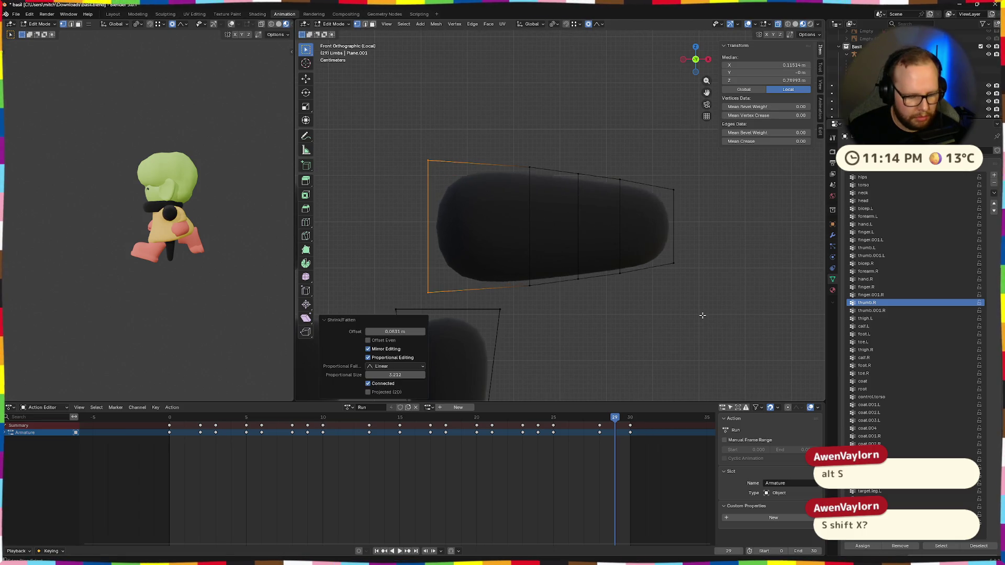
key("alt+s")
left_click(686, 301)
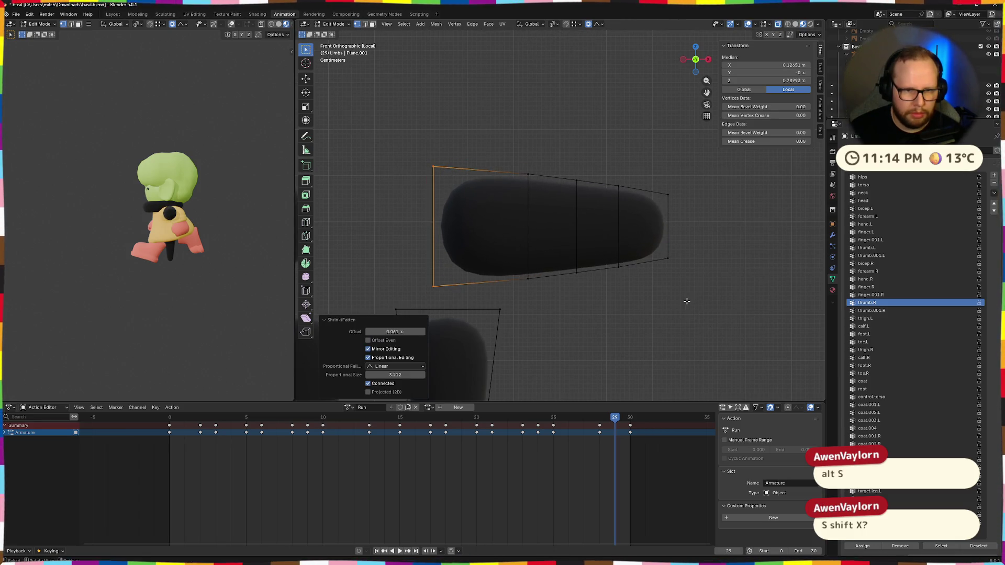
key("alt+s")
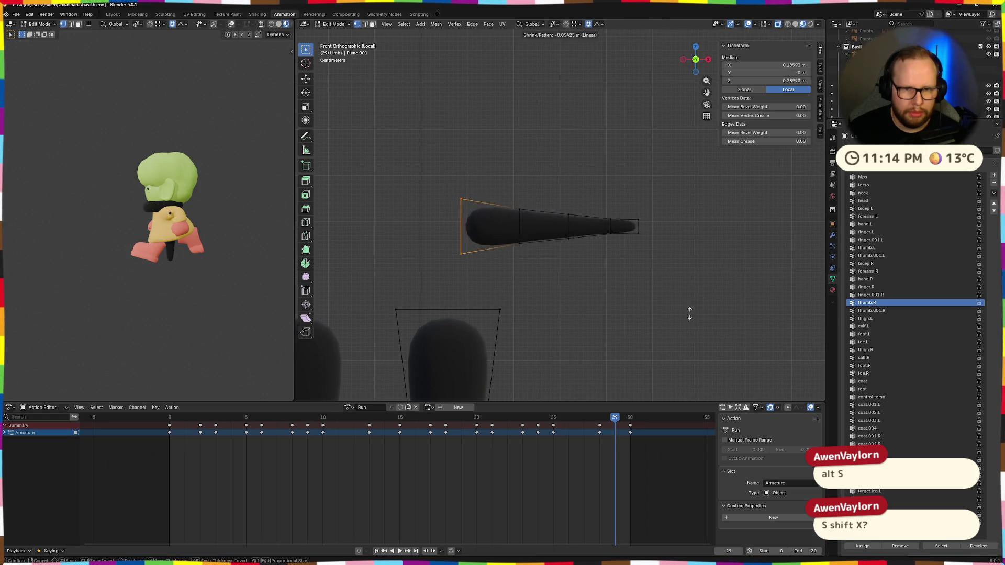
left_click(687, 305)
key("alt+s")
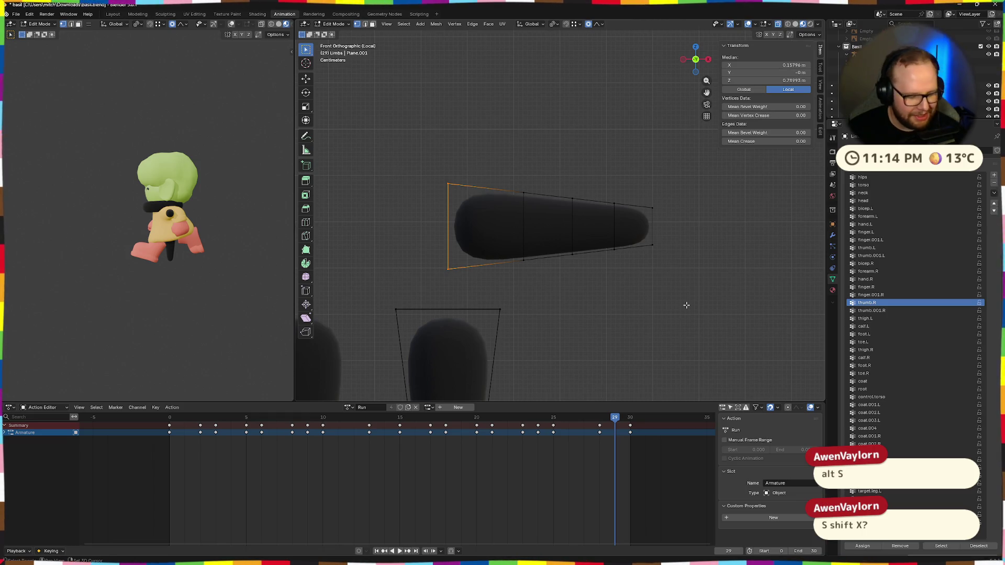
key("shift+s")
key("Escape")
key("s")
key("shift+x")
left_click(677, 302)
Try scaling the segment thinner on Shift+X and undo, snapping to Front view
mouse_move(673, 288)
middle_mouse_down()
mouse_move(587, 312)
mouse_move(646, 304)
middle_mouse_up()
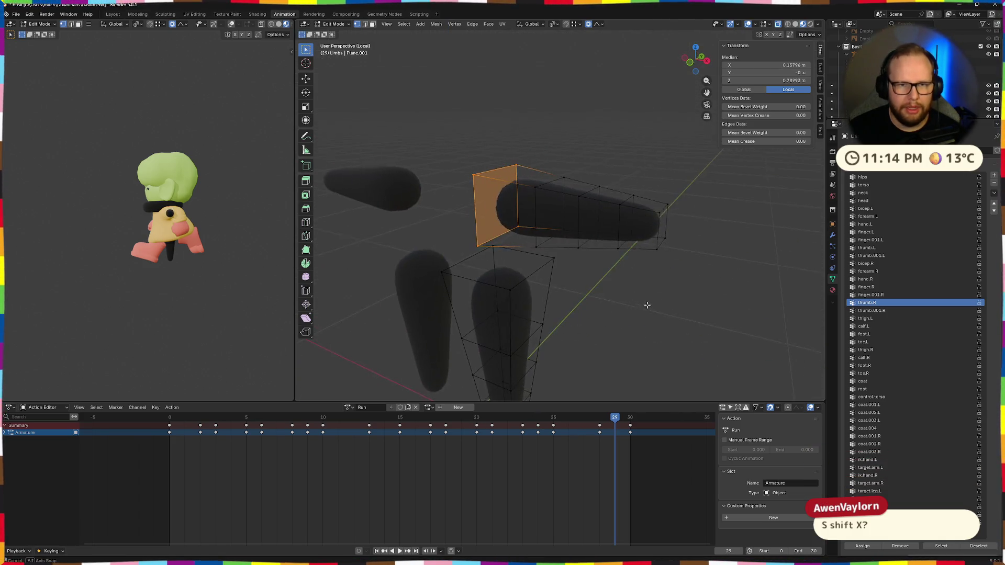
middle_click_drag(606, 33, 607, 147)
key("s")
key("shift+x")
left_click(562, 161)
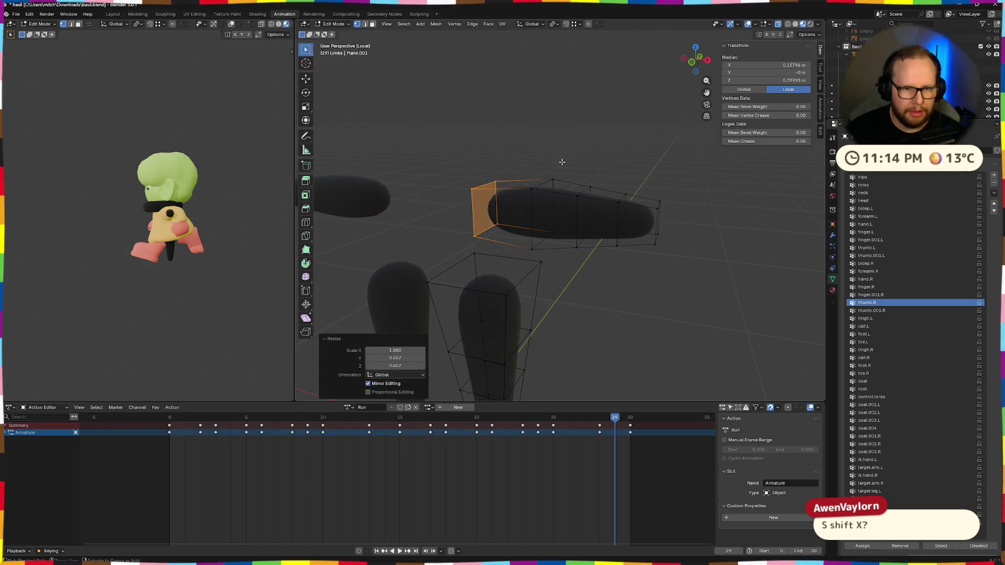
key("ctrl+z")
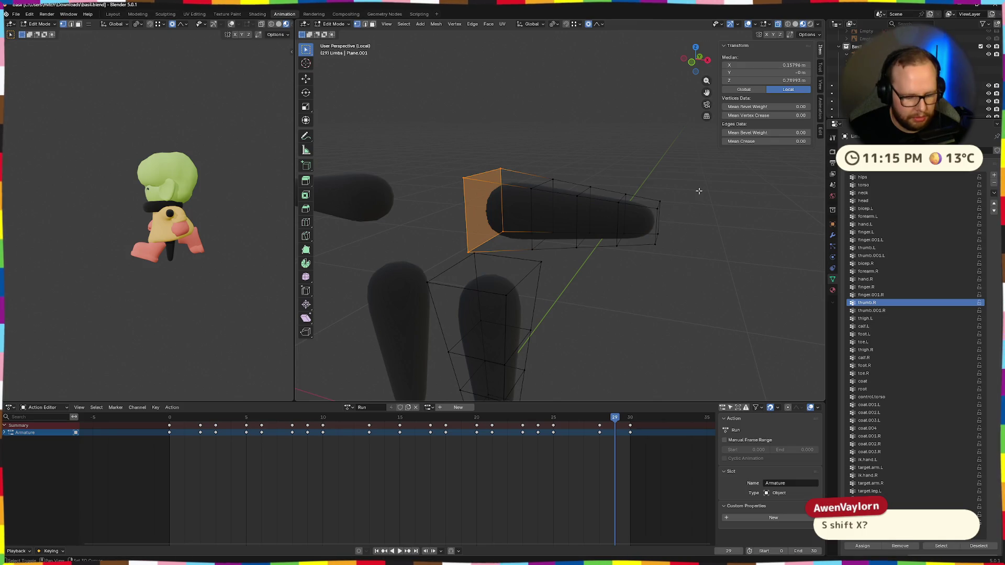
key("shift+x")
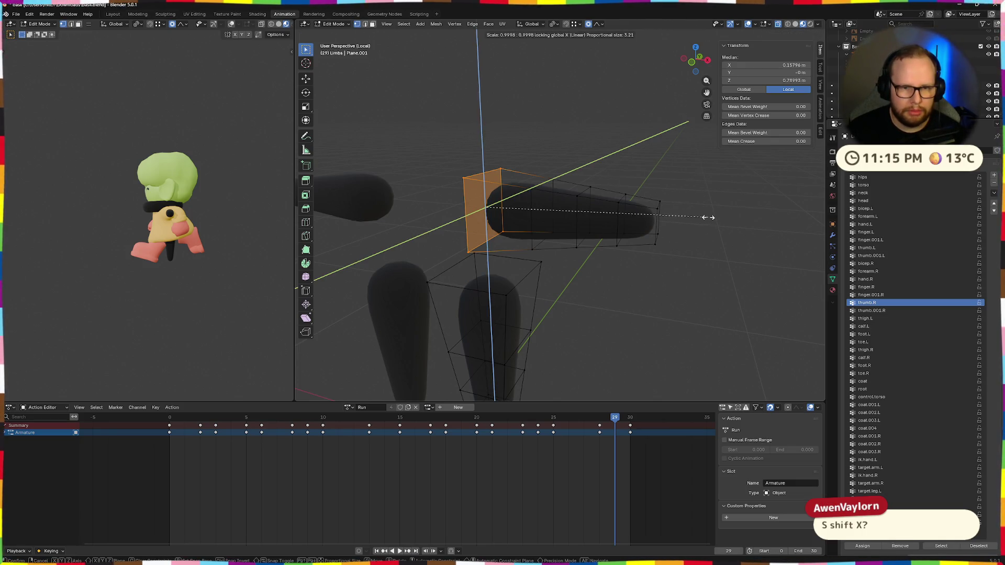
left_click(669, 217)
middle_click_drag(637, 233, 683, 74)
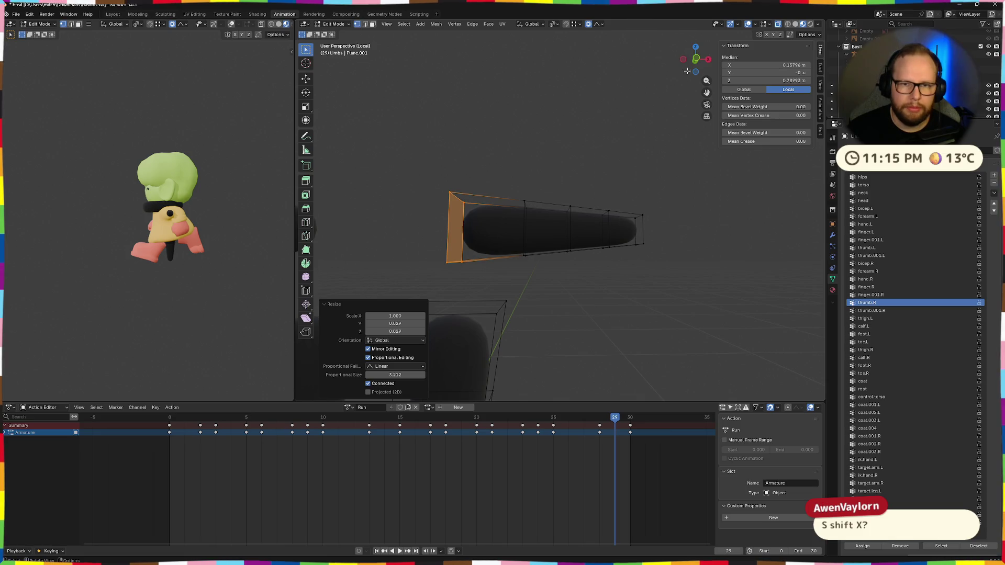
left_click(695, 69)
key("ctrl+z")
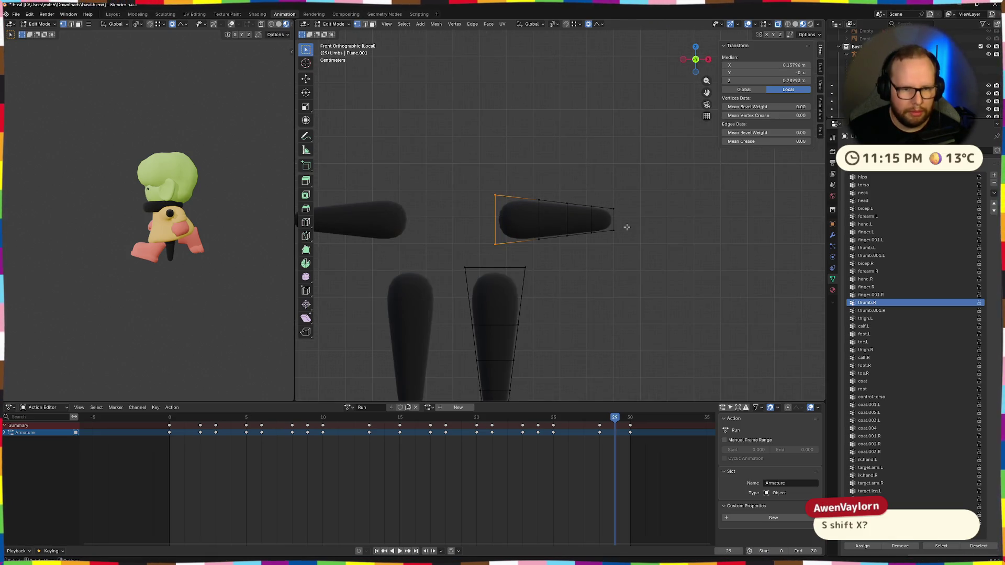
Scale the segment to about 0.78 across keeping length, then leave Edit Mode and local view
key("s")
key("shift+x")
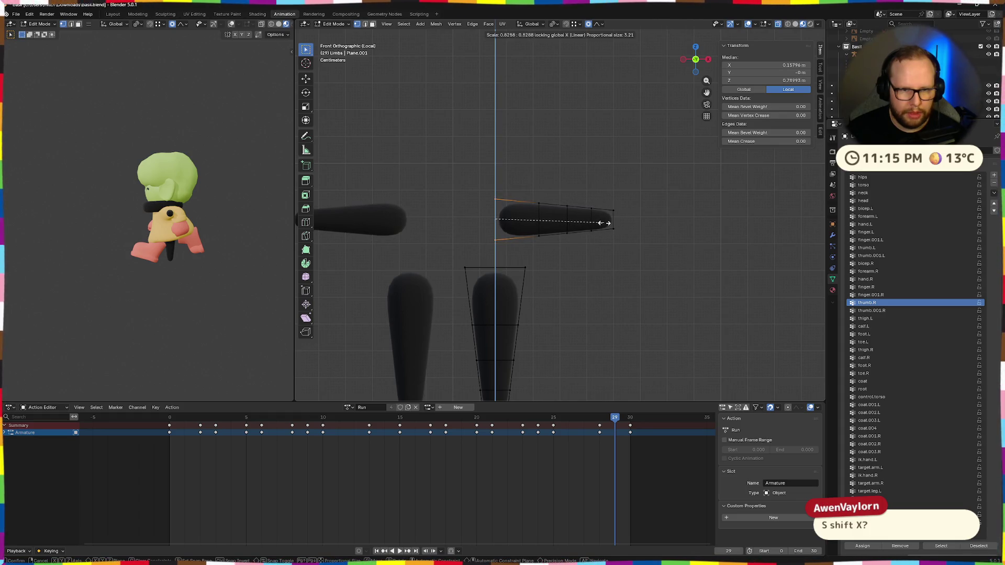
left_click(599, 223)
scroll(599, 224, "down", 3)
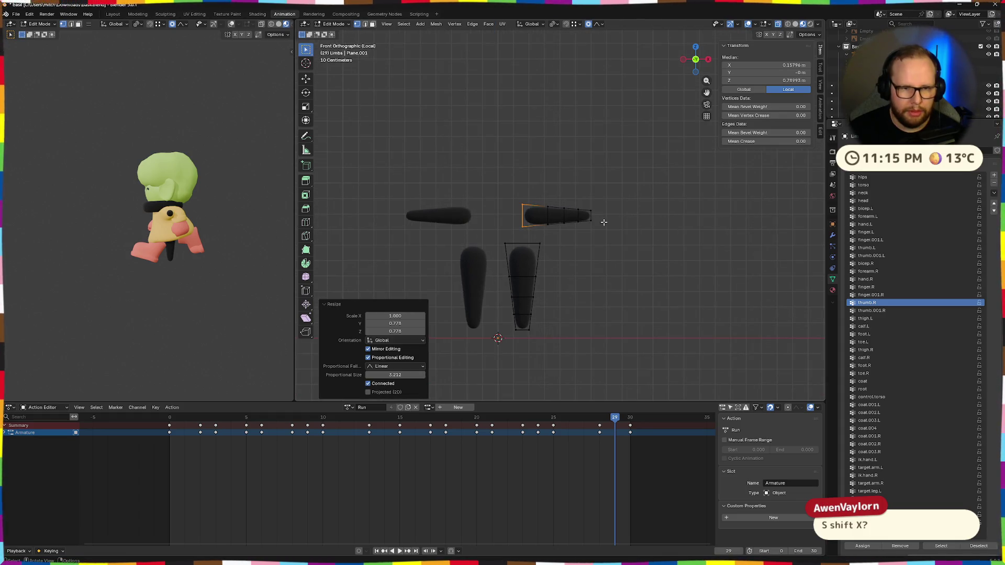
mouse_move(696, 190)
middle_mouse_down()
mouse_move(628, 218)
mouse_move(558, 209)
mouse_move(575, 181)
mouse_move(626, 212)
middle_mouse_up()
key("Tab")
key("Tab")
key("Tab")
key("KP_Divide")
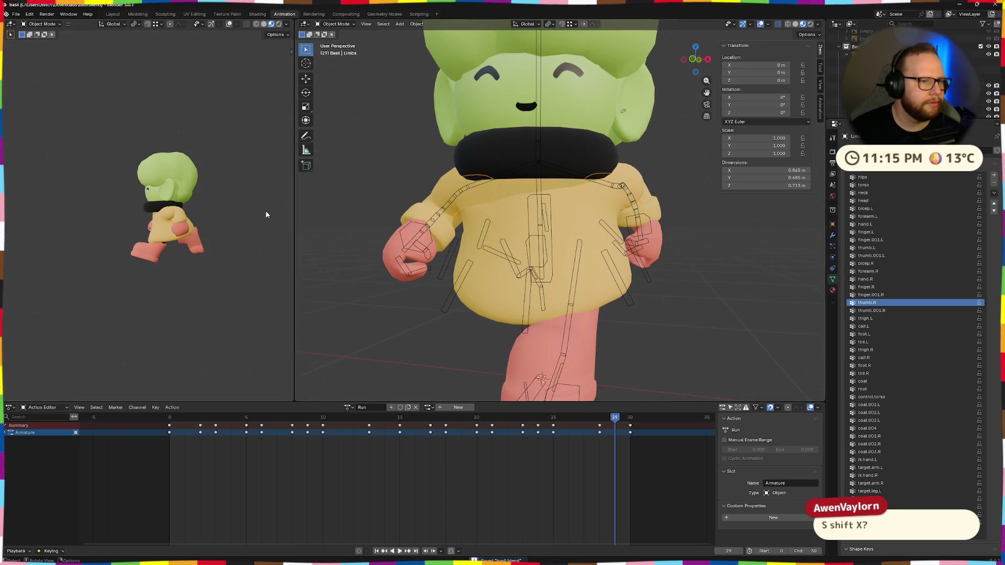
scroll(671, 276, "down", 5)
scroll(671, 276, "up", 4)
Export the character as basil.glb via File > Export > glTF 2.0
middle_click_drag(525, 279, 161, 145)
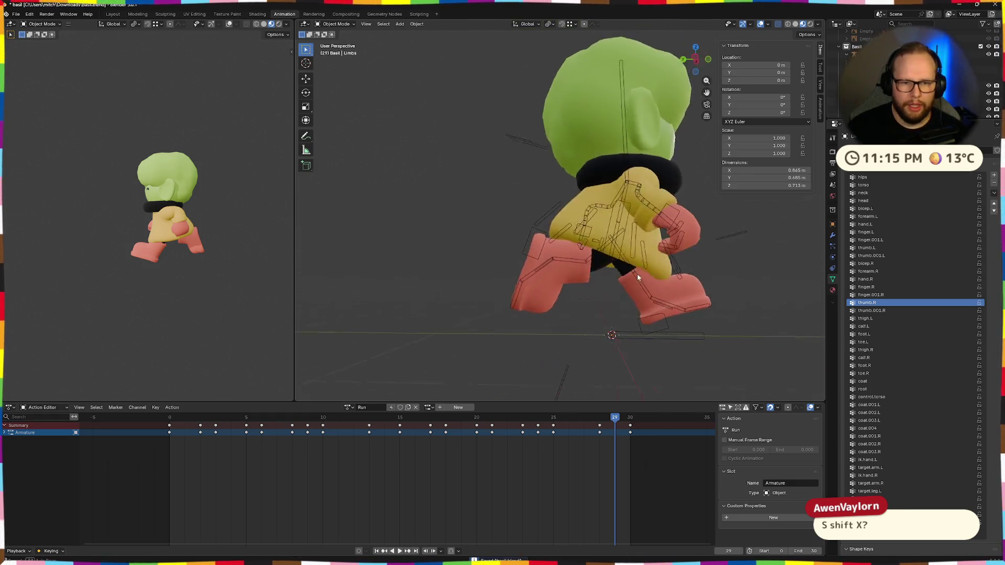
left_click(14, 14)
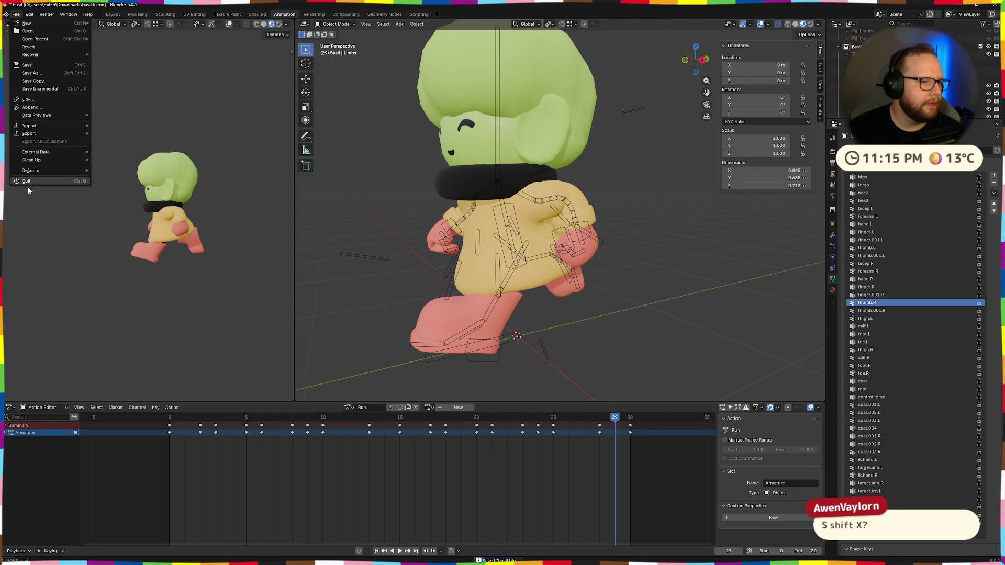
left_click(17, 14)
mouse_move(29, 133)
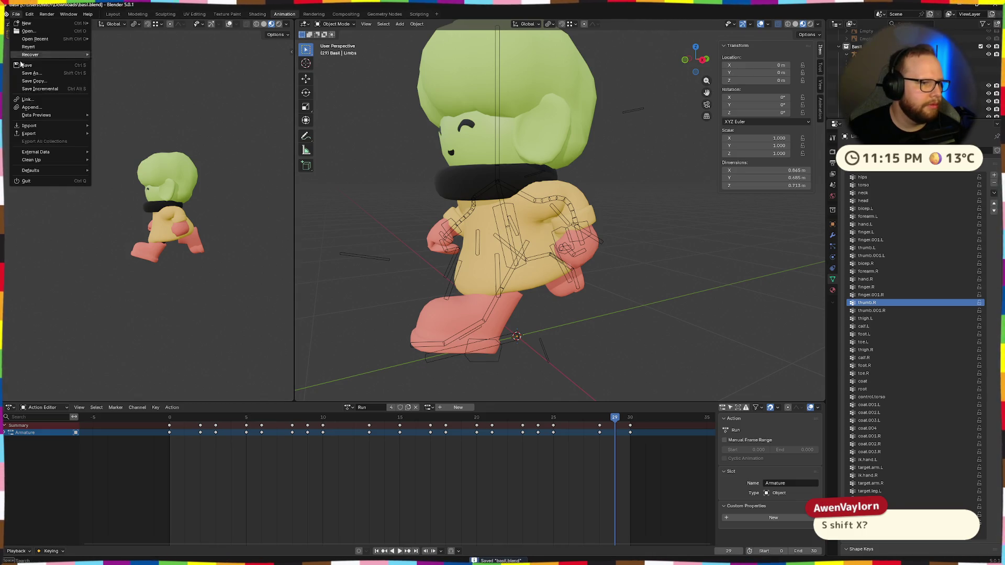
left_click(113, 207)
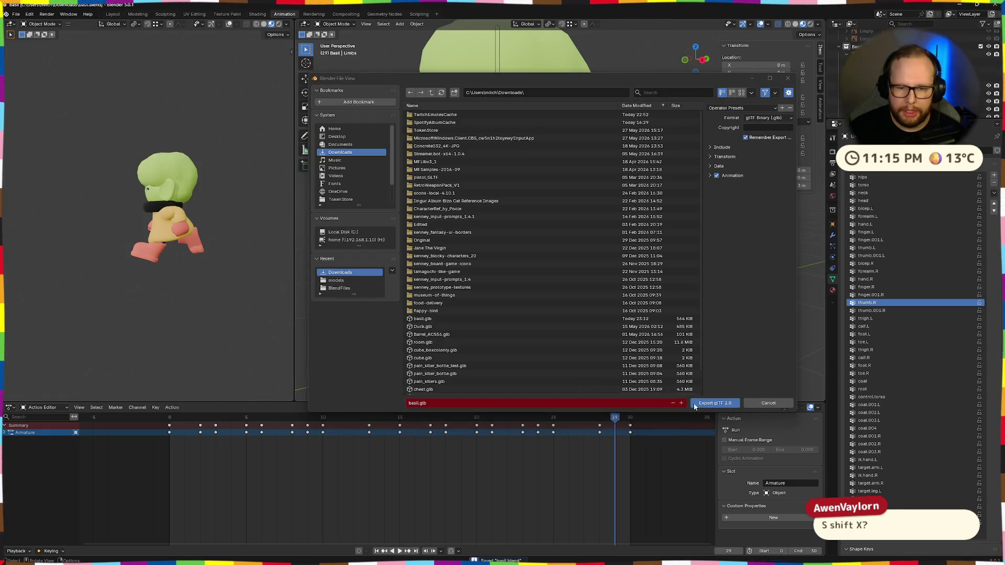
left_click(714, 403)
Check basil.glb in the Downloads folder and open its import settings in Godot
key("alt+Tab")
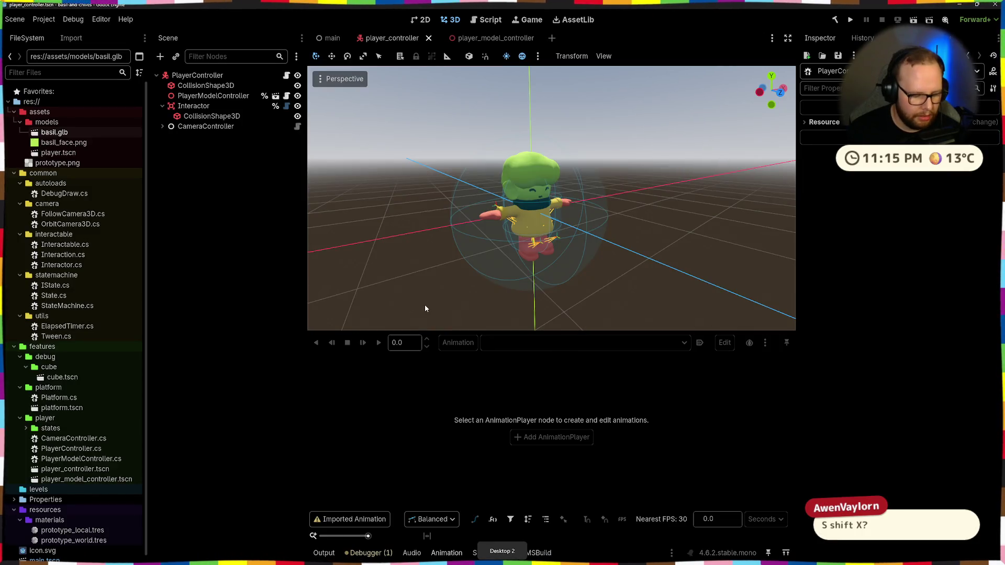
key("alt+Tab")
left_click(278, 277)
left_click(397, 160)
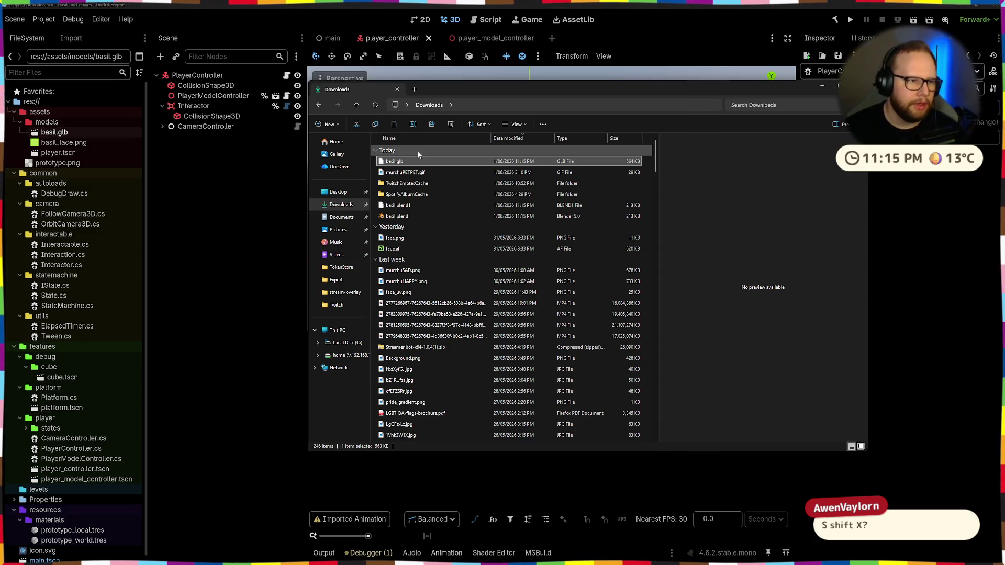
key("alt+Tab")
double_click(80, 130)
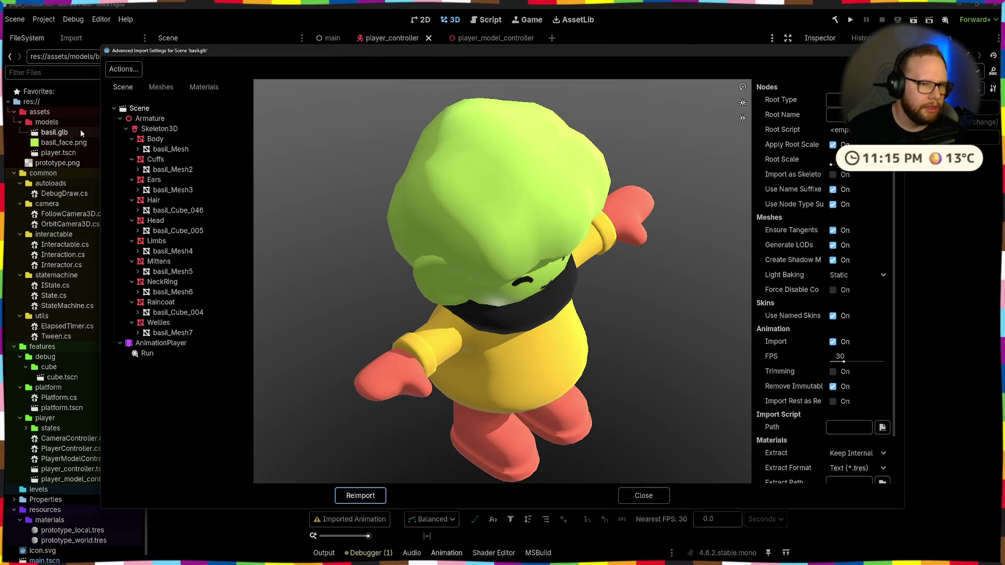
mouse_move(337, 402)
left_mouse_down()
mouse_move(477, 338)
mouse_move(159, 350)
left_mouse_up()
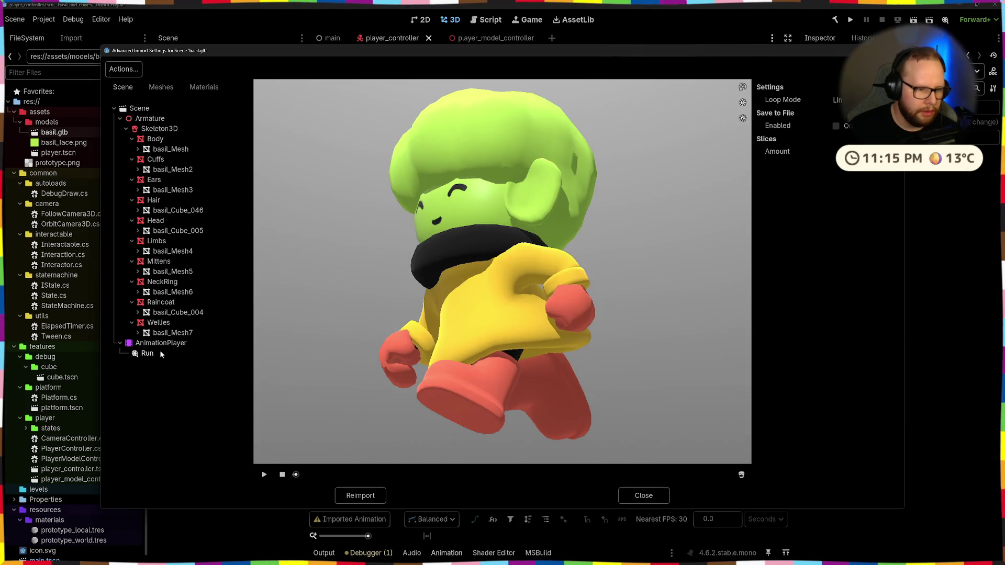
left_click(264, 474)
mouse_move(493, 316)
left_mouse_down()
mouse_move(536, 318)
mouse_move(510, 272)
mouse_move(498, 294)
left_mouse_up()
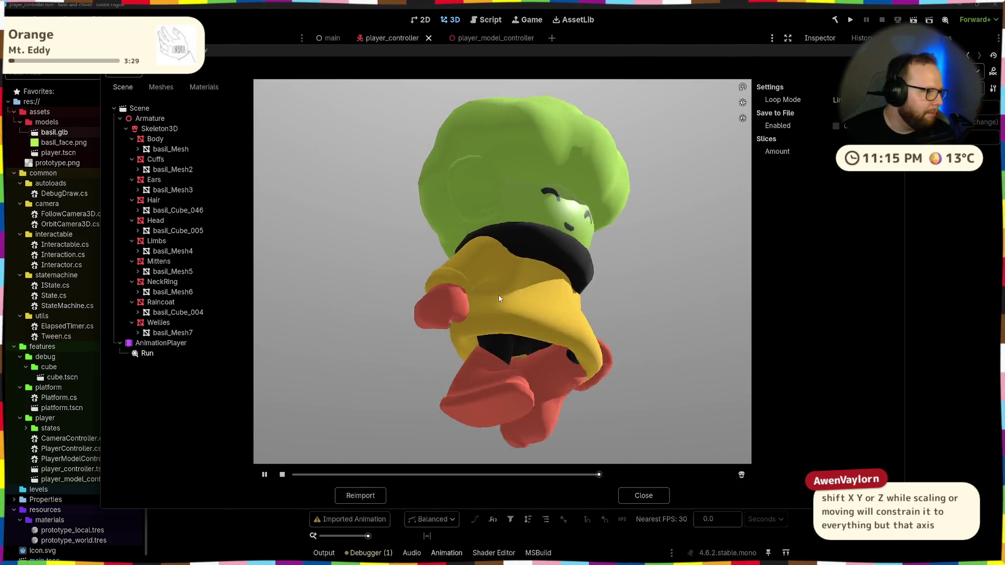
mouse_move(603, 248)
left_mouse_down()
mouse_move(512, 247)
mouse_move(561, 297)
left_mouse_up()
scroll(555, 299, "down", 3)
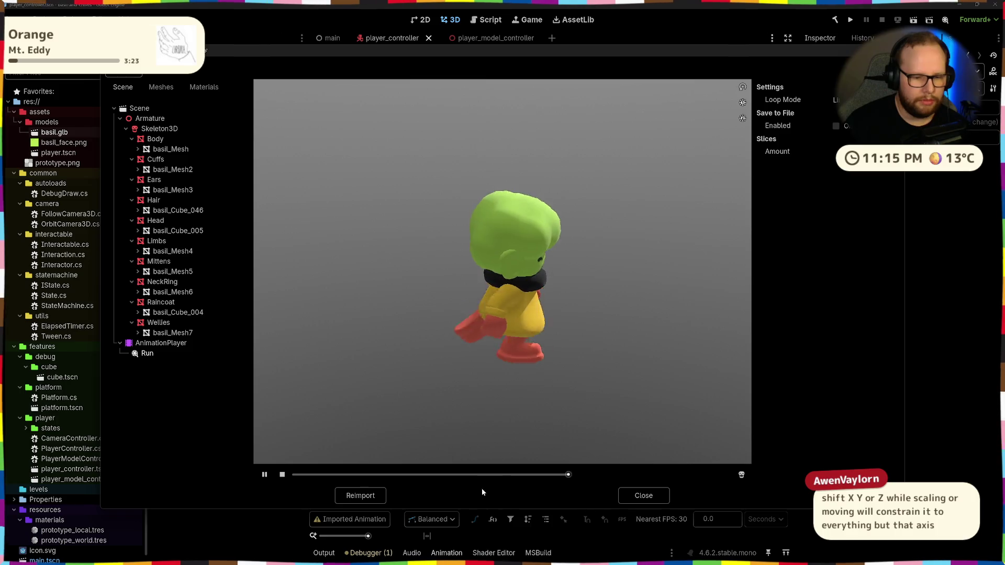
left_click(644, 496)
middle_click_drag(559, 249, 600, 201)
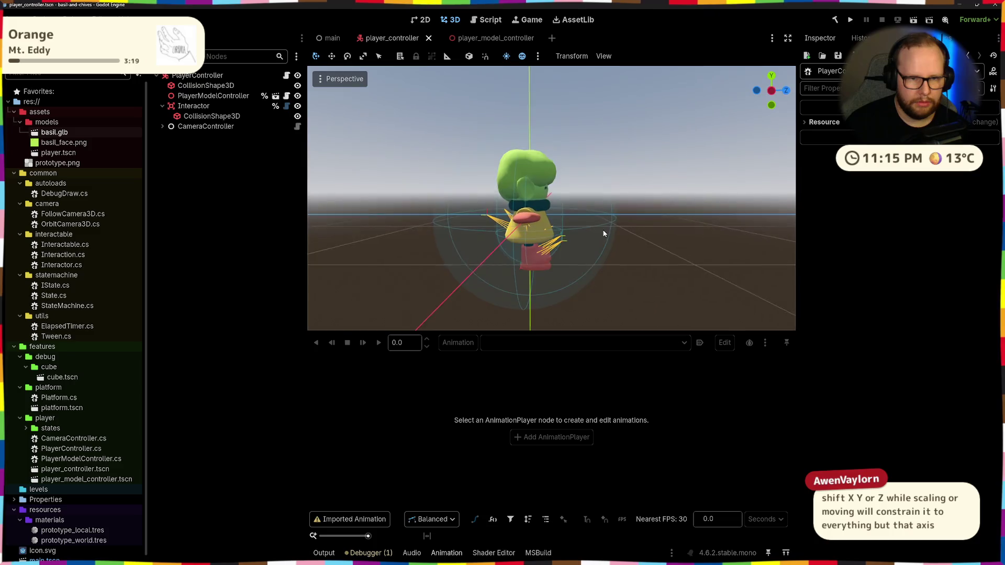
Select PlayerModelController, expand its Transform, and undo a rotation change to zero
mouse_move(599, 202)
middle_mouse_down()
mouse_move(462, 304)
mouse_move(499, 227)
middle_mouse_up()
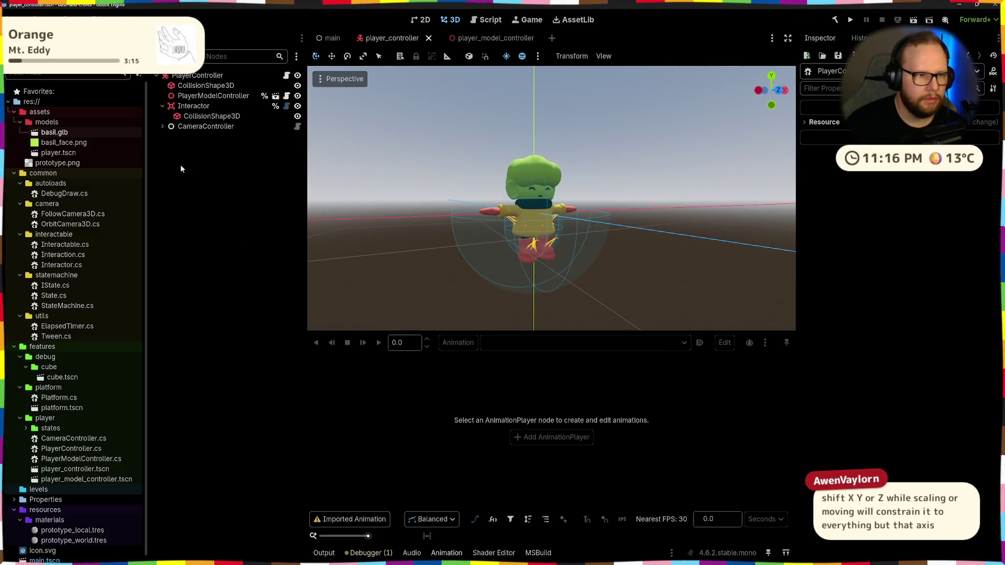
left_click(213, 95)
scroll(487, 251, "up", 3)
scroll(487, 252, "down", 3)
middle_click_drag(487, 251, 515, 259)
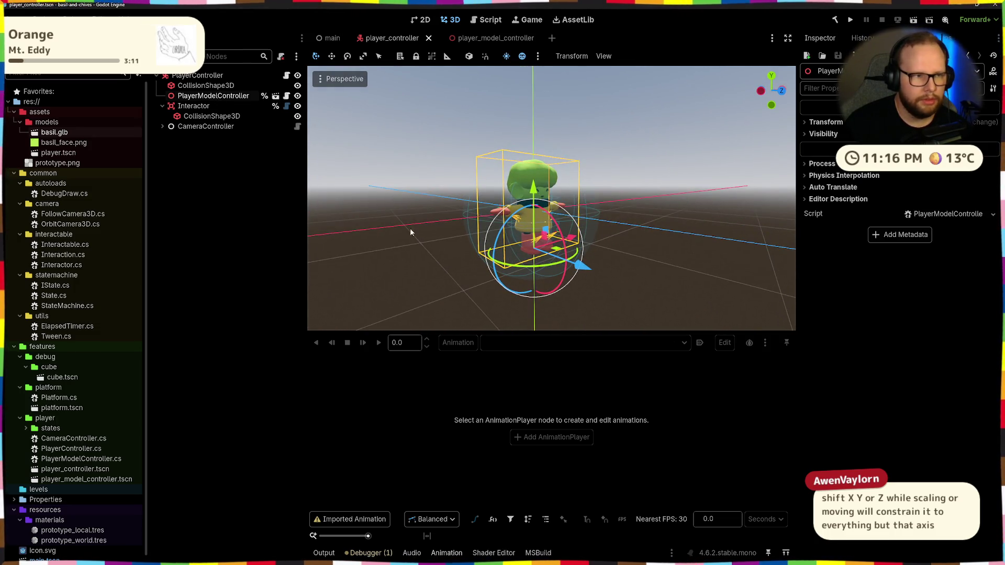
left_click(212, 85)
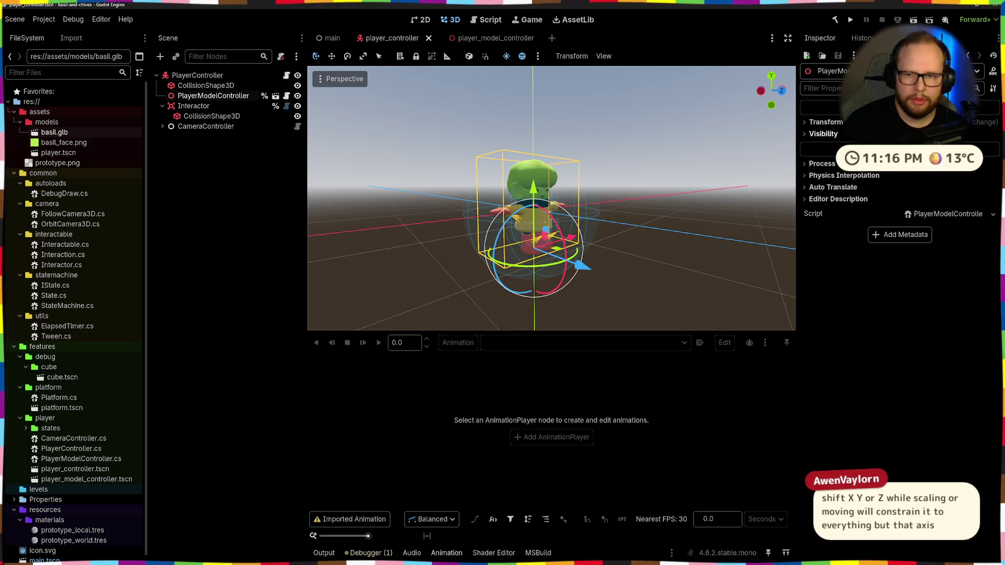
left_click(824, 121)
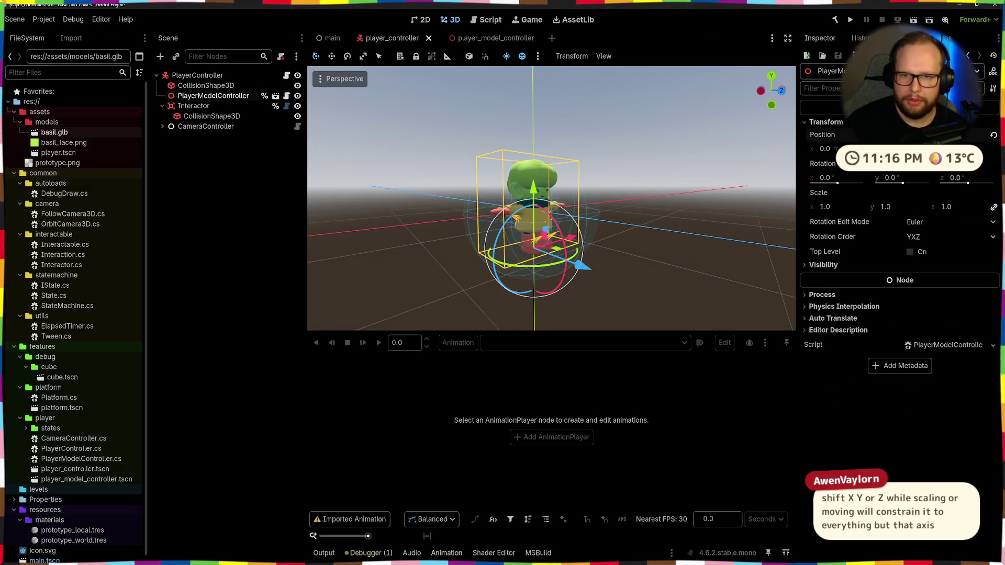
key("ctrl+z")
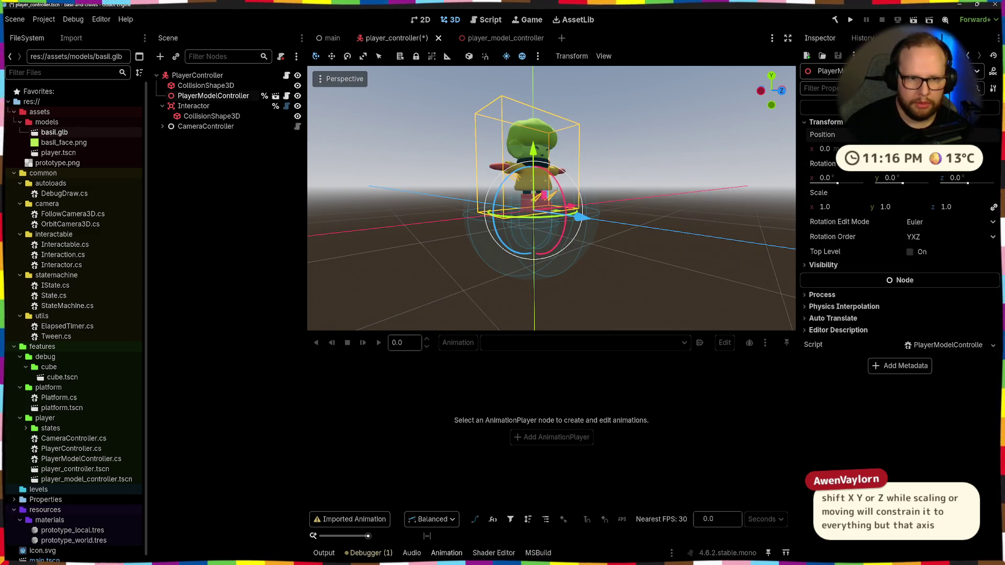
Set the body CollisionShape3D's Position Y to 1.5/2 = 0.75
left_click(266, 193)
left_click(205, 85)
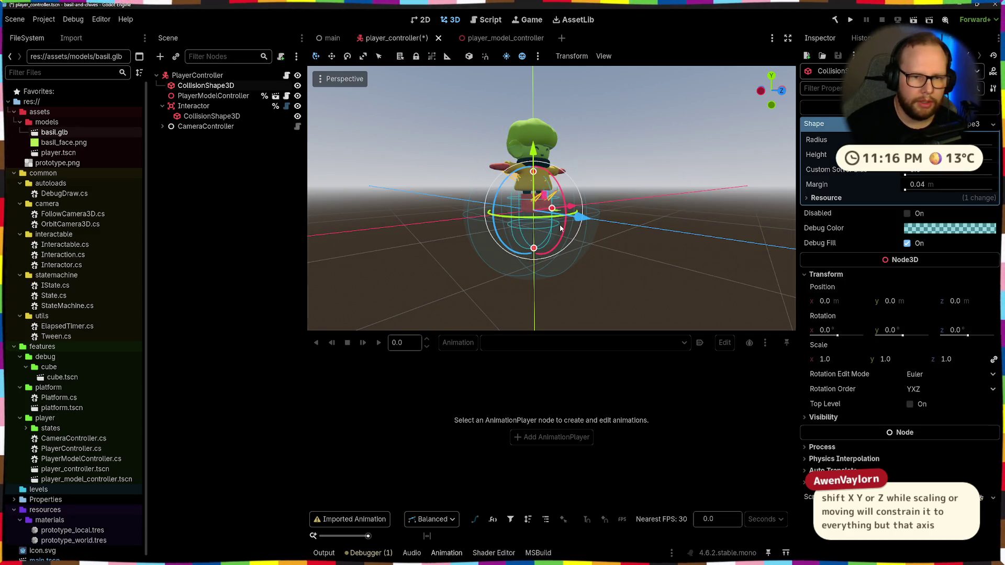
middle_click_drag(550, 228, 608, 214)
left_click(903, 301)
type("1.5")
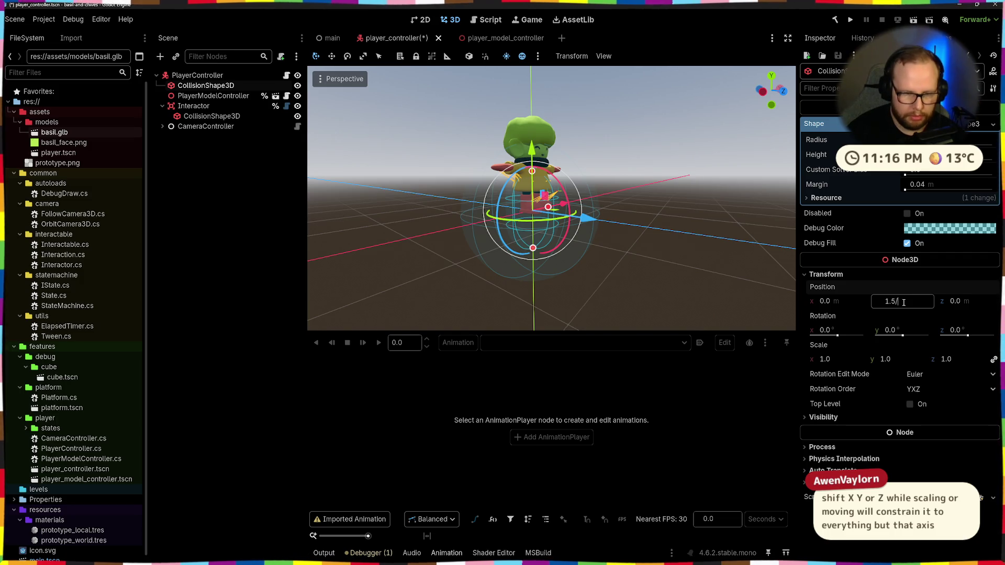
type("2")
key("Return")
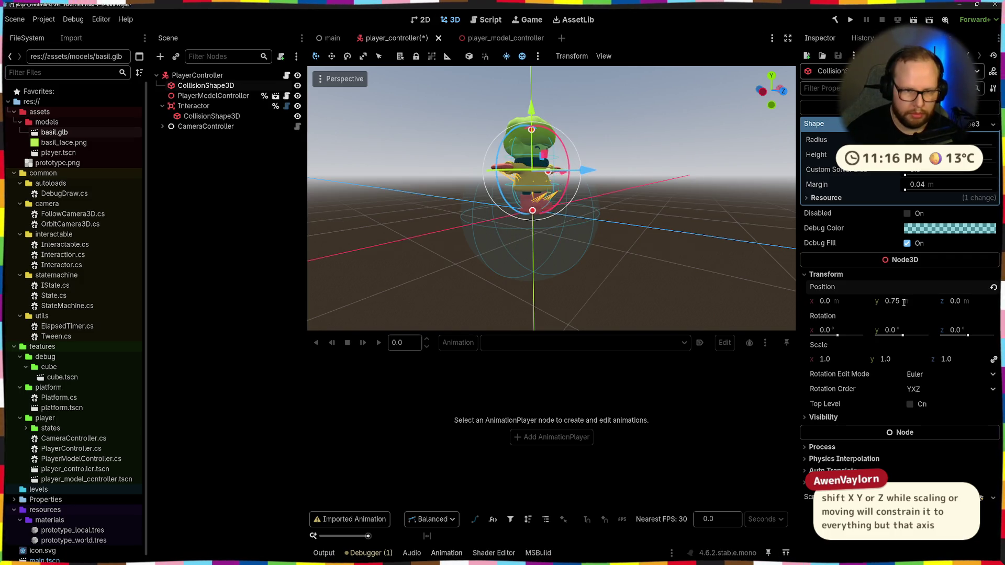
Set the Interactor node's Position Y to 1.25/2 = 0.625
left_click(193, 105)
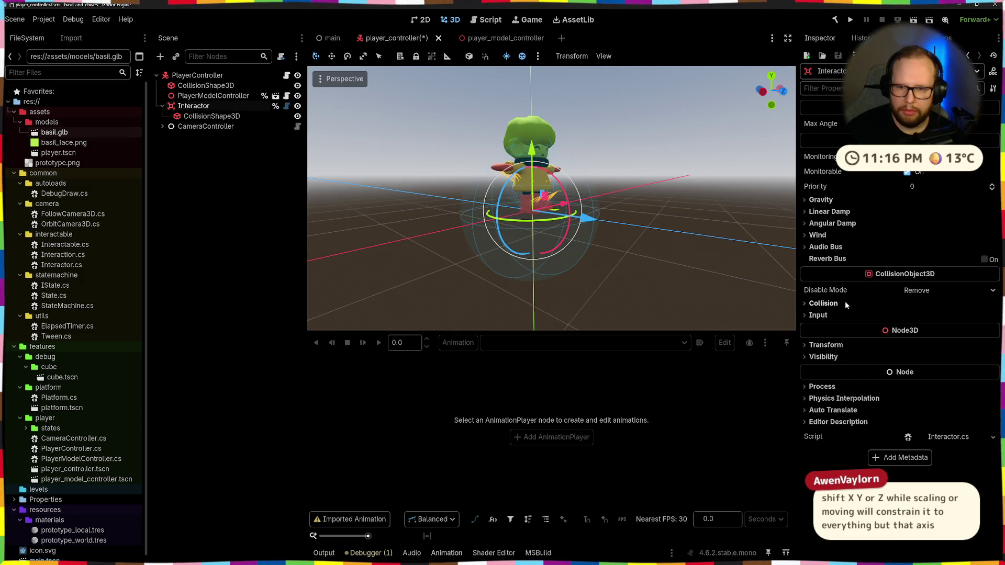
left_click(823, 344)
left_click(900, 371)
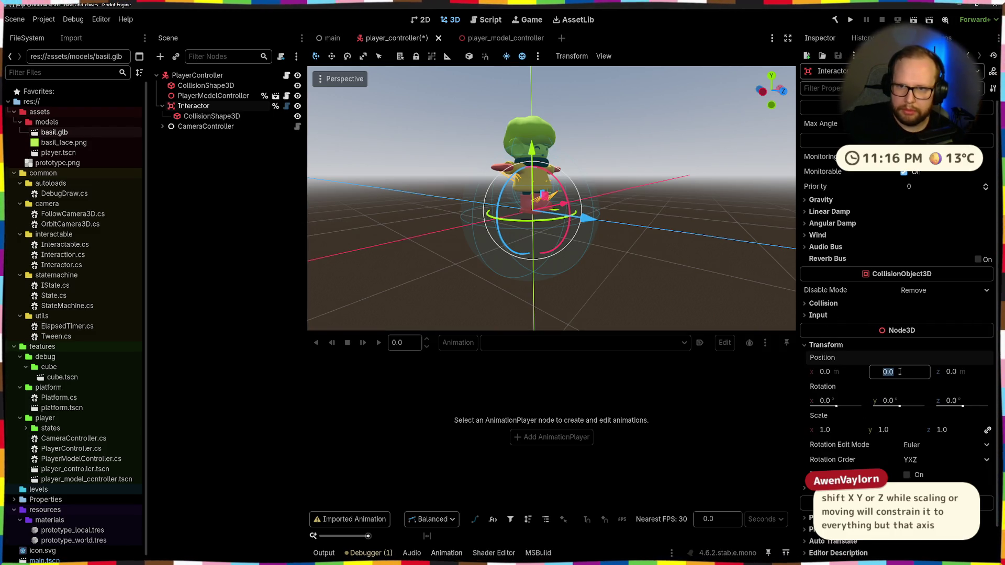
left_click(209, 115)
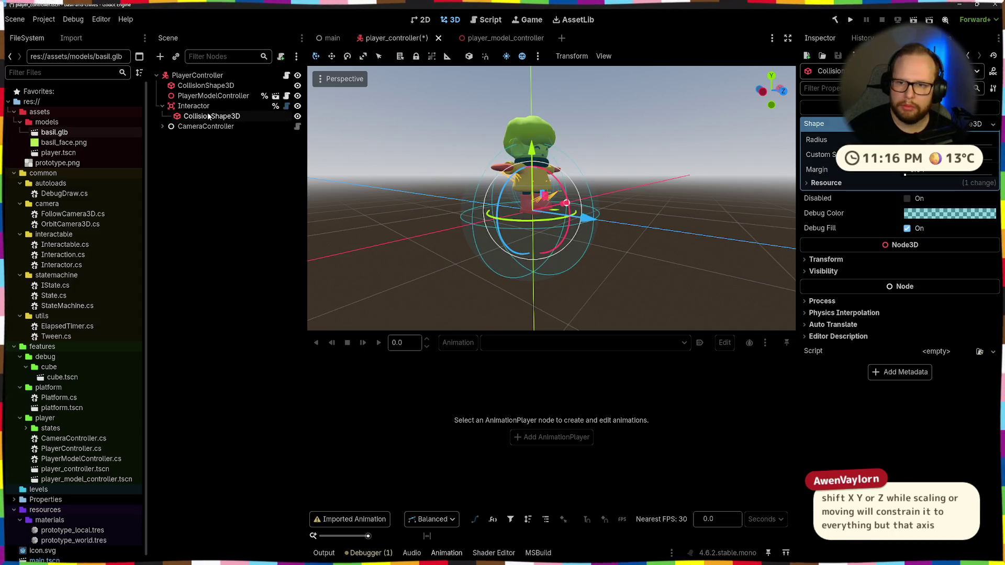
left_click(193, 105)
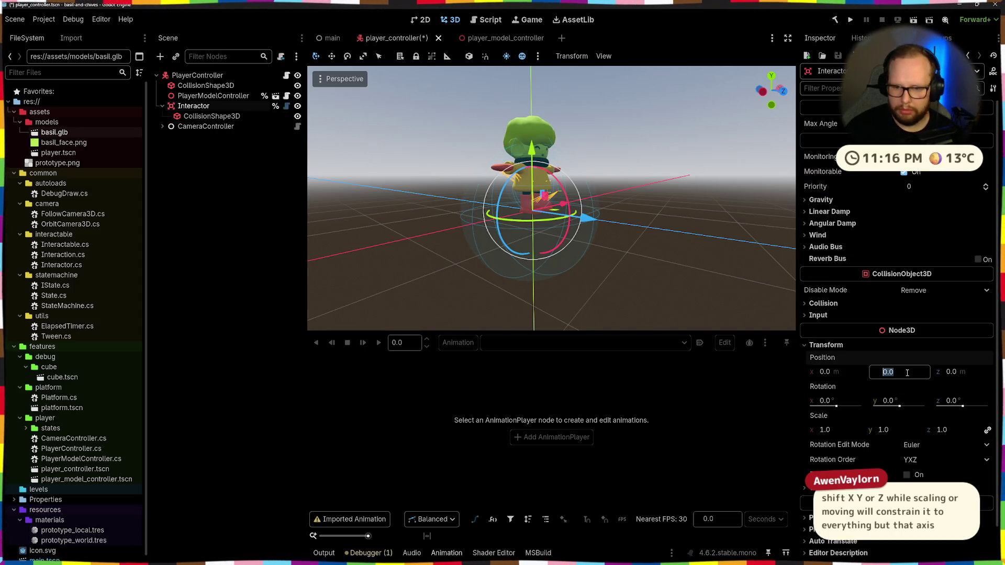
type("0.625")
key("Return")
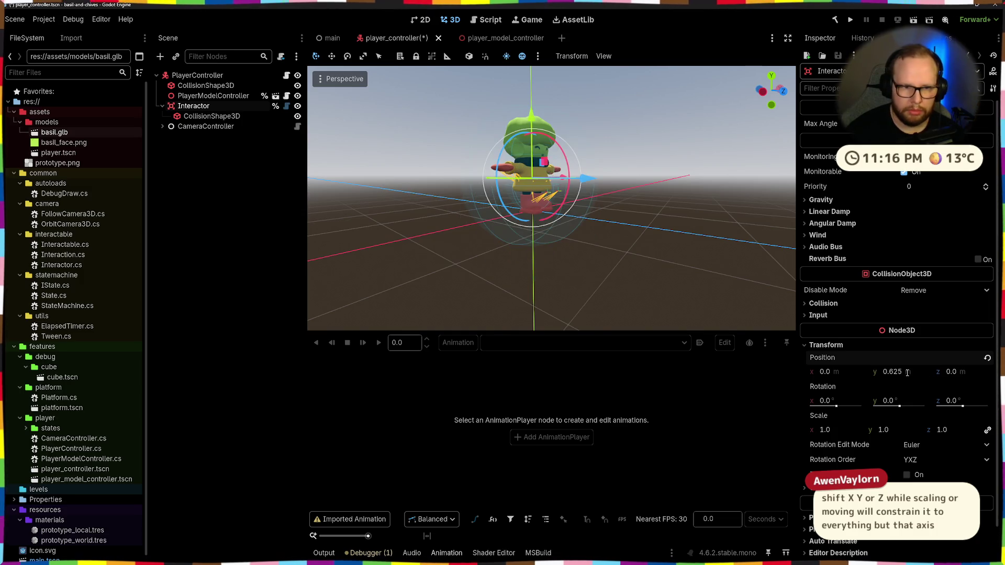
mouse_move(619, 289)
middle_mouse_down()
mouse_move(633, 274)
mouse_move(590, 235)
mouse_move(655, 236)
mouse_move(546, 231)
mouse_move(654, 228)
mouse_move(589, 247)
mouse_move(685, 278)
mouse_move(588, 243)
mouse_move(635, 253)
mouse_move(630, 238)
middle_mouse_up()
left_click(613, 272)
scroll(562, 233, "down", 3)
scroll(630, 238, "up", 3)
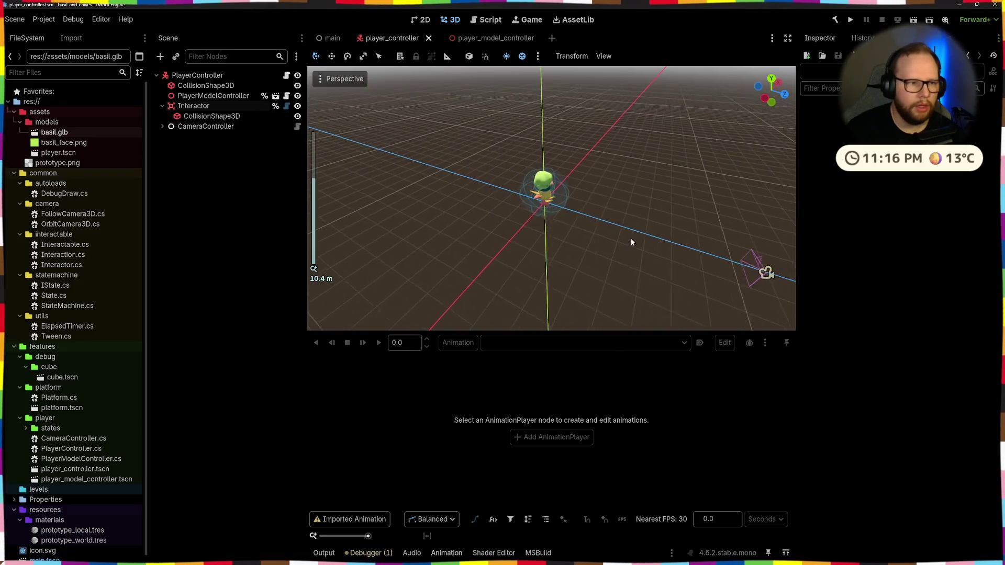
Inspect the CameraController node from a higher angle, then switch to Visual Studio
left_click(228, 127)
middle_click_drag(480, 209, 693, 220)
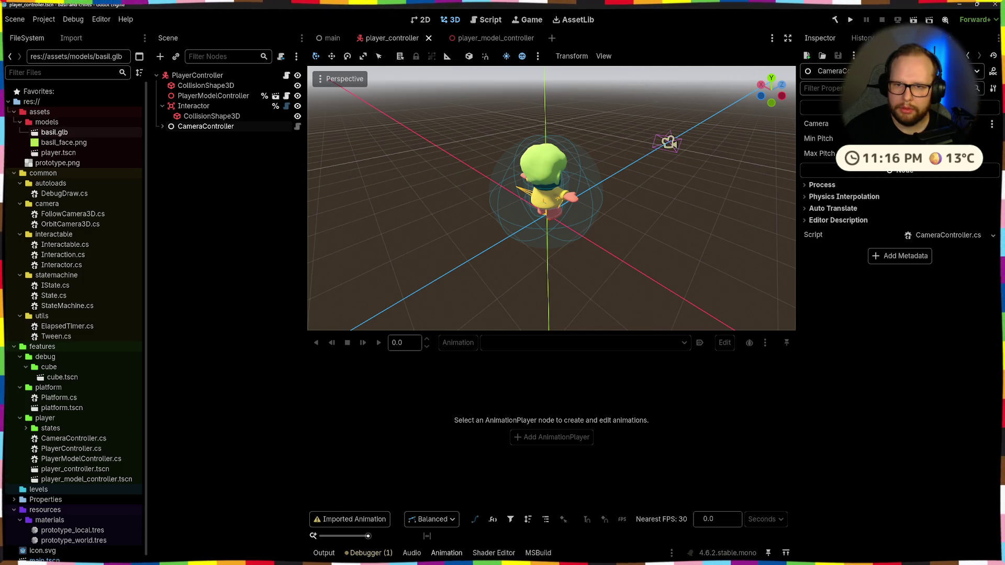
scroll(707, 239, "down", 3)
scroll(679, 231, "down", 3)
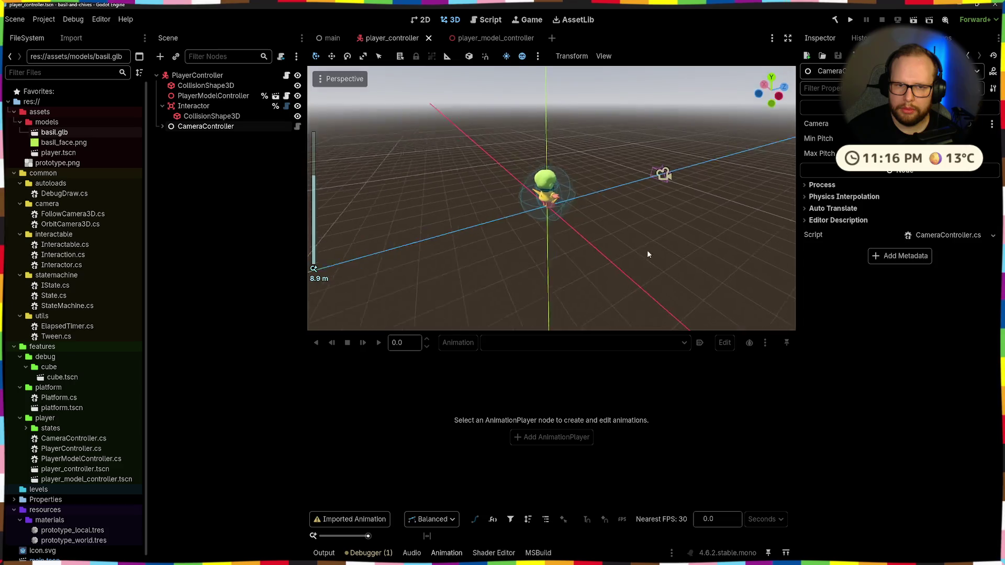
scroll(683, 251, "up", 4)
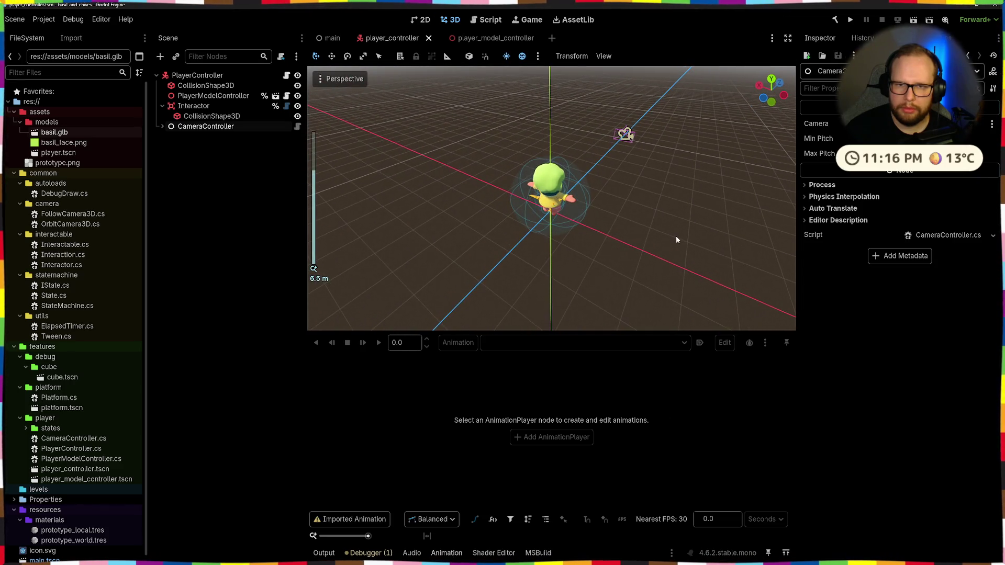
key("alt+Tab")
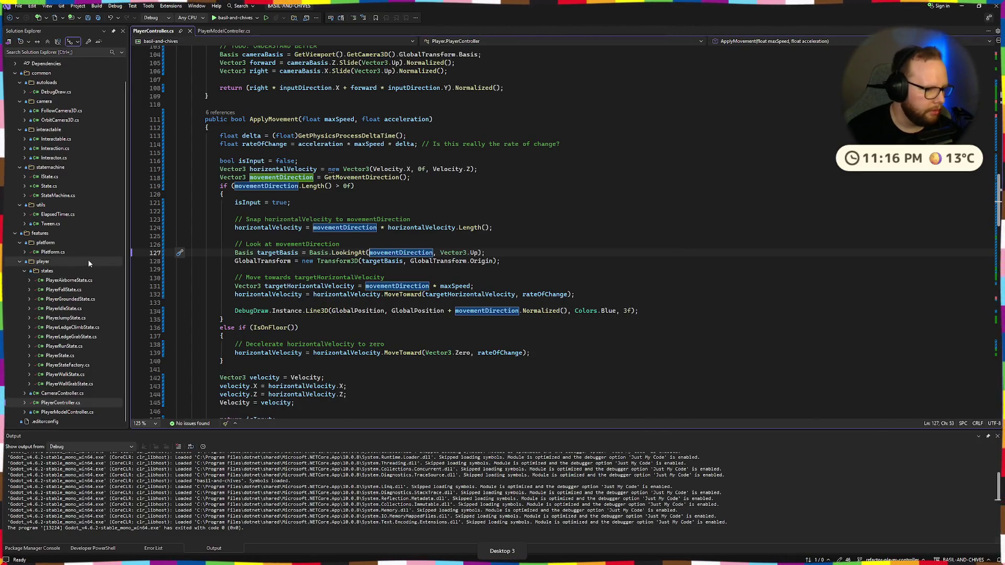
Open CameraController.cs and move to the _cameraDelta rotation call on line 52
double_click(64, 393)
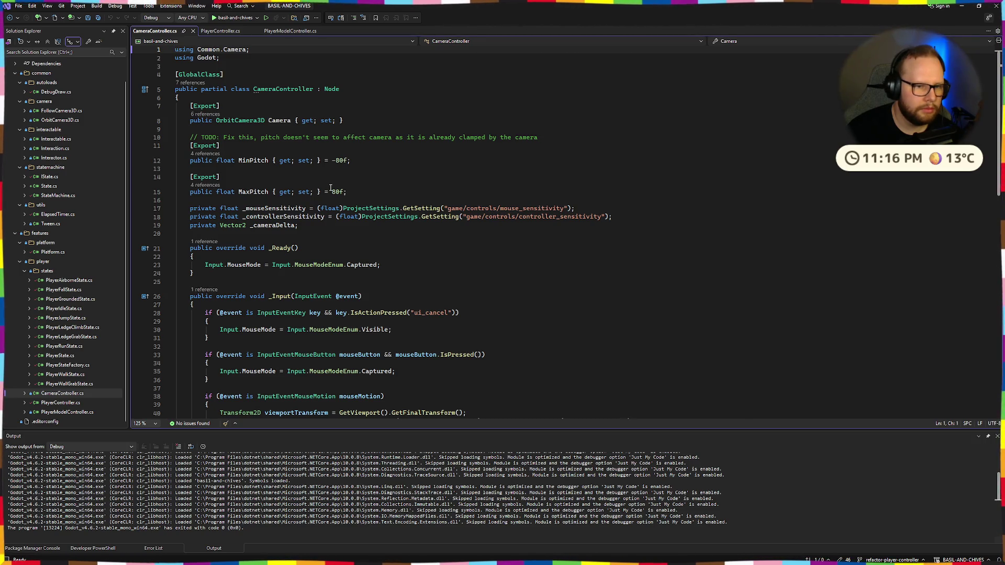
scroll(330, 187, "down", 2)
scroll(330, 187, "down", 4)
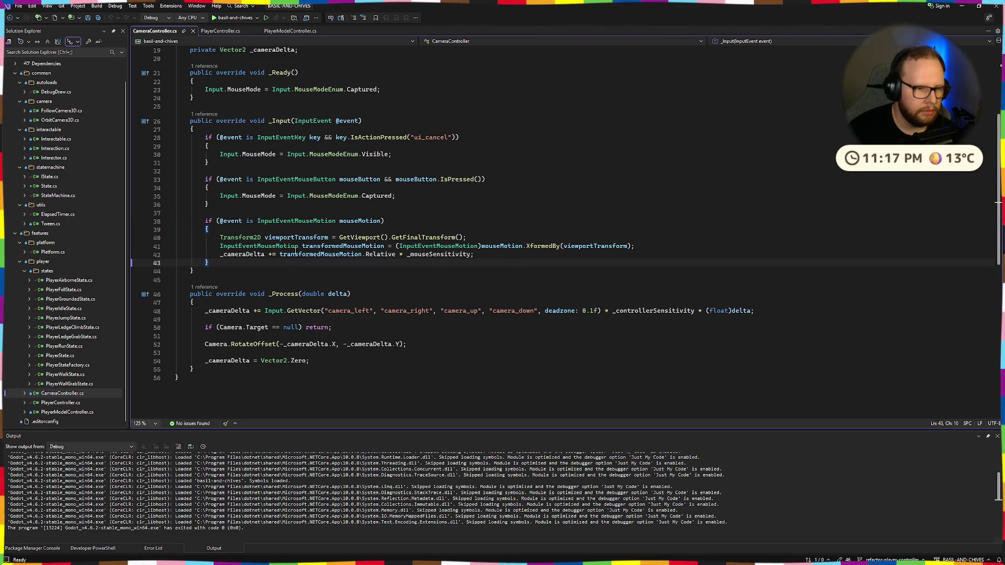
left_click_drag(220, 237, 455, 237)
left_click(455, 237)
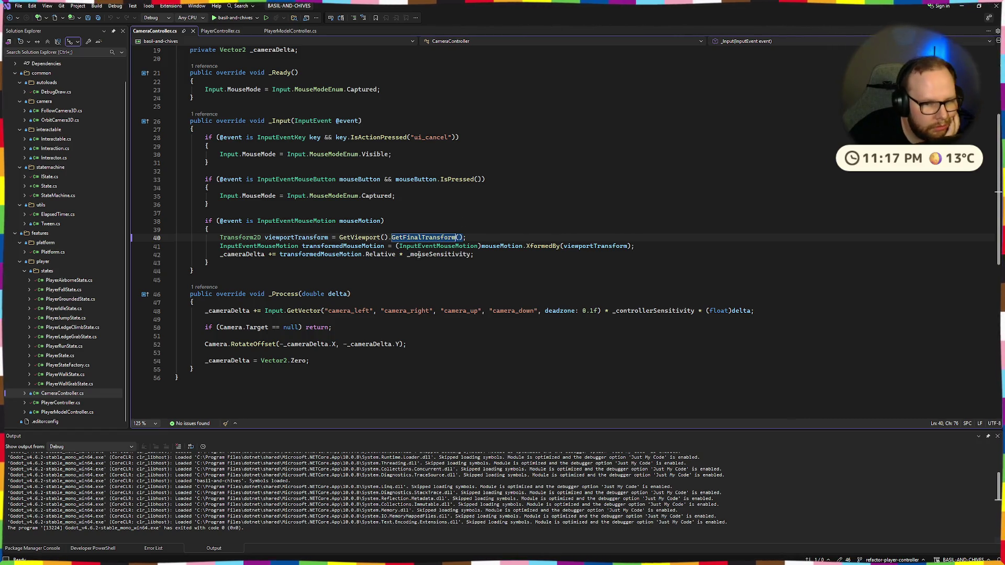
left_click(465, 384)
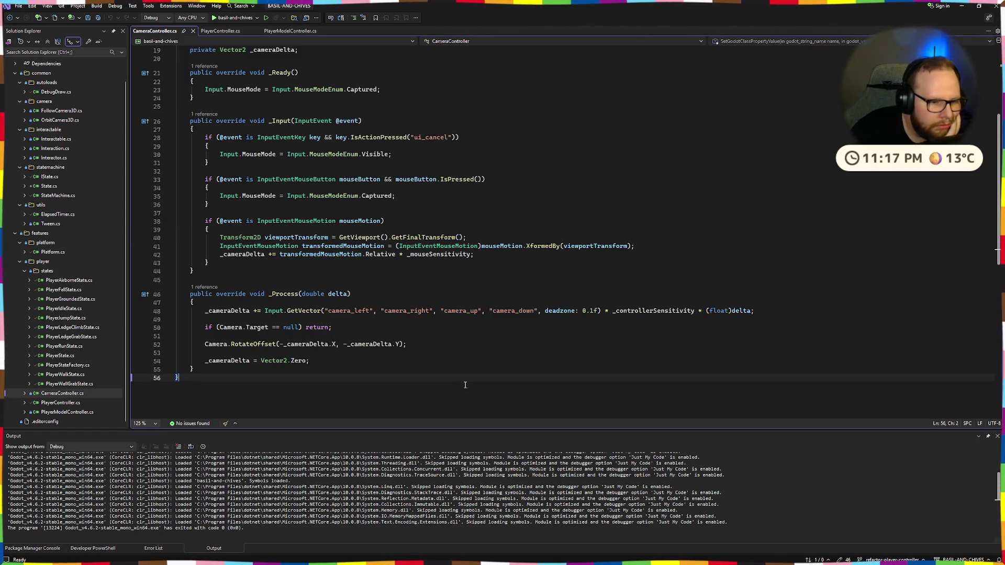
left_click(283, 345)
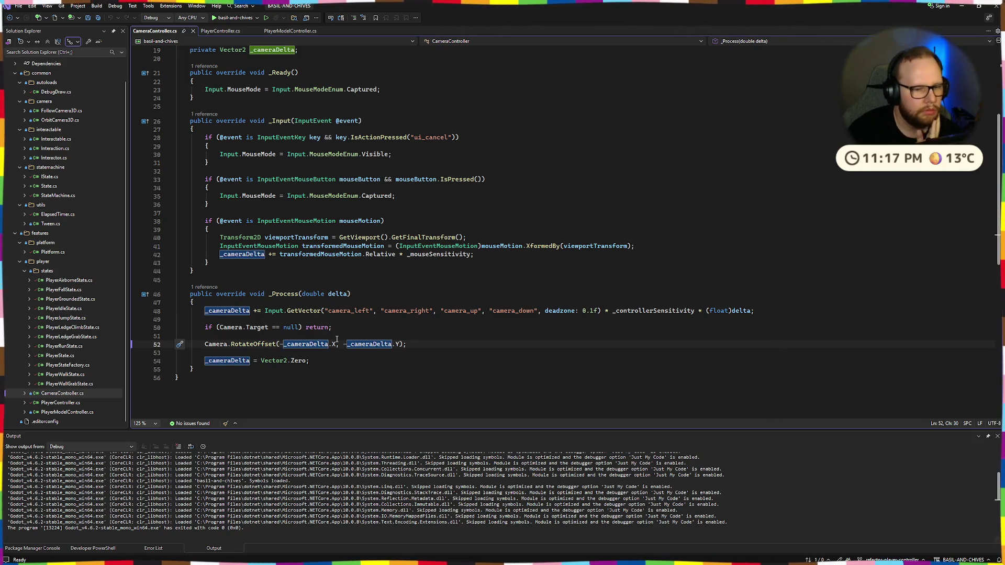
Try removing the minus on the first _cameraDelta argument, restore both negations, and save
key("BackSpace")
key("ctrl+s")
type("-")
key("BackSpace")
key("ctrl+Right")
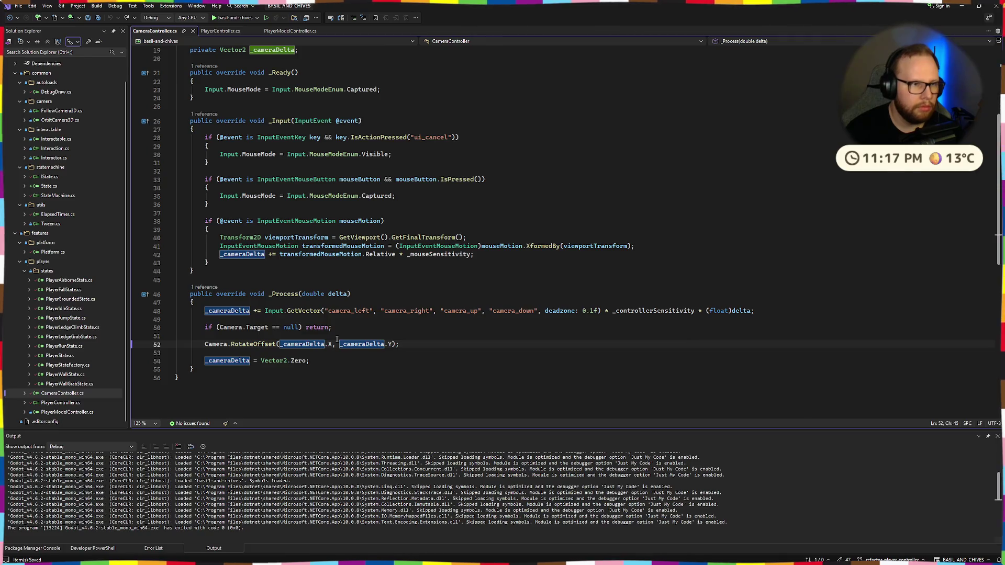
type("-")
key("ctrl+Left")
key("ctrl+Left")
key("ctrl+Left")
type("-")
key("ctrl+s")
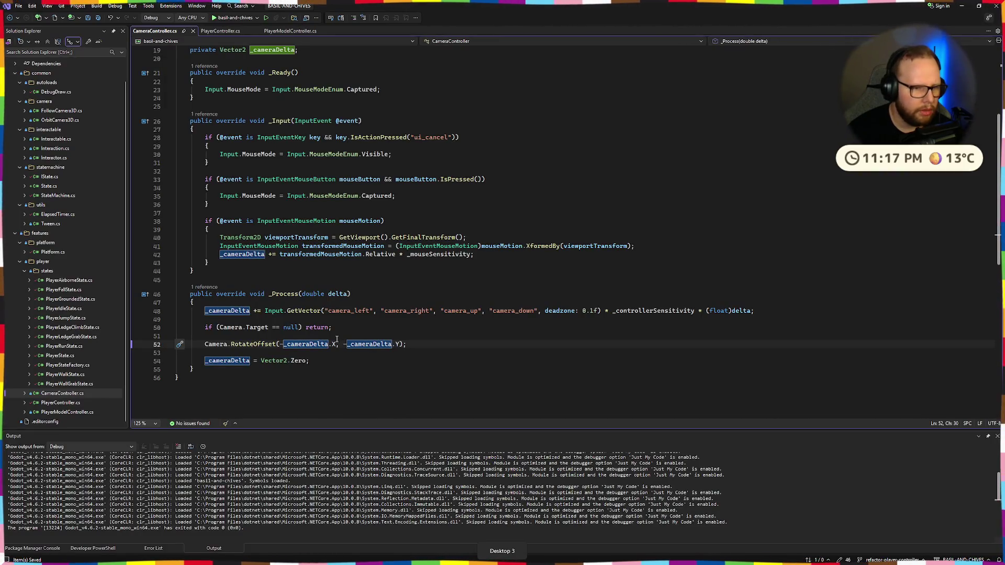
scroll(364, 213, "up", 4)
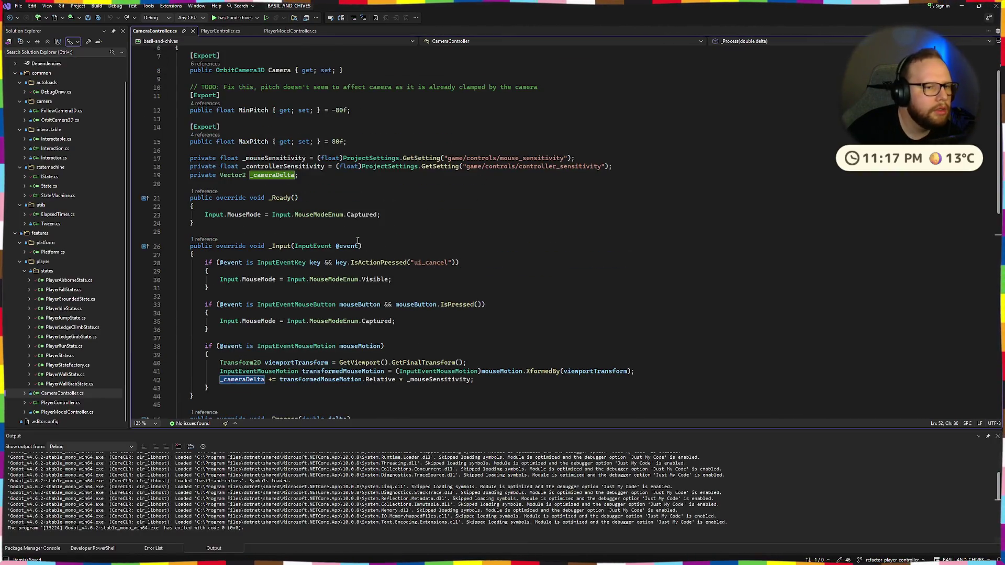
scroll(357, 240, "up", 2)
Review CameraController.cs by highlighting the _cameraDelta and Camera identifiers and their uses
left_click(363, 168)
scroll(365, 220, "down", 2)
scroll(372, 240, "down", 1)
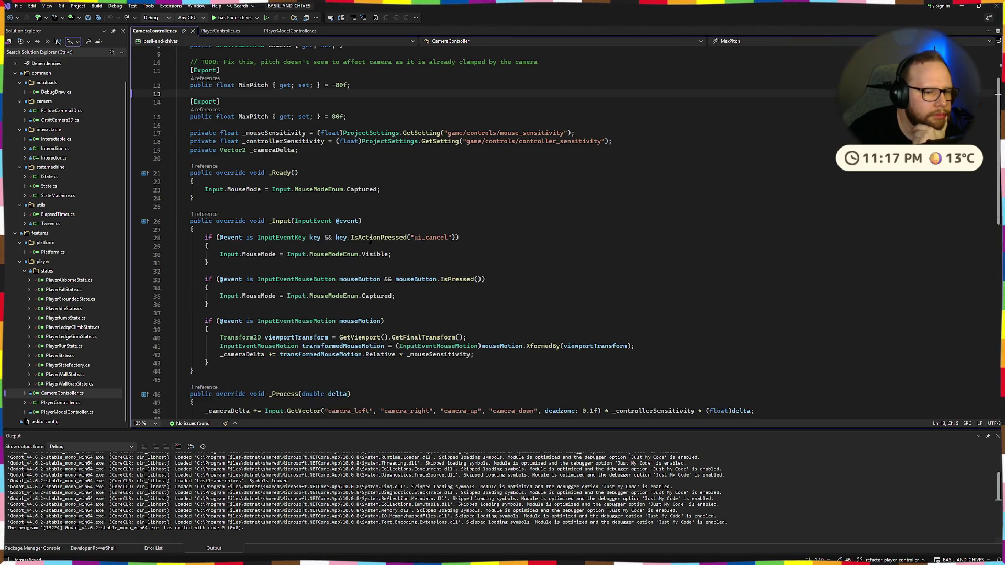
scroll(371, 240, "down", 3)
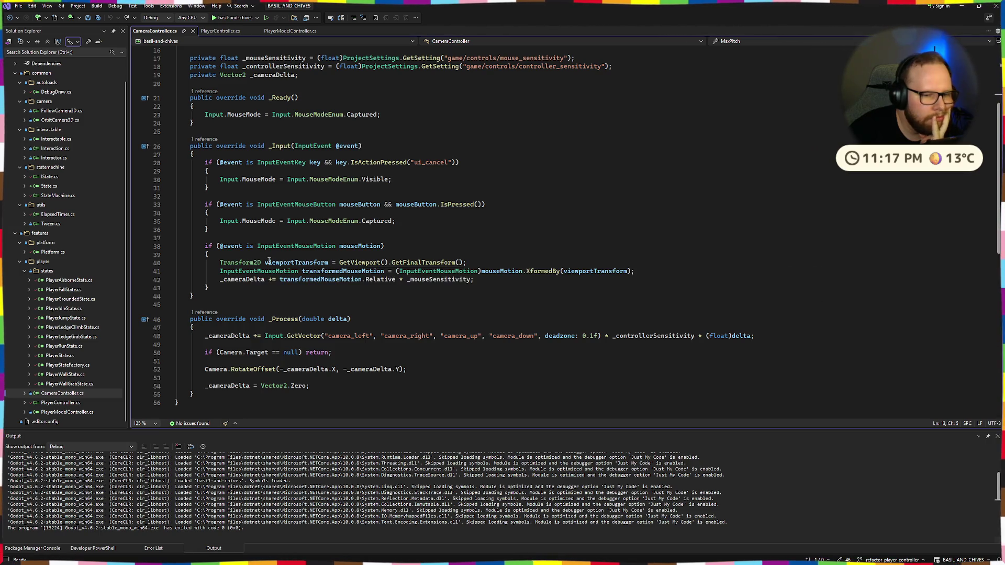
double_click(227, 335)
left_click(362, 391)
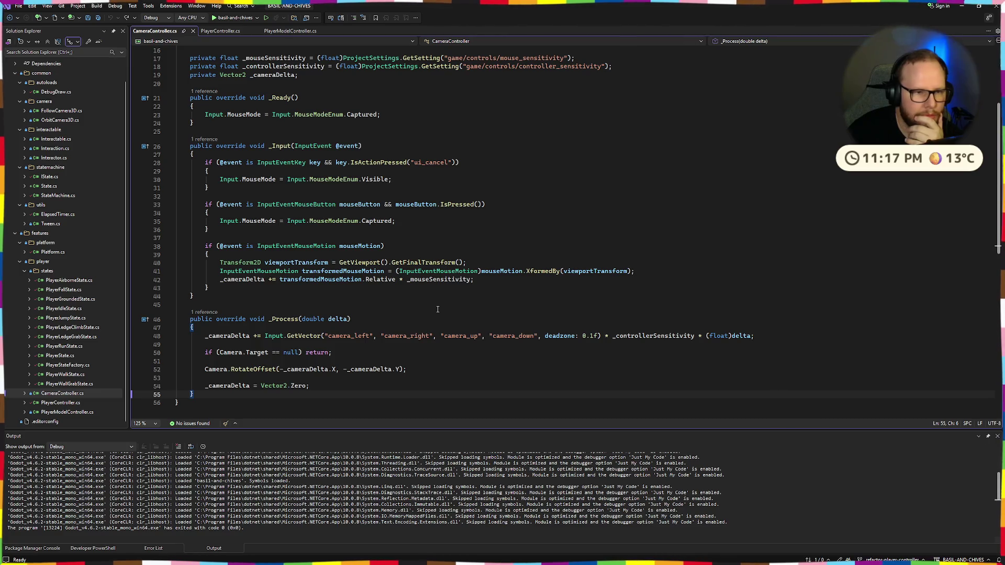
left_click(338, 380)
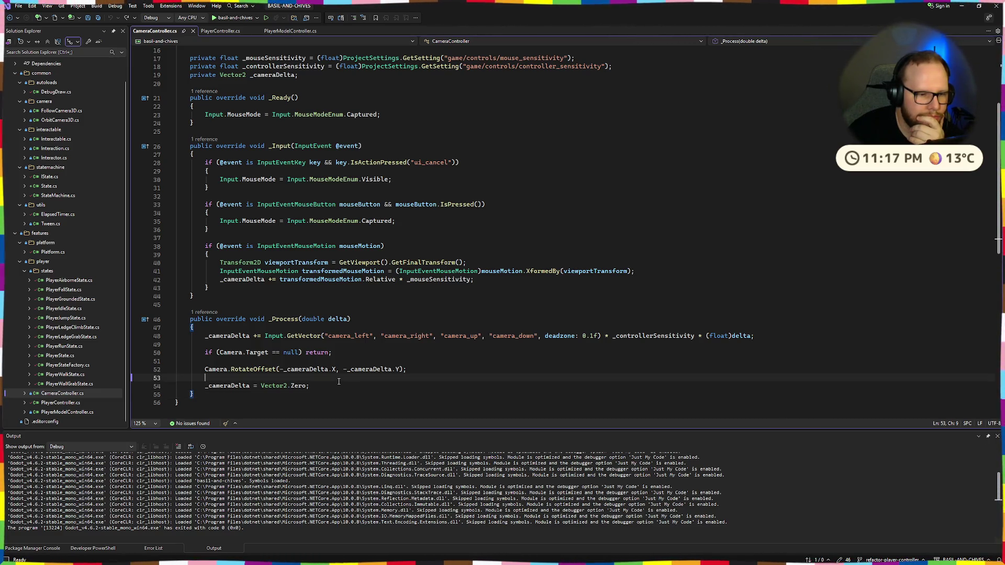
double_click(217, 369)
mouse_move(292, 320)
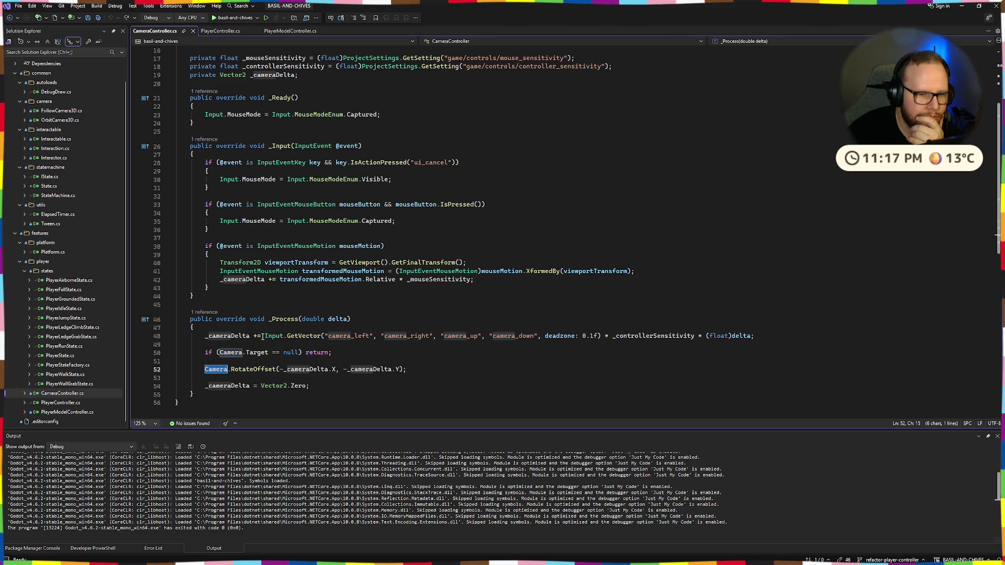
Switch to an empty virtual desktop with Ctrl+Win+Right, leaving the file unchanged
key("ctrl+super+Right")
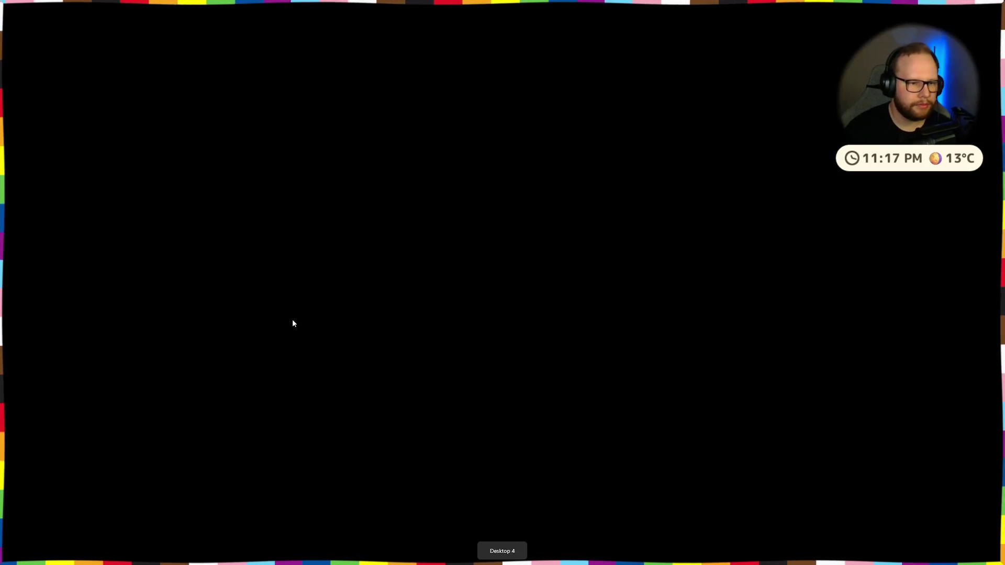